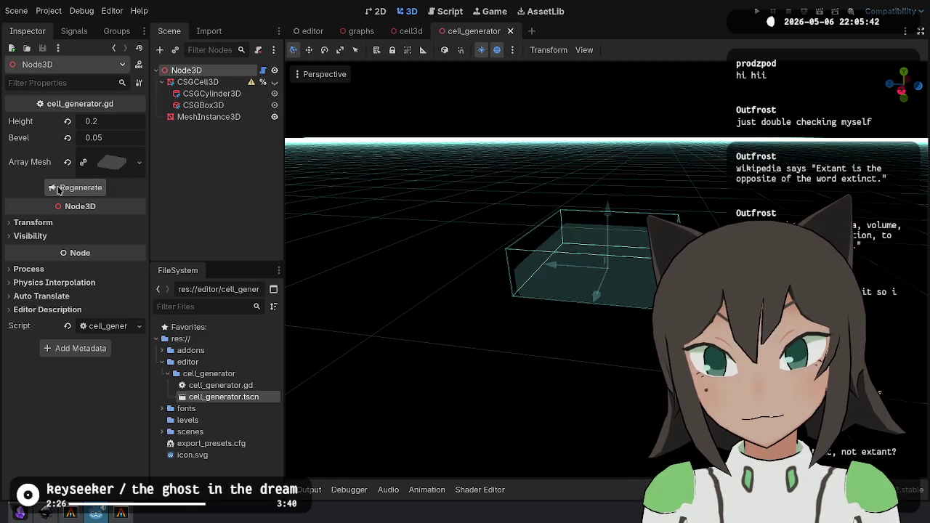
Show the cell mesh with Display Normal shading from above, then open cell_generator.gd in the script editor.
{"action": "left_click", "coordinate": [319, 74]}
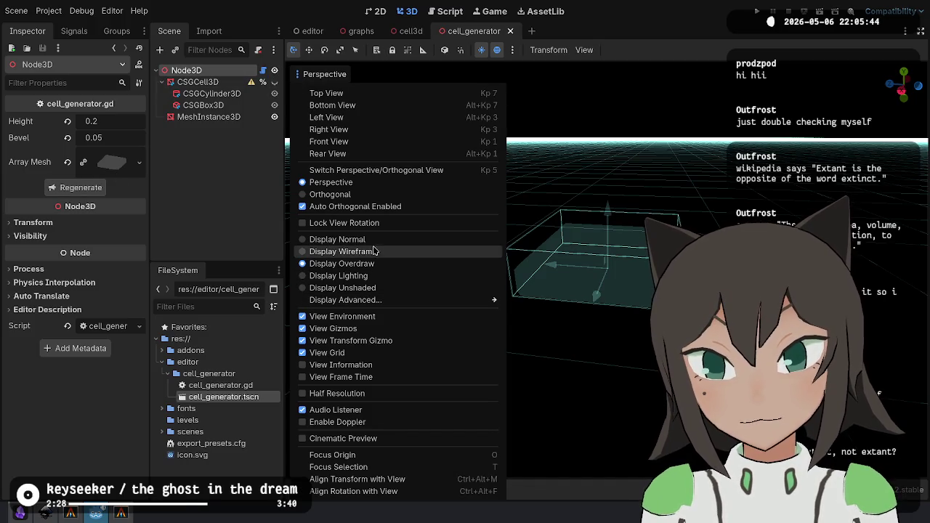
{"action": "left_click", "coordinate": [338, 239]}
{"action": "key", "text": "Escape"}
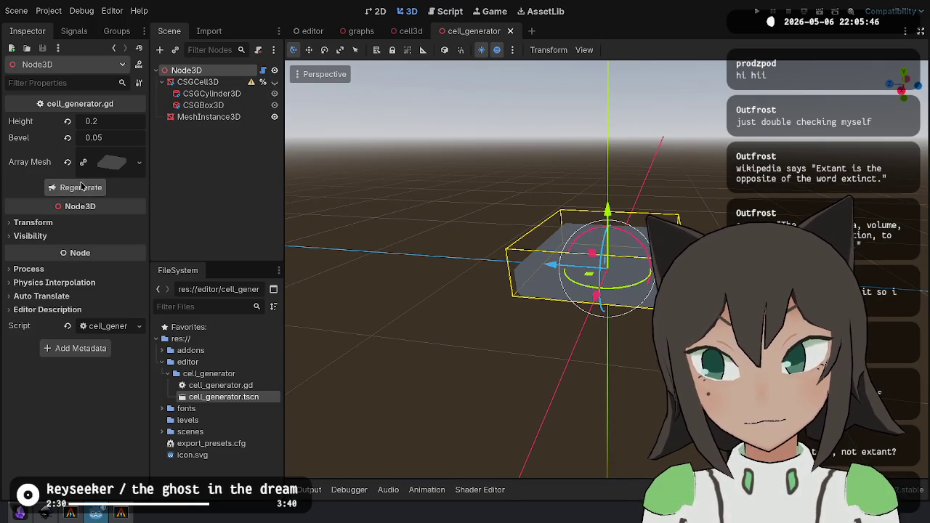
{"action": "mouse_move", "coordinate": [537, 239]}
{"action": "left_mouse_down"}
{"action": "mouse_move", "coordinate": [574, 326]}
{"action": "mouse_move", "coordinate": [604, 289]}
{"action": "mouse_move", "coordinate": [562, 268]}
{"action": "left_mouse_up"}
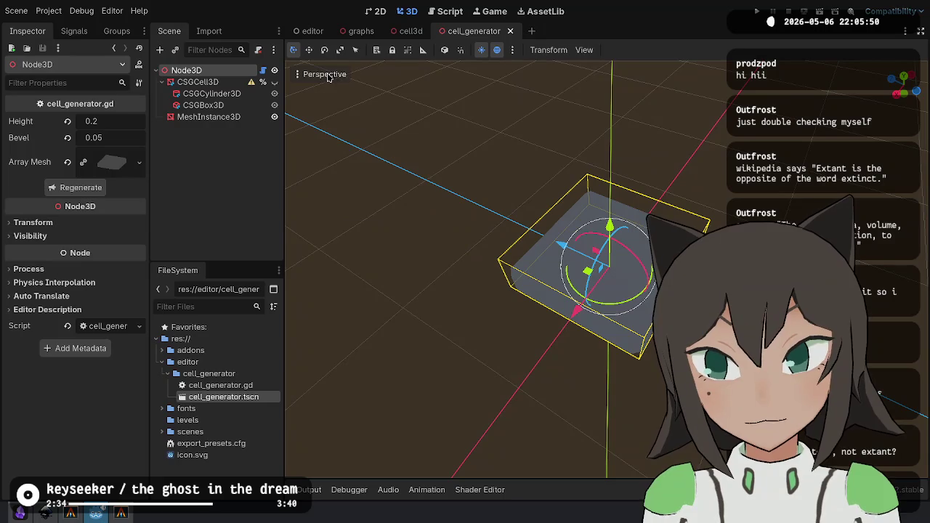
{"action": "key", "text": "ctrl+F3"}
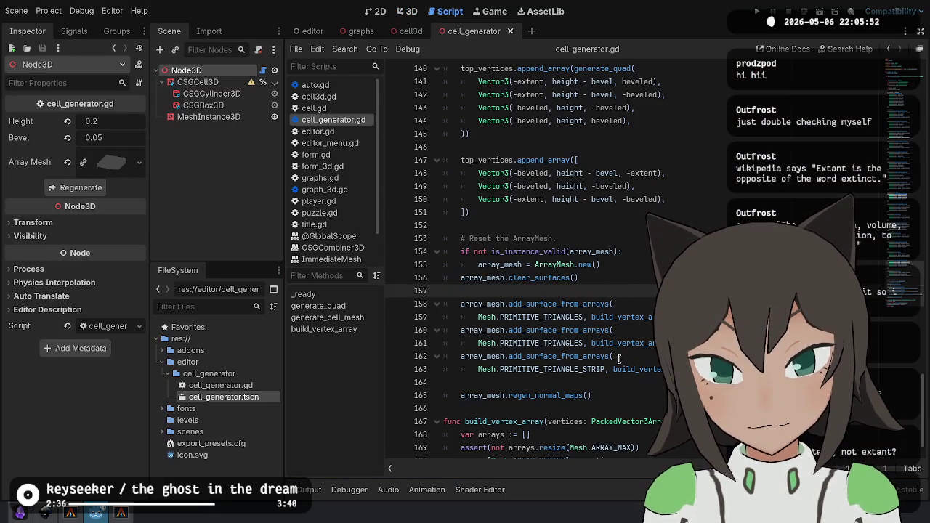
Delete the array_mesh.regen_normal_maps() call on line 165.
{"action": "left_click", "coordinate": [605, 400]}
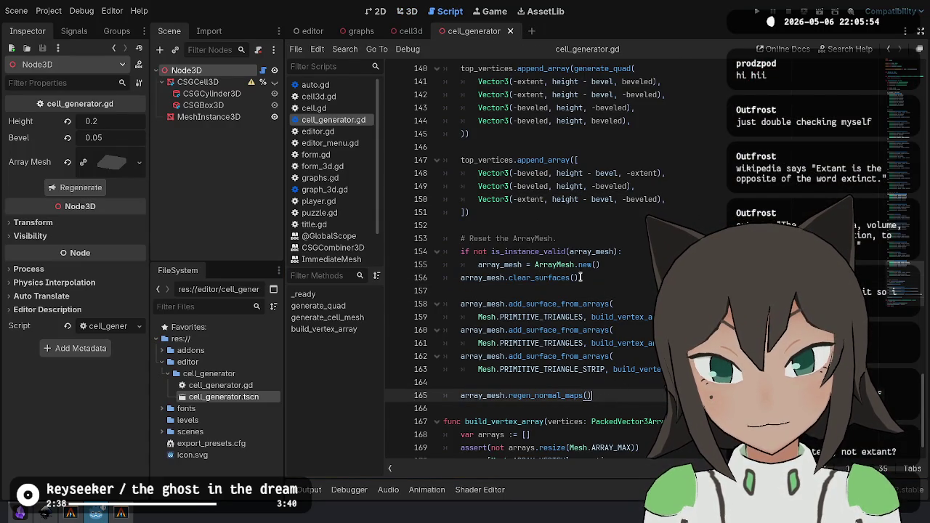
{"action": "double_click", "coordinate": [547, 396]}
{"action": "key", "text": "BackSpace"}
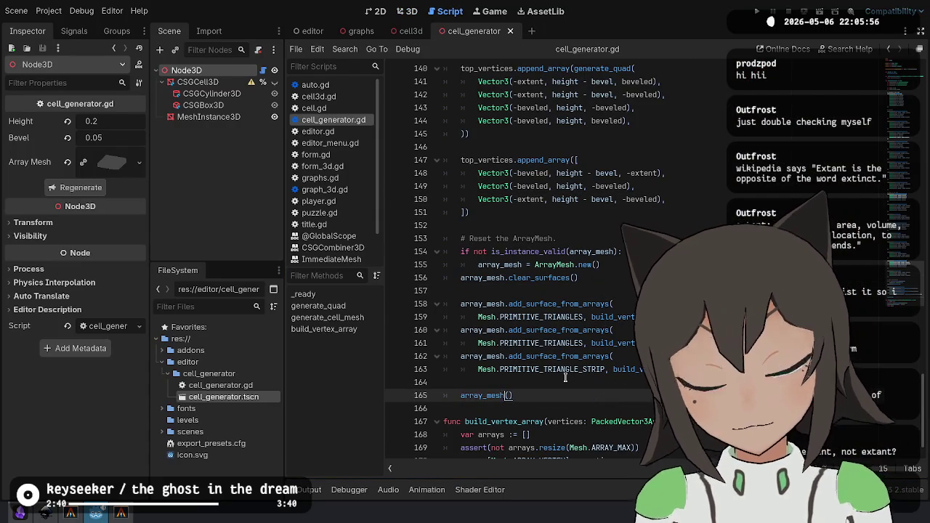
{"action": "type", "text": ".norma"}
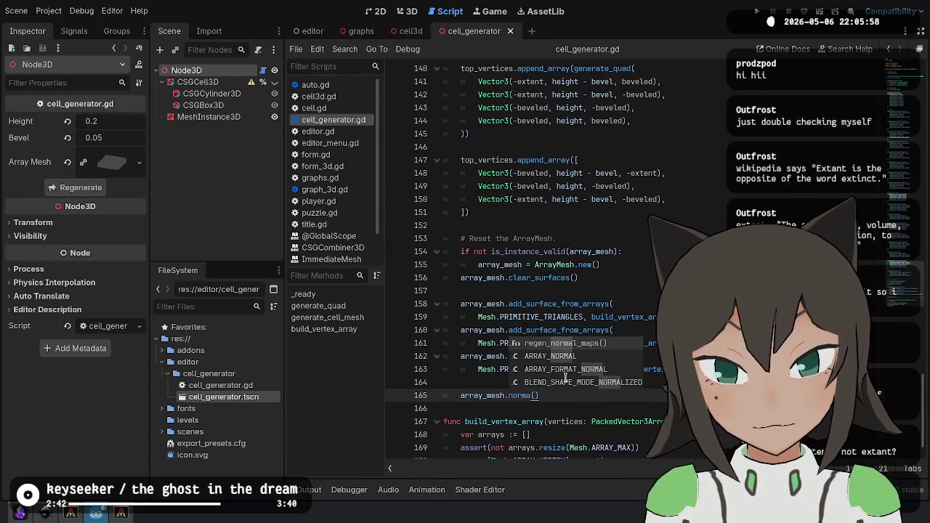
{"action": "key", "text": "BackSpace"}
{"action": "key", "text": "BackSpace"}
{"action": "key", "text": "BackSpace"}
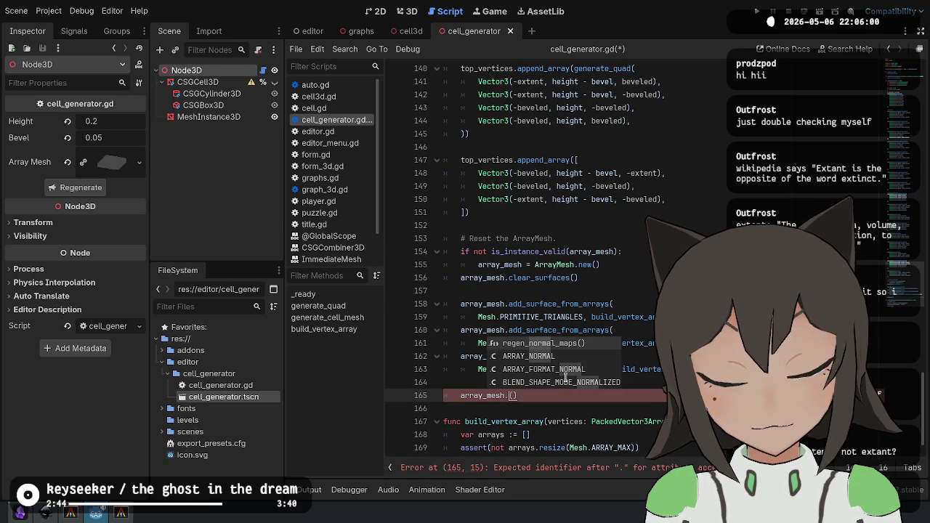
{"action": "key", "text": "ctrl+space"}
{"action": "key", "text": "Down"}
{"action": "key", "text": "Down"}
{"action": "key", "text": "Down"}
{"action": "scroll", "coordinate": [565, 377], "scroll_direction": "down", "scroll_amount": 5}
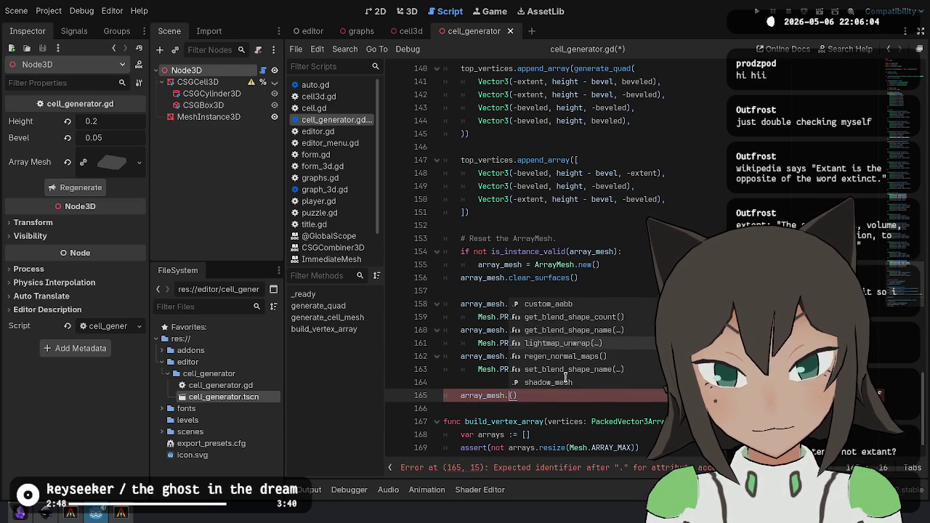
{"action": "key", "text": "Escape"}
{"action": "key", "text": "ctrl+shift+k"}
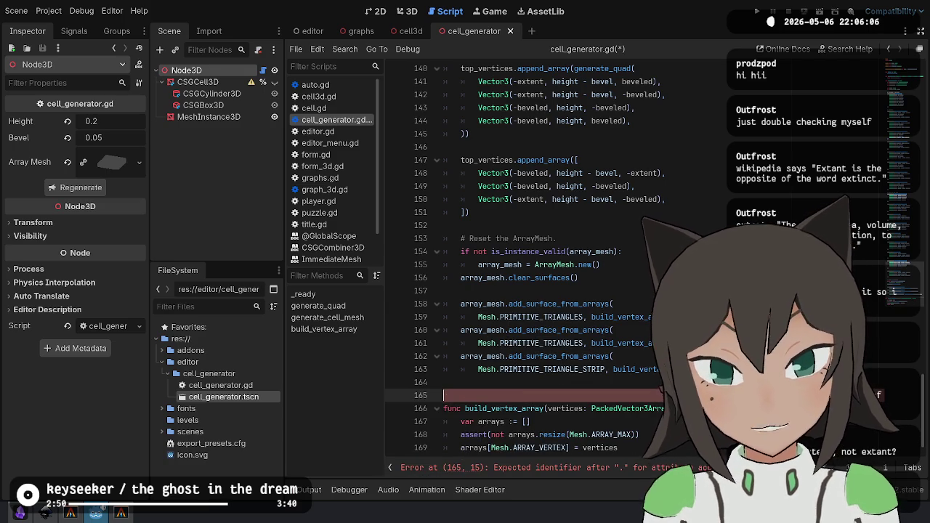
Remove the leftover empty line 164 after the surface calls.
{"action": "double_click", "coordinate": [553, 304]}
{"action": "left_click", "coordinate": [552, 371]}
{"action": "left_click", "coordinate": [550, 394]}
{"action": "left_click", "coordinate": [539, 383]}
{"action": "key", "text": "BackSpace"}
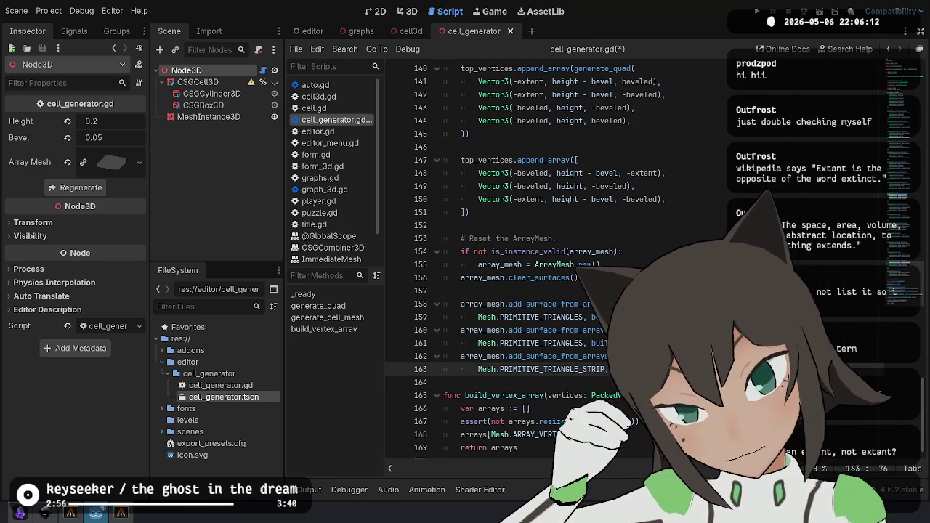
Review the three add_surface_from_arrays calls and open that method's documentation.
{"action": "left_click", "coordinate": [580, 308]}
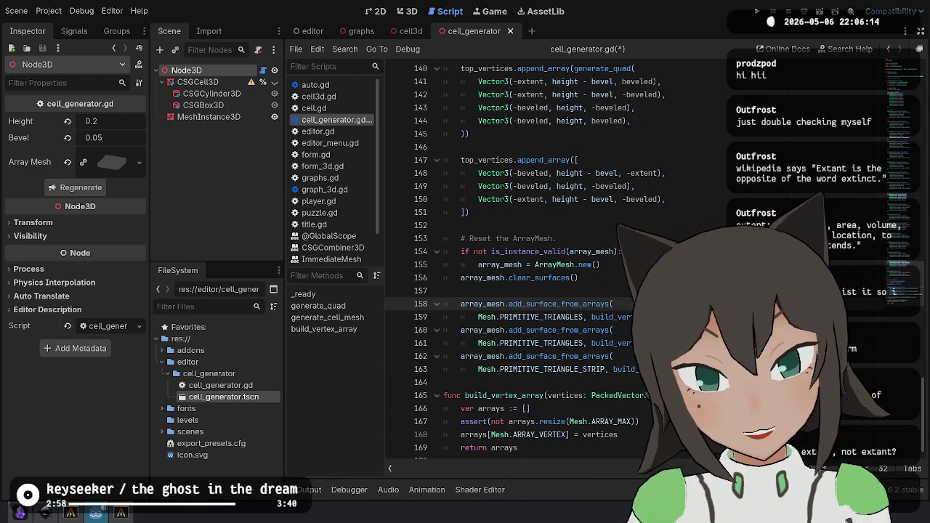
{"action": "key", "text": "Down"}
{"action": "key", "text": "Up"}
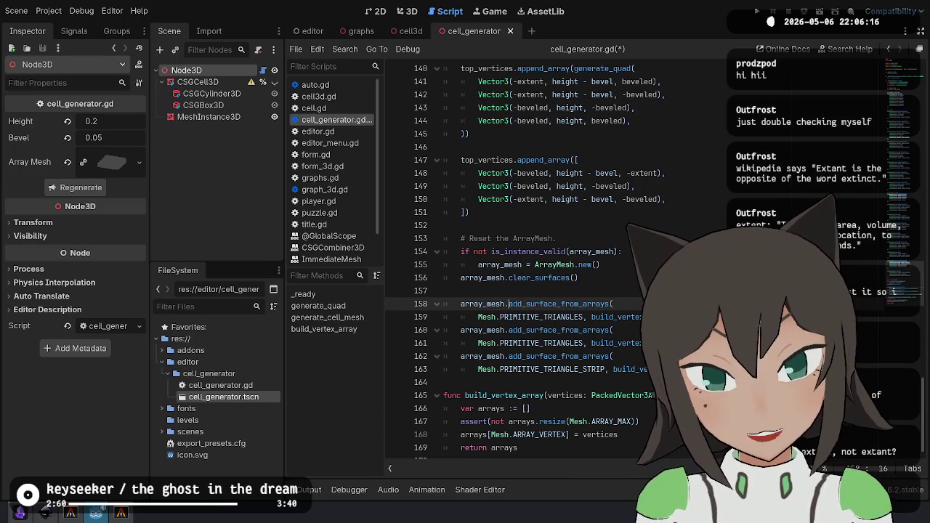
{"action": "key", "text": "Down"}
{"action": "key", "text": "Down"}
{"action": "key", "text": "Down"}
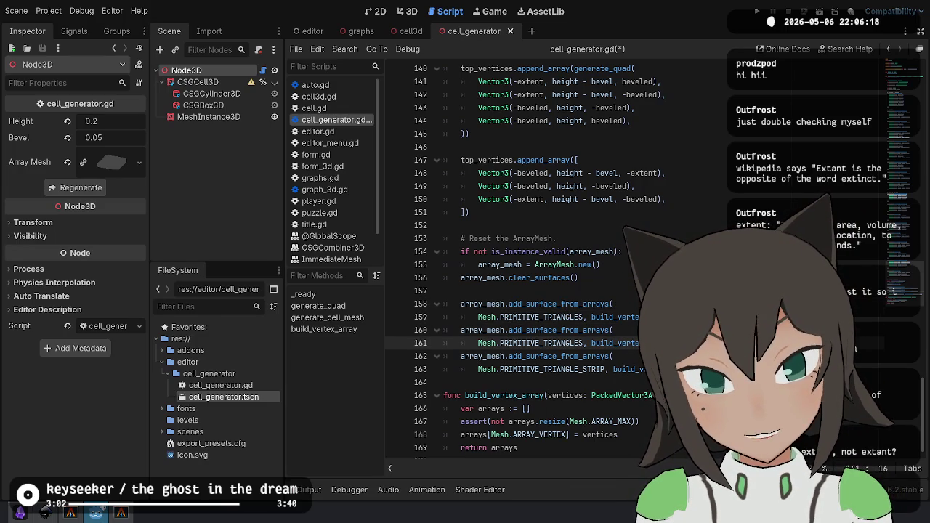
{"action": "key", "text": "Down"}
{"action": "key", "text": "Down"}
{"action": "key", "text": "Down"}
{"action": "key", "text": "Up"}
{"action": "key", "text": "Up"}
{"action": "left_click", "coordinate": [538, 303], "text": "ctrl"}
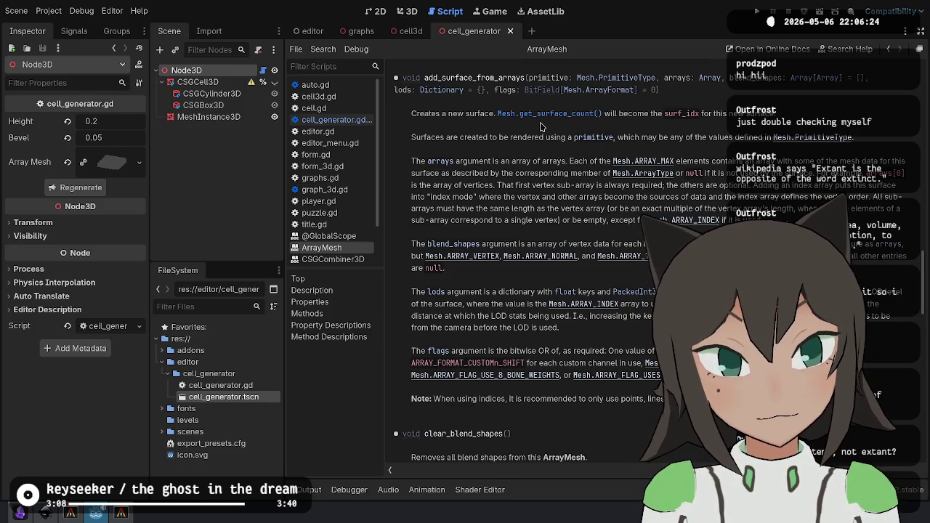
Read the arrays argument and the rest of the ArrayMesh reference, then close the page.
{"action": "mouse_move", "coordinate": [487, 138]}
{"action": "left_mouse_down"}
{"action": "mouse_move", "coordinate": [670, 145]}
{"action": "mouse_move", "coordinate": [517, 169]}
{"action": "left_mouse_up"}
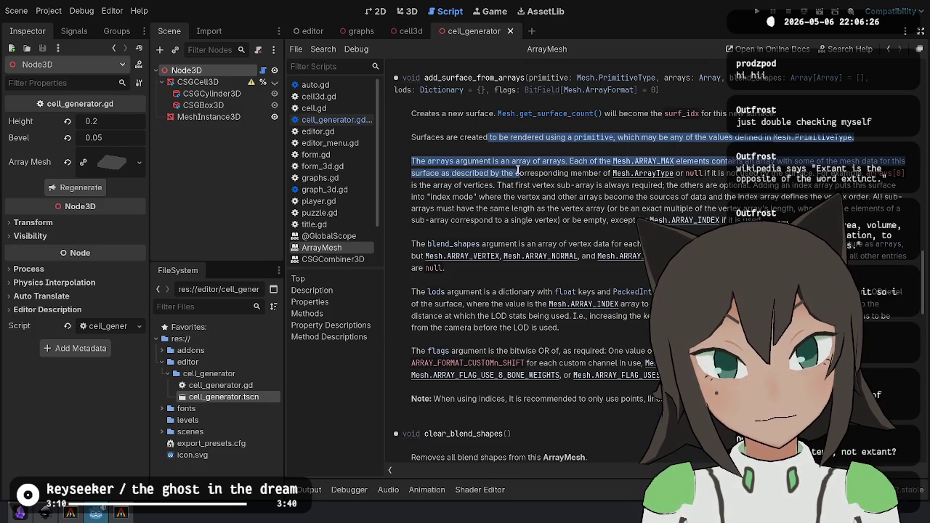
{"action": "left_click", "coordinate": [517, 169]}
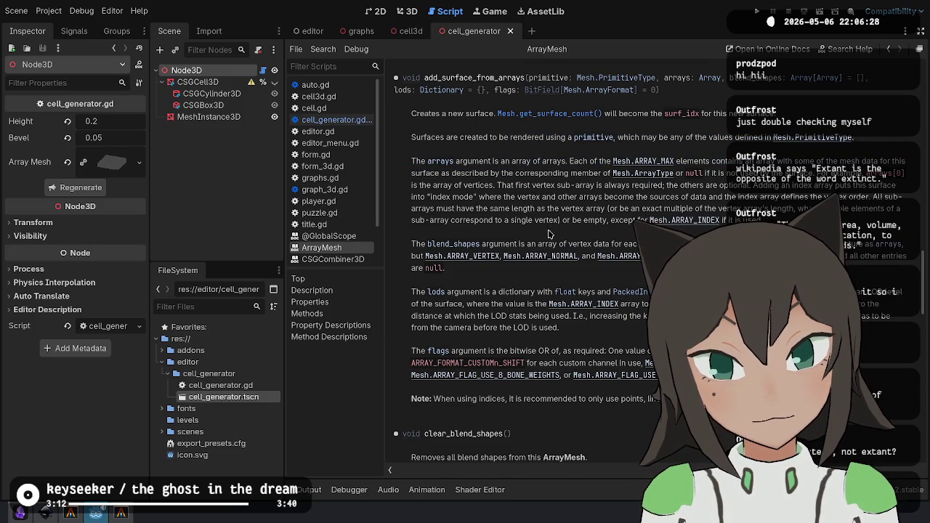
{"action": "scroll", "coordinate": [506, 393], "scroll_direction": "down", "scroll_amount": 5}
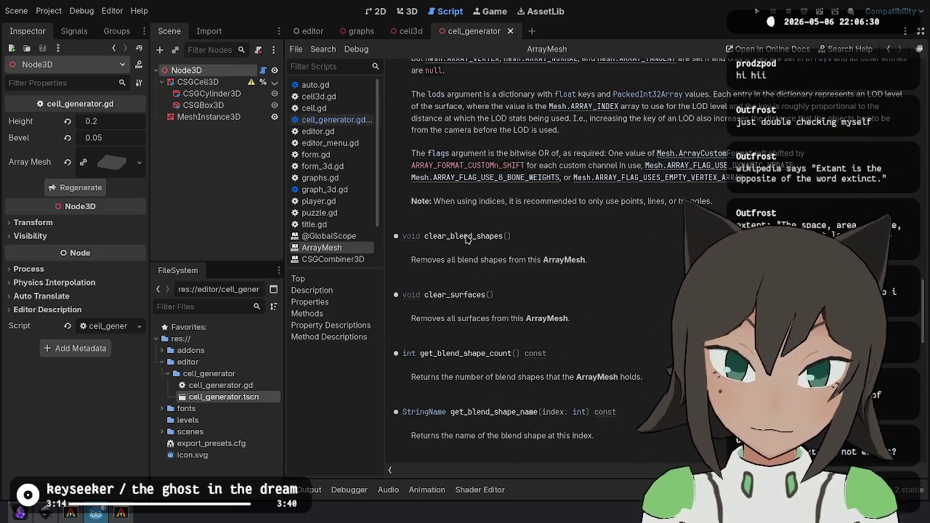
{"action": "scroll", "coordinate": [469, 240], "scroll_direction": "down", "scroll_amount": 5}
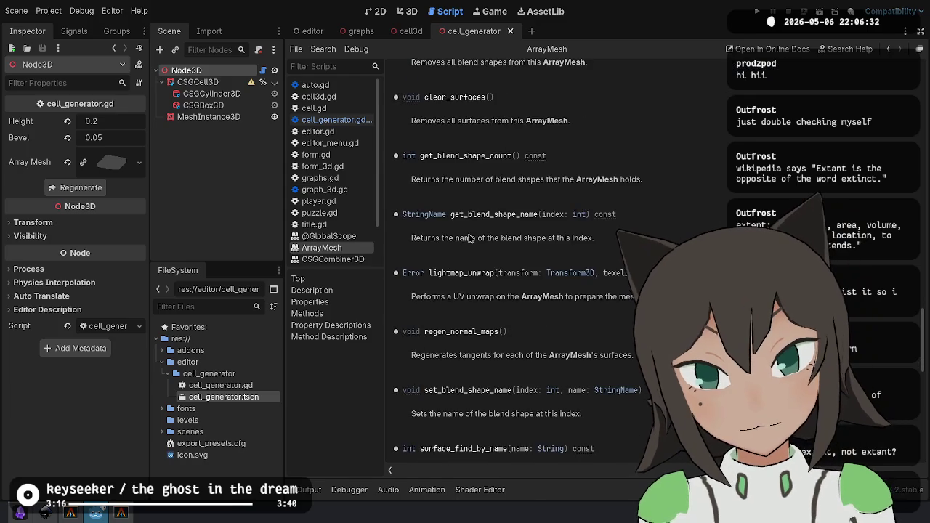
{"action": "scroll", "coordinate": [469, 240], "scroll_direction": "down", "scroll_amount": 4}
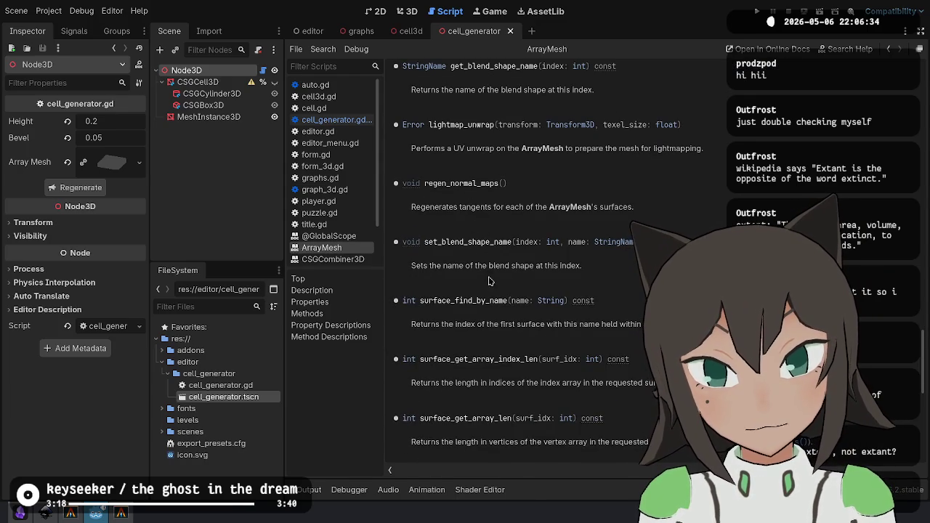
{"action": "scroll", "coordinate": [485, 269], "scroll_direction": "down", "scroll_amount": 8}
{"action": "scroll", "coordinate": [527, 271], "scroll_direction": "down", "scroll_amount": 5}
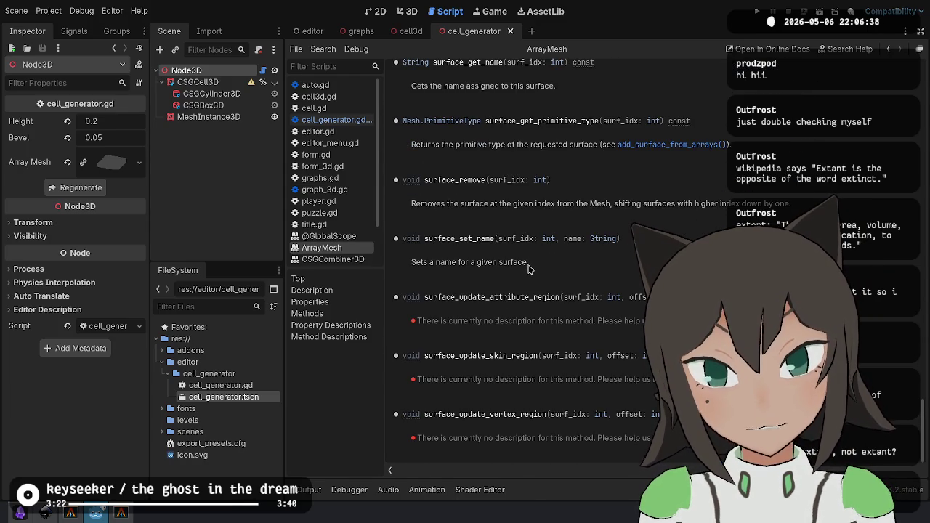
{"action": "scroll", "coordinate": [600, 267], "scroll_direction": "up", "scroll_amount": 20}
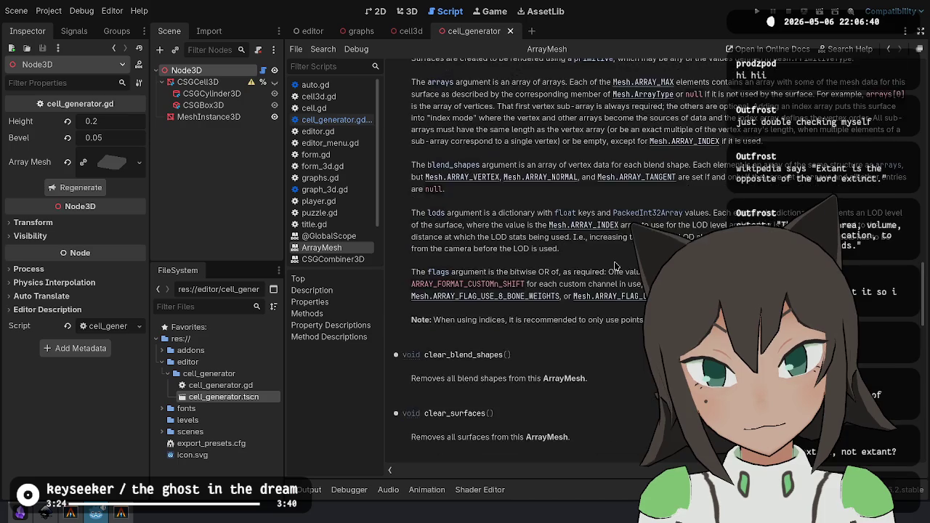
{"action": "scroll", "coordinate": [616, 266], "scroll_direction": "up", "scroll_amount": 15}
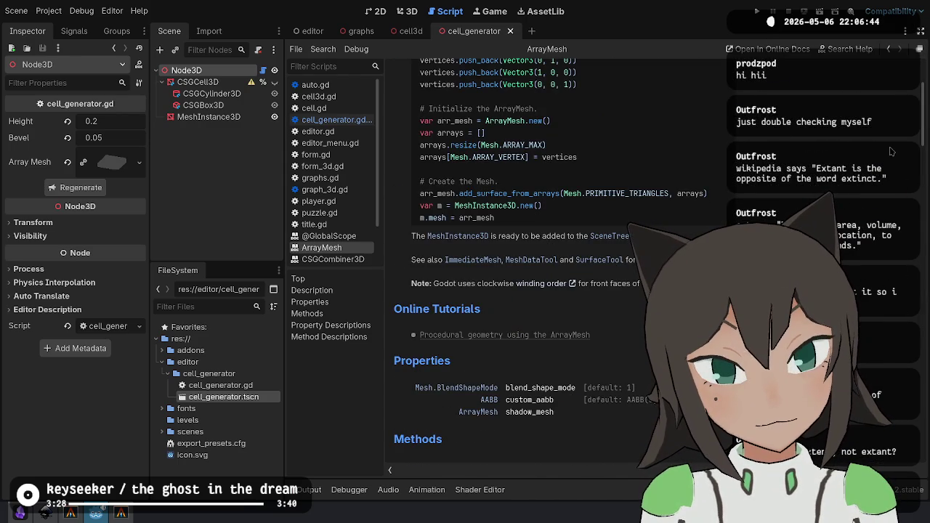
{"action": "scroll", "coordinate": [887, 204], "scroll_direction": "up", "scroll_amount": 4}
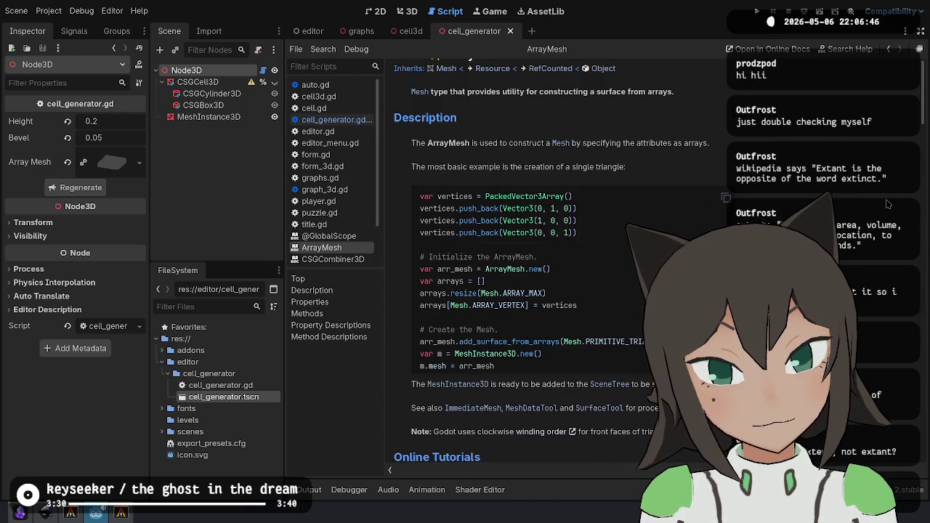
{"action": "scroll", "coordinate": [886, 205], "scroll_direction": "up", "scroll_amount": 1}
{"action": "key", "text": "ctrl+w"}
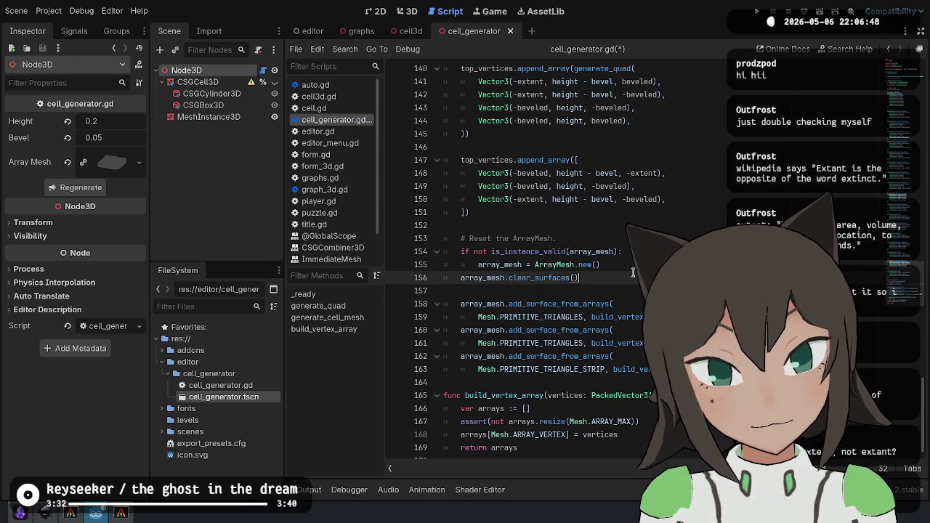
Reopen the add_surface_from_arrays docs and read its opening and primitive description.
{"action": "mouse_move", "coordinate": [250, 87]}
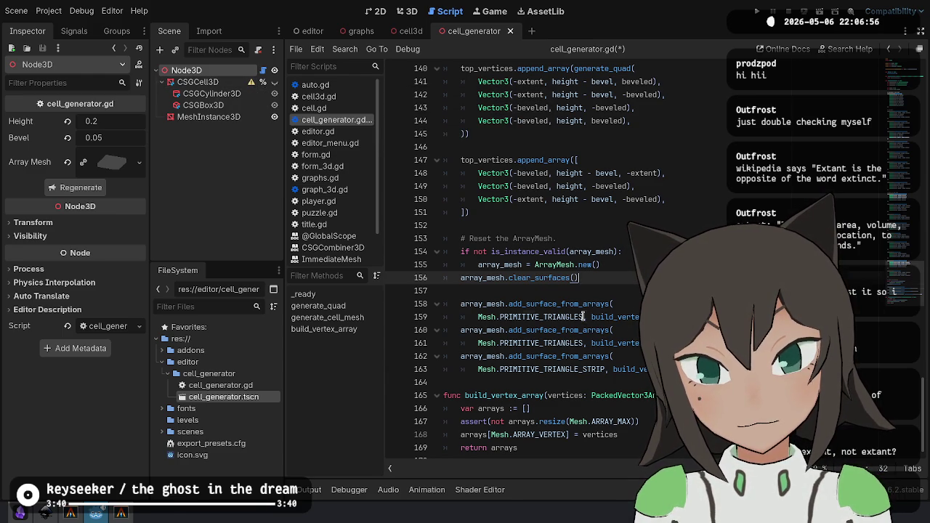
{"action": "left_click", "coordinate": [563, 304], "text": "ctrl"}
{"action": "mouse_move", "coordinate": [424, 115]}
{"action": "left_mouse_down"}
{"action": "mouse_move", "coordinate": [499, 126]}
{"action": "mouse_move", "coordinate": [462, 135]}
{"action": "left_mouse_up"}
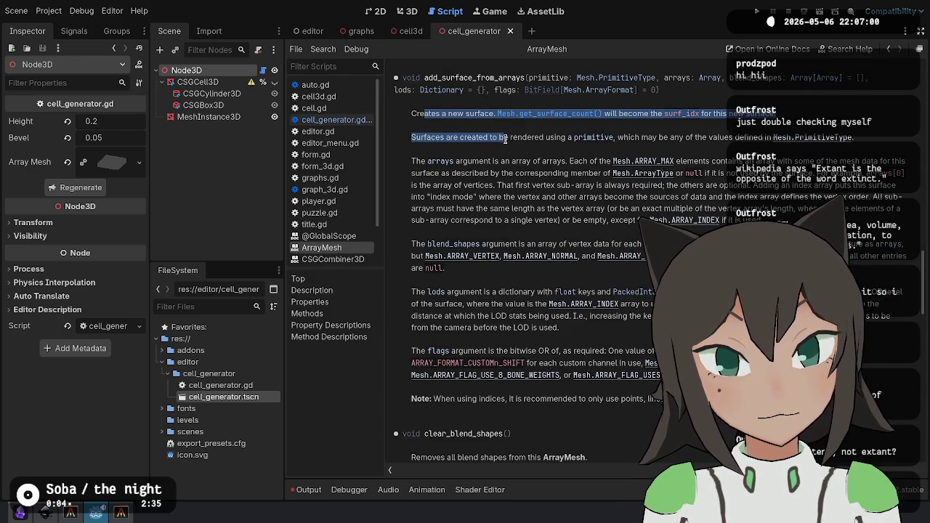
{"action": "mouse_move", "coordinate": [583, 139]}
{"action": "left_mouse_down"}
{"action": "mouse_move", "coordinate": [633, 139]}
{"action": "mouse_move", "coordinate": [544, 165]}
{"action": "mouse_move", "coordinate": [561, 219]}
{"action": "left_mouse_up"}
{"action": "left_click", "coordinate": [527, 198]}
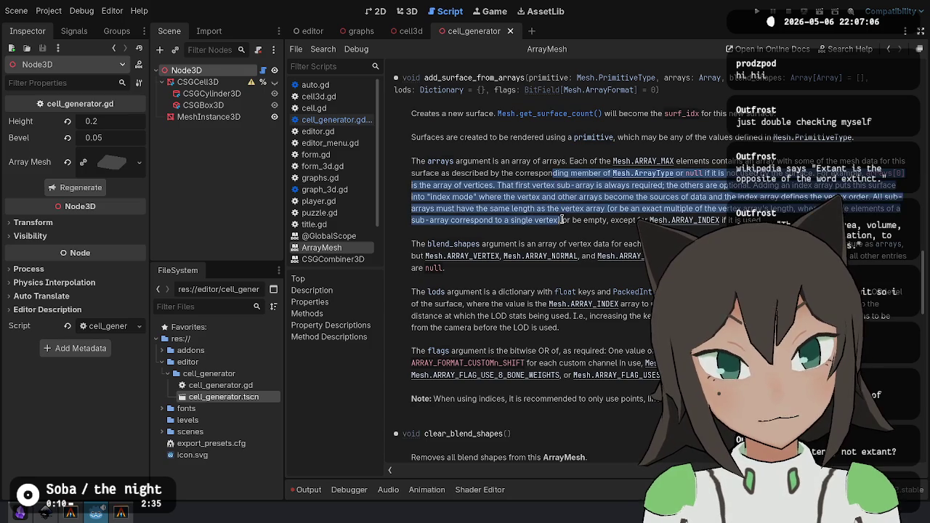
Read the lods argument and the Note, then return to cell_generator.gd.
{"action": "left_click", "coordinate": [518, 302]}
{"action": "left_click_drag", "start_coordinate": [485, 290], "coordinate": [499, 333]}
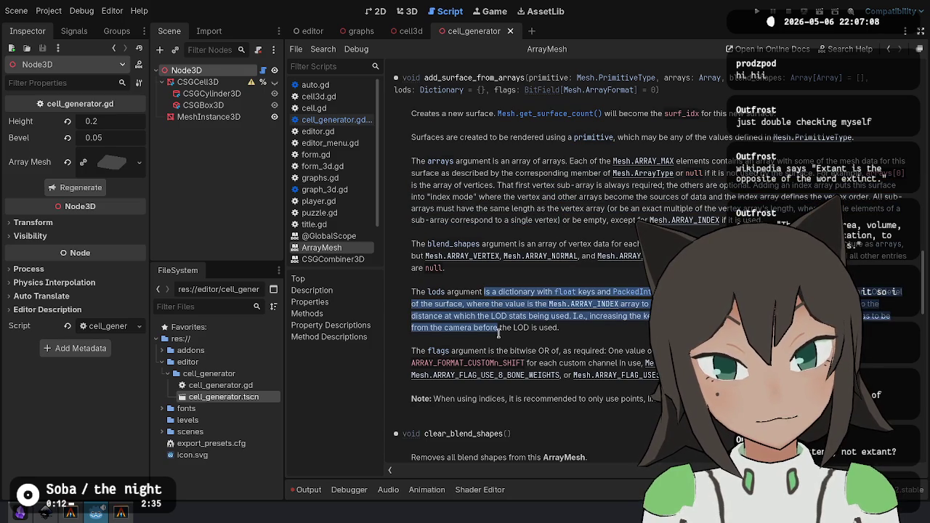
{"action": "left_click", "coordinate": [580, 399]}
{"action": "mouse_move", "coordinate": [581, 399]}
{"action": "left_mouse_down"}
{"action": "mouse_move", "coordinate": [628, 399]}
{"action": "mouse_move", "coordinate": [489, 399]}
{"action": "left_mouse_up"}
{"action": "left_click", "coordinate": [627, 399]}
{"action": "left_click", "coordinate": [494, 396]}
{"action": "scroll", "coordinate": [598, 399], "scroll_direction": "down", "scroll_amount": 3}
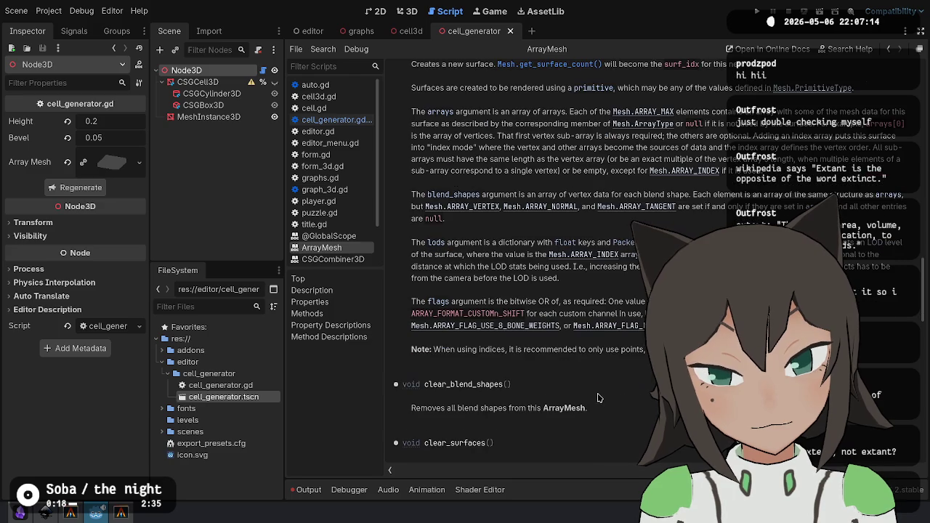
{"action": "scroll", "coordinate": [597, 398], "scroll_direction": "up", "scroll_amount": 4}
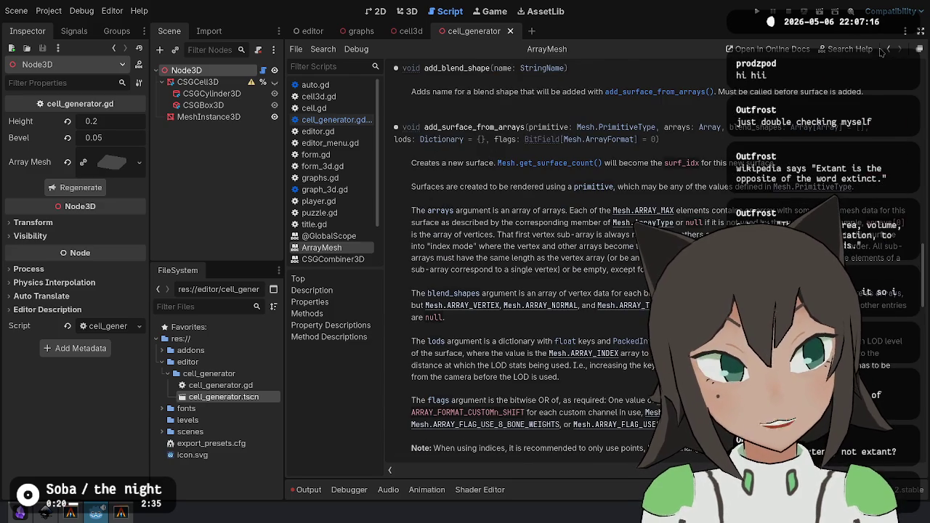
{"action": "left_click", "coordinate": [887, 49]}
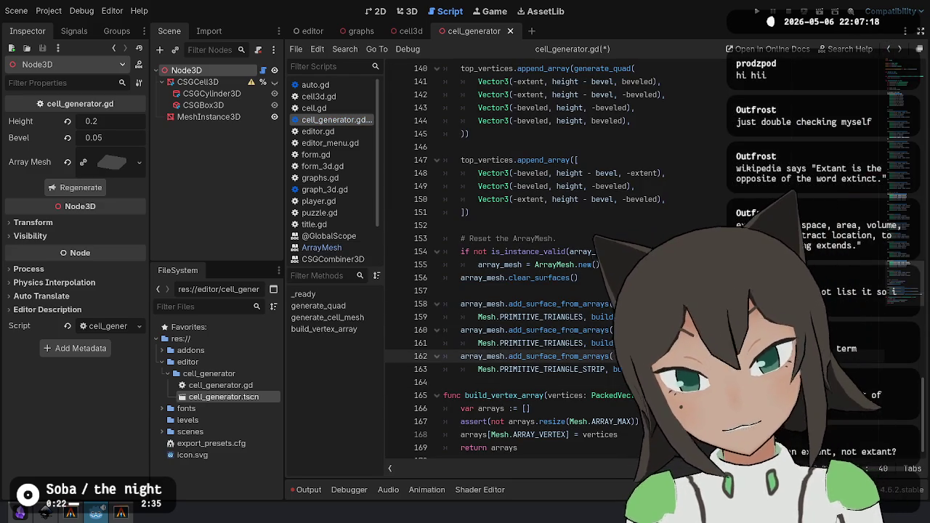
{"action": "key", "text": "shift+Down"}
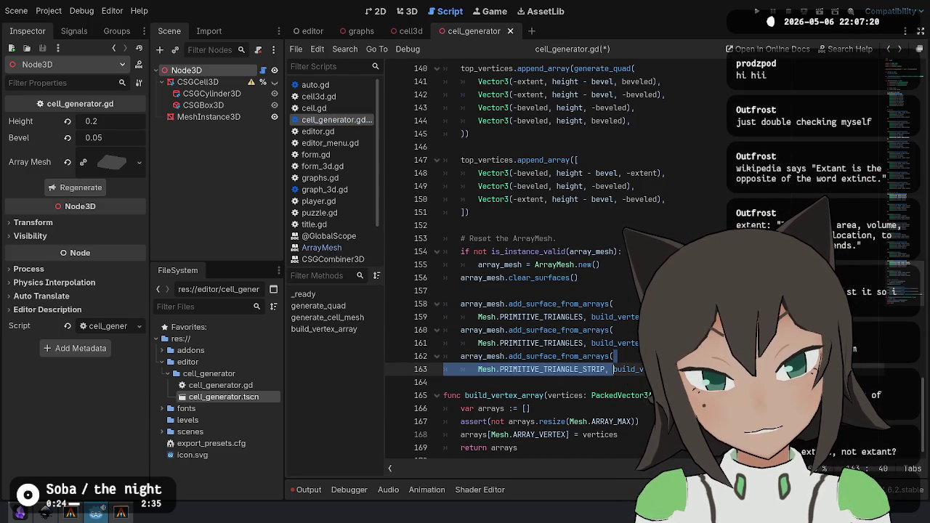
{"action": "key", "text": "shift+Up"}
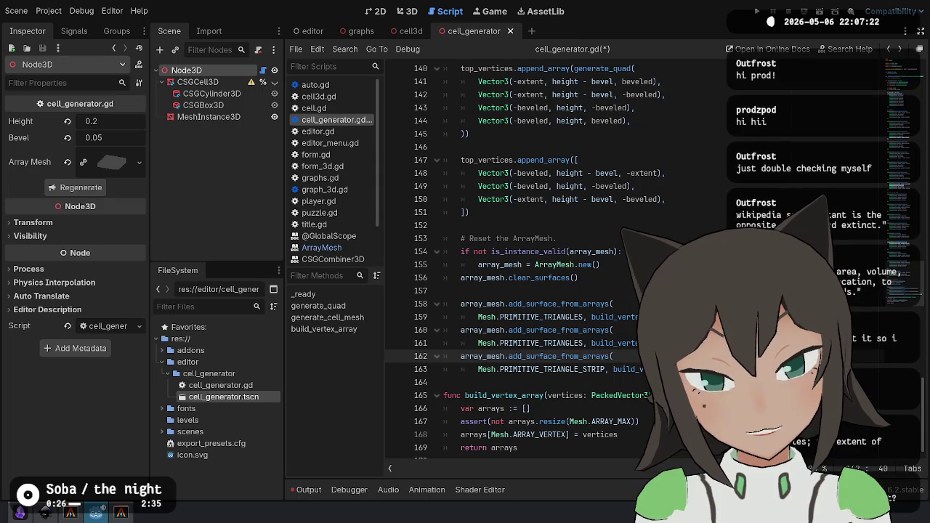
{"action": "key", "text": "Up"}
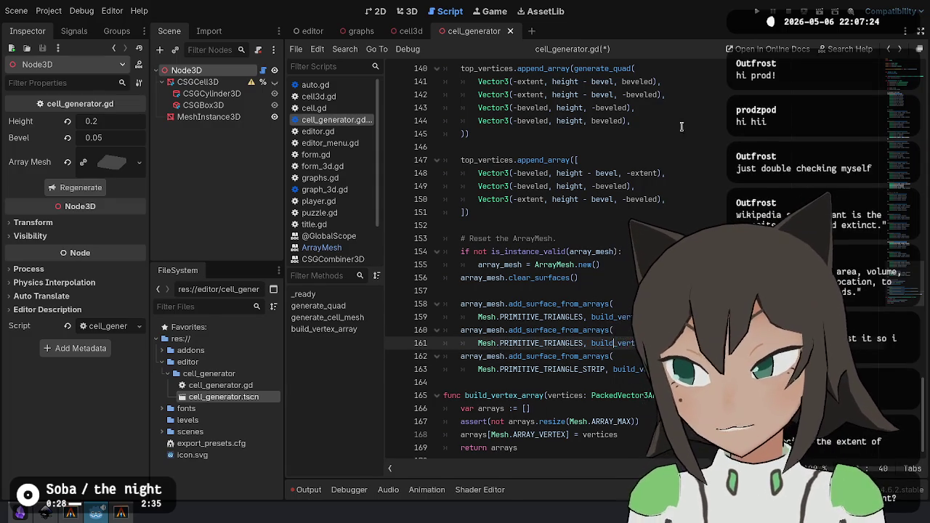
{"action": "scroll", "coordinate": [681, 127], "scroll_direction": "up", "scroll_amount": 20}
{"action": "scroll", "coordinate": [557, 259], "scroll_direction": "up", "scroll_amount": 15}
{"action": "scroll", "coordinate": [552, 247], "scroll_direction": "down", "scroll_amount": 4}
{"action": "left_click", "coordinate": [548, 238]}
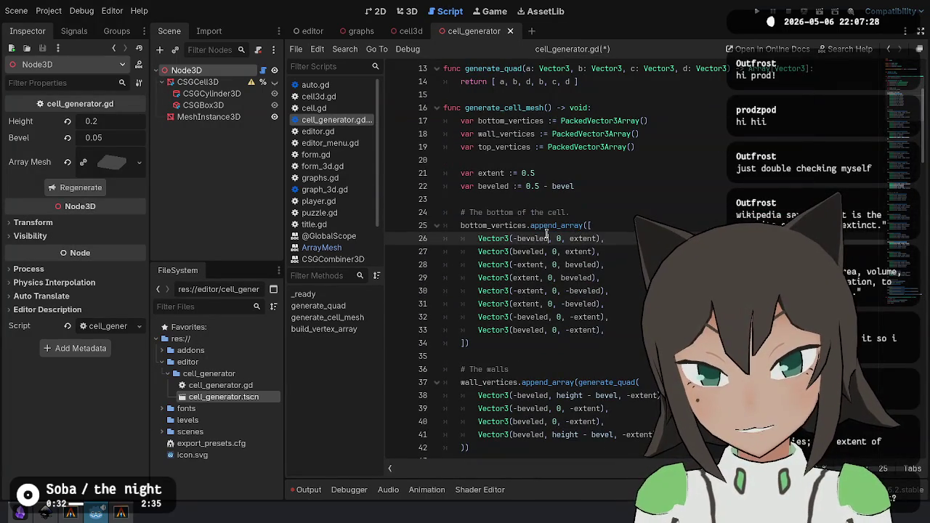
{"action": "mouse_move", "coordinate": [594, 238]}
{"action": "left_mouse_down"}
{"action": "mouse_move", "coordinate": [581, 350]}
{"action": "mouse_move", "coordinate": [605, 330]}
{"action": "left_mouse_up"}
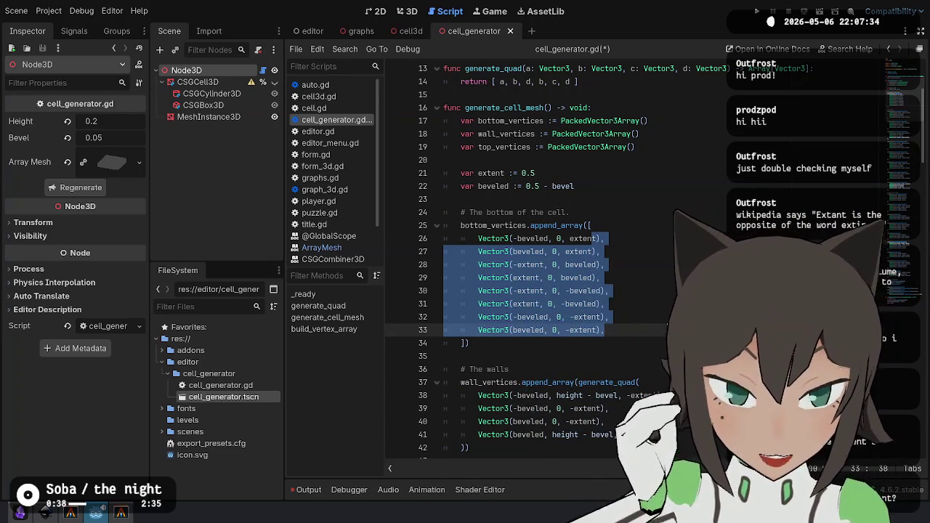
{"action": "left_click", "coordinate": [657, 191]}
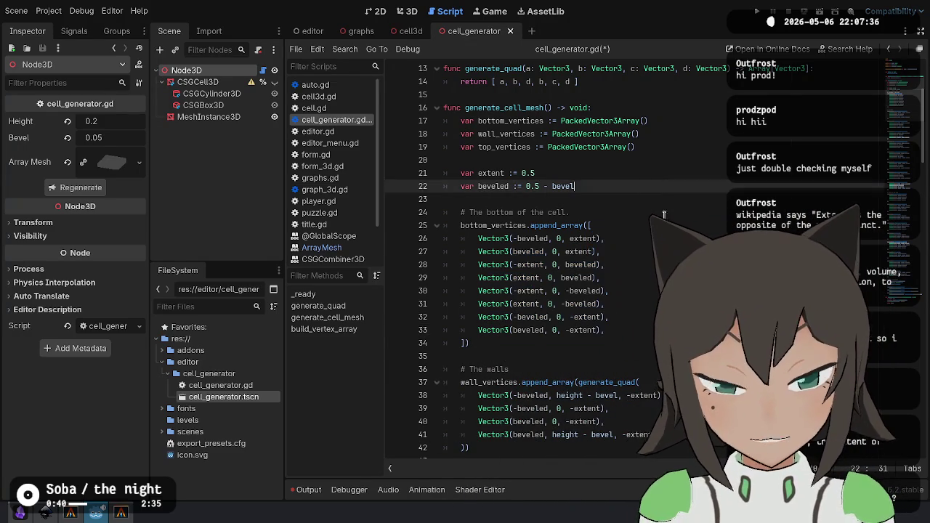
{"action": "left_click", "coordinate": [596, 225]}
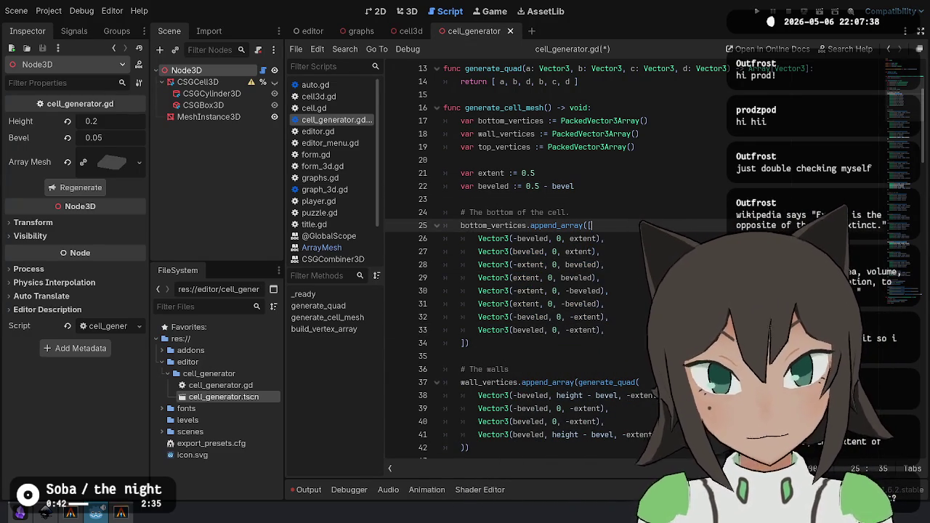
{"action": "key", "text": "Up"}
{"action": "key", "text": "Up"}
{"action": "key", "text": "Up"}
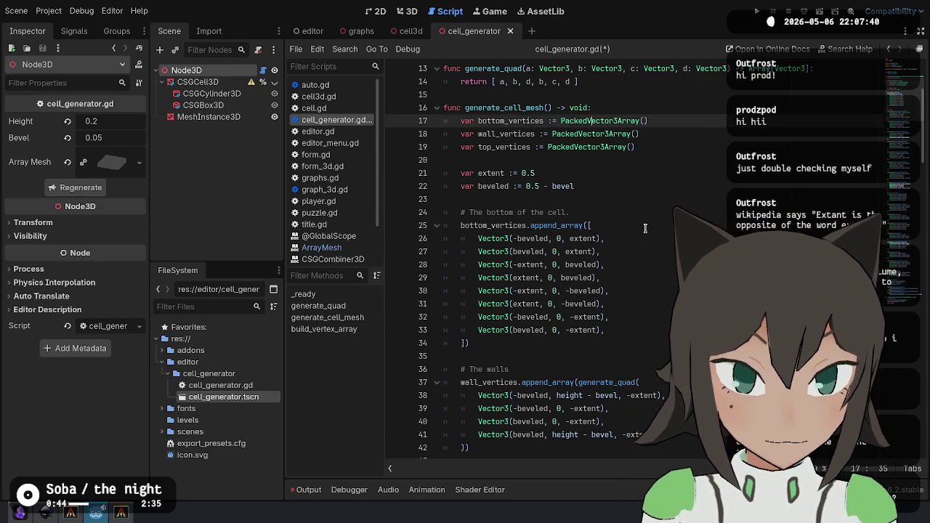
{"action": "scroll", "coordinate": [596, 261], "scroll_direction": "down", "scroll_amount": 15}
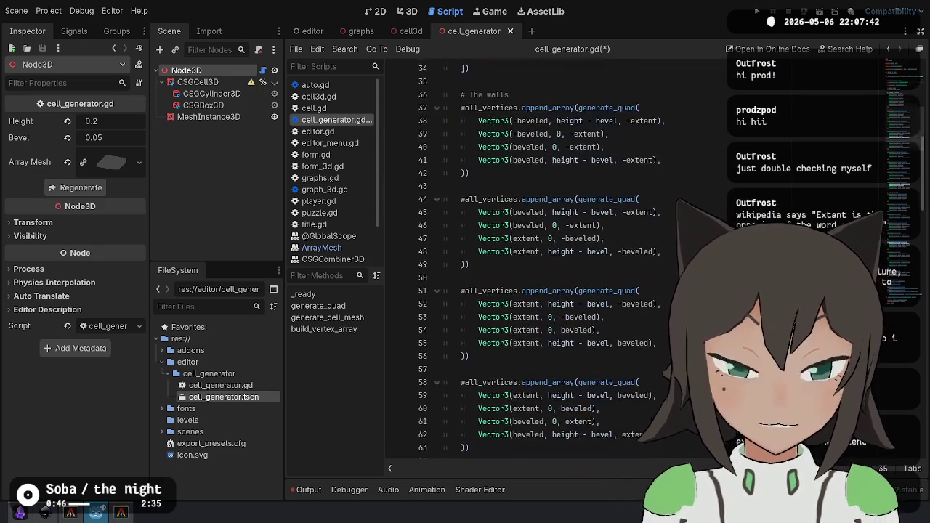
{"action": "scroll", "coordinate": [552, 261], "scroll_direction": "down", "scroll_amount": 20}
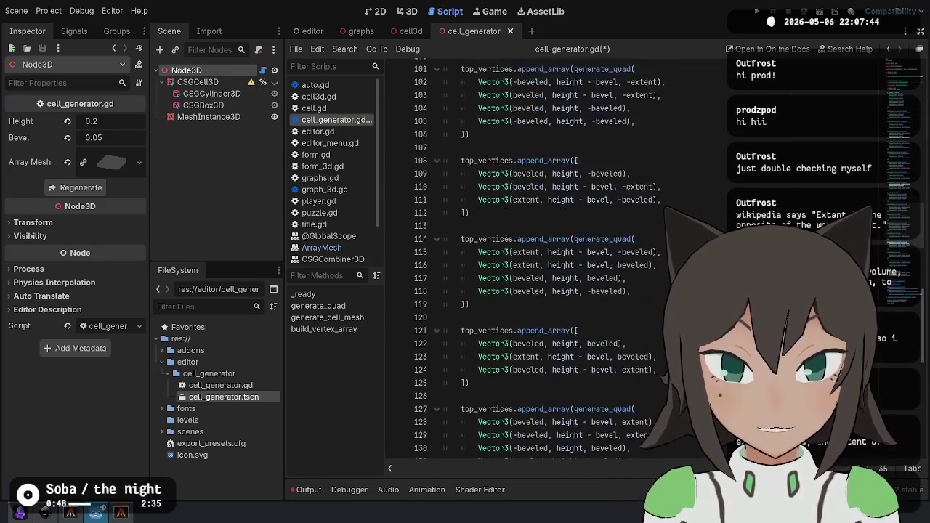
{"action": "scroll", "coordinate": [532, 259], "scroll_direction": "up", "scroll_amount": 13}
{"action": "scroll", "coordinate": [532, 259], "scroll_direction": "up", "scroll_amount": 9}
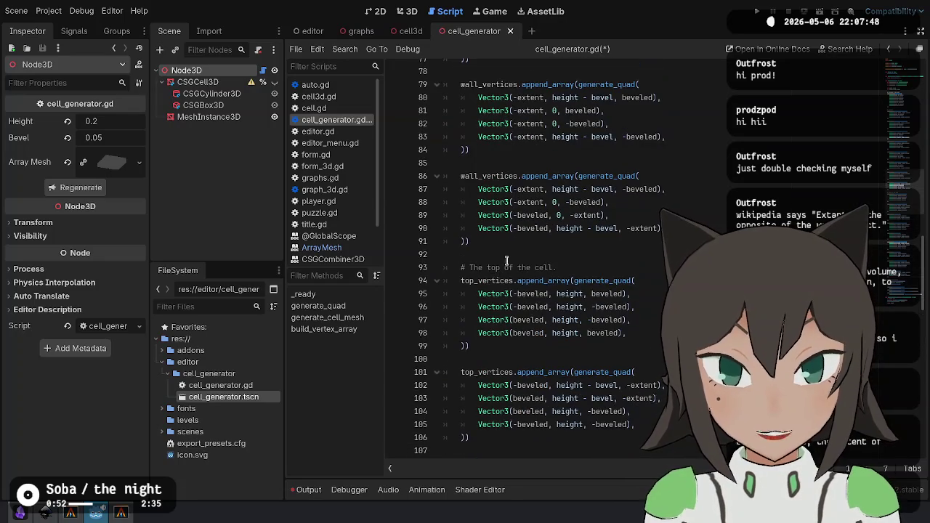
{"action": "scroll", "coordinate": [581, 262], "scroll_direction": "up", "scroll_amount": 20}
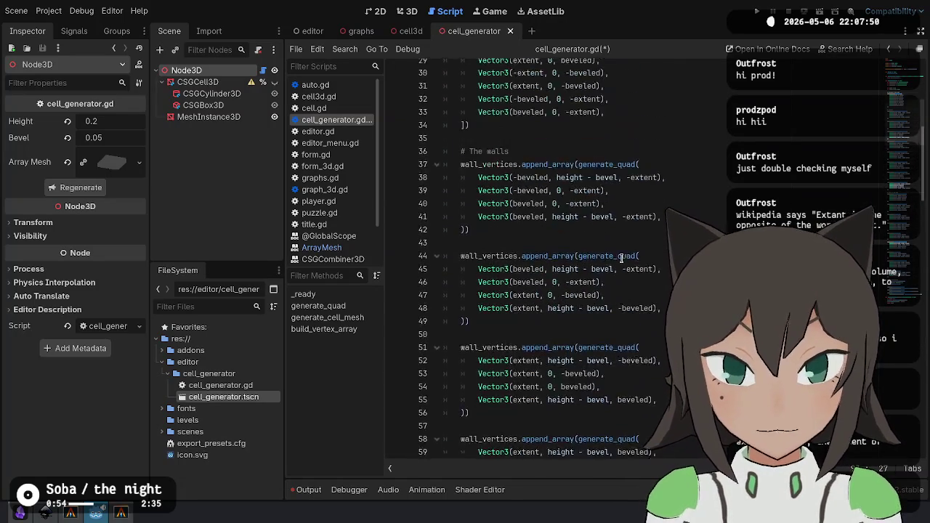
{"action": "left_click", "coordinate": [566, 359]}
{"action": "scroll", "coordinate": [581, 305], "scroll_direction": "down", "scroll_amount": 17}
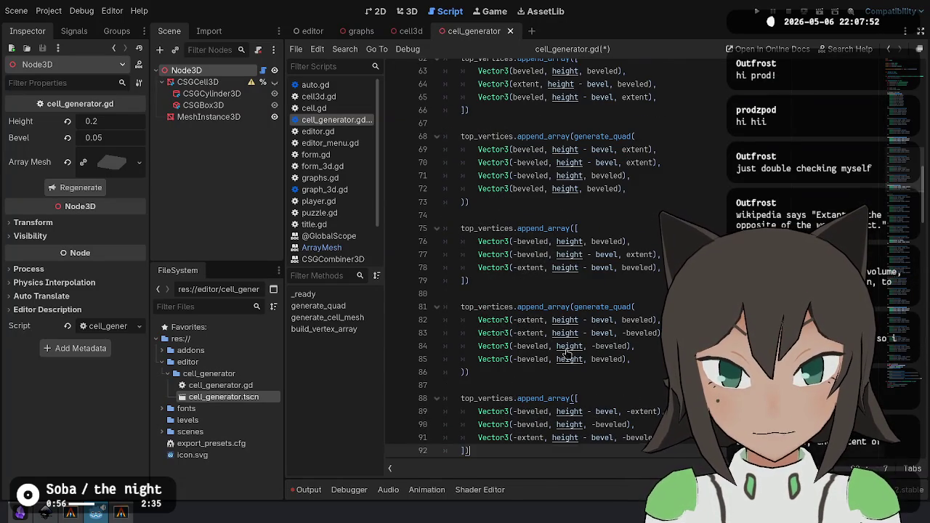
{"action": "left_click", "coordinate": [560, 244]}
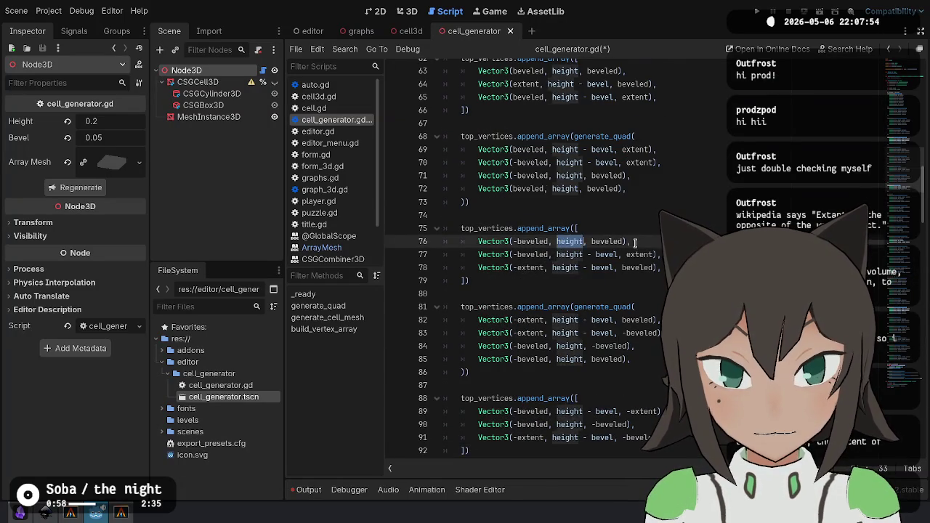
{"action": "scroll", "coordinate": [563, 240], "scroll_direction": "up", "scroll_amount": 8}
{"action": "scroll", "coordinate": [566, 221], "scroll_direction": "up", "scroll_amount": 7}
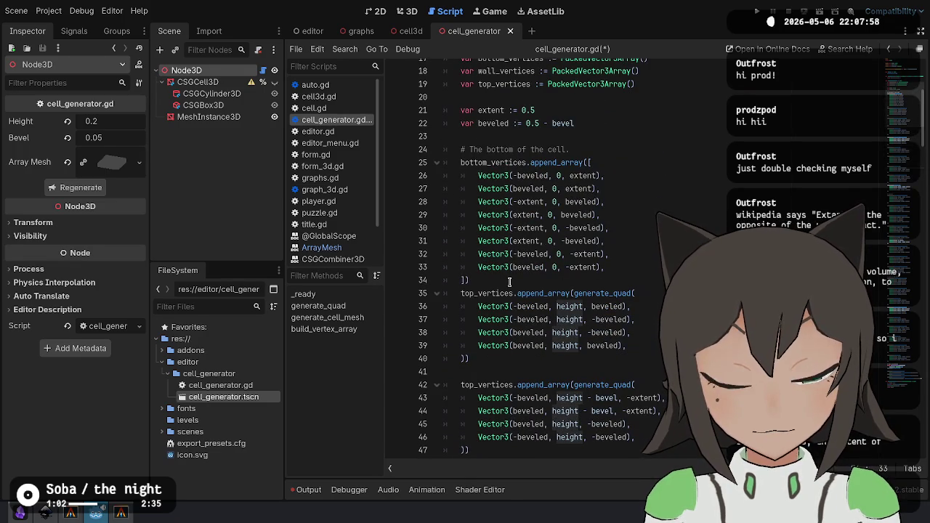
Delete the old bottom_vertices block and set the height arguments on lines 26–29 to 0.
{"action": "left_click_drag", "start_coordinate": [509, 282], "coordinate": [618, 149]}
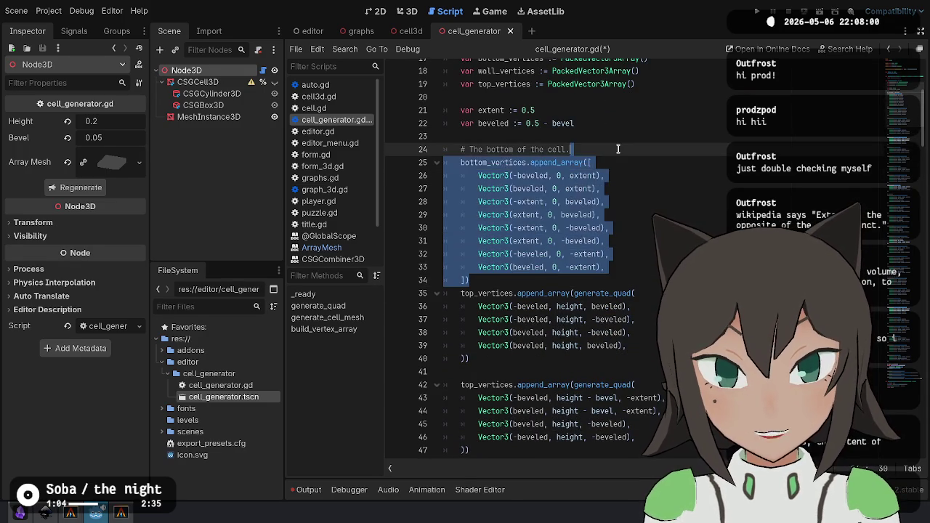
{"action": "key", "text": "BackSpace"}
{"action": "left_click", "coordinate": [558, 175]}
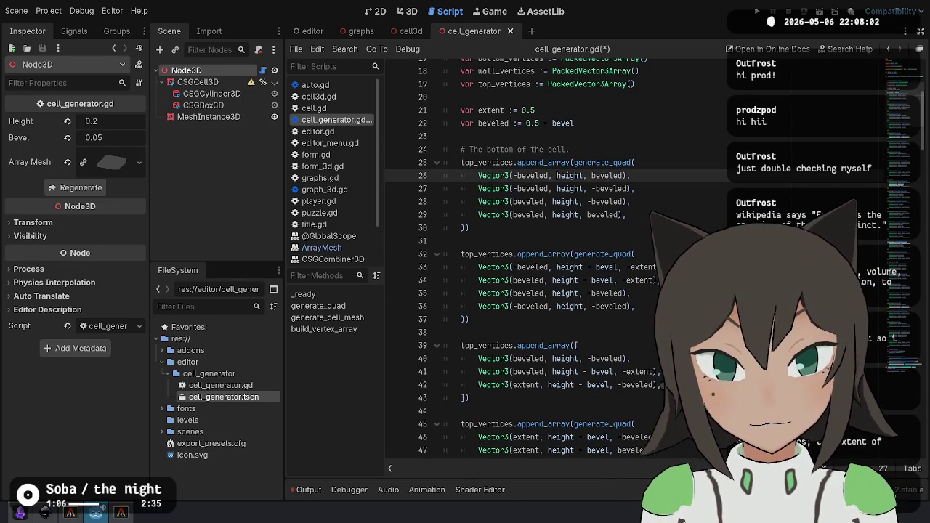
{"action": "double_click", "coordinate": [558, 175]}
{"action": "double_click", "coordinate": [494, 175]}
{"action": "left_click", "coordinate": [549, 176]}
{"action": "key", "text": "ctrl+d"}
{"action": "key", "text": "ctrl+d"}
{"action": "key", "text": "ctrl+d"}
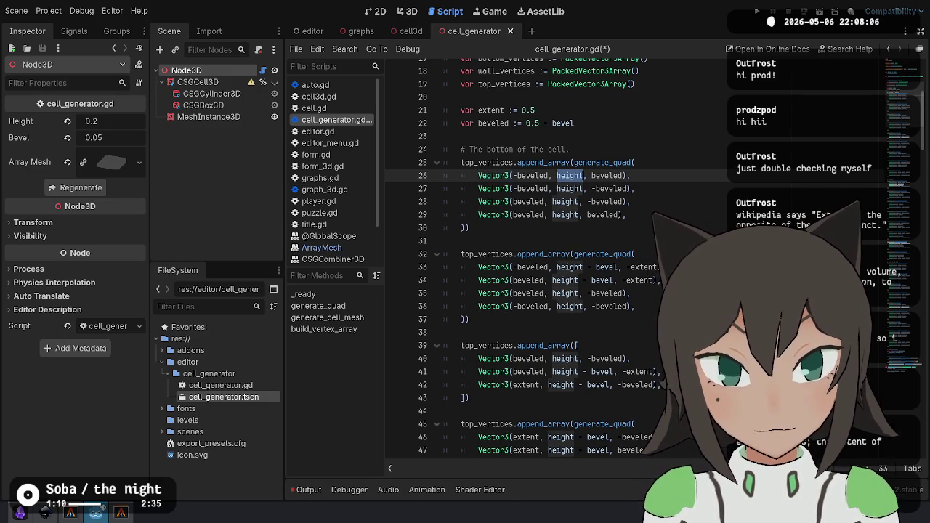
{"action": "type", "text": "0"}
Replace every height - bevel expression on lines 33–72 with 0.
{"action": "key", "text": "Down"}
{"action": "key", "text": "Down"}
{"action": "key", "text": "Down"}
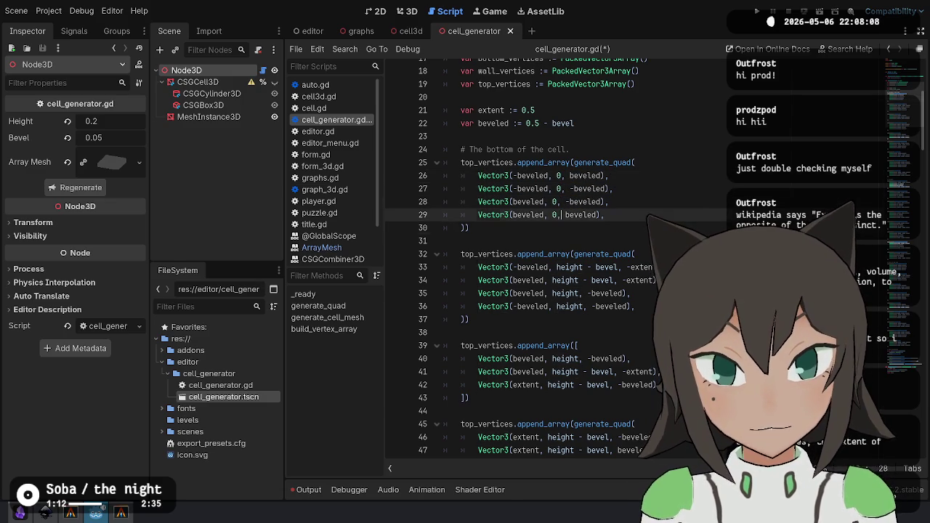
{"action": "key", "text": "ctrl+Left"}
{"action": "key", "text": "ctrl+shift+Right"}
{"action": "key", "text": "ctrl+shift+Right"}
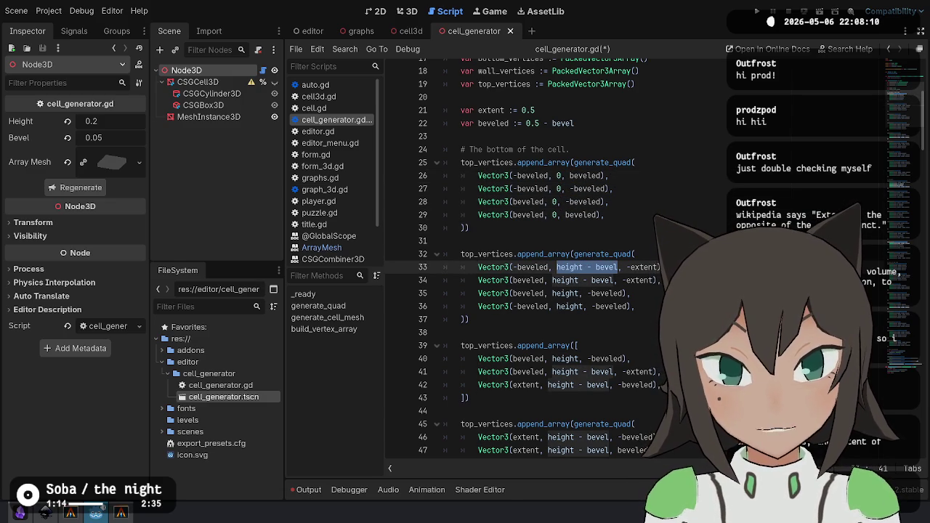
{"action": "key", "text": "ctrl+d"}
{"action": "key", "text": "ctrl+d"}
{"action": "key", "text": "ctrl+d"}
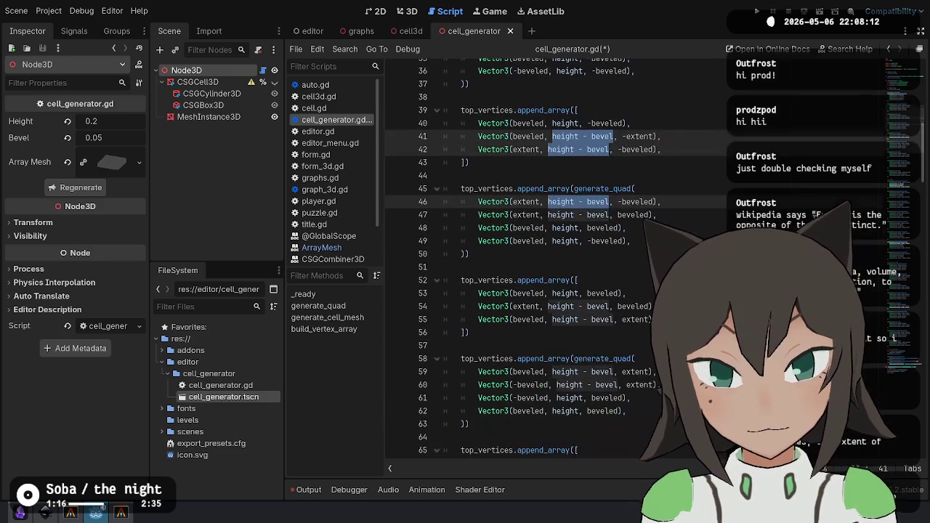
{"action": "key", "text": "ctrl+d"}
{"action": "key", "text": "ctrl+d"}
{"action": "key", "text": "ctrl+d"}
{"action": "scroll", "coordinate": [792, 211], "scroll_direction": "down", "scroll_amount": 5}
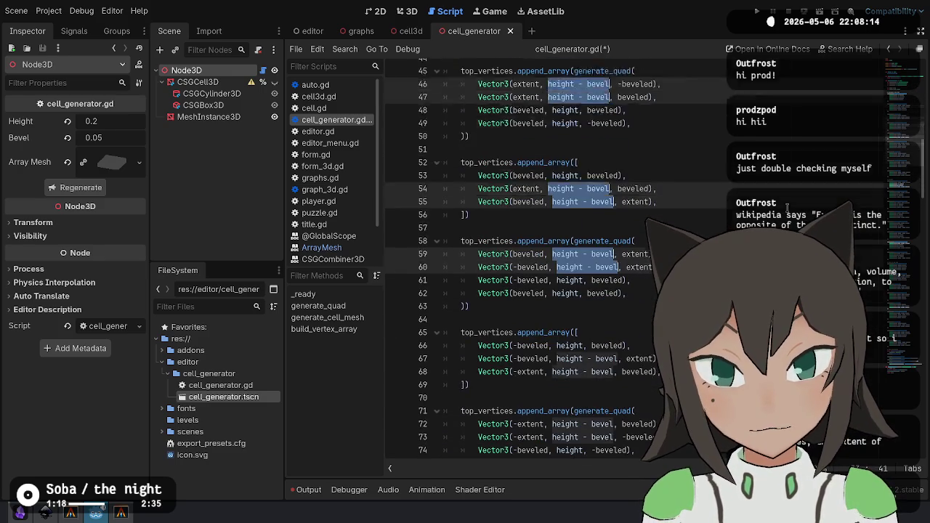
{"action": "key", "text": "ctrl+d"}
{"action": "key", "text": "ctrl+d"}
{"action": "scroll", "coordinate": [787, 209], "scroll_direction": "down", "scroll_amount": 5}
{"action": "key", "text": "ctrl+d"}
{"action": "key", "text": "ctrl+d"}
{"action": "key", "text": "ctrl+d"}
{"action": "type", "text": "0"}
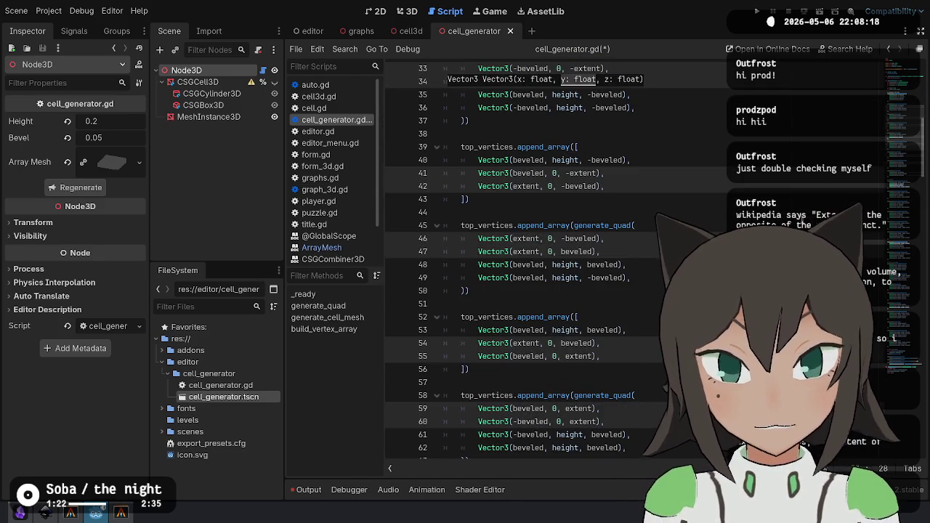
Replace the height occurrences starting on line 35 with 90.
{"action": "scroll", "coordinate": [550, 275], "scroll_direction": "up", "scroll_amount": 9}
{"action": "scroll", "coordinate": [538, 294], "scroll_direction": "down", "scroll_amount": 3}
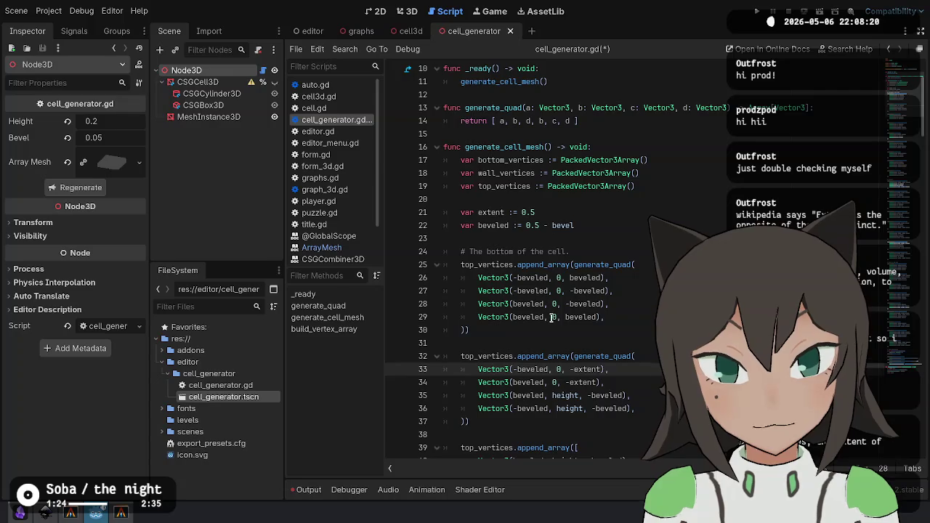
{"action": "scroll", "coordinate": [551, 316], "scroll_direction": "down", "scroll_amount": 2}
{"action": "double_click", "coordinate": [565, 317]}
{"action": "key", "text": "ctrl+d"}
{"action": "key", "text": "ctrl+d"}
{"action": "key", "text": "ctrl+d"}
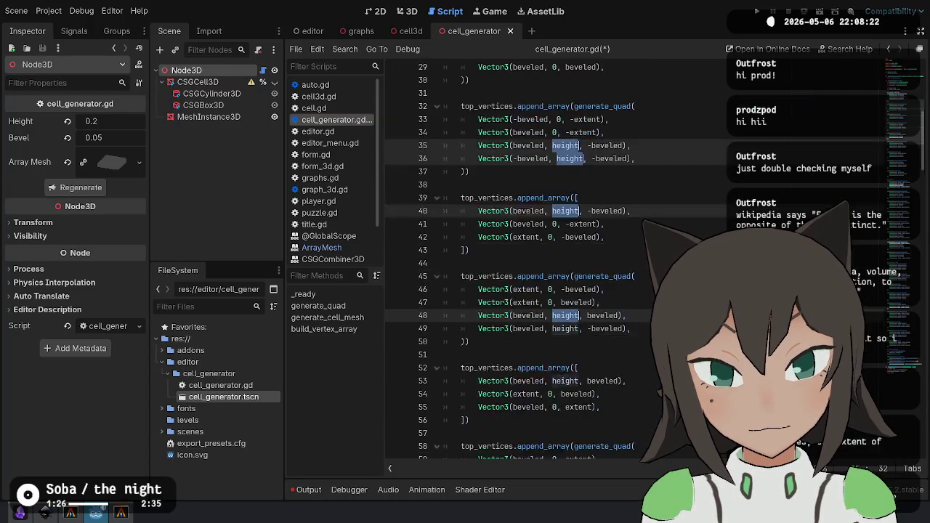
{"action": "key", "text": "ctrl+d"}
{"action": "key", "text": "ctrl+d"}
{"action": "key", "text": "ctrl+d"}
{"action": "key", "text": "ctrl+d"}
{"action": "key", "text": "ctrl+d"}
{"action": "key", "text": "ctrl+d"}
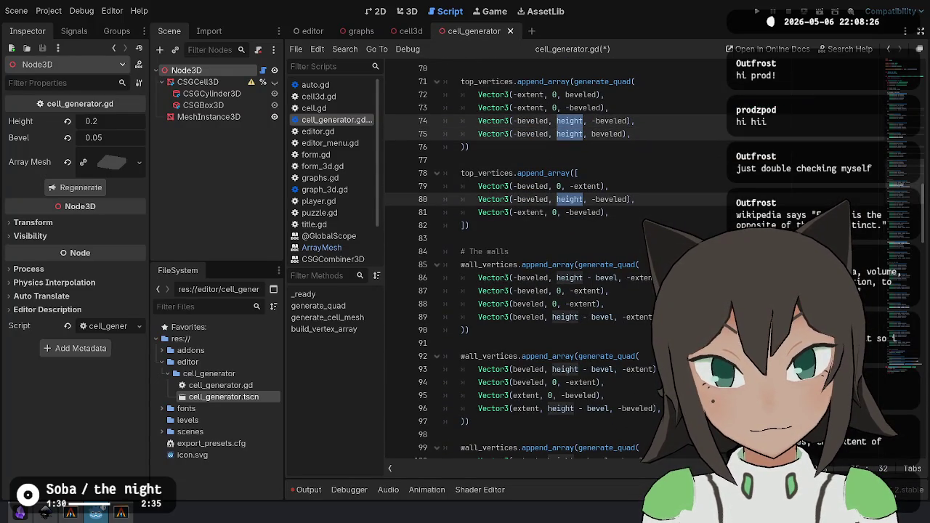
{"action": "type", "text": "90, -beveled),"}
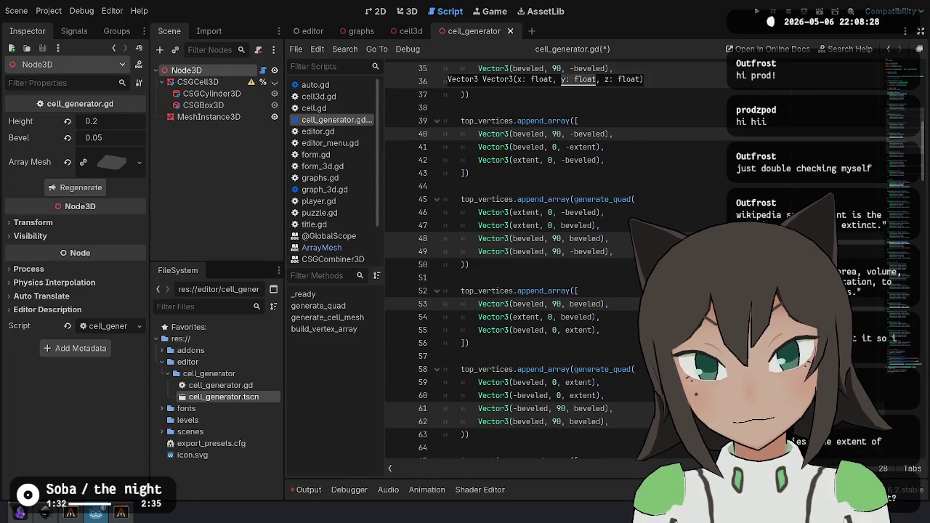
Undo back to the original bottom block, test-paste the generate_quad blocks over it, then undo.
{"action": "scroll", "coordinate": [657, 114], "scroll_direction": "up", "scroll_amount": 10}
{"action": "left_click", "coordinate": [564, 316]}
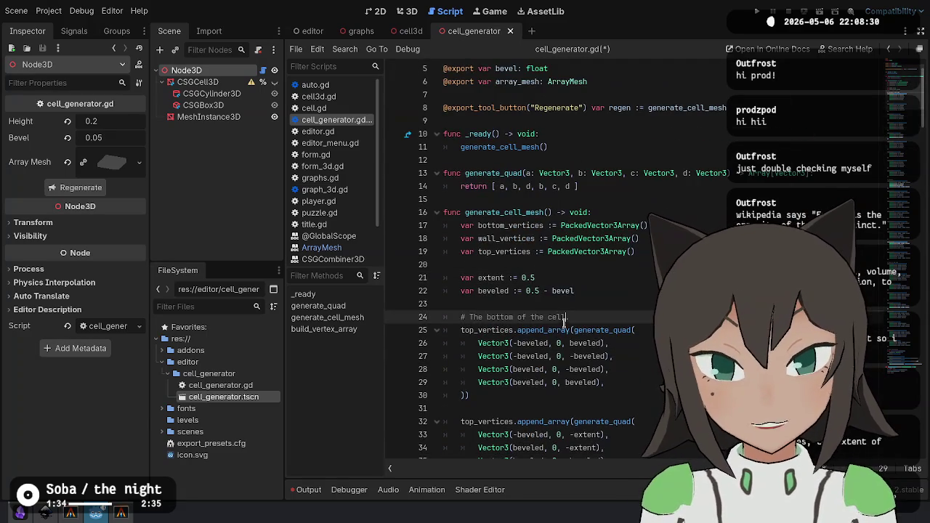
{"action": "key", "text": "ctrl+z"}
{"action": "key", "text": "ctrl+z"}
{"action": "key", "text": "ctrl+z"}
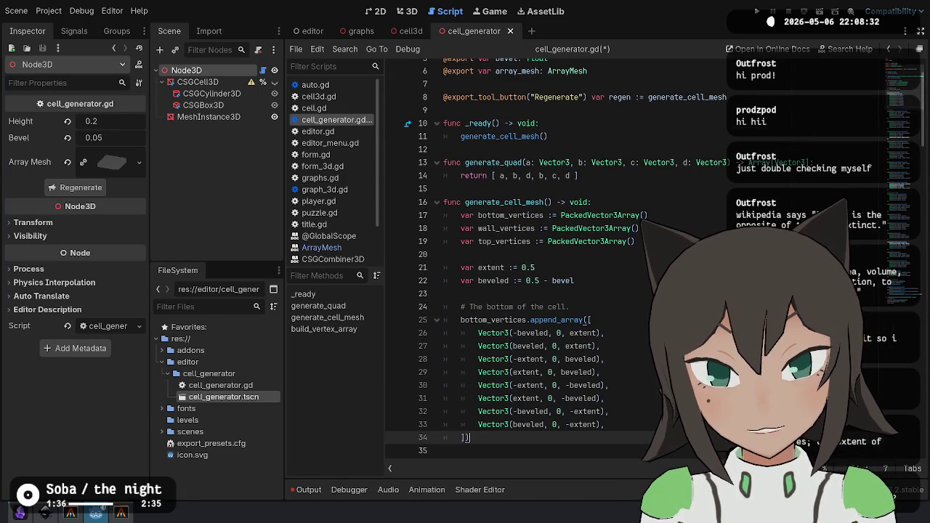
{"action": "left_click", "coordinate": [583, 306], "text": "shift"}
{"action": "key", "text": "ctrl+v"}
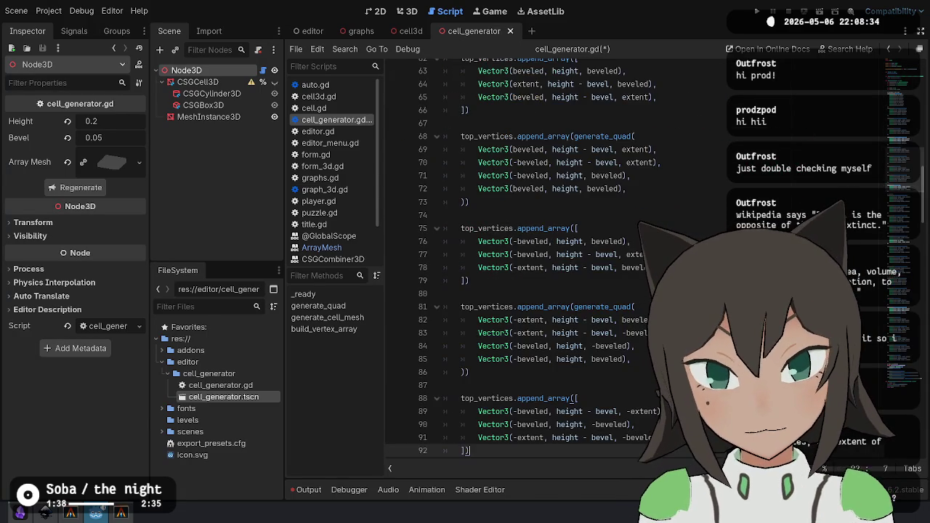
{"action": "scroll", "coordinate": [555, 212], "scroll_direction": "up", "scroll_amount": 5}
{"action": "left_click", "coordinate": [555, 212]}
{"action": "scroll", "coordinate": [508, 350], "scroll_direction": "up", "scroll_amount": 6}
{"action": "key", "text": "ctrl+z"}
{"action": "key", "text": "ctrl+z"}
{"action": "scroll", "coordinate": [508, 350], "scroll_direction": "down", "scroll_amount": 3}
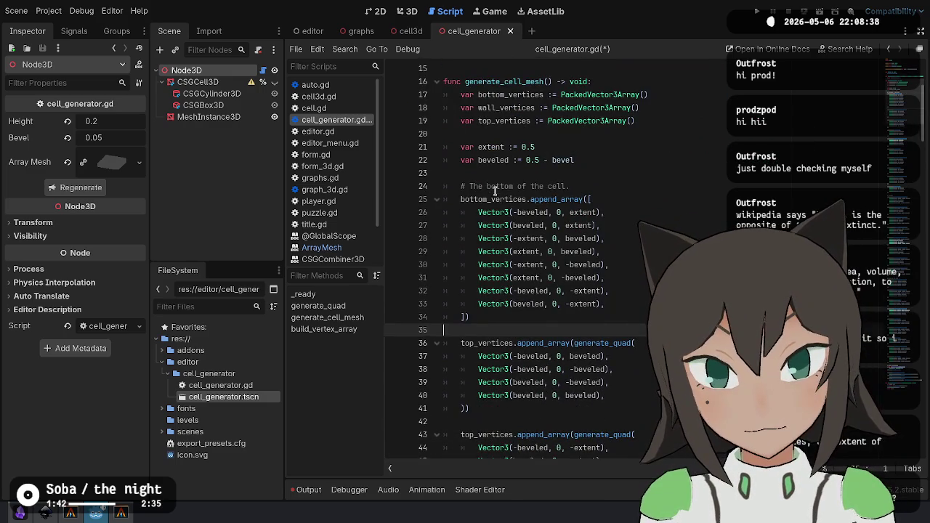
Rename the top_vertices in the bottom blocks, lines 36–89, to bottom_vertices.
{"action": "double_click", "coordinate": [496, 199]}
{"action": "key", "text": "ctrl+c"}
{"action": "double_click", "coordinate": [480, 343]}
{"action": "key", "text": "ctrl+d"}
{"action": "key", "text": "ctrl+d"}
{"action": "key", "text": "ctrl+d"}
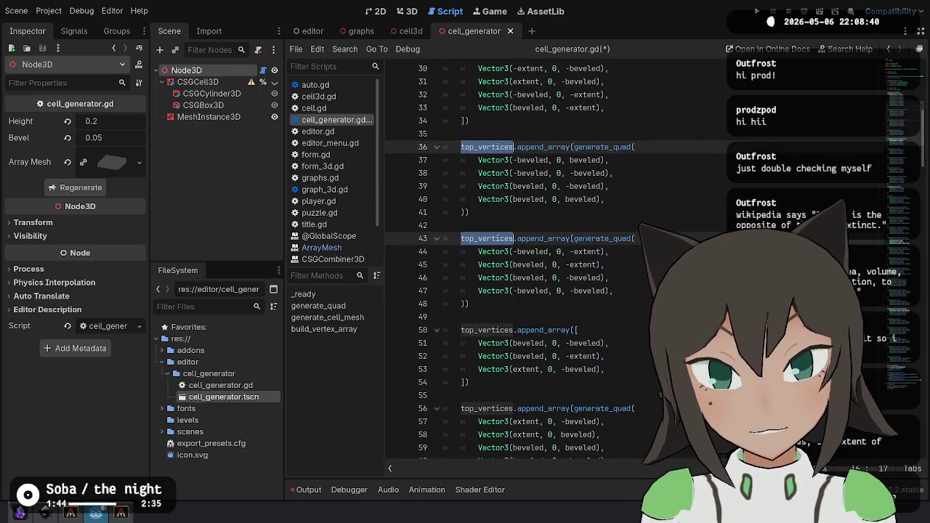
{"action": "key", "text": "ctrl+d"}
{"action": "key", "text": "ctrl+d"}
{"action": "key", "text": "ctrl+d"}
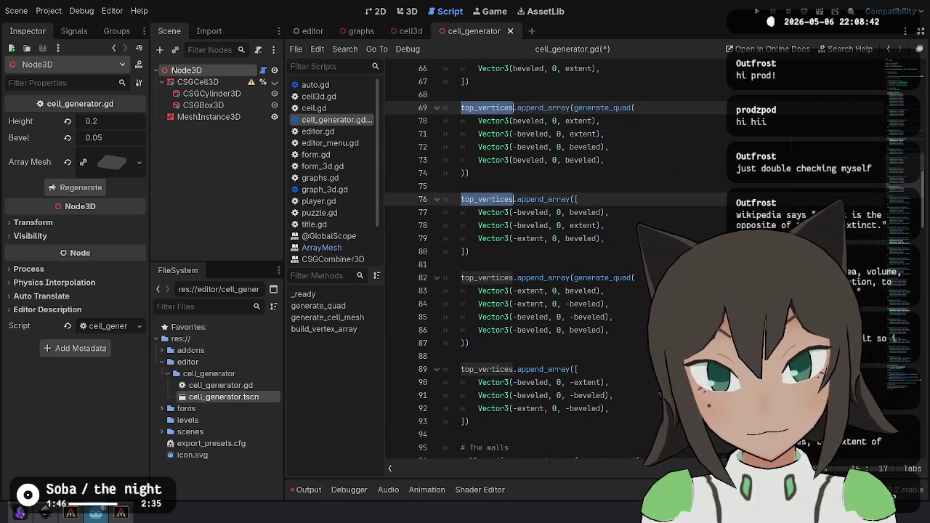
{"action": "key", "text": "ctrl+v"}
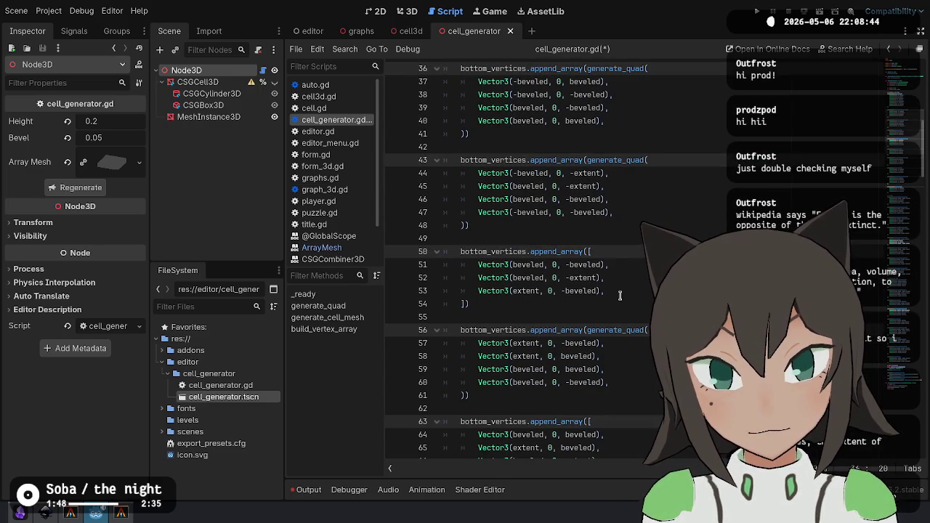
{"action": "key", "text": "ctrl+End"}
{"action": "left_click", "coordinate": [604, 346]}
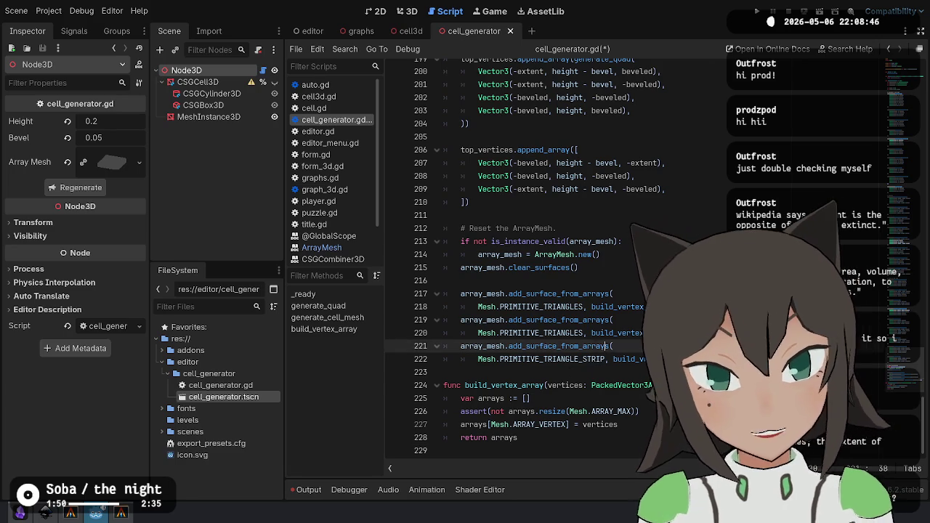
Comment out the three separate add_surface_from_arrays calls, keeping PRIMITIVE_TRIANGLE_STRIP on the third.
{"action": "key", "text": "Down"}
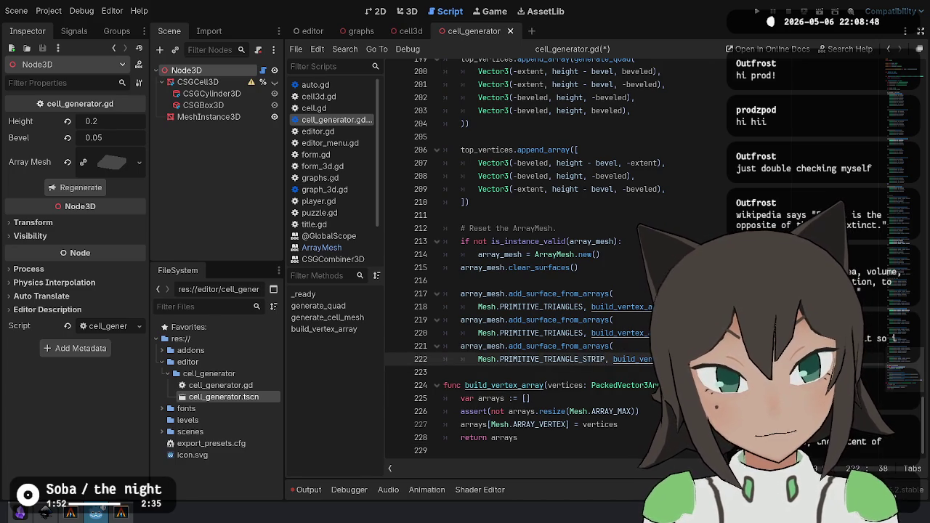
{"action": "key", "text": "Up"}
{"action": "key", "text": "Up"}
{"action": "key", "text": "Left"}
{"action": "key", "text": "Left"}
{"action": "key", "text": "Left"}
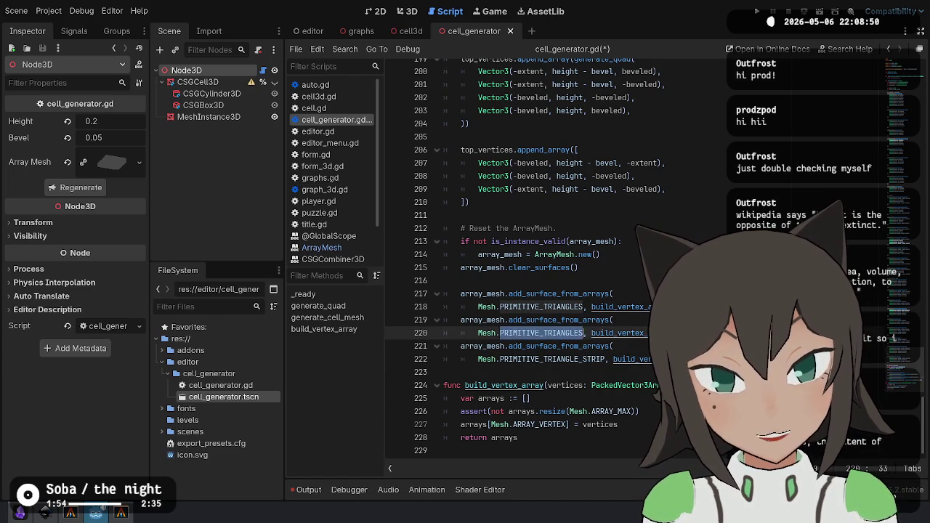
{"action": "key", "text": "Down"}
{"action": "key", "text": "Down"}
{"action": "key", "text": "ctrl+d"}
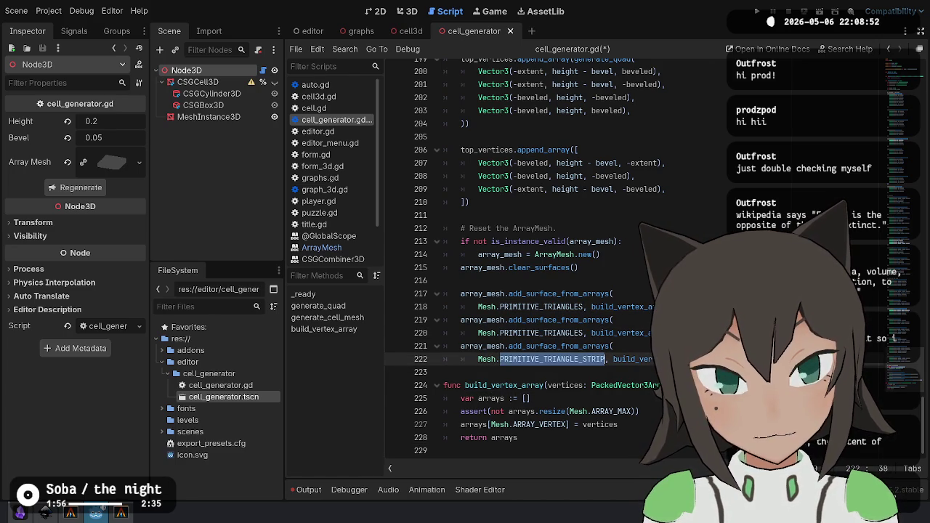
{"action": "type", "text": "PRIMITIVE_TRIANGLES"}
{"action": "key", "text": "Up"}
{"action": "key", "text": "Up"}
{"action": "key", "text": "Up"}
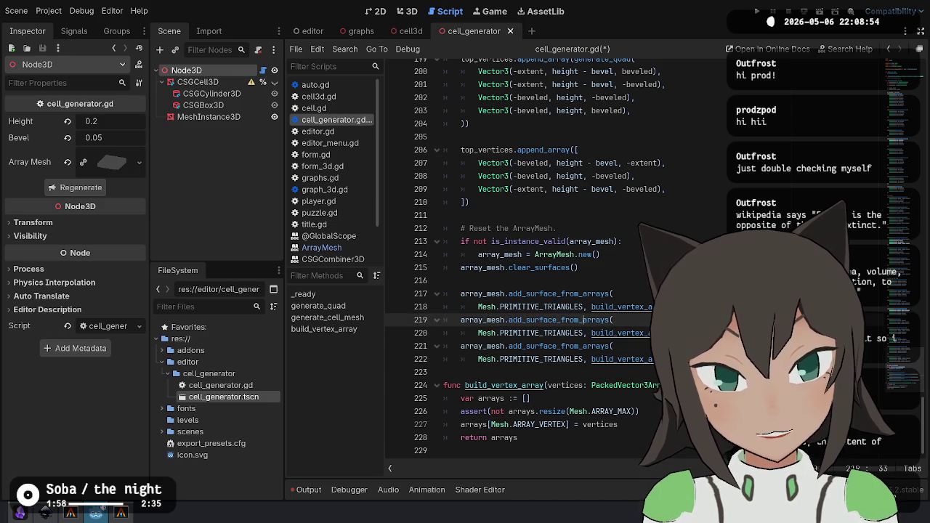
{"action": "key", "text": "Up"}
{"action": "key", "text": "ctrl+Right"}
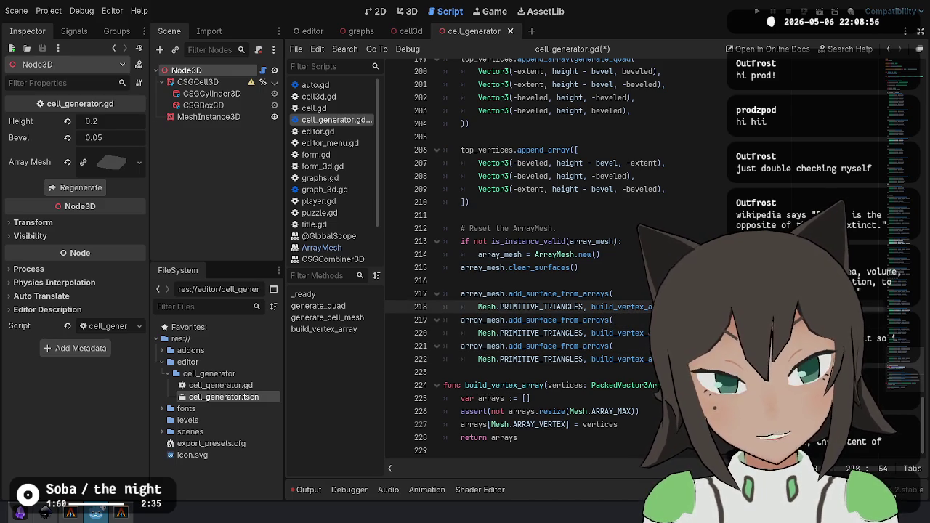
{"action": "key", "text": "ctrl+z"}
{"action": "key", "text": "ctrl+z"}
{"action": "key", "text": "ctrl+z"}
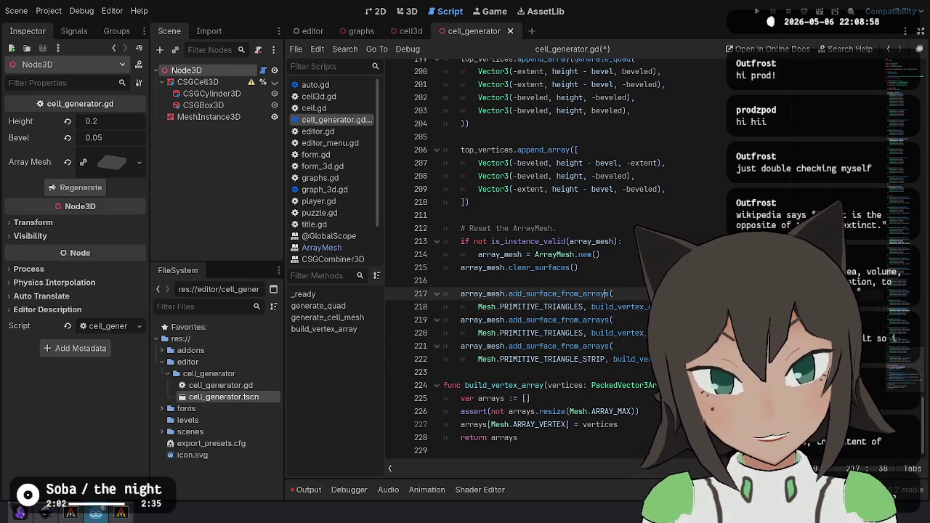
{"action": "key", "text": "ctrl+shift+z"}
{"action": "key", "text": "ctrl+shift+z"}
{"action": "key", "text": "ctrl+k"}
Add top_vertices.push_back lines for wall_vertices and bottom_vertices above the commented calls.
{"action": "key", "text": "Up"}
{"action": "key", "text": "Up"}
{"action": "key", "text": "Up"}
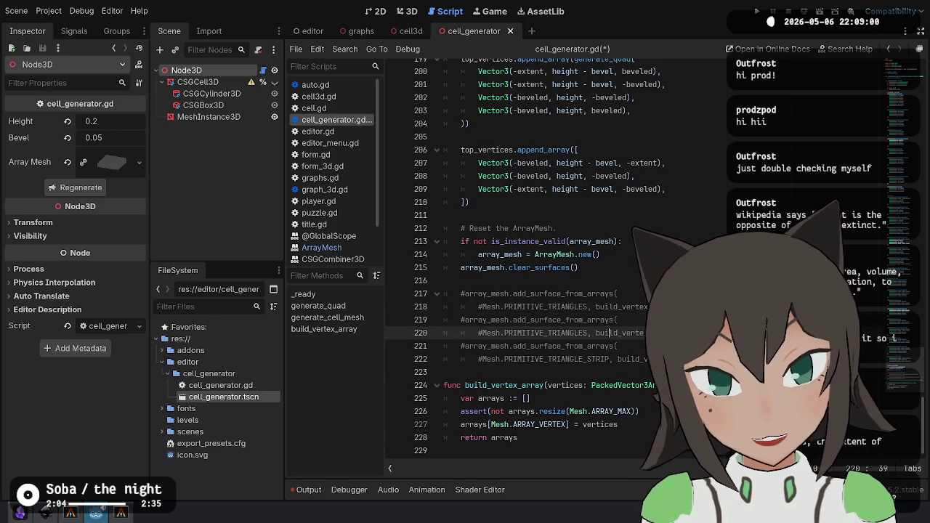
{"action": "key", "text": "ctrl+shift+Return"}
{"action": "type", "text": "top_ve"}
{"action": "key", "text": "Return"}
{"action": "type", "text": ".push"}
{"action": "key", "text": "Return"}
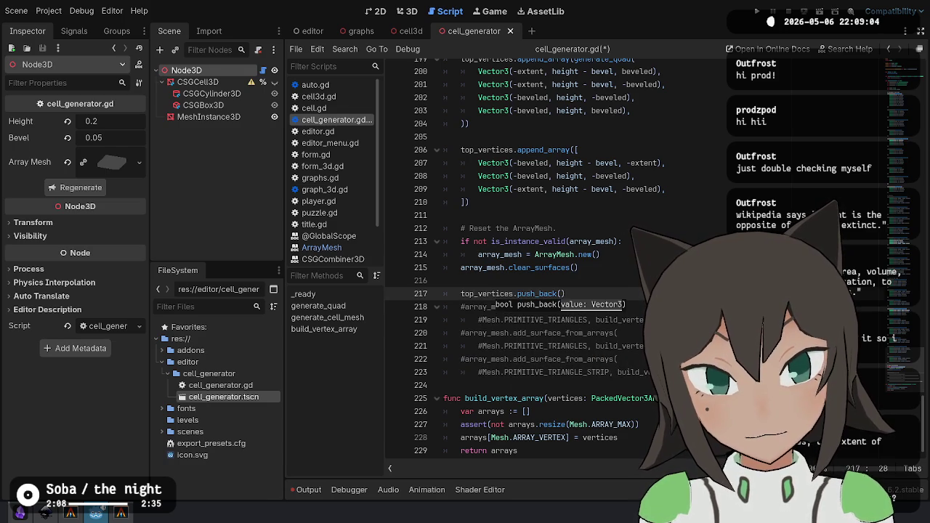
{"action": "type", "text": "wall_vertices"}
{"action": "key", "text": "ctrl+shift+d"}
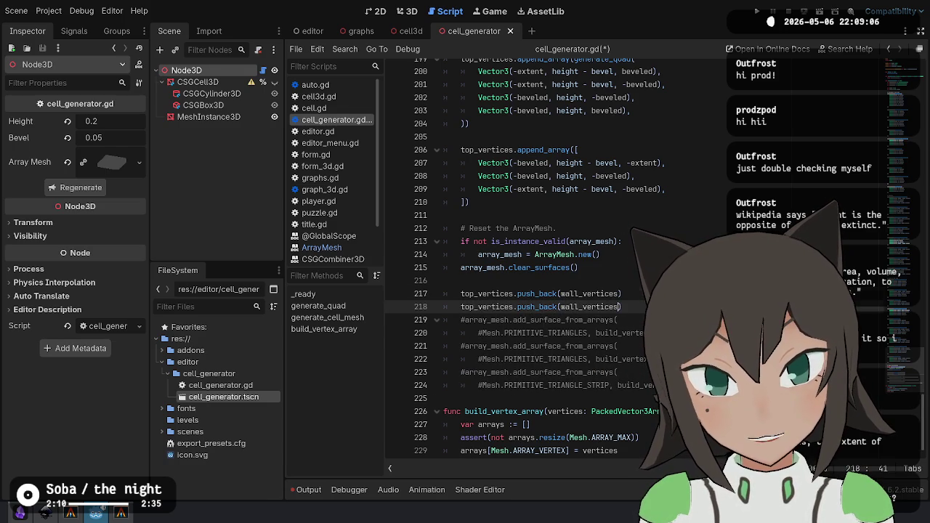
{"action": "key", "text": "ctrl+BackSpace"}
{"action": "type", "text": "bottom"}
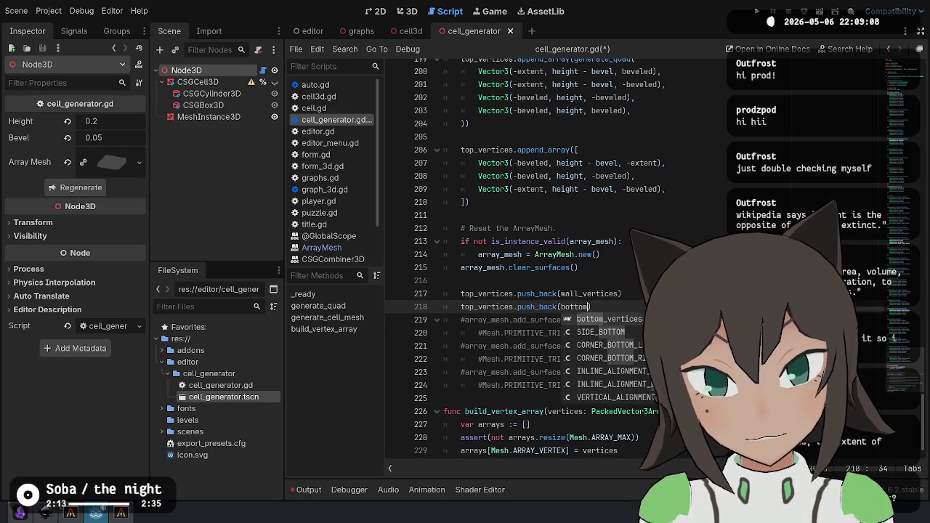
{"action": "key", "text": "Return"}
Start an all_vertices PackedArray declaration, then delete the unfinished line.
{"action": "key", "text": "ctrl+shift+Return"}
{"action": "type", "text": "var all_vertices: Arr"}
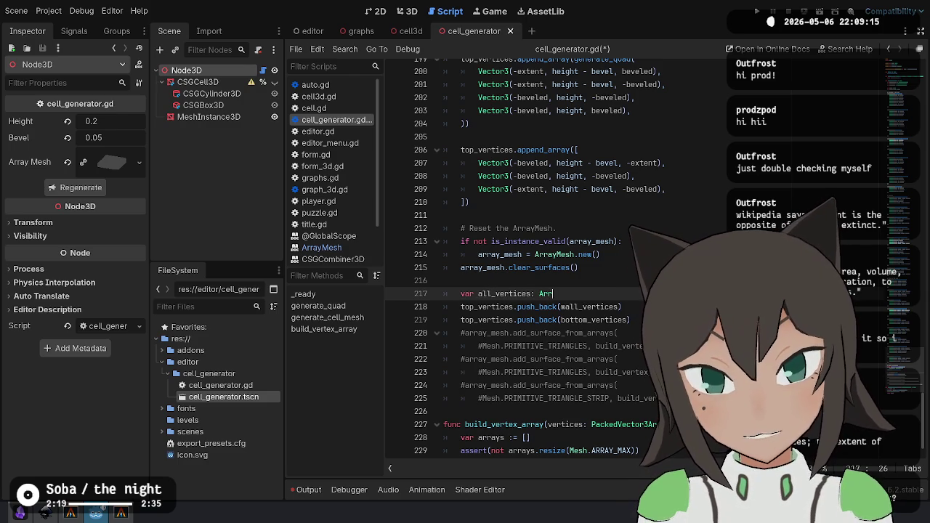
{"action": "type", "text": "a"}
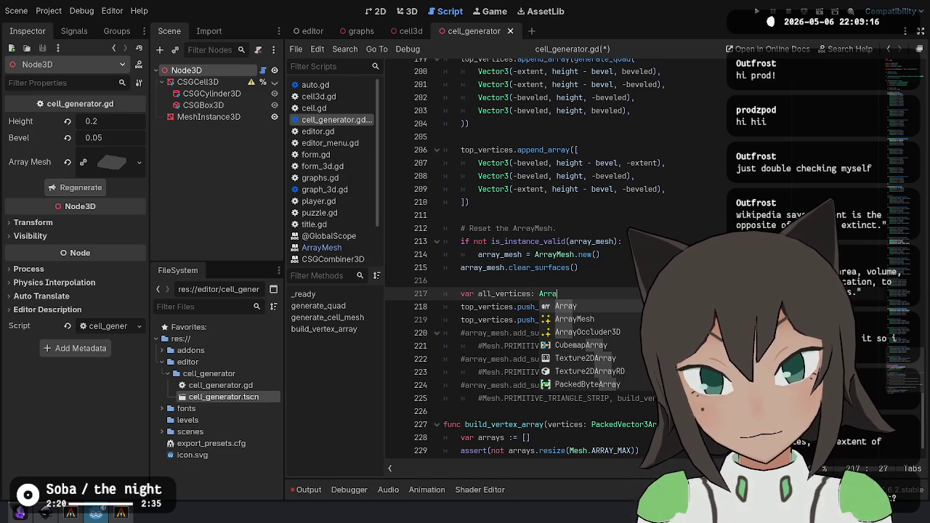
{"action": "key", "text": "ctrl+BackSpace"}
{"action": "type", "text": "PackedA"}
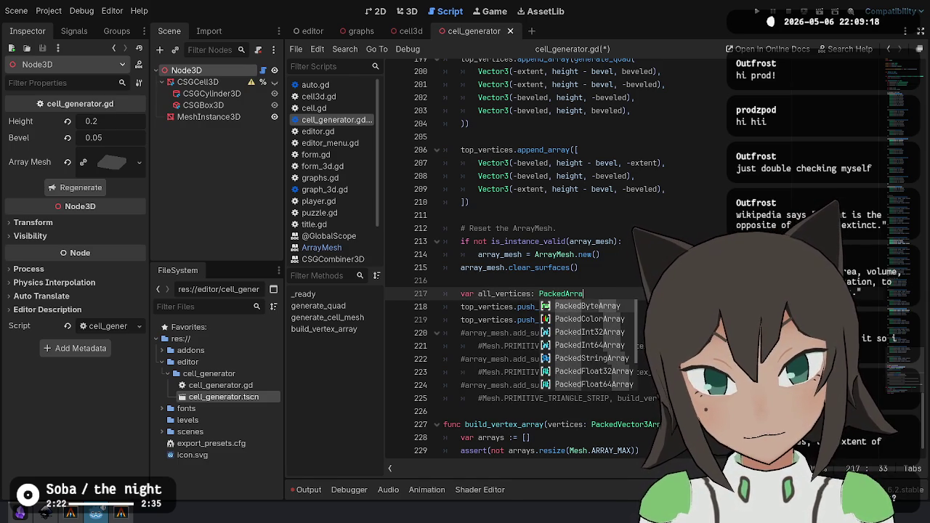
{"action": "key", "text": "ctrl+shift+k"}
{"action": "key", "text": "Down"}
{"action": "key", "text": "Down"}
{"action": "key", "text": "Down"}
Duplicate the first commented surface call and uncomment the copy as the single active surface.
{"action": "key", "text": "shift+Up"}
{"action": "key", "text": "shift+Up"}
{"action": "key", "text": "ctrl+shift+d"}
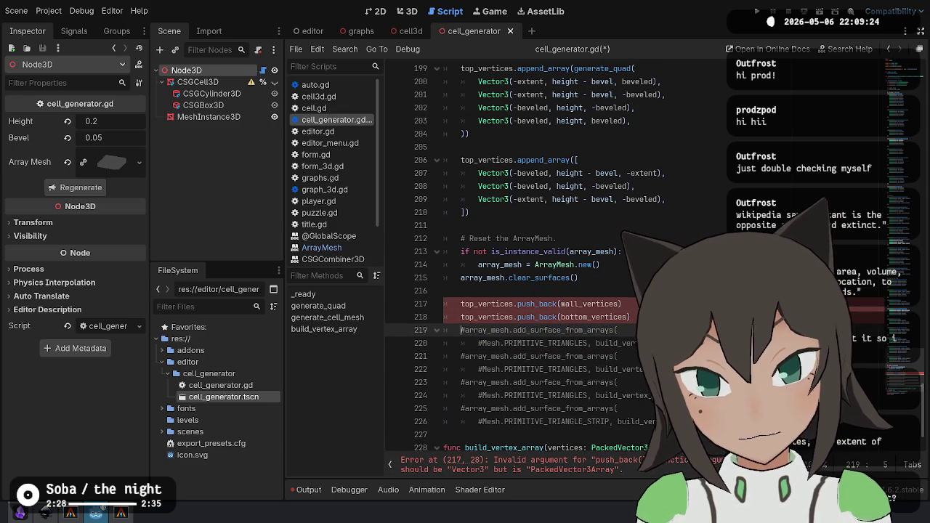
{"action": "key", "text": "shift+Down"}
{"action": "key", "text": "shift+End"}
{"action": "key", "text": "ctrl+k"}
{"action": "key", "text": "End"}
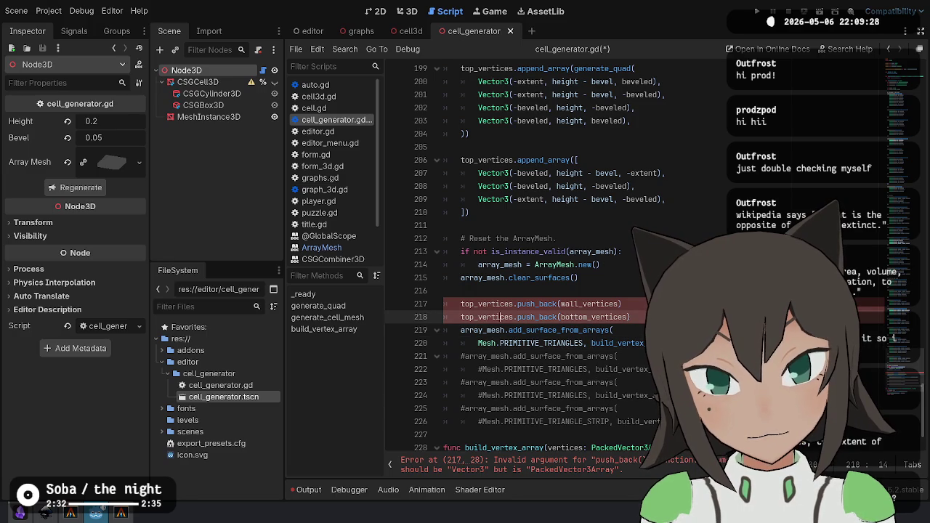
Wrap lines 217 and 218 in assert(not ...) and save to check for errors.
{"action": "key", "text": "Up"}
{"action": "key", "text": "Up"}
{"action": "key", "text": "Up"}
{"action": "key", "text": "Home"}
{"action": "type", "text": "asse"}
{"action": "type", "text": "rt(not"}
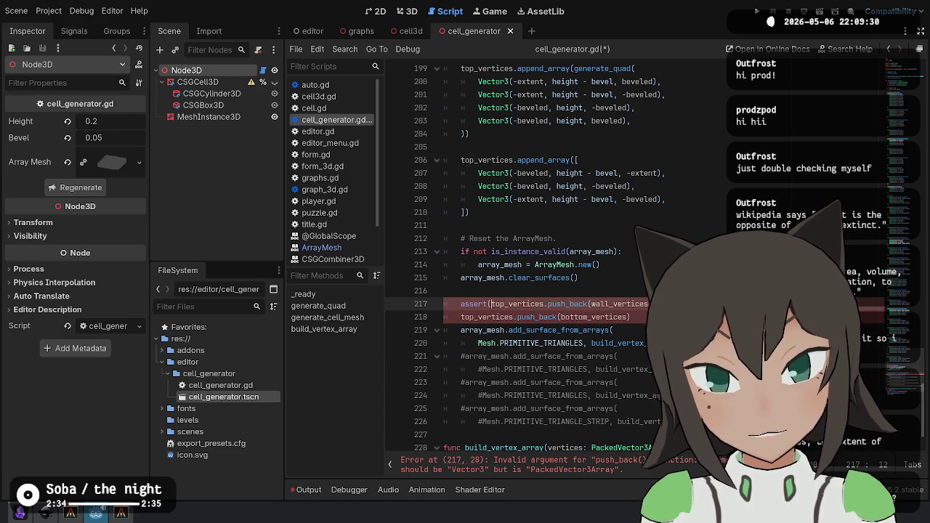
{"action": "key", "text": "End"}
{"action": "key", "text": "Down"}
{"action": "key", "text": "Home"}
{"action": "type", "text": "assert(no"}
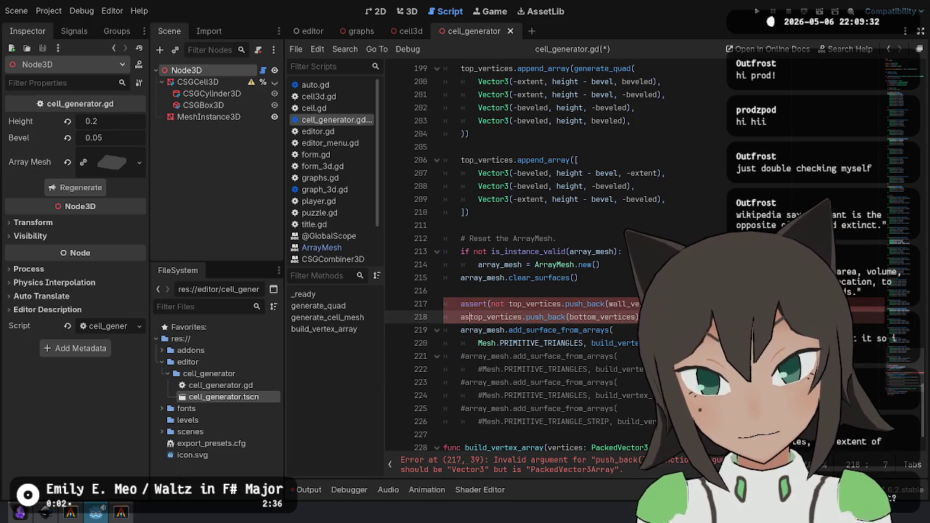
{"action": "type", "text": "t"}
{"action": "key", "text": "ctrl+s"}
{"action": "left_click", "coordinate": [655, 343]}
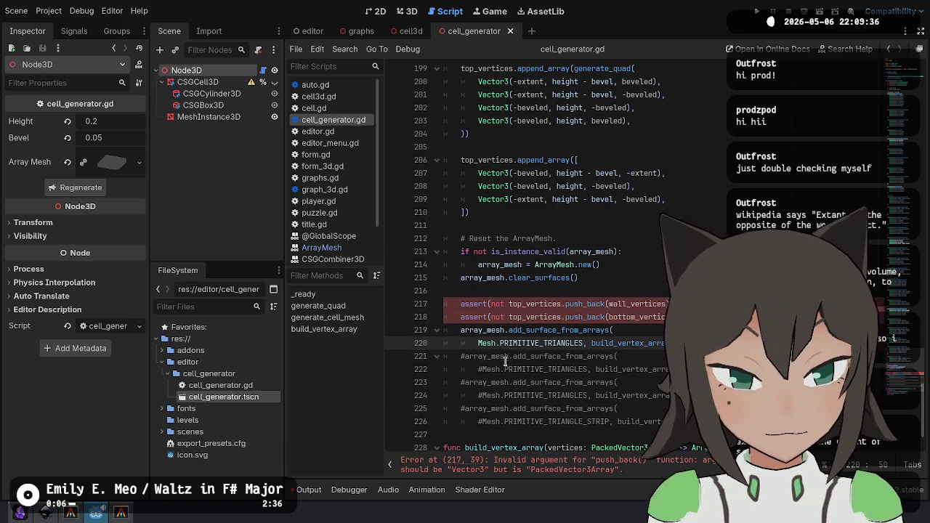
Replace push_back with append_array on lines 217–218 and save, clearing the type error.
{"action": "double_click", "coordinate": [579, 305]}
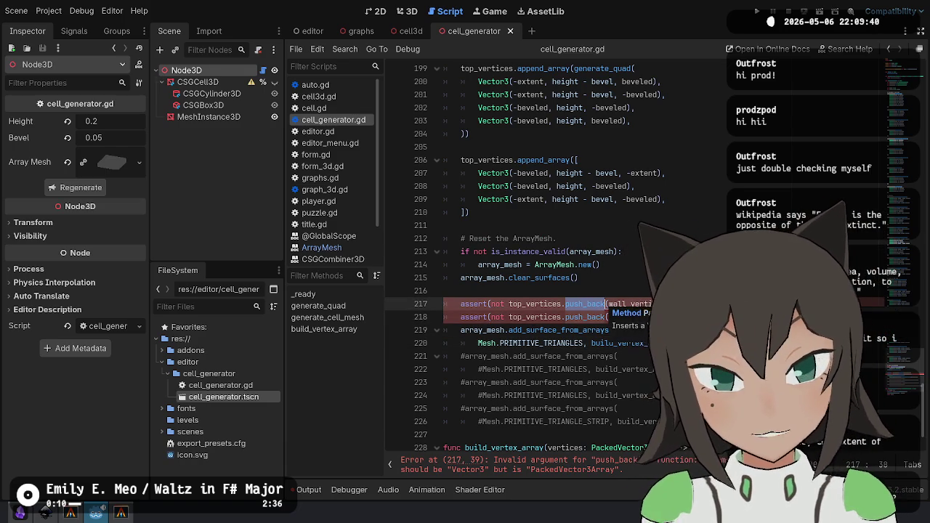
{"action": "key", "text": "ctrl+z"}
{"action": "key", "text": "ctrl+z"}
{"action": "key", "text": "ctrl+z"}
{"action": "key", "text": "ctrl+z"}
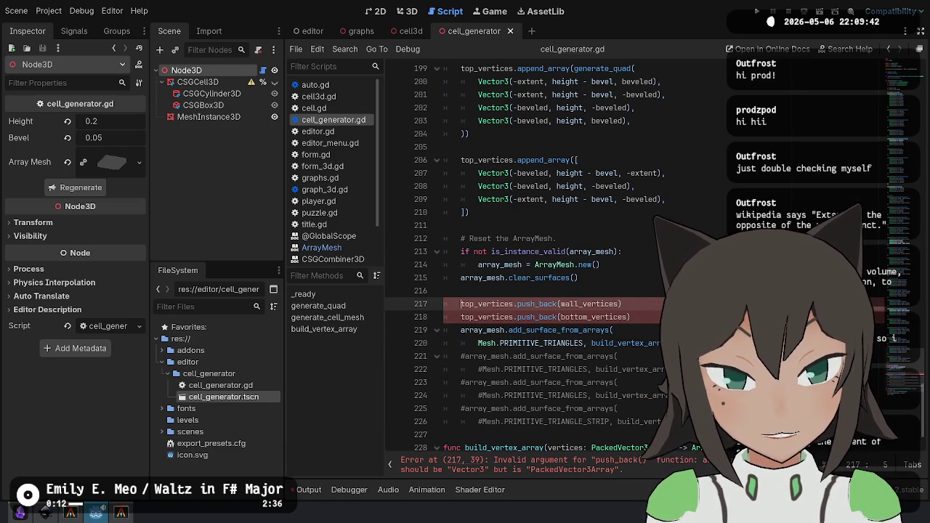
{"action": "type", "text": "append_array("}
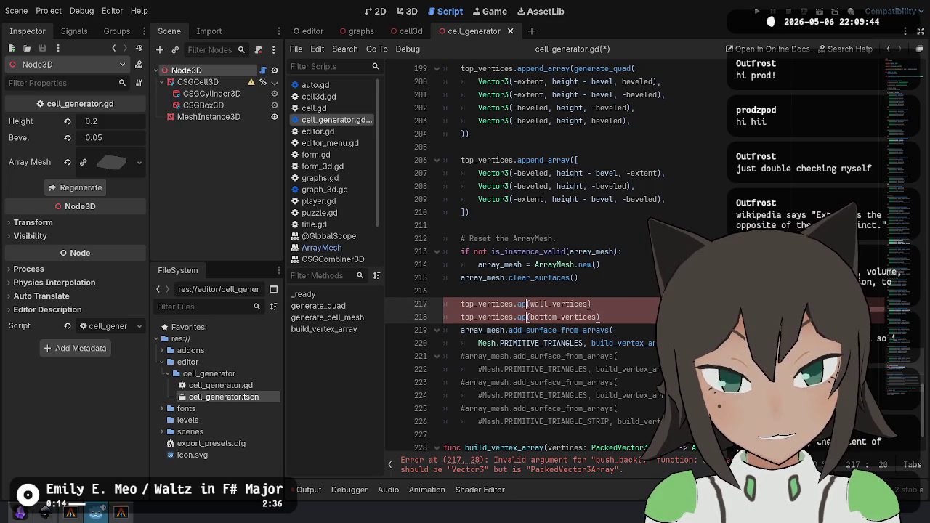
{"action": "key", "text": "ctrl+s"}
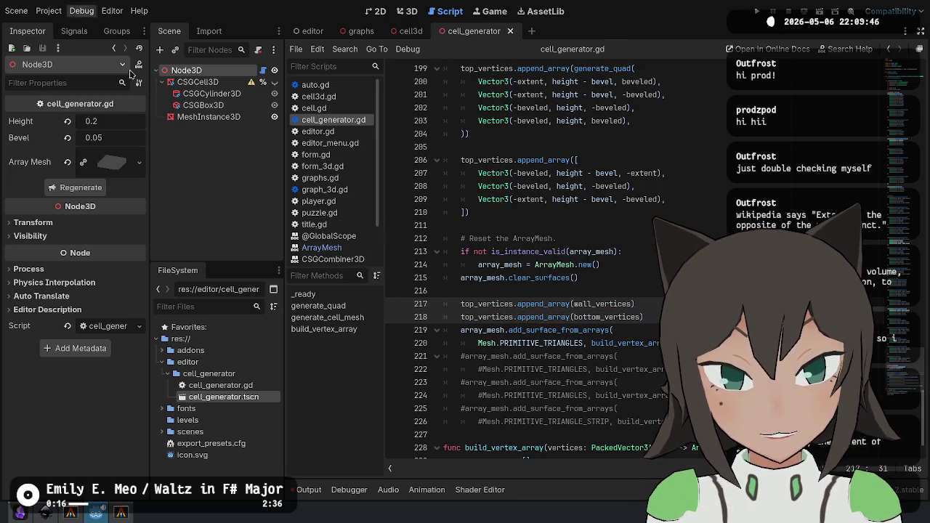
{"action": "key", "text": "Down"}
{"action": "key", "text": "Down"}
{"action": "key", "text": "Down"}
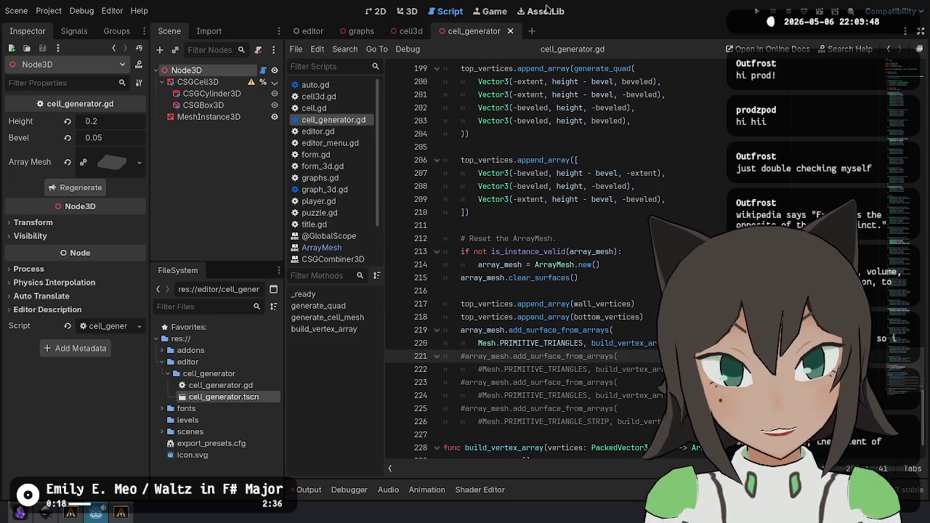
{"action": "left_click", "coordinate": [405, 11]}
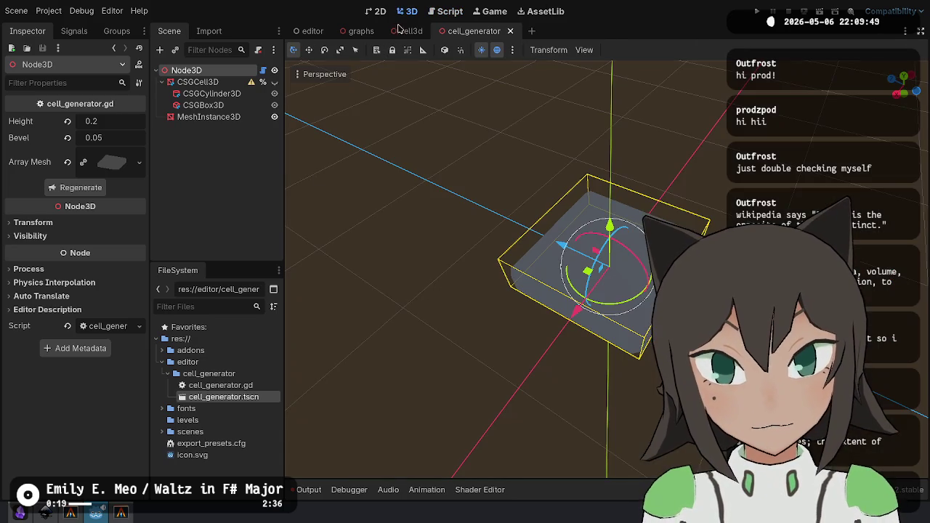
Regenerate the cell mesh from the Inspector, then launch a new Godot Engine via the 'godot' launcher search.
{"action": "left_click", "coordinate": [82, 191]}
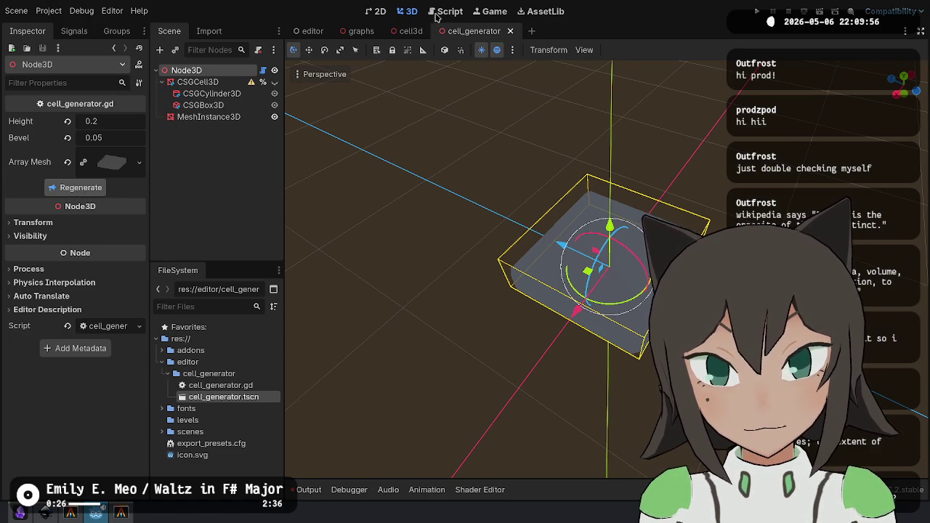
{"action": "key", "text": "ctrl+super+Right"}
{"action": "key", "text": "alt+space"}
{"action": "type", "text": "godot"}
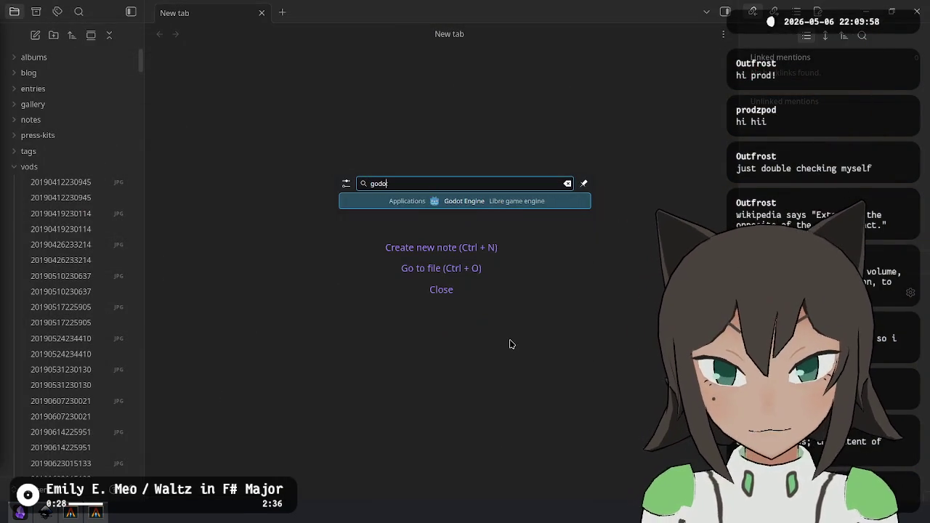
{"action": "key", "text": "Return"}
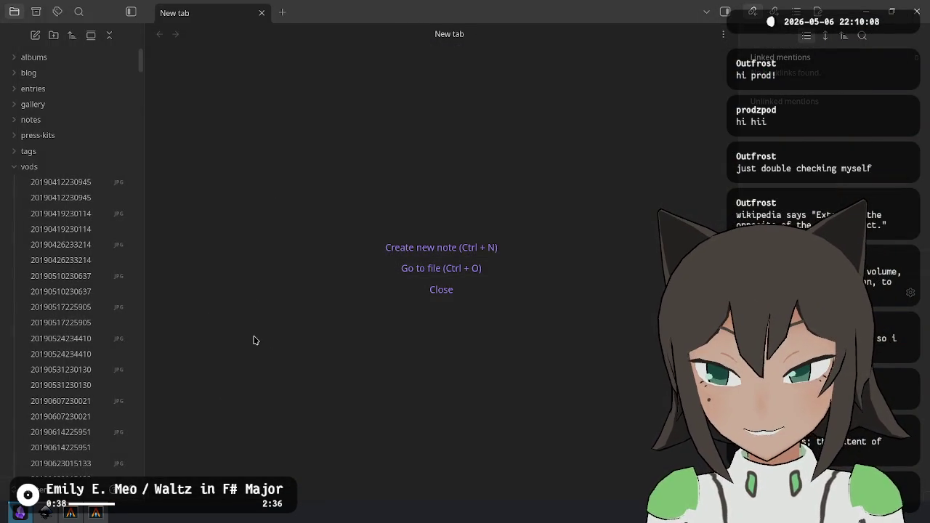
In the terminal, cd into workspace/exodrifter/fishy-facts/, list it and run git status.
{"action": "left_click", "coordinate": [93, 515]}
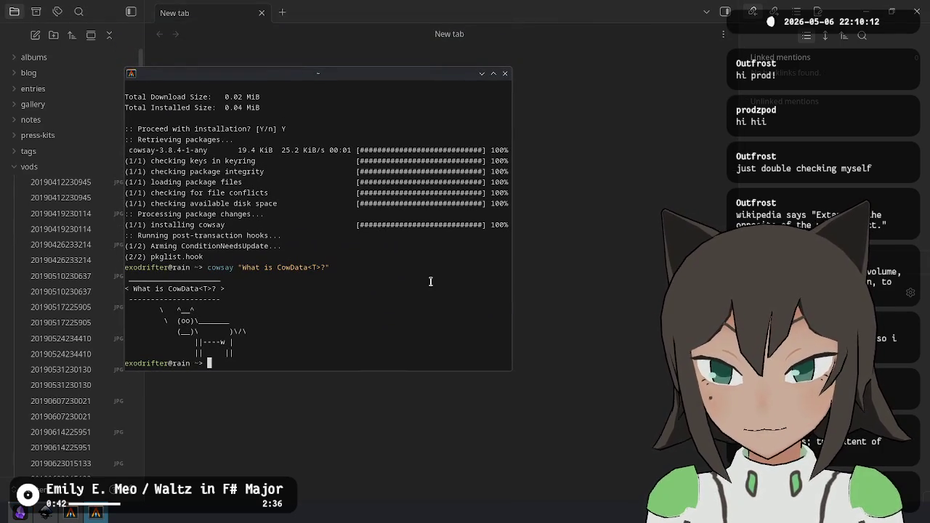
{"action": "type", "text": "cd workspace/exodrifter/fishy-facts/"}
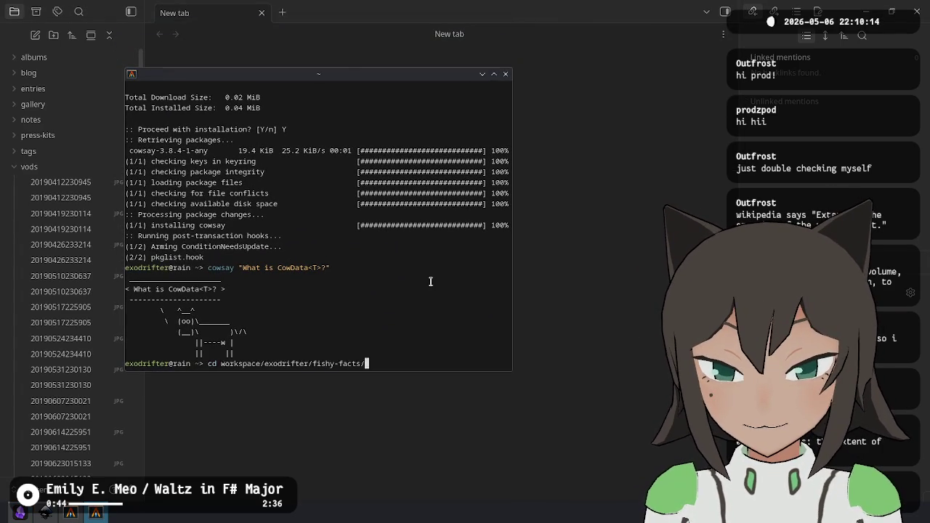
{"action": "key", "text": "Return"}
{"action": "type", "text": "ls"}
{"action": "key", "text": "Return"}
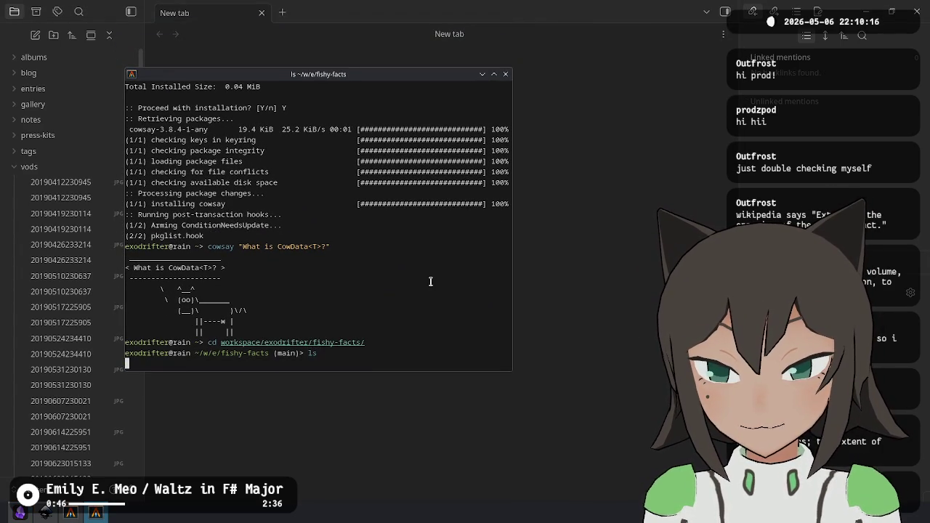
{"action": "type", "text": "git status"}
{"action": "key", "text": "Return"}
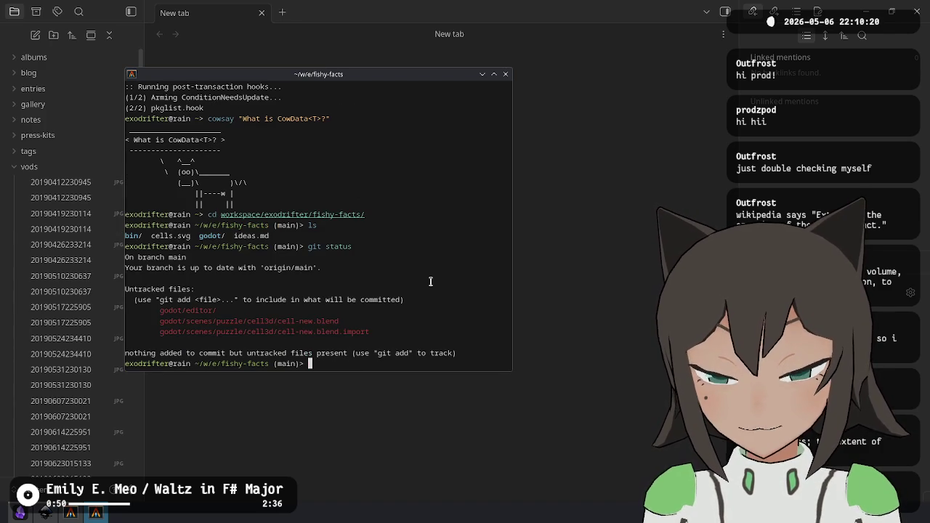
Begin a cat godot/editor command, tab-completing toward the cell_generator files.
{"action": "type", "text": "c"}
{"action": "key", "text": "BackSpace"}
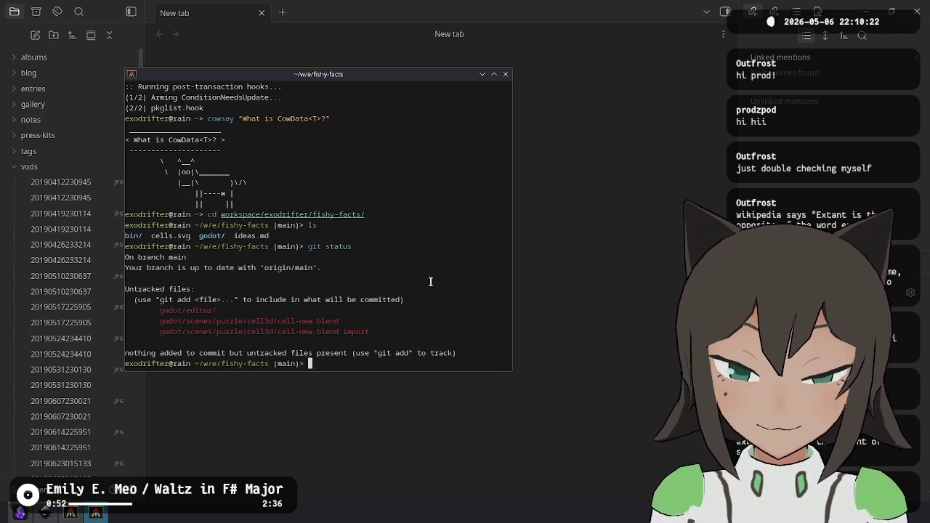
{"action": "type", "text": "cat godot/editor"}
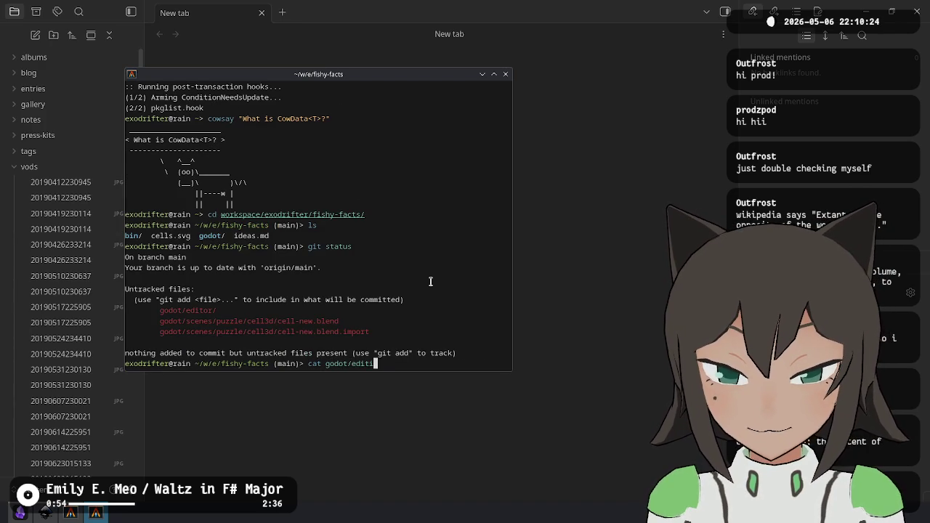
{"action": "key", "text": "Tab"}
{"action": "key", "text": "Tab"}
{"action": "key", "text": "Tab"}
Print cell_generator.gd with cat and enlarge the terminal window.
{"action": "key", "text": "shift+Tab"}
{"action": "key", "text": "Return"}
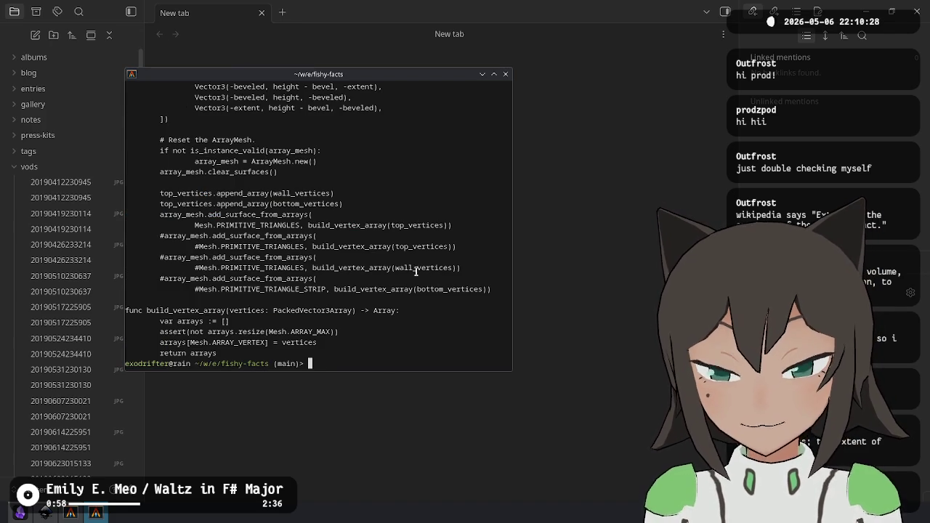
{"action": "mouse_move", "coordinate": [379, 352]}
{"action": "left_mouse_down"}
{"action": "mouse_move", "coordinate": [406, 414]}
{"action": "mouse_move", "coordinate": [409, 451]}
{"action": "left_mouse_up"}
Highlight the clear_surfaces, append_array and surface-call lines, then scroll through the script.
{"action": "left_click_drag", "start_coordinate": [175, 290], "coordinate": [240, 297]}
{"action": "left_click", "coordinate": [241, 298]}
{"action": "left_click_drag", "start_coordinate": [171, 269], "coordinate": [295, 266]}
{"action": "left_click_drag", "start_coordinate": [165, 292], "coordinate": [345, 295]}
{"action": "left_click", "coordinate": [344, 295]}
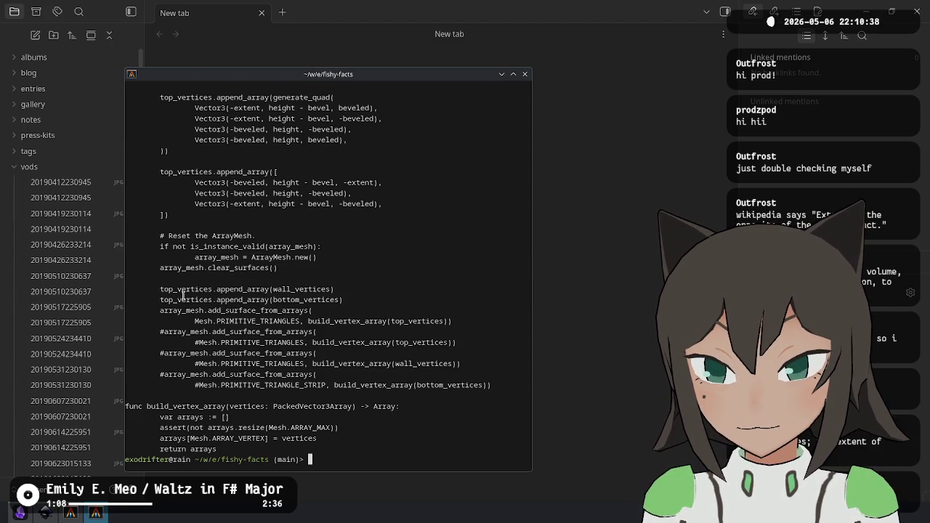
{"action": "mouse_move", "coordinate": [159, 295]}
{"action": "left_mouse_down"}
{"action": "mouse_move", "coordinate": [314, 325]}
{"action": "mouse_move", "coordinate": [358, 320]}
{"action": "left_mouse_up"}
{"action": "double_click", "coordinate": [357, 320]}
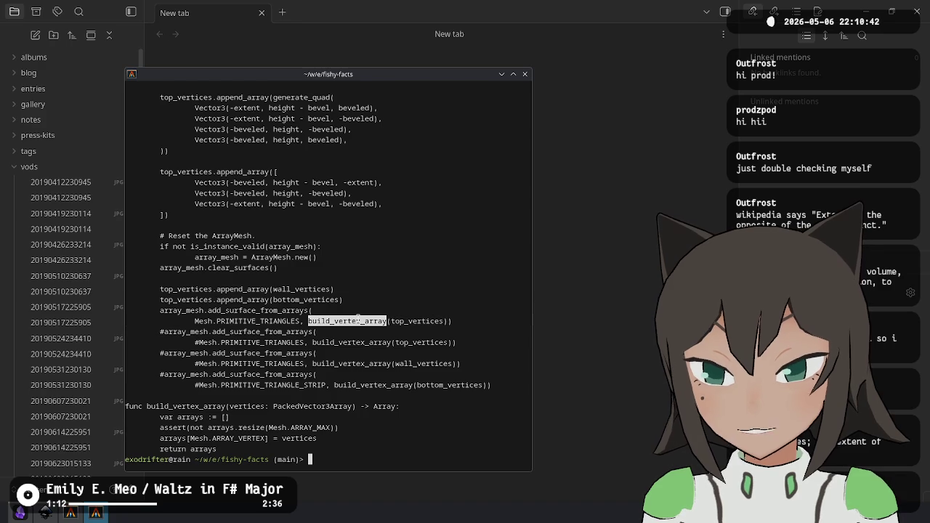
{"action": "double_click", "coordinate": [437, 321]}
{"action": "left_click", "coordinate": [228, 282]}
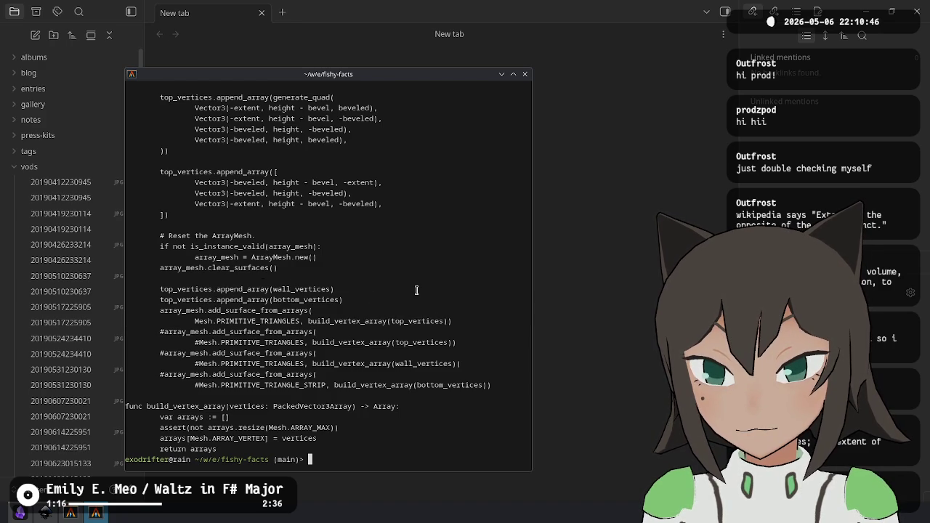
{"action": "scroll", "coordinate": [368, 287], "scroll_direction": "up", "scroll_amount": 10}
{"action": "scroll", "coordinate": [422, 291], "scroll_direction": "up", "scroll_amount": 20}
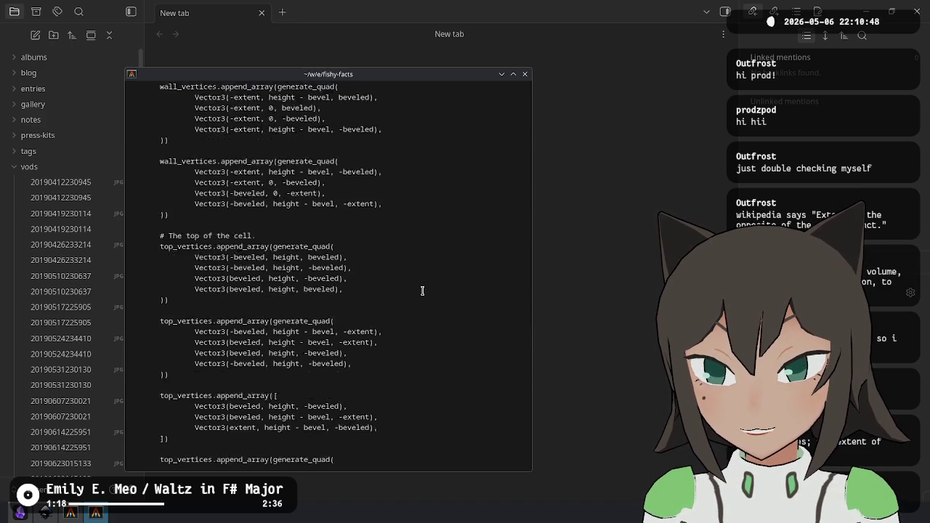
{"action": "scroll", "coordinate": [422, 290], "scroll_direction": "up", "scroll_amount": 10}
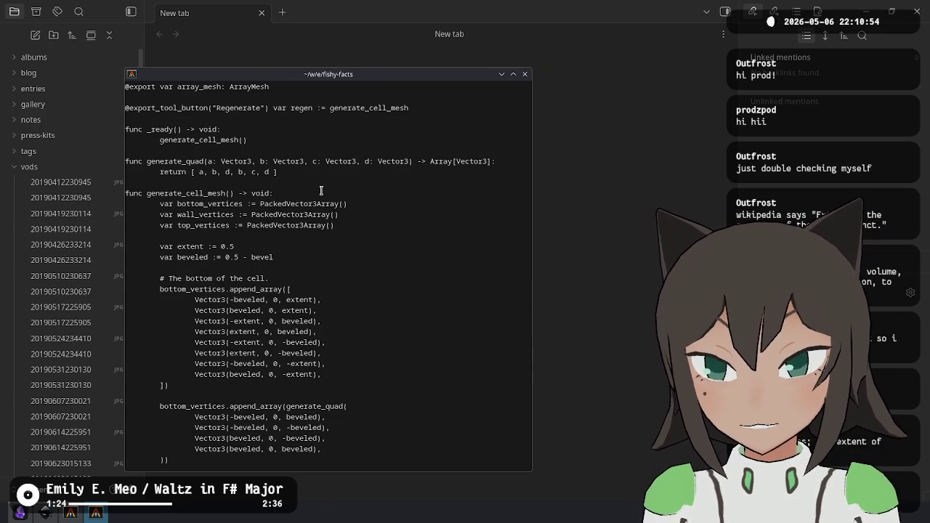
{"action": "scroll", "coordinate": [321, 190], "scroll_direction": "down", "scroll_amount": 20}
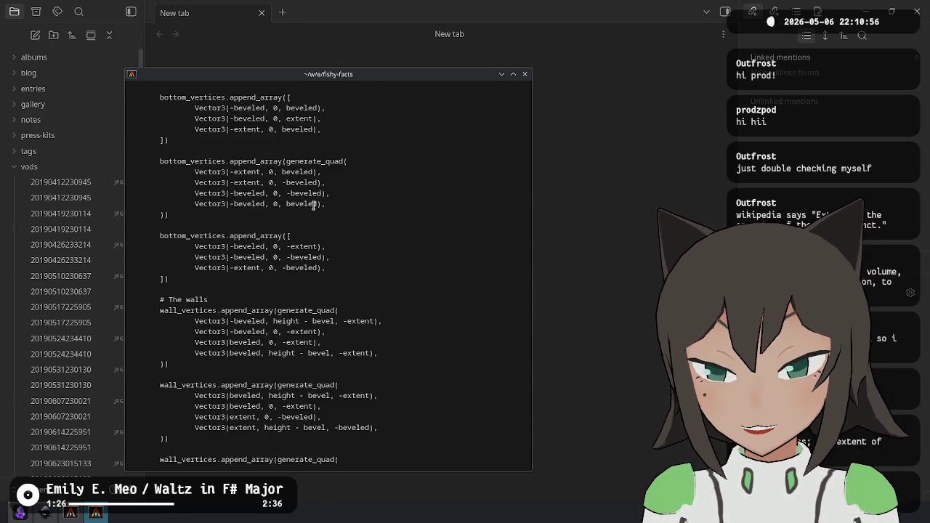
{"action": "scroll", "coordinate": [313, 206], "scroll_direction": "down", "scroll_amount": 15}
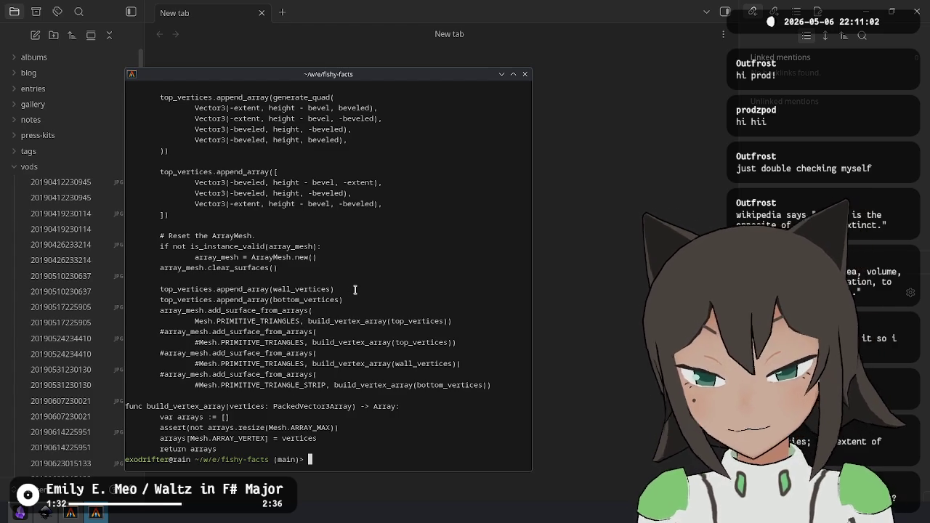
Run godot godot/project.godot in the terminal, using Tab completion for the path.
{"action": "type", "text": "godot"}
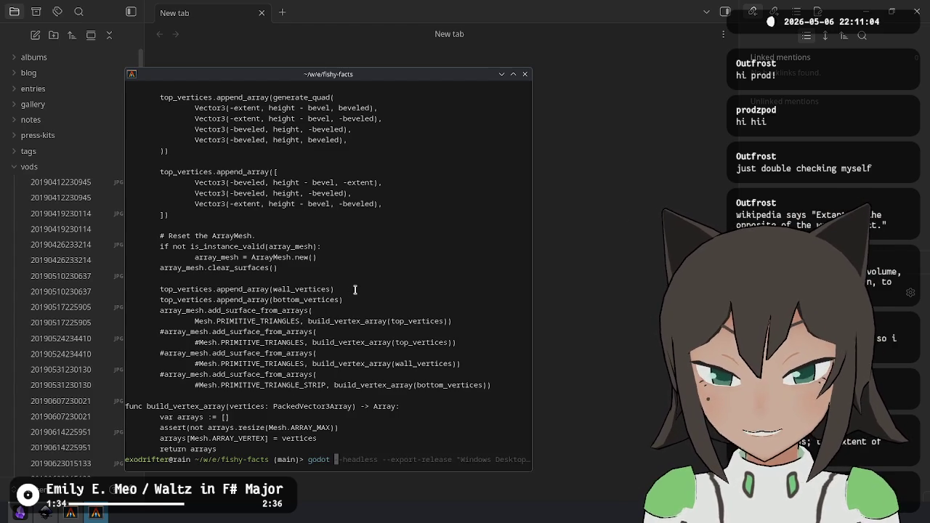
{"action": "key", "text": "Right"}
{"action": "key", "text": "ctrl+w"}
{"action": "key", "text": "ctrl+w"}
{"action": "key", "text": "ctrl+w"}
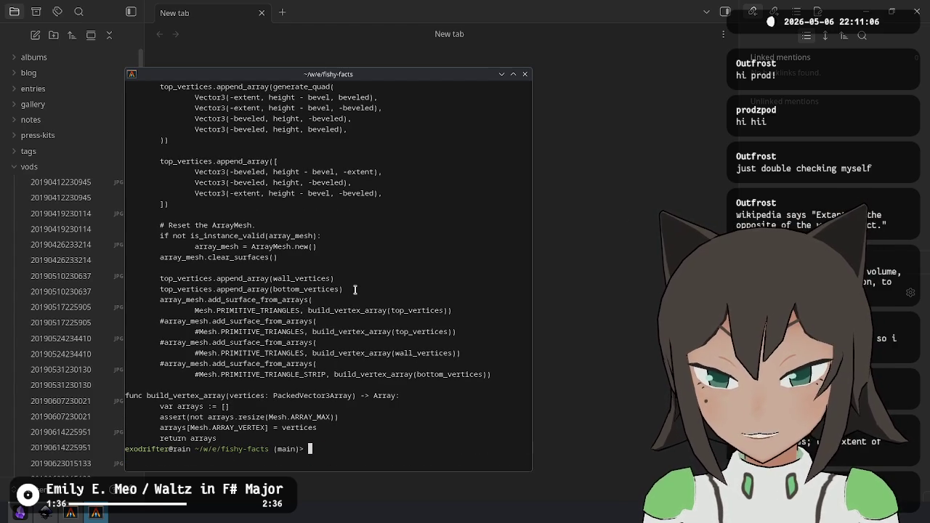
{"action": "type", "text": "p"}
{"action": "key", "text": "BackSpace"}
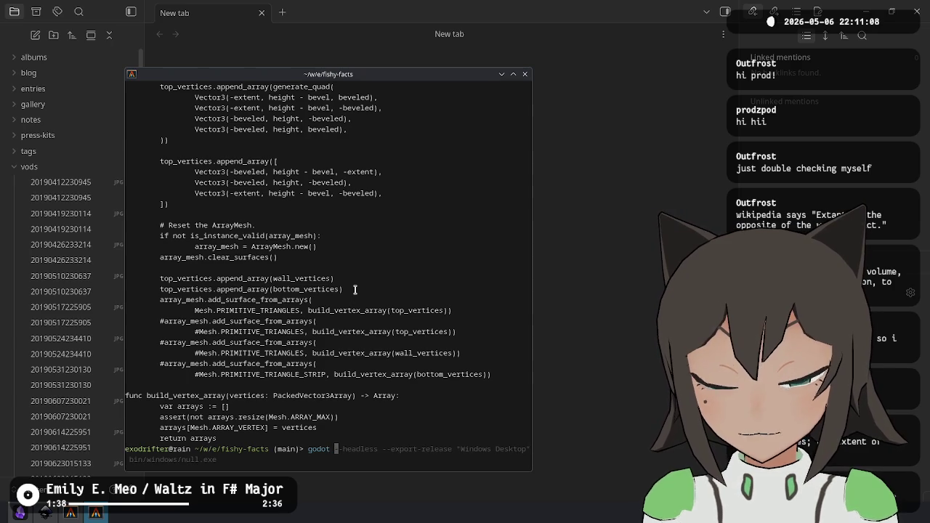
{"action": "key", "text": "Tab"}
{"action": "key", "text": "Tab"}
{"action": "key", "text": "Tab"}
{"action": "key", "text": "Return"}
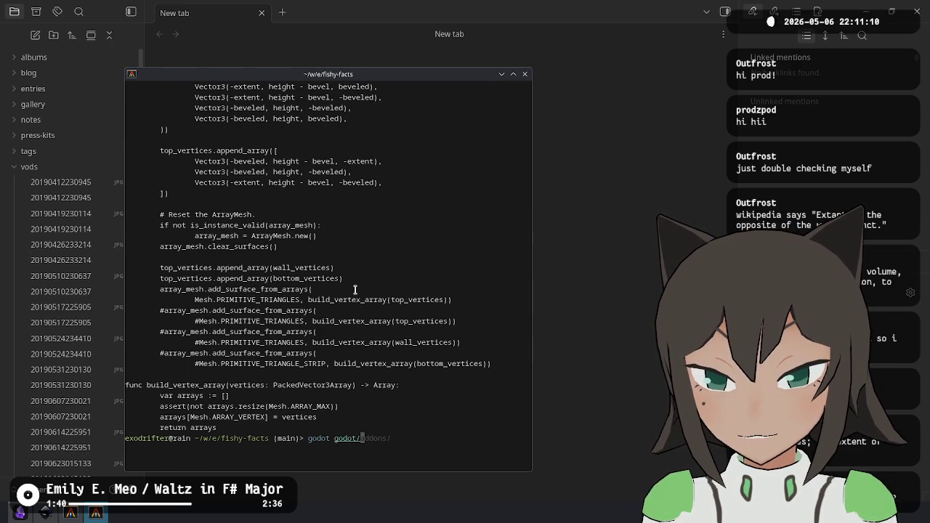
{"action": "key", "text": "Tab"}
{"action": "key", "text": "Tab"}
{"action": "key", "text": "Tab"}
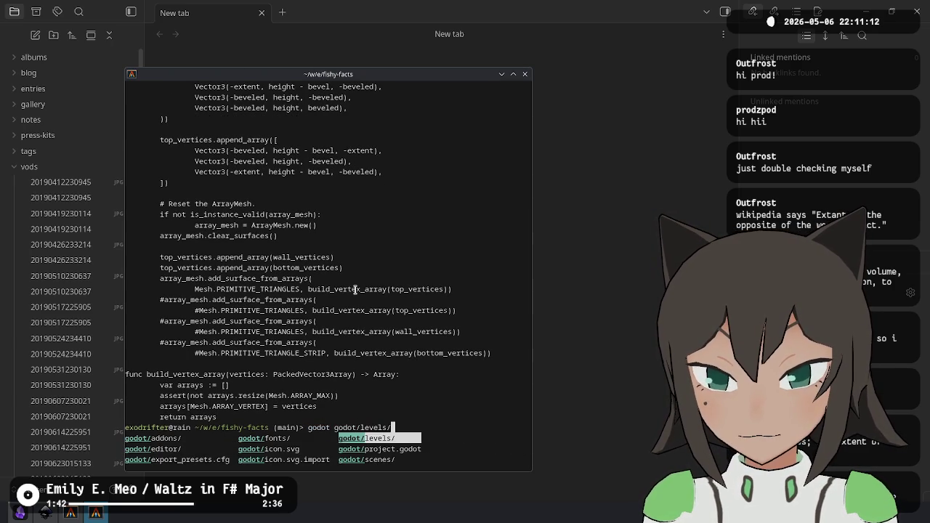
{"action": "key", "text": "Return"}
{"action": "key", "text": "Return"}
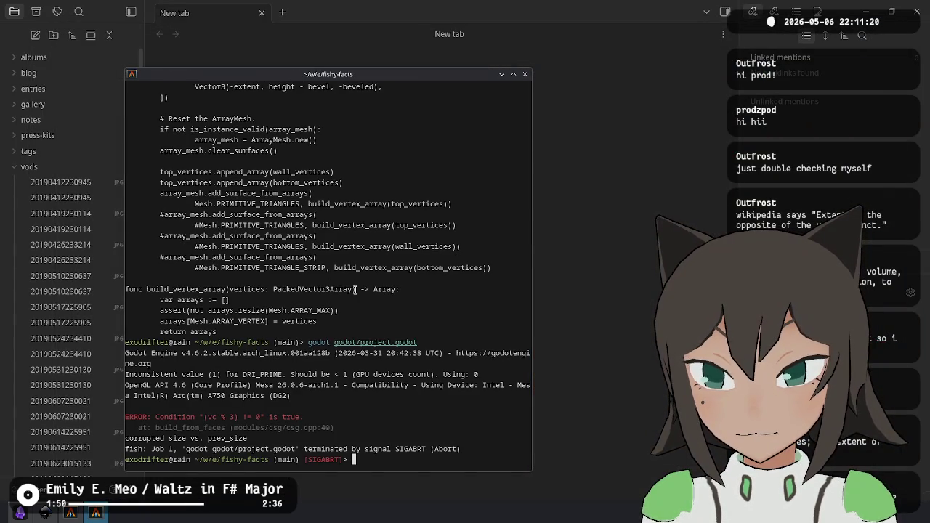
Inspect the abort output: the (vc % 3) != 0 condition, build_from_faces location and corrupted size message.
{"action": "mouse_move", "coordinate": [208, 420]}
{"action": "left_mouse_down"}
{"action": "mouse_move", "coordinate": [314, 424]}
{"action": "mouse_move", "coordinate": [331, 413]}
{"action": "left_mouse_up"}
{"action": "left_click", "coordinate": [331, 413]}
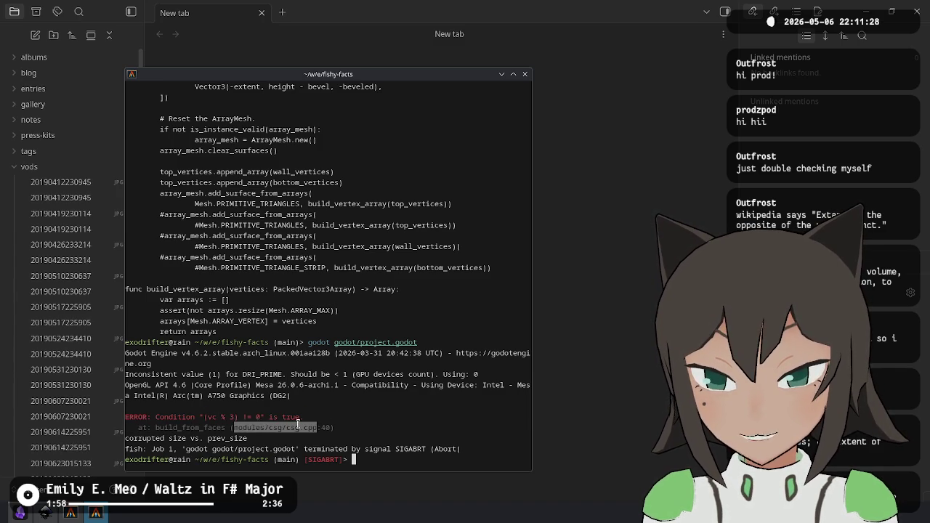
{"action": "mouse_move", "coordinate": [353, 427]}
{"action": "left_mouse_down"}
{"action": "mouse_move", "coordinate": [153, 418]}
{"action": "mouse_move", "coordinate": [138, 434]}
{"action": "left_mouse_up"}
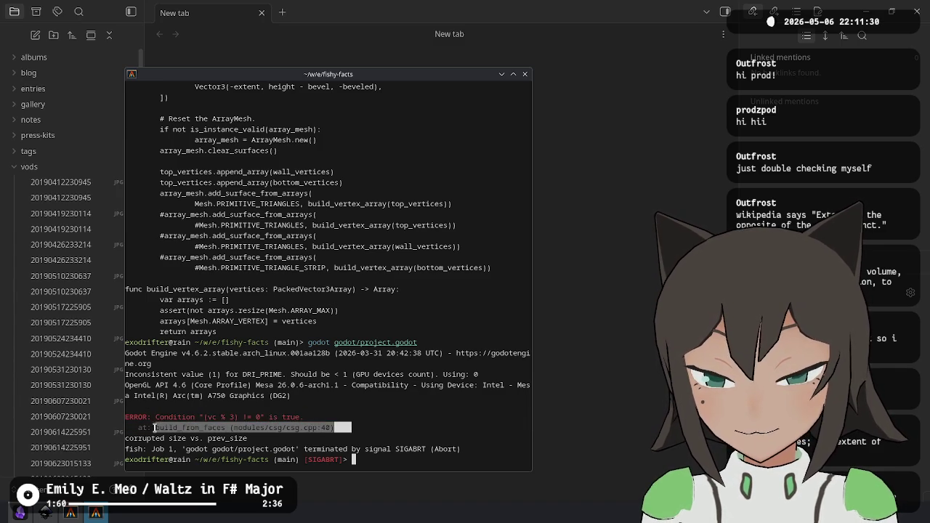
{"action": "mouse_move", "coordinate": [426, 431]}
{"action": "left_mouse_down"}
{"action": "mouse_move", "coordinate": [342, 438]}
{"action": "mouse_move", "coordinate": [204, 419]}
{"action": "mouse_move", "coordinate": [337, 434]}
{"action": "mouse_move", "coordinate": [269, 420]}
{"action": "mouse_move", "coordinate": [123, 417]}
{"action": "left_mouse_up"}
{"action": "left_click", "coordinate": [204, 419]}
{"action": "left_click", "coordinate": [391, 410]}
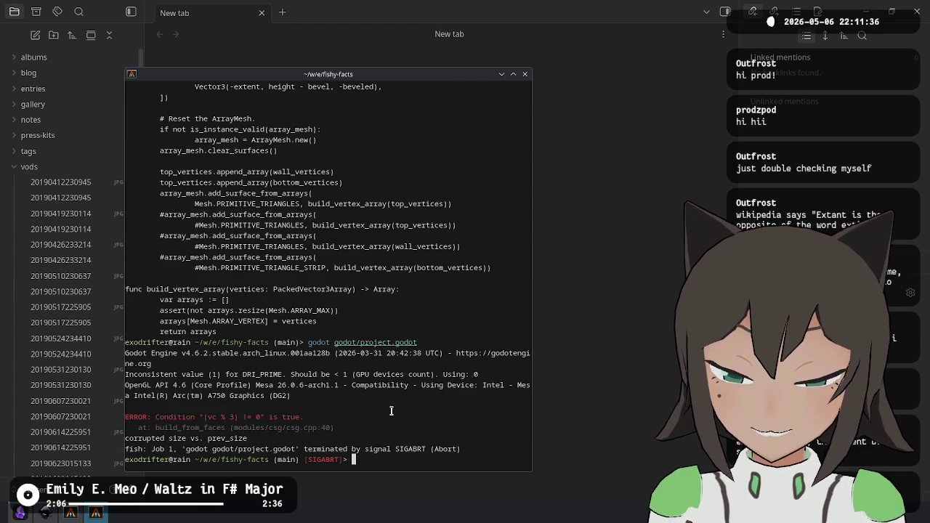
{"action": "left_click_drag", "start_coordinate": [201, 419], "coordinate": [262, 420]}
{"action": "left_click", "coordinate": [262, 420]}
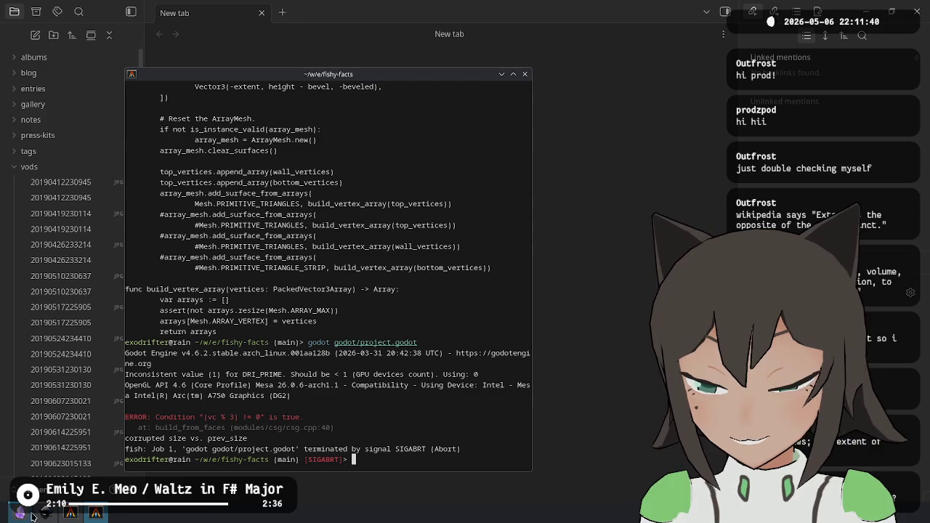
Close the extra git log terminal from the taskbar and switch to GitHub's godot pull requests.
{"action": "left_click", "coordinate": [70, 513]}
{"action": "right_click", "coordinate": [71, 513]}
{"action": "left_click", "coordinate": [87, 496]}
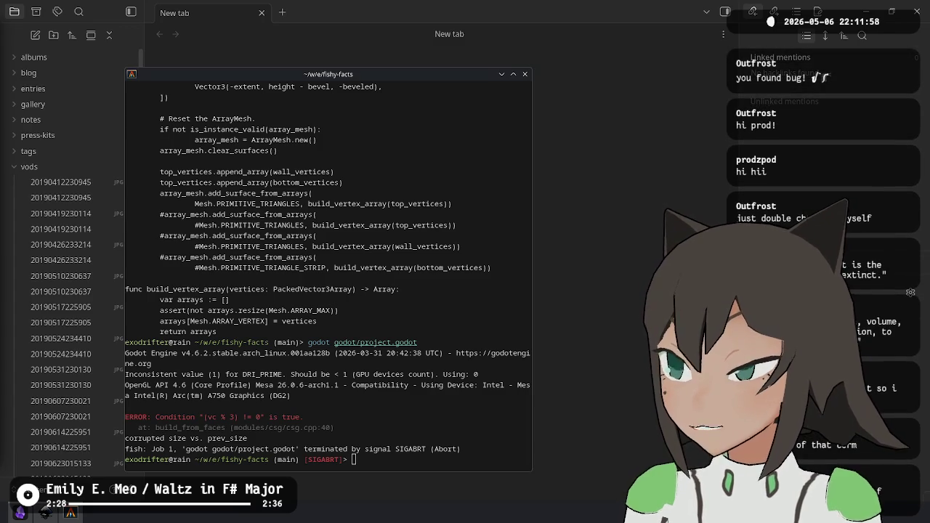
{"action": "key", "text": "alt+Tab"}
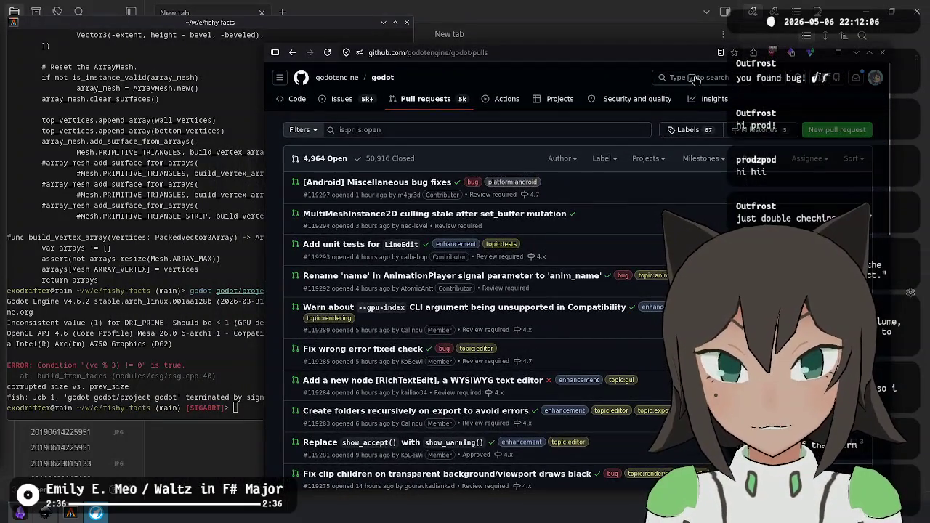
Search the godot repository's code on GitHub for 'vc % 3'.
{"action": "left_click", "coordinate": [696, 79]}
{"action": "type", "text": "vc % 3"}
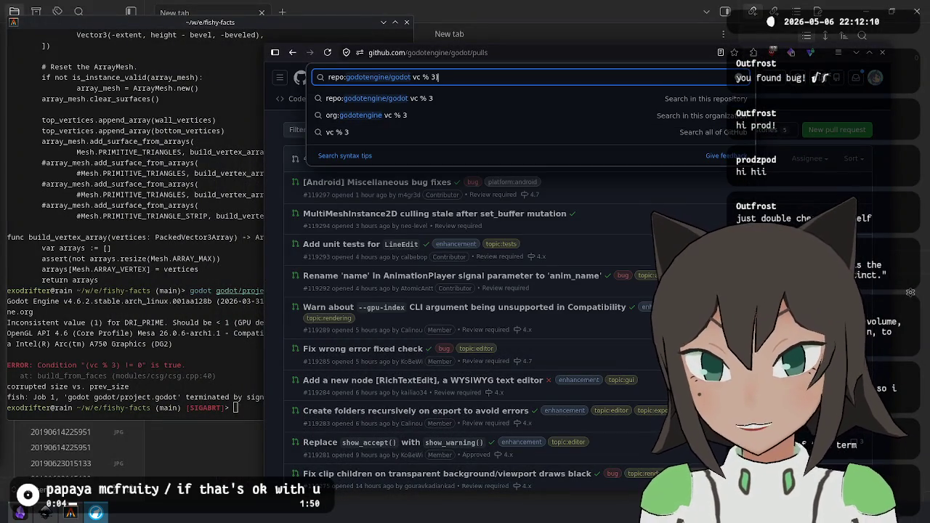
{"action": "key", "text": "Return"}
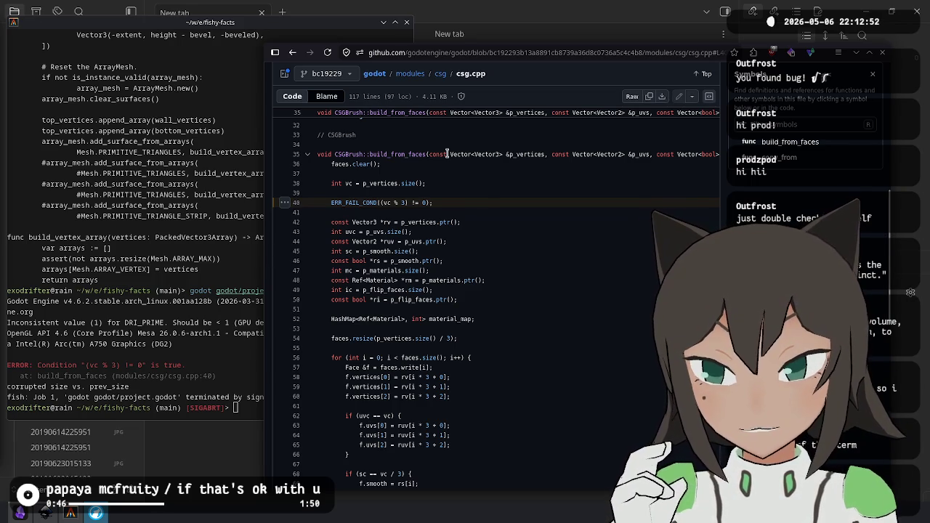
Raise the terminal above the browser and select the build_from_faces error lines.
{"action": "left_click", "coordinate": [197, 331]}
{"action": "left_click_drag", "start_coordinate": [219, 369], "coordinate": [44, 382]}
{"action": "left_click", "coordinate": [43, 383]}
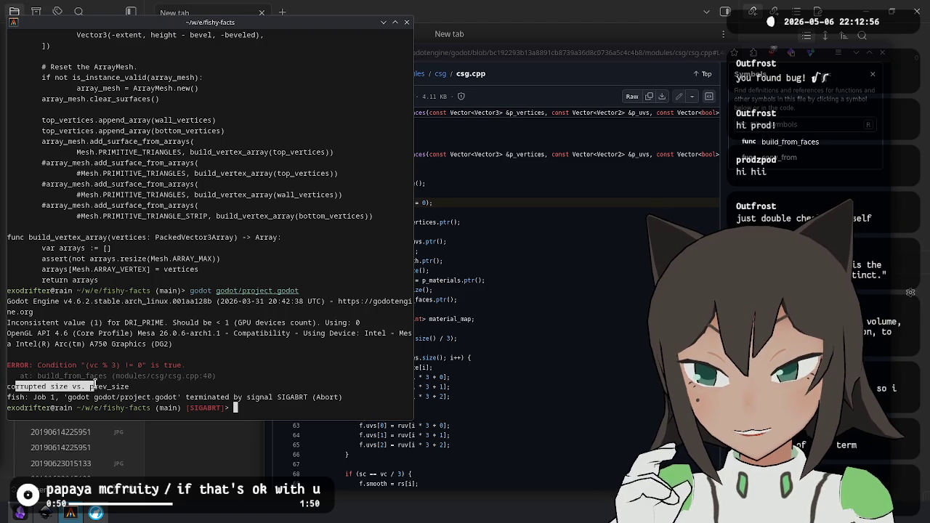
Scroll up to the bottom_vertices append_array block and examine its Vector3 entries.
{"action": "scroll", "coordinate": [301, 289], "scroll_direction": "up", "scroll_amount": 20}
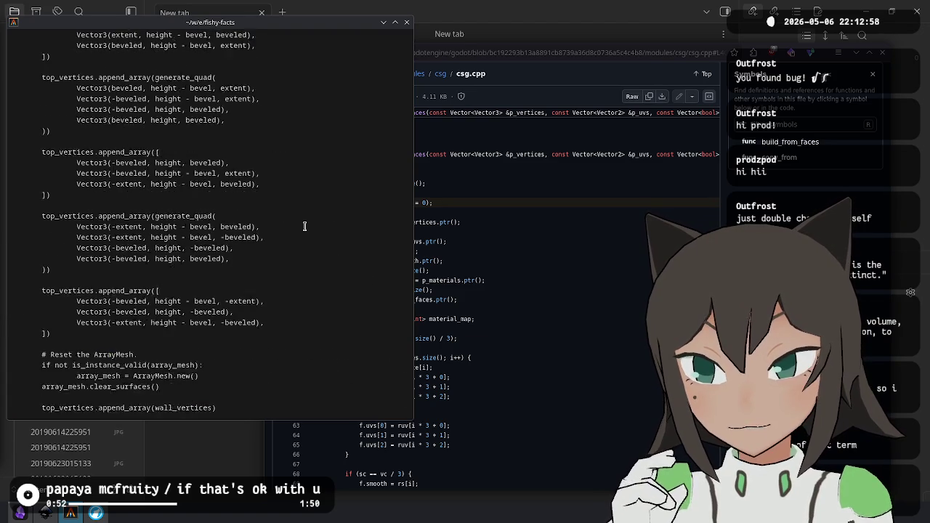
{"action": "scroll", "coordinate": [304, 226], "scroll_direction": "up", "scroll_amount": 20}
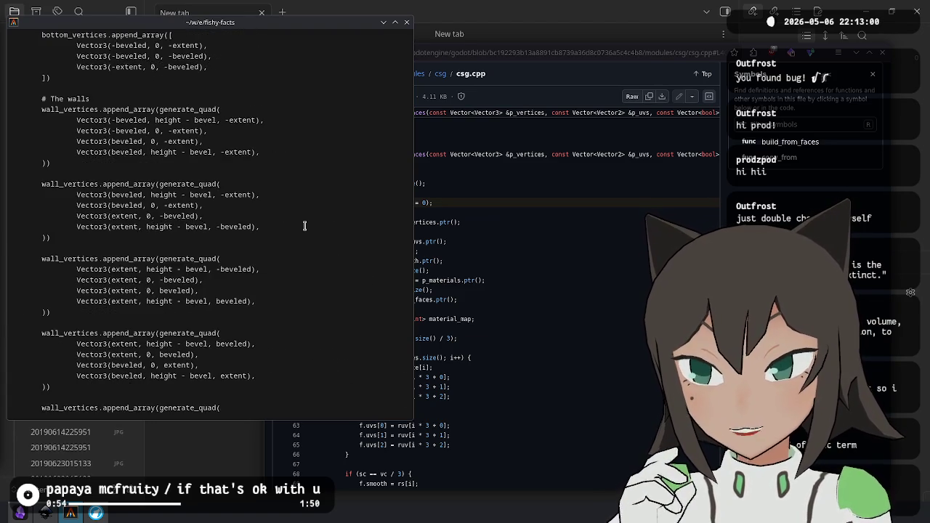
{"action": "scroll", "coordinate": [304, 225], "scroll_direction": "up", "scroll_amount": 10}
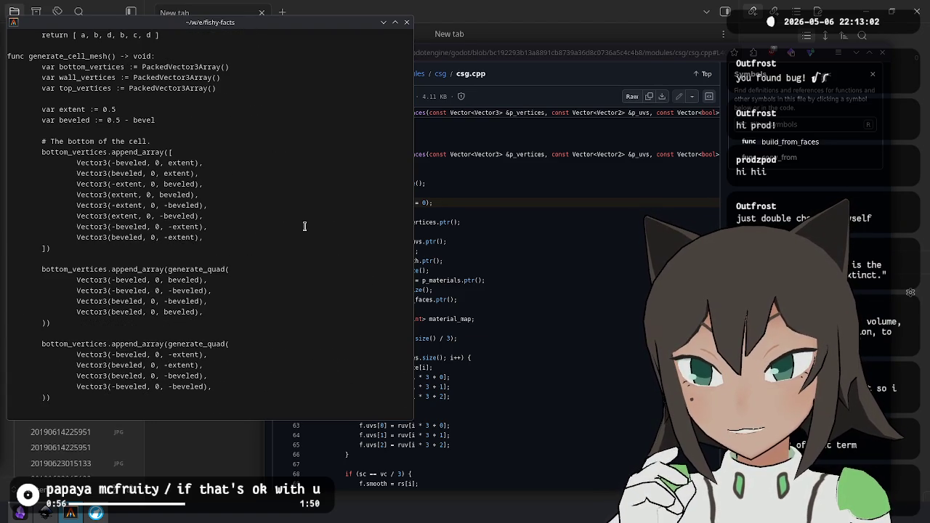
{"action": "triple_click", "coordinate": [139, 153]}
{"action": "left_click", "coordinate": [95, 173]}
{"action": "mouse_move", "coordinate": [76, 162]}
{"action": "left_mouse_down"}
{"action": "mouse_move", "coordinate": [104, 173]}
{"action": "mouse_move", "coordinate": [57, 150]}
{"action": "mouse_move", "coordinate": [73, 247]}
{"action": "mouse_move", "coordinate": [120, 245]}
{"action": "mouse_move", "coordinate": [112, 237]}
{"action": "left_mouse_up"}
{"action": "double_click", "coordinate": [93, 163]}
{"action": "left_click", "coordinate": [128, 157]}
{"action": "scroll", "coordinate": [224, 186], "scroll_direction": "down", "scroll_amount": 10}
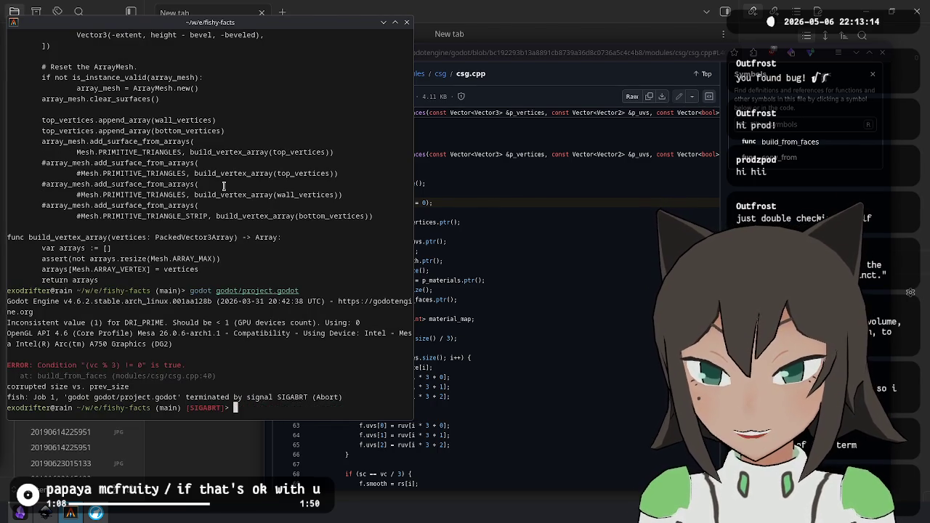
Open cell_generator.gd in VS Code and comment out the first bottom_vertices block, lines 25–34, with #.
{"action": "type", "text": "git status"}
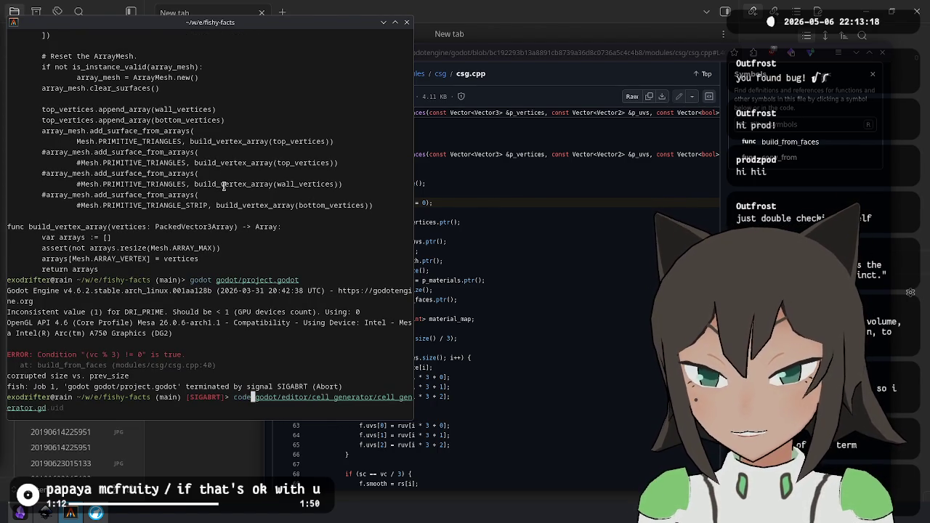
{"action": "key", "text": "Return"}
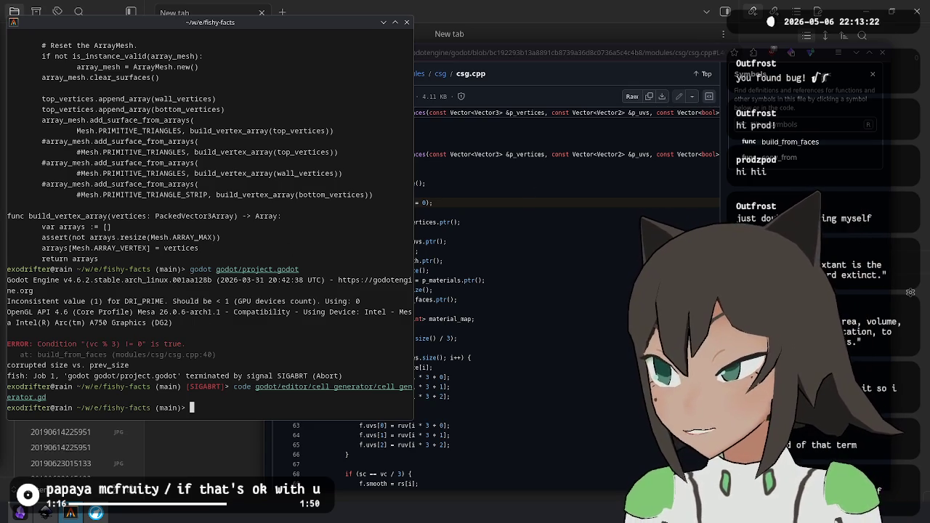
{"action": "scroll", "coordinate": [440, 294], "scroll_direction": "down", "scroll_amount": 5}
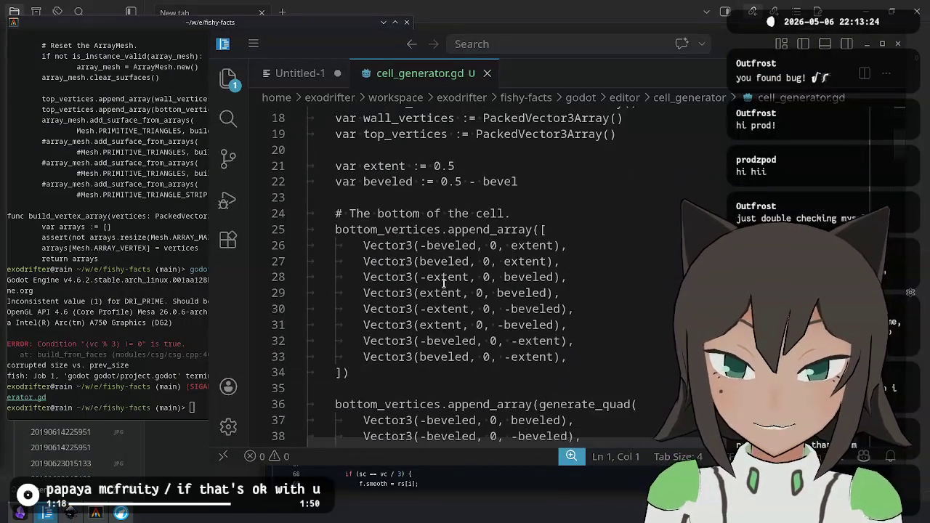
{"action": "scroll", "coordinate": [434, 215], "scroll_direction": "down", "scroll_amount": 2}
{"action": "left_click_drag", "start_coordinate": [441, 132], "coordinate": [472, 280]}
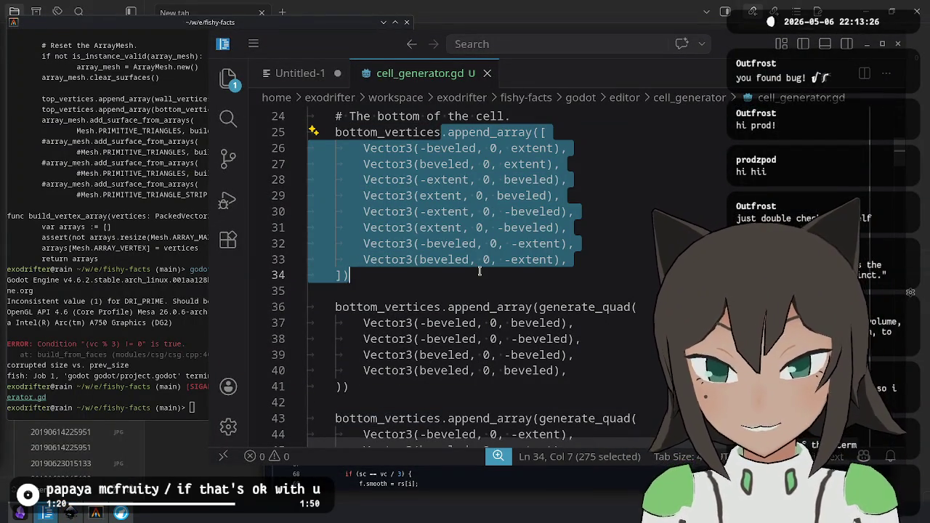
{"action": "key", "text": "Left"}
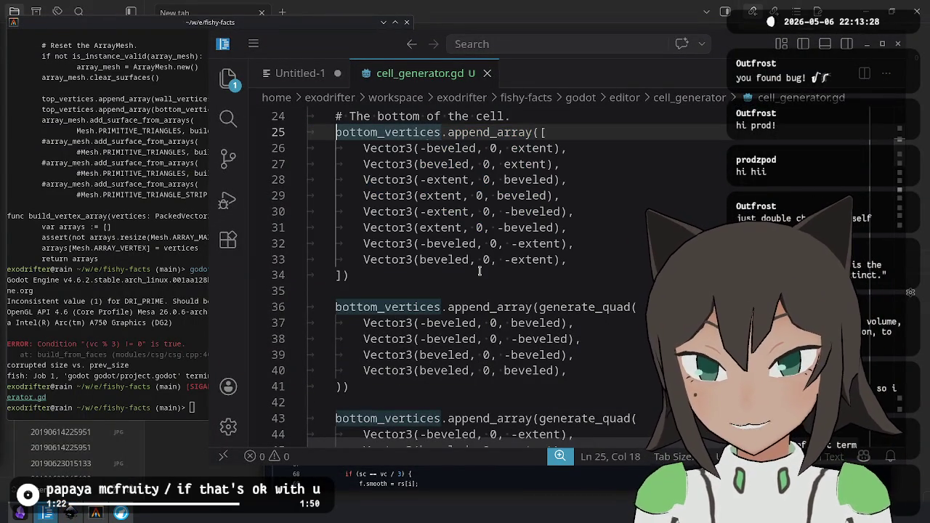
{"action": "key", "text": "ctrl+shift+Down"}
{"action": "key", "text": "ctrl+shift+Down"}
{"action": "key", "text": "ctrl+shift+Down"}
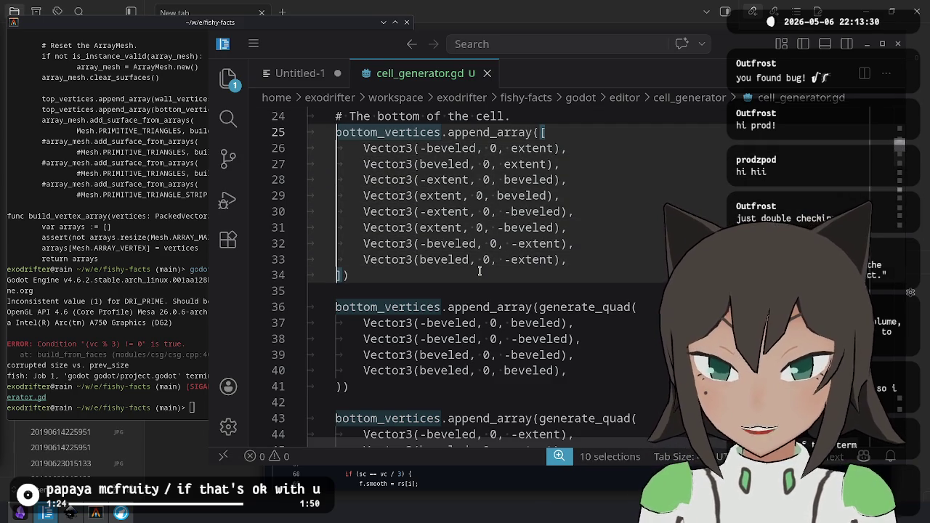
{"action": "type", "text": "#"}
{"action": "key", "text": "Escape"}
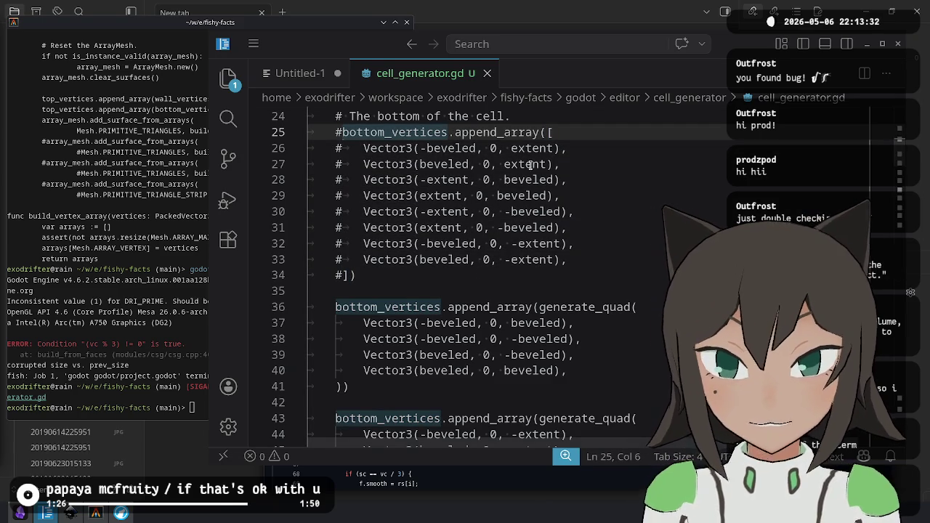
Close the file and the VS Code window, back to the terminal prompt.
{"action": "key", "text": "ctrl+w"}
{"action": "left_click", "coordinate": [899, 45]}
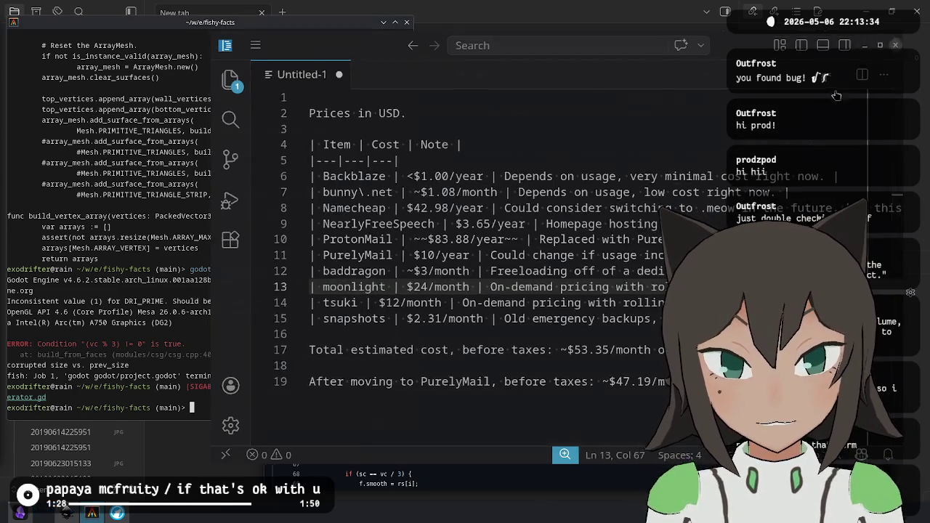
{"action": "key", "text": "Up"}
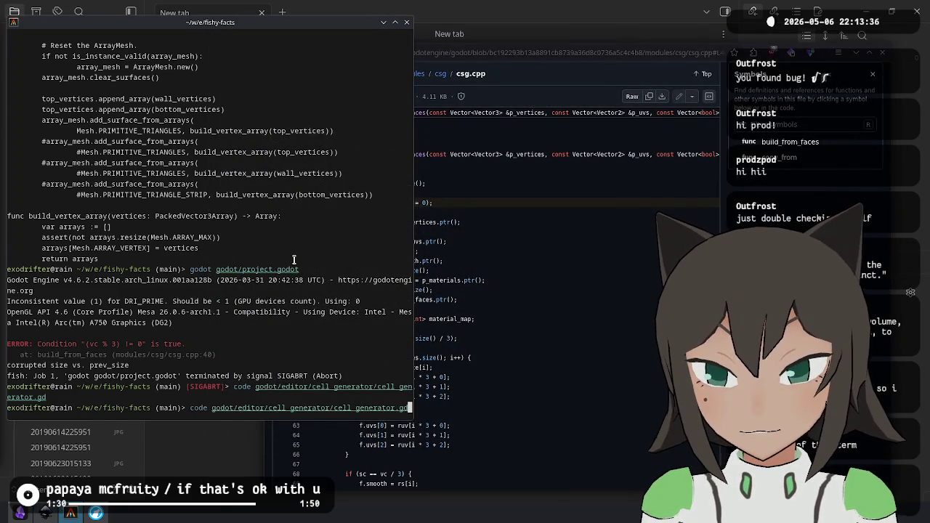
Relaunch godot godot/project.godot from the terminal history.
{"action": "key", "text": "Up"}
{"action": "key", "text": "Return"}
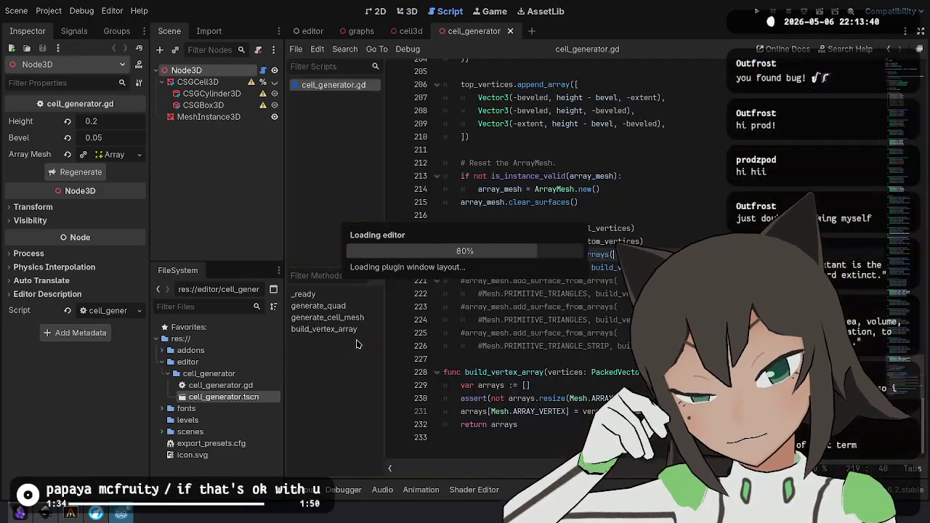
{"action": "left_click", "coordinate": [524, 164]}
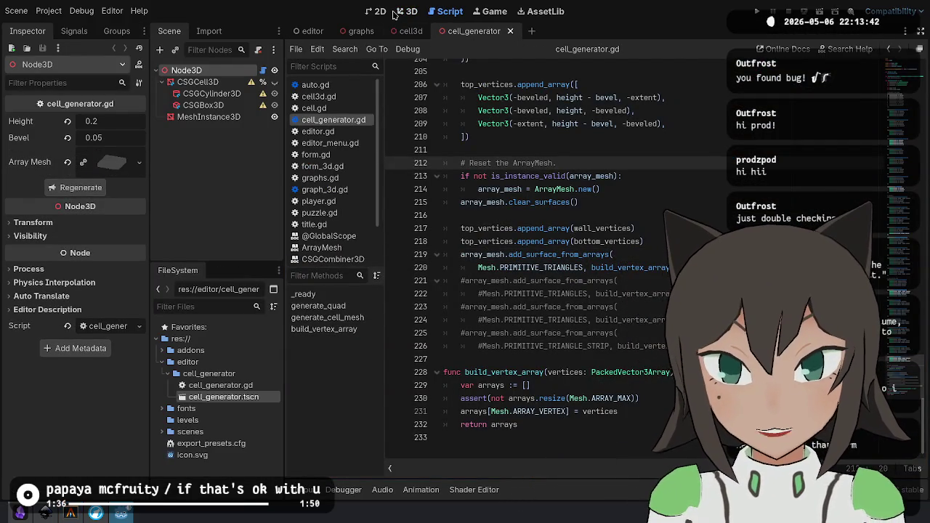
View the cell mesh from the side in the 3D viewport, then return to cell_generator.gd.
{"action": "left_click", "coordinate": [408, 11]}
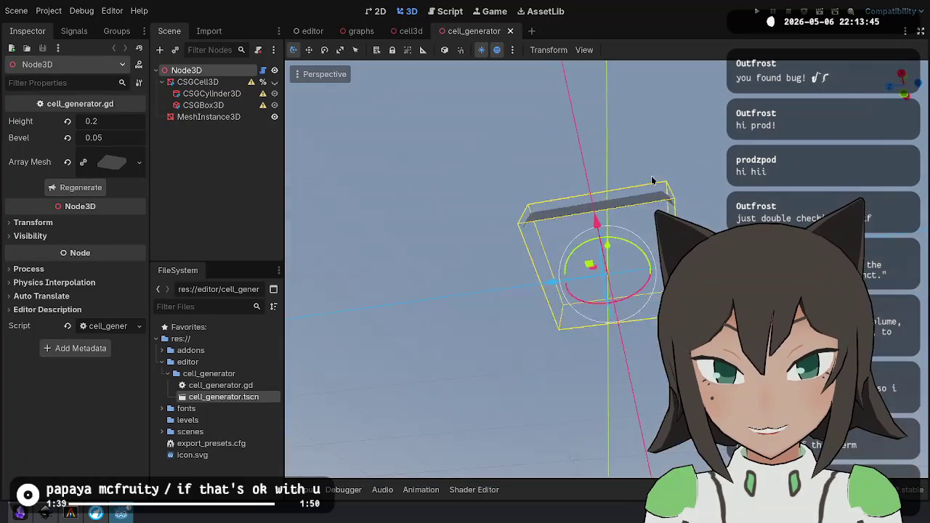
{"action": "scroll", "coordinate": [672, 204], "scroll_direction": "up", "scroll_amount": 4}
{"action": "left_click_drag", "start_coordinate": [672, 204], "coordinate": [481, 237]}
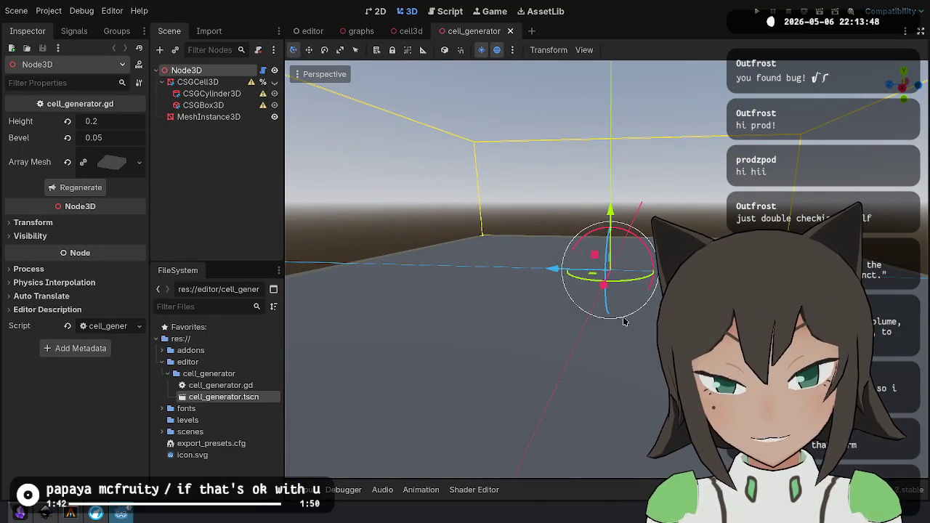
{"action": "left_click", "coordinate": [431, 13]}
{"action": "scroll", "coordinate": [628, 241], "scroll_direction": "up", "scroll_amount": 10}
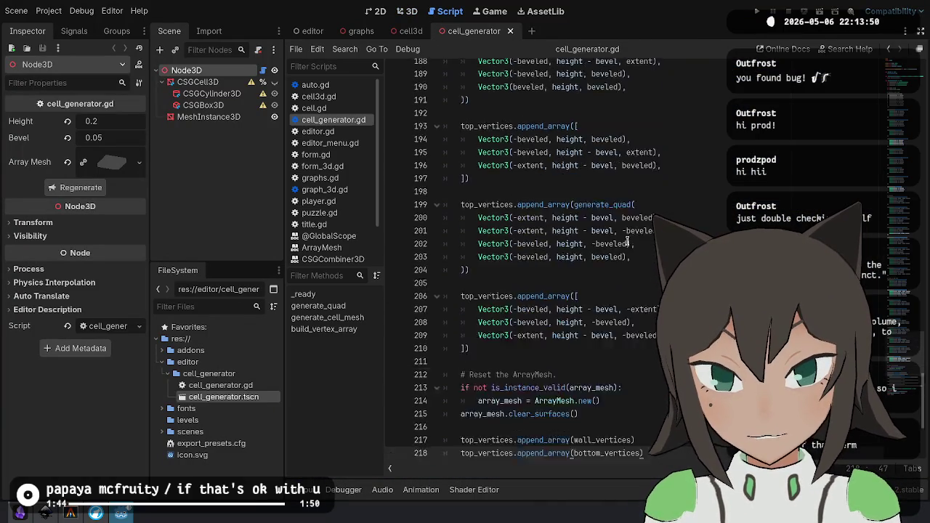
Swap vertex line pairs in the first two bottom_vertices quads to reverse their order.
{"action": "scroll", "coordinate": [628, 241], "scroll_direction": "up", "scroll_amount": 20}
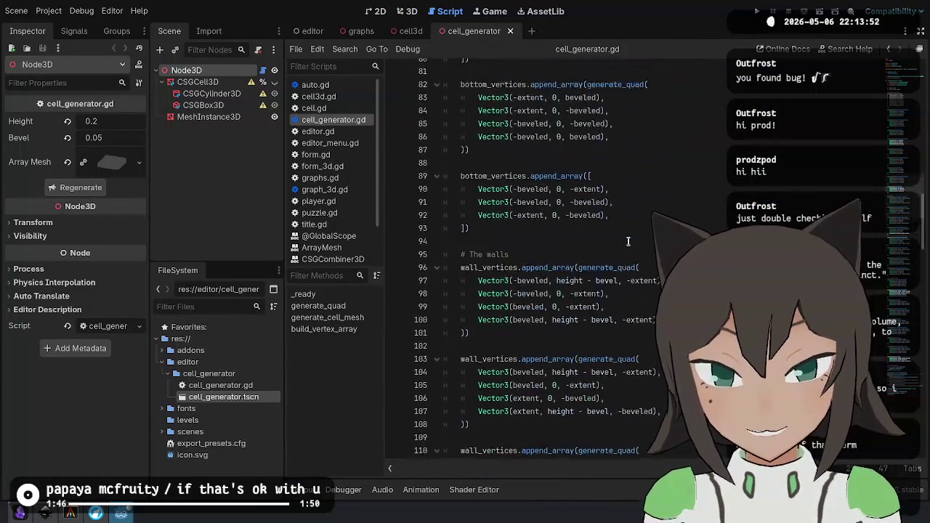
{"action": "scroll", "coordinate": [628, 242], "scroll_direction": "up", "scroll_amount": 10}
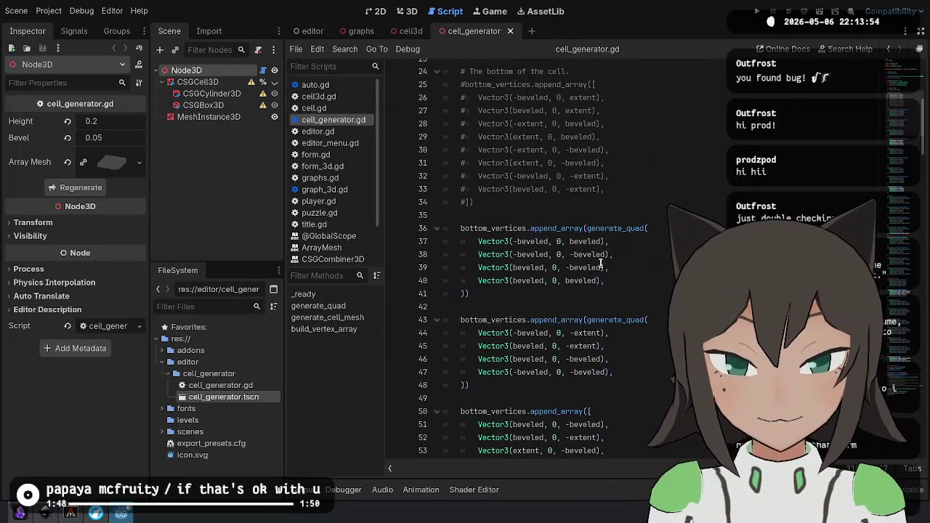
{"action": "left_click", "coordinate": [633, 306]}
{"action": "key", "text": "Up"}
{"action": "key", "text": "Up"}
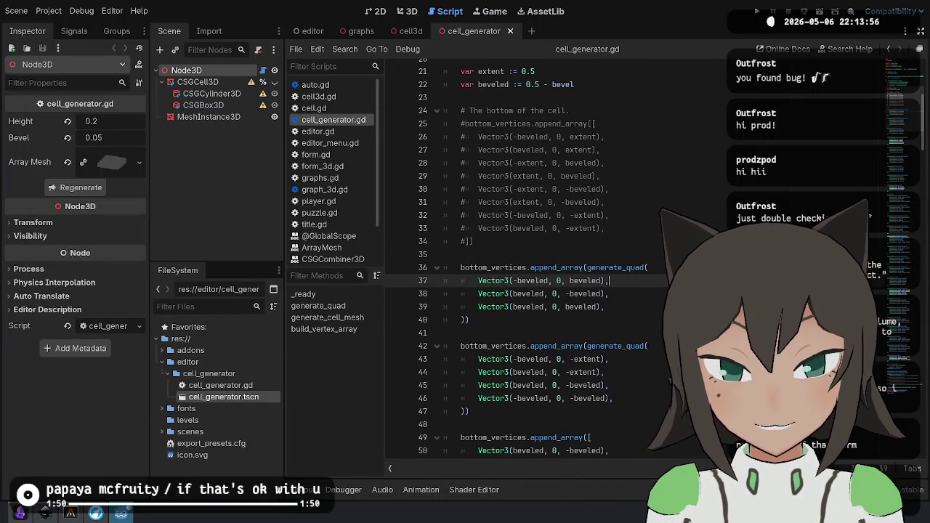
{"action": "key", "text": "alt+Down"}
{"action": "key", "text": "Down"}
{"action": "key", "text": "alt+Down"}
{"action": "key", "text": "Down"}
{"action": "key", "text": "Down"}
{"action": "key", "text": "Down"}
{"action": "key", "text": "Down"}
{"action": "key", "text": "Down"}
{"action": "key", "text": "alt+Up"}
{"action": "key", "text": "Down"}
{"action": "key", "text": "Down"}
{"action": "key", "text": "Down"}
{"action": "key", "text": "alt+Up"}
Move the -extent vertex above the -beveled vertex in the next bottom triangle.
{"action": "key", "text": "Down"}
{"action": "key", "text": "Down"}
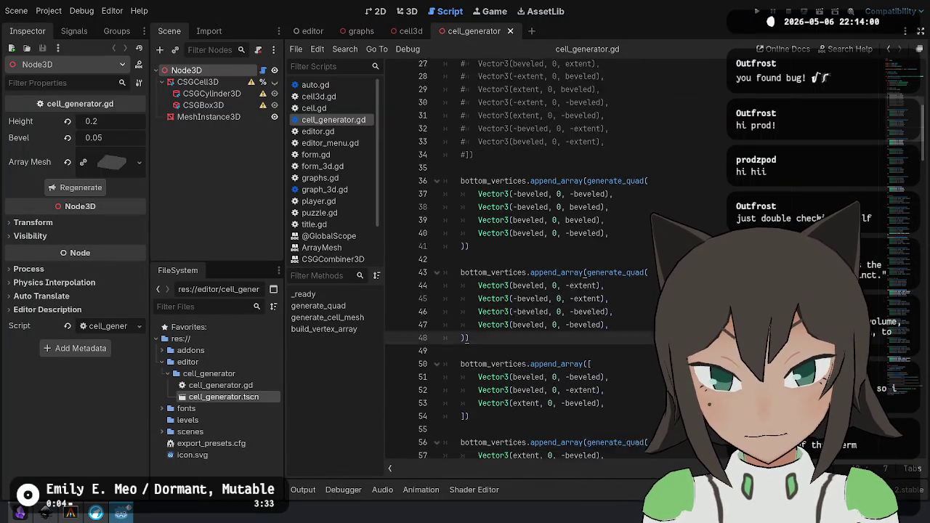
{"action": "scroll", "coordinate": [563, 294], "scroll_direction": "down", "scroll_amount": 5}
{"action": "key", "text": "Down"}
{"action": "key", "text": "Down"}
{"action": "key", "text": "Down"}
{"action": "key", "text": "alt+Down"}
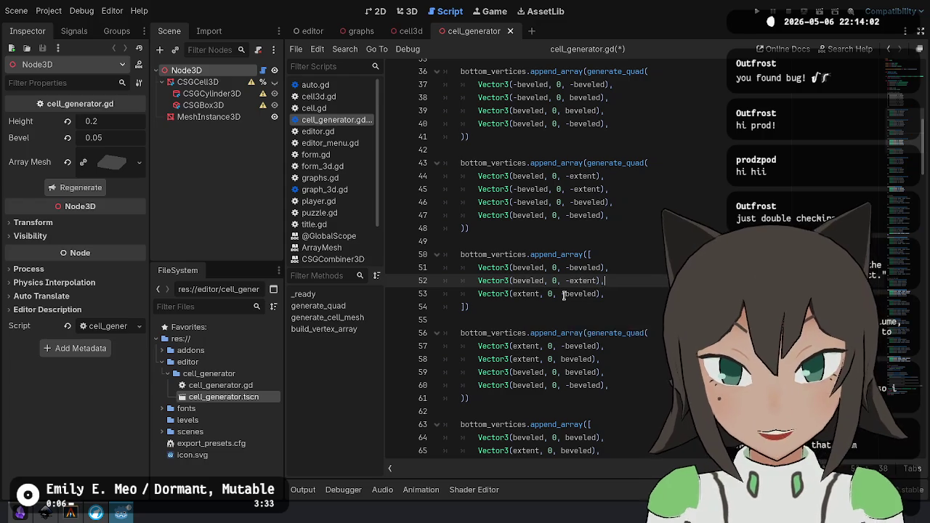
{"action": "key", "text": "Down"}
{"action": "key", "text": "Up"}
{"action": "key", "text": "Up"}
{"action": "key", "text": "alt+Down"}
{"action": "key", "text": "Down"}
Swap the vertex pairs in the following quad and triangle (lines 57–65).
{"action": "key", "text": "Down"}
{"action": "key", "text": "Down"}
{"action": "key", "text": "Down"}
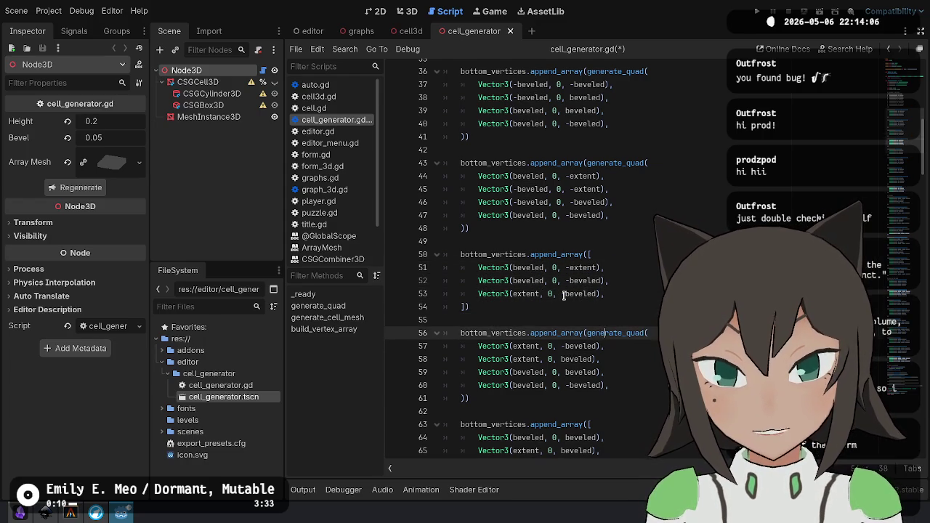
{"action": "key", "text": "alt+Up"}
{"action": "key", "text": "Down"}
{"action": "key", "text": "Down"}
{"action": "key", "text": "Down"}
{"action": "key", "text": "alt+Up"}
{"action": "key", "text": "Down"}
{"action": "key", "text": "Down"}
{"action": "scroll", "coordinate": [723, 209], "scroll_direction": "down", "scroll_amount": 2}
{"action": "scroll", "coordinate": [643, 249], "scroll_direction": "down", "scroll_amount": 5}
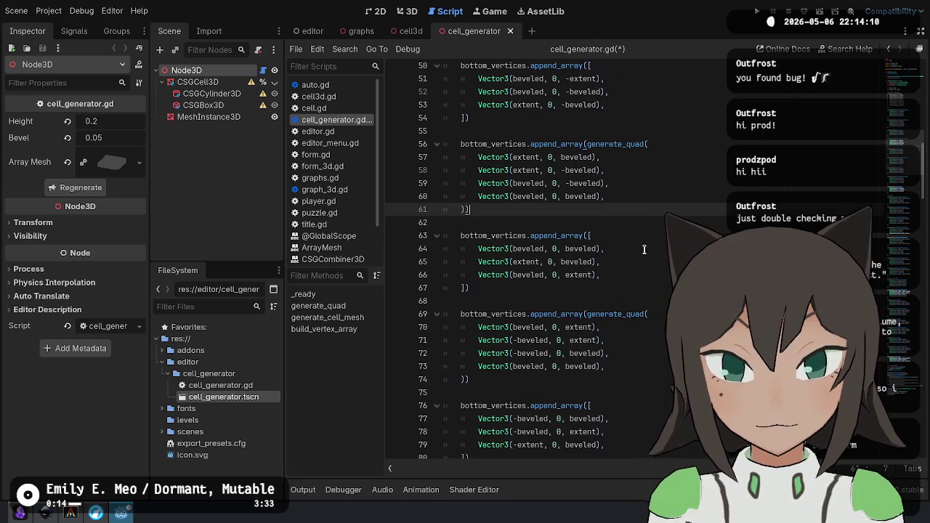
{"action": "key", "text": "Down"}
{"action": "key", "text": "Down"}
{"action": "key", "text": "Down"}
{"action": "key", "text": "alt+Down"}
Reorder the next quad, cutting and re-inserting the Vector3(-beveled, 0, beveled) line.
{"action": "left_click", "coordinate": [631, 267]}
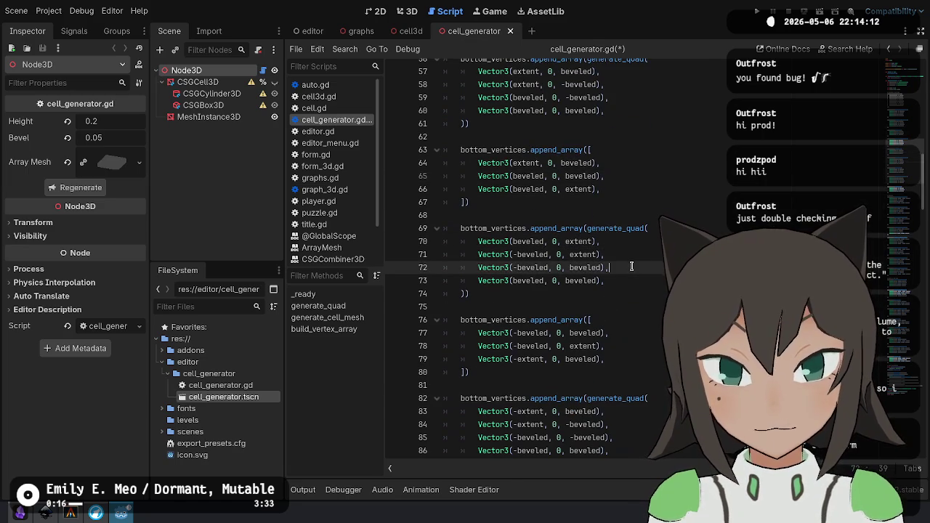
{"action": "key", "text": "ctrl+shift+k"}
{"action": "key", "text": "Up"}
{"action": "key", "text": "alt+Up"}
{"action": "key", "text": "Down"}
{"action": "key", "text": "Down"}
{"action": "key", "text": "Down"}
{"action": "type", "text": "Vector3(-beveled, 0, beveled),"}
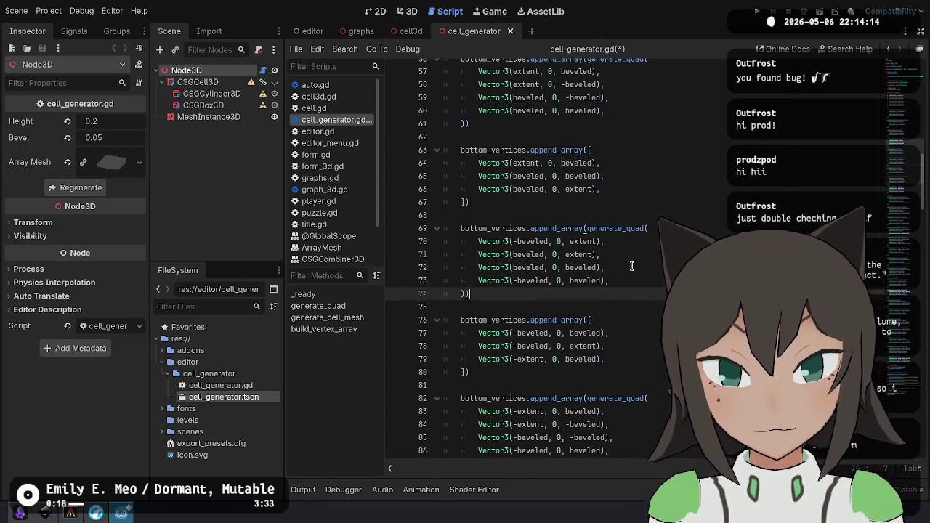
{"action": "scroll", "coordinate": [552, 255], "scroll_direction": "down", "scroll_amount": 1}
Reorder the final quad, move Vector3(-beveled, 0, -beveled) into the last triangle, and save.
{"action": "key", "text": "Down"}
{"action": "key", "text": "Down"}
{"action": "key", "text": "Down"}
{"action": "key", "text": "alt+Down"}
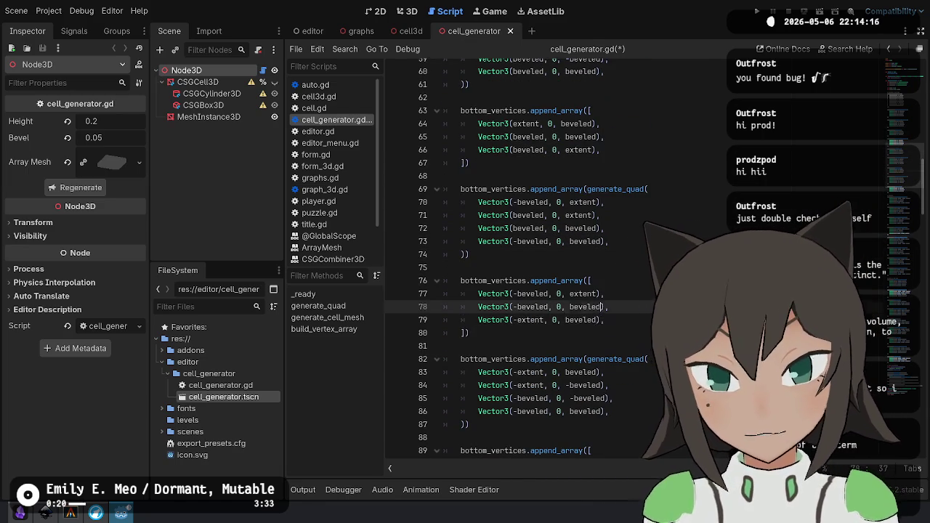
{"action": "key", "text": "Down"}
{"action": "key", "text": "Down"}
{"action": "key", "text": "Down"}
{"action": "key", "text": "Down"}
{"action": "key", "text": "Down"}
{"action": "key", "text": "alt+Down"}
{"action": "key", "text": "Down"}
{"action": "key", "text": "ctrl+shift+k"}
{"action": "key", "text": "Down"}
{"action": "key", "text": "Down"}
{"action": "key", "text": "Down"}
{"action": "key", "text": "Down"}
{"action": "key", "text": "alt+Up"}
{"action": "key", "text": "alt+Up"}
{"action": "key", "text": "alt+Up"}
{"action": "scroll", "coordinate": [624, 321], "scroll_direction": "down", "scroll_amount": 4}
{"action": "key", "text": "Down"}
{"action": "key", "text": "Down"}
{"action": "key", "text": "Down"}
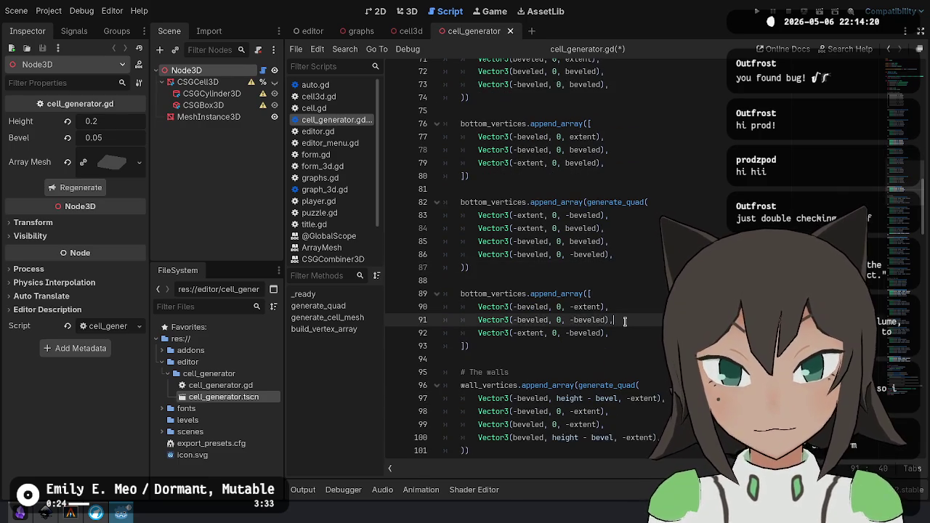
{"action": "type", "text": "Vector3(-beveled, 0, -beveled),"}
{"action": "key", "text": "ctrl+s"}
{"action": "left_click", "coordinate": [401, 12]}
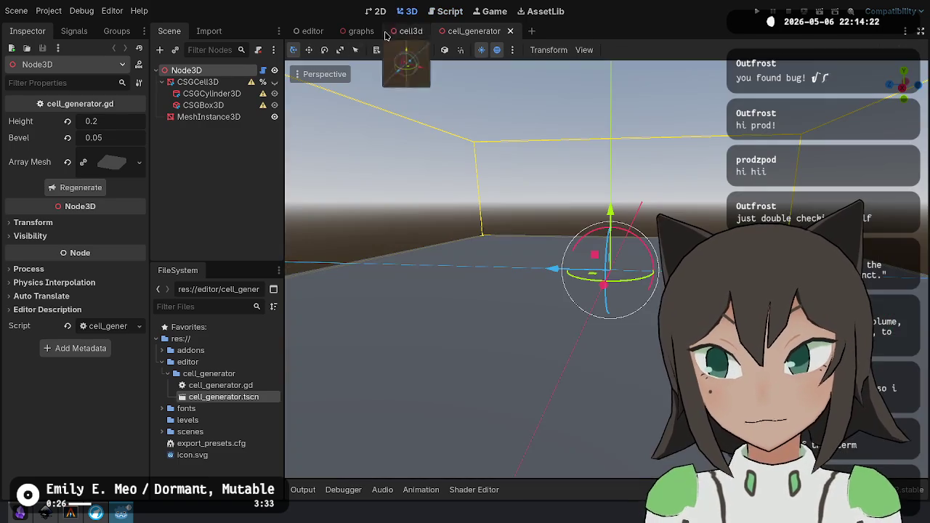
Regenerate the cell mesh, make CSGCell3D visible and hide MeshInstance3D.
{"action": "left_click", "coordinate": [81, 189]}
{"action": "scroll", "coordinate": [575, 171], "scroll_direction": "down", "scroll_amount": 3}
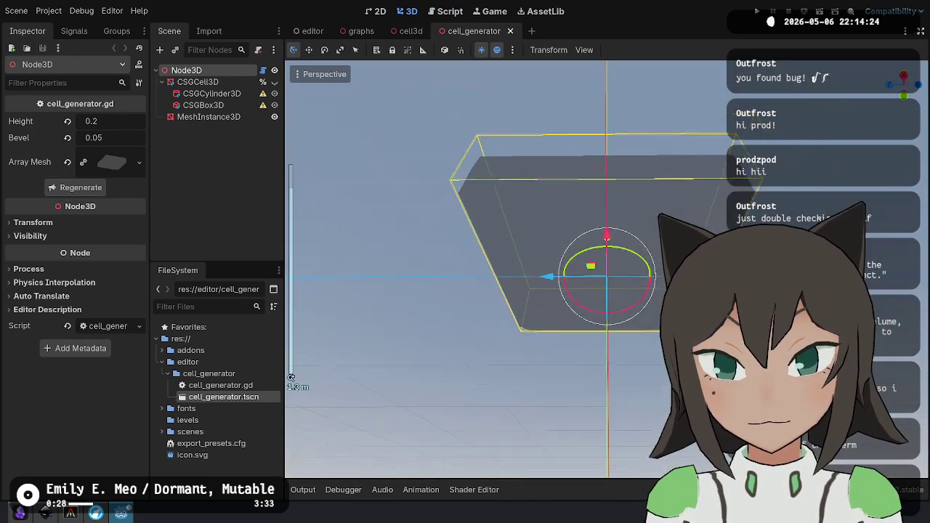
{"action": "left_click_drag", "start_coordinate": [576, 170], "coordinate": [625, 312]}
{"action": "scroll", "coordinate": [625, 312], "scroll_direction": "up", "scroll_amount": 5}
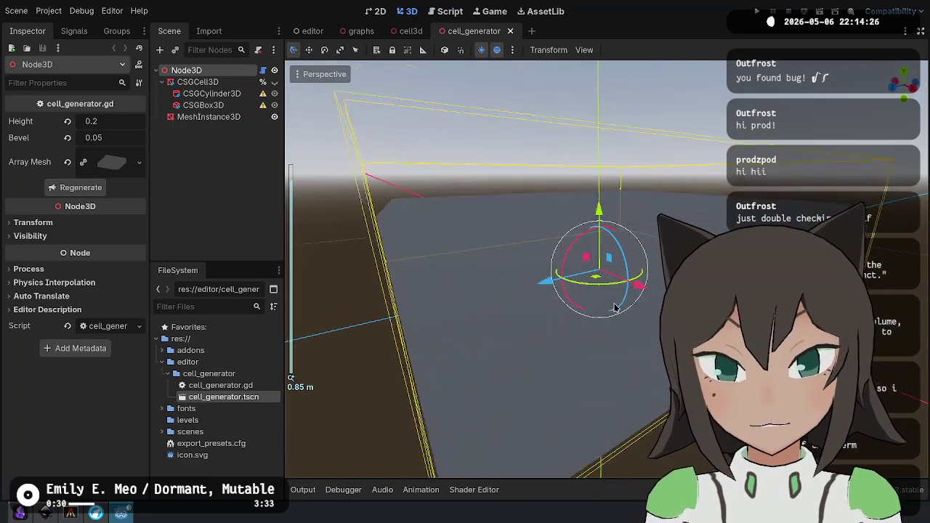
{"action": "left_click", "coordinate": [275, 82]}
{"action": "mouse_move", "coordinate": [531, 192]}
{"action": "left_mouse_down"}
{"action": "mouse_move", "coordinate": [541, 165]}
{"action": "mouse_move", "coordinate": [537, 200]}
{"action": "left_mouse_up"}
{"action": "scroll", "coordinate": [534, 183], "scroll_direction": "down", "scroll_amount": 4}
{"action": "left_click", "coordinate": [275, 117]}
{"action": "left_click_drag", "start_coordinate": [607, 284], "coordinate": [610, 266]}
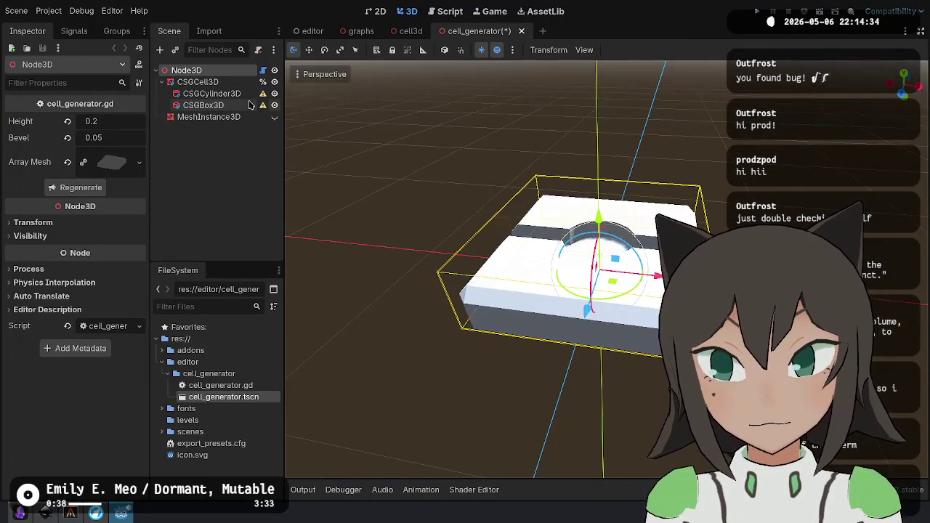
Delete the MeshInstance3D node, confirming the removal, and save the scene.
{"action": "mouse_move", "coordinate": [266, 96]}
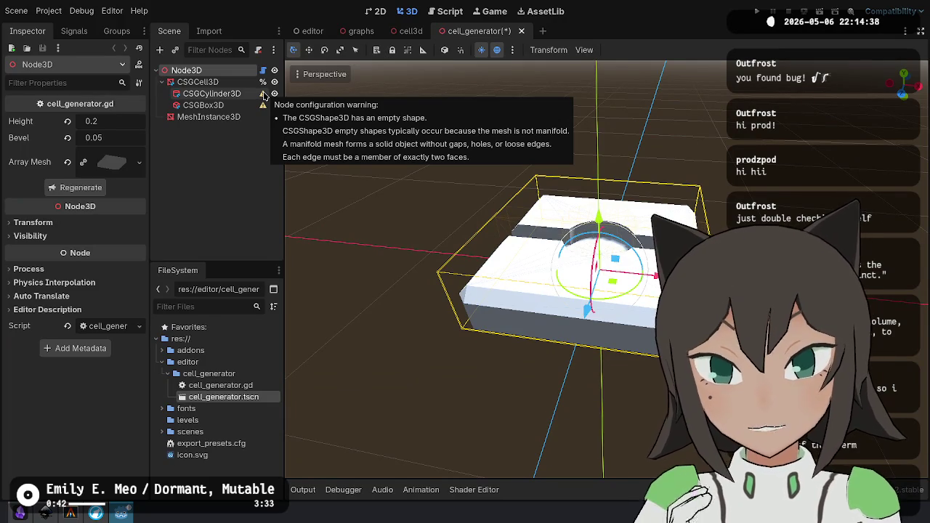
{"action": "left_click", "coordinate": [218, 93]}
{"action": "mouse_move", "coordinate": [414, 156]}
{"action": "left_mouse_down"}
{"action": "mouse_move", "coordinate": [525, 177]}
{"action": "mouse_move", "coordinate": [418, 165]}
{"action": "left_mouse_up"}
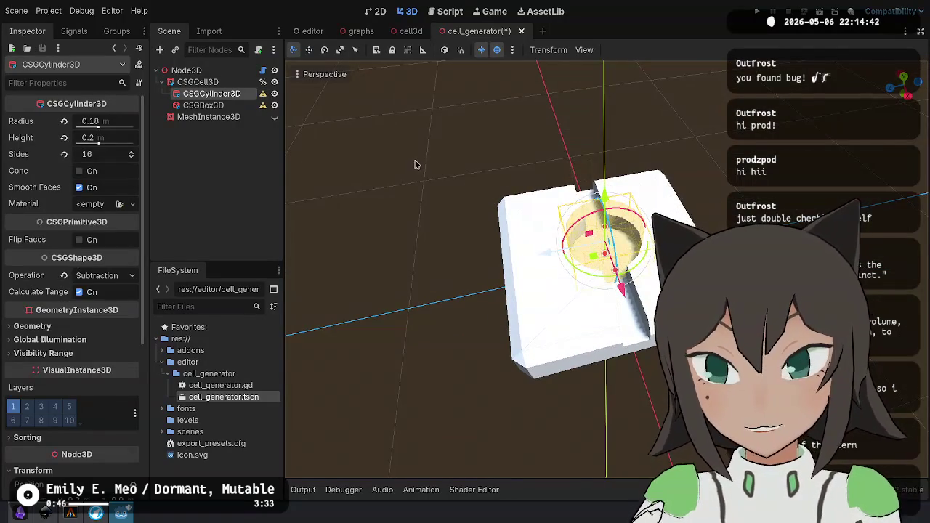
{"action": "key", "text": "ctrl+s"}
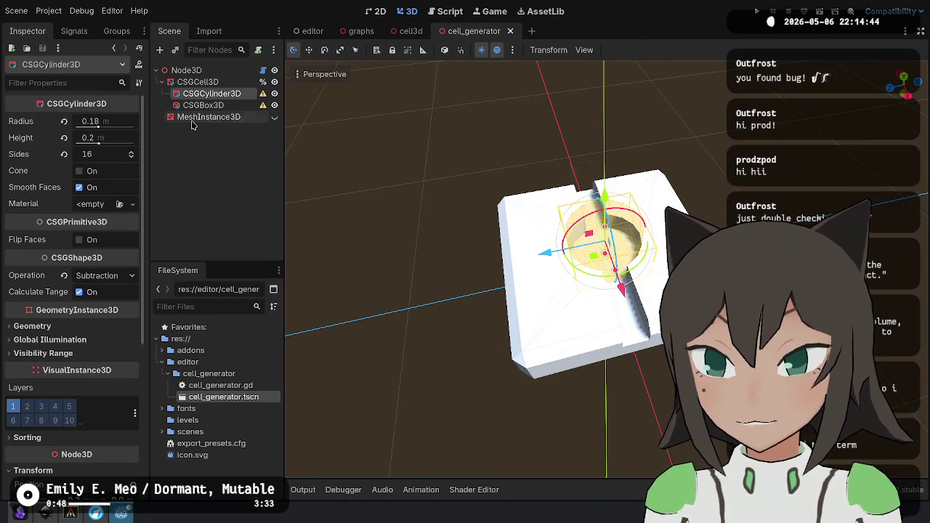
{"action": "left_click", "coordinate": [208, 117]}
{"action": "key", "text": "Delete"}
{"action": "key", "text": "Return"}
{"action": "key", "text": "ctrl+s"}
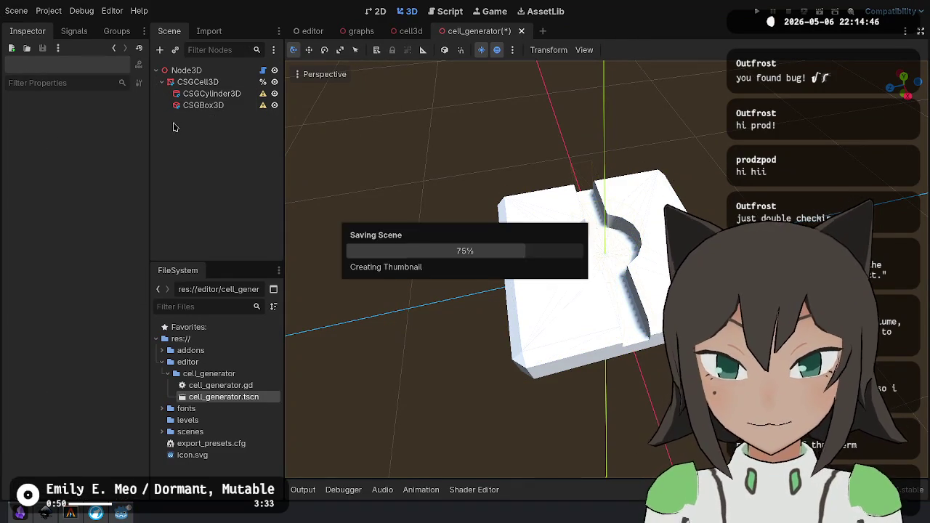
{"action": "left_click", "coordinate": [26, 14]}
Reload the saved scene and orbit around the CSG cell from top and side.
{"action": "left_click", "coordinate": [69, 219]}
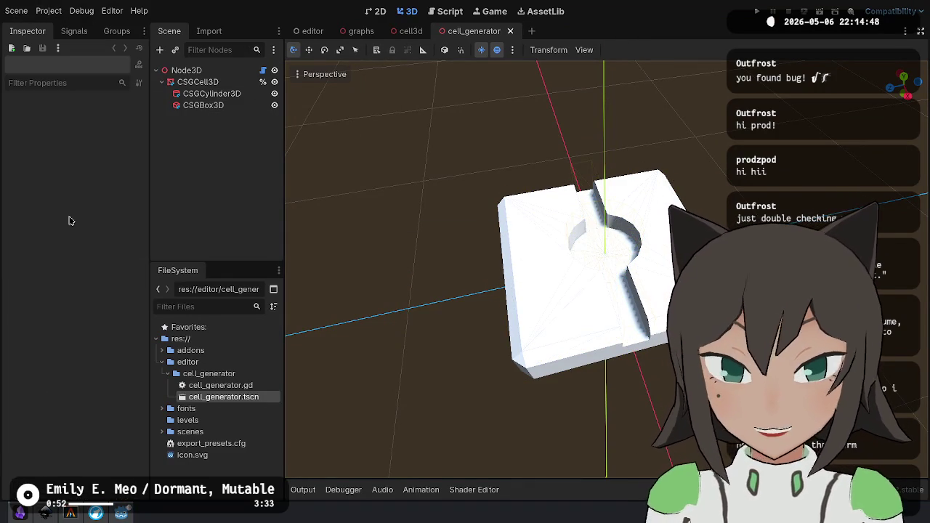
{"action": "scroll", "coordinate": [601, 283], "scroll_direction": "up", "scroll_amount": 5}
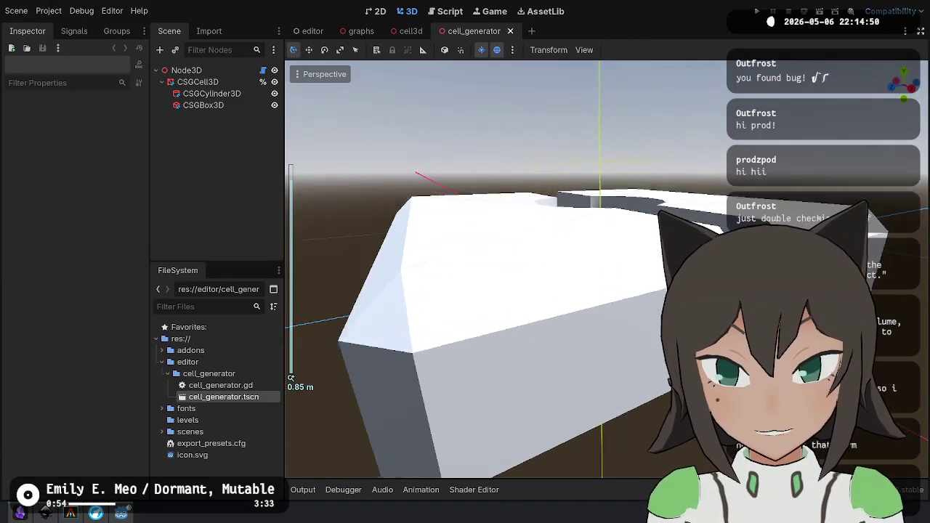
{"action": "left_click_drag", "start_coordinate": [465, 261], "coordinate": [603, 272]}
{"action": "scroll", "coordinate": [465, 290], "scroll_direction": "down", "scroll_amount": 4}
{"action": "mouse_move", "coordinate": [574, 239]}
{"action": "left_mouse_down"}
{"action": "mouse_move", "coordinate": [581, 301]}
{"action": "mouse_move", "coordinate": [459, 311]}
{"action": "mouse_move", "coordinate": [488, 270]}
{"action": "mouse_move", "coordinate": [522, 325]}
{"action": "mouse_move", "coordinate": [608, 266]}
{"action": "left_mouse_up"}
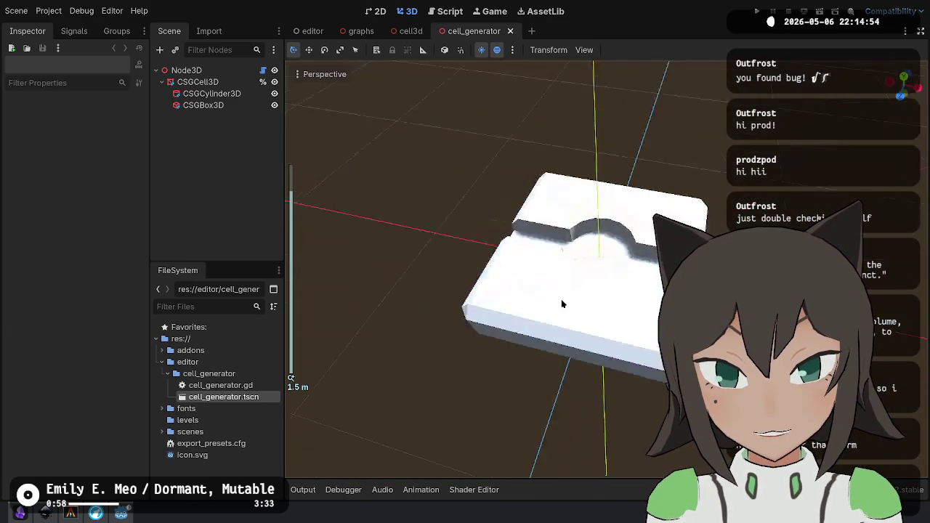
{"action": "scroll", "coordinate": [586, 224], "scroll_direction": "up", "scroll_amount": 5}
{"action": "mouse_move", "coordinate": [586, 224]}
{"action": "left_mouse_down"}
{"action": "mouse_move", "coordinate": [738, 174]}
{"action": "mouse_move", "coordinate": [738, 290]}
{"action": "mouse_move", "coordinate": [635, 173]}
{"action": "mouse_move", "coordinate": [559, 173]}
{"action": "left_mouse_up"}
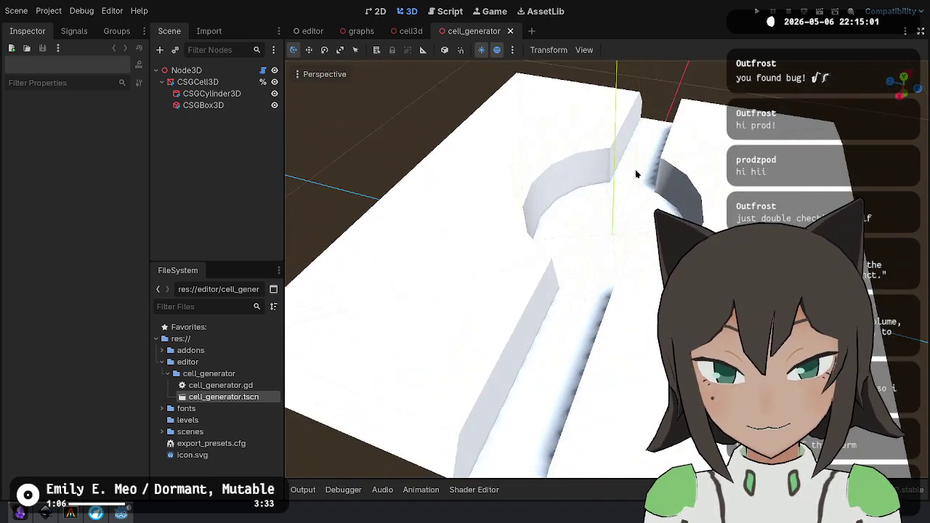
Inspect the cylinder cutout from low, top-down and diagonal angles, then select the root Node3D.
{"action": "scroll", "coordinate": [635, 172], "scroll_direction": "up", "scroll_amount": 5}
{"action": "scroll", "coordinate": [558, 174], "scroll_direction": "down", "scroll_amount": 5}
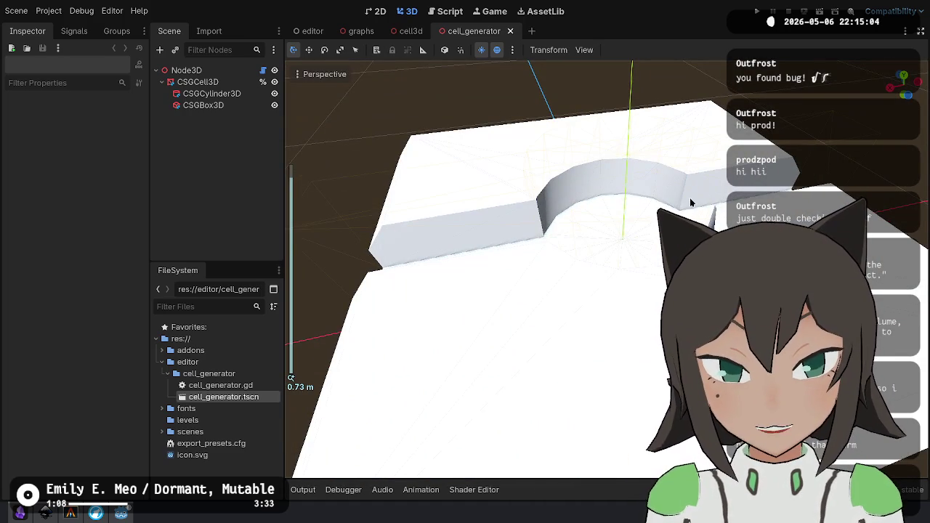
{"action": "mouse_move", "coordinate": [724, 187]}
{"action": "left_mouse_down"}
{"action": "mouse_move", "coordinate": [425, 243]}
{"action": "mouse_move", "coordinate": [528, 222]}
{"action": "left_mouse_up"}
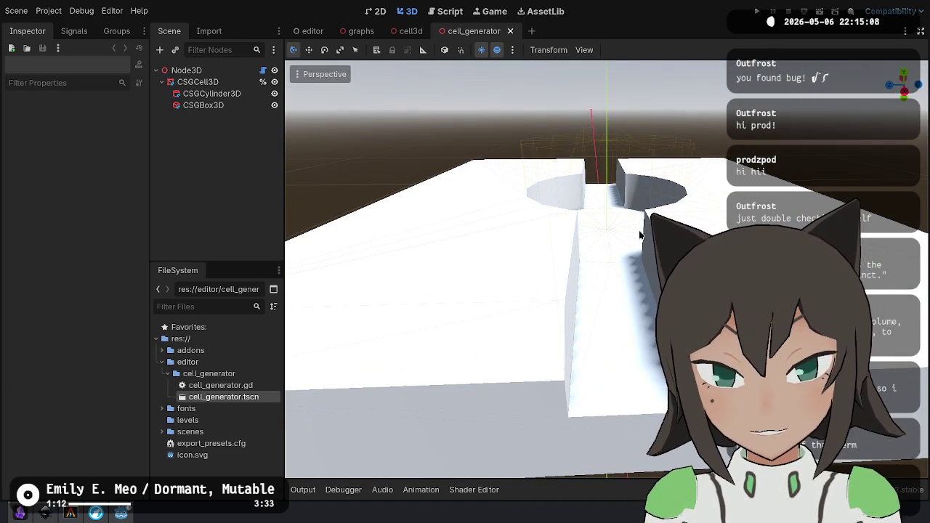
{"action": "mouse_move", "coordinate": [600, 257]}
{"action": "left_mouse_down"}
{"action": "mouse_move", "coordinate": [636, 290]}
{"action": "mouse_move", "coordinate": [626, 377]}
{"action": "left_mouse_up"}
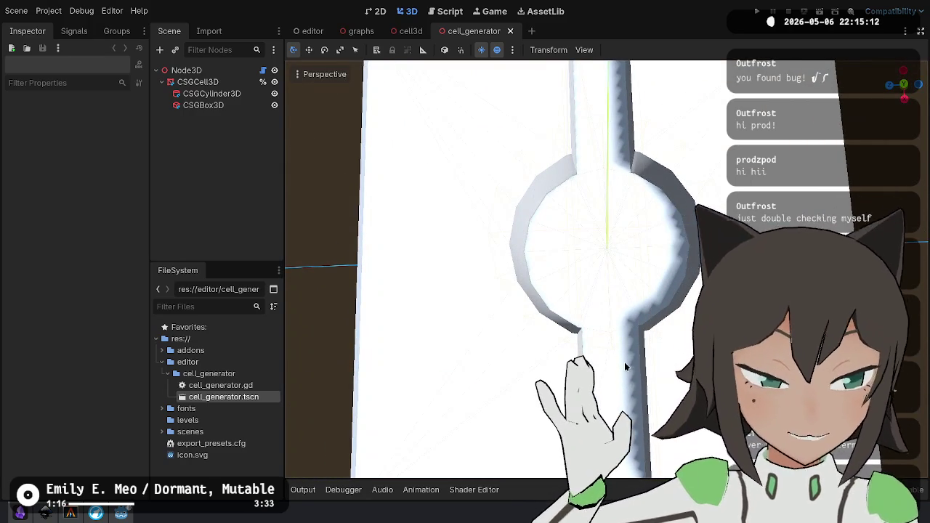
{"action": "mouse_move", "coordinate": [621, 230]}
{"action": "left_mouse_down"}
{"action": "mouse_move", "coordinate": [653, 176]}
{"action": "mouse_move", "coordinate": [640, 240]}
{"action": "mouse_move", "coordinate": [646, 309]}
{"action": "mouse_move", "coordinate": [589, 116]}
{"action": "mouse_move", "coordinate": [521, 185]}
{"action": "mouse_move", "coordinate": [610, 308]}
{"action": "mouse_move", "coordinate": [571, 286]}
{"action": "mouse_move", "coordinate": [535, 297]}
{"action": "mouse_move", "coordinate": [509, 218]}
{"action": "left_mouse_up"}
{"action": "scroll", "coordinate": [565, 286], "scroll_direction": "down", "scroll_amount": 3}
{"action": "scroll", "coordinate": [535, 297], "scroll_direction": "up", "scroll_amount": 5}
{"action": "left_click", "coordinate": [186, 70]}
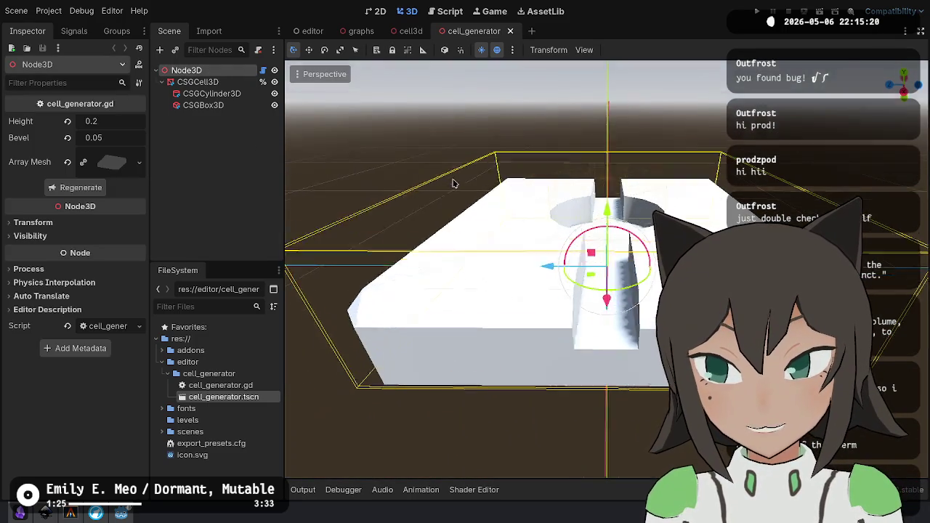
{"action": "left_click_drag", "start_coordinate": [453, 183], "coordinate": [415, 109]}
{"action": "key", "text": "ctrl+F3"}
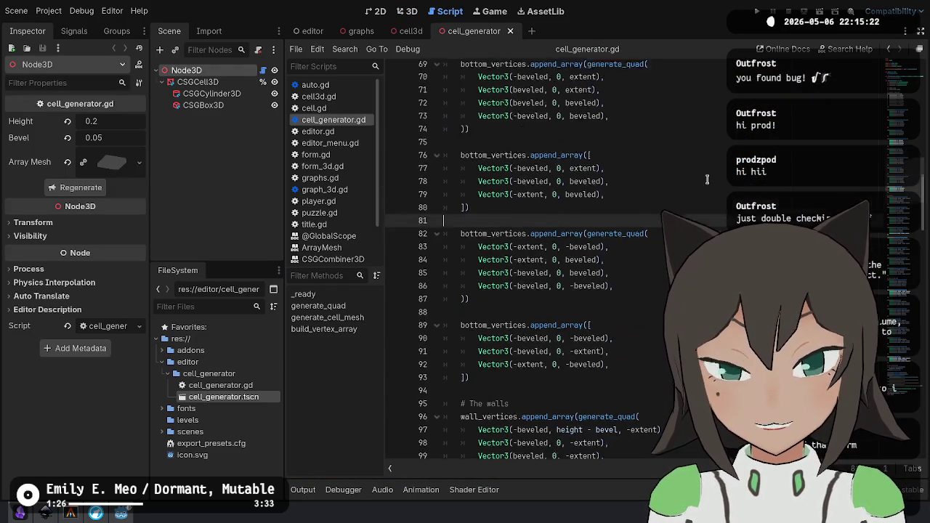
Paste the generate_quad helper at the end of the script beside build_vertex_array.
{"action": "scroll", "coordinate": [704, 184], "scroll_direction": "up", "scroll_amount": 10}
{"action": "left_click", "coordinate": [595, 108]}
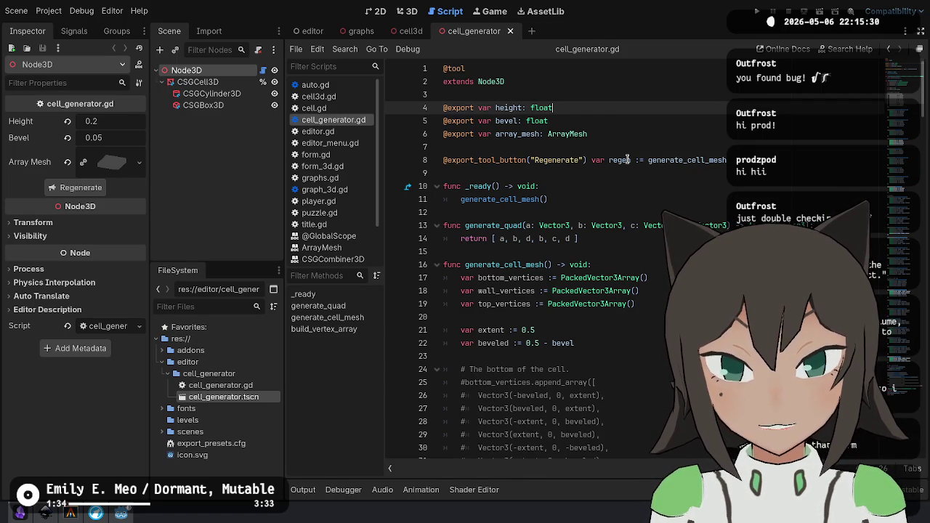
{"action": "left_click", "coordinate": [514, 238]}
{"action": "key", "text": "ctrl+End"}
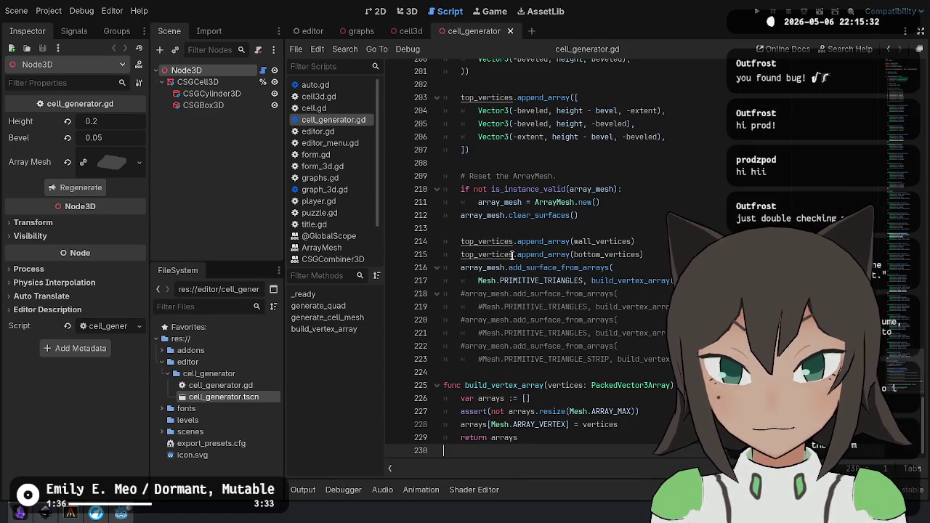
{"action": "key", "text": "ctrl+v"}
{"action": "scroll", "coordinate": [624, 328], "scroll_direction": "up", "scroll_amount": 15}
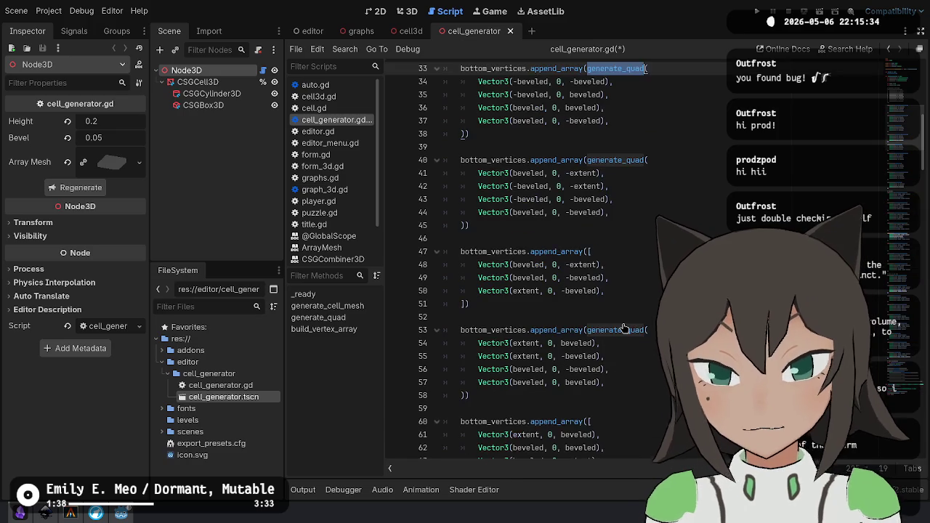
{"action": "scroll", "coordinate": [623, 328], "scroll_direction": "down", "scroll_amount": 10}
{"action": "type", "text": "h.add_surface_from_arrays("}
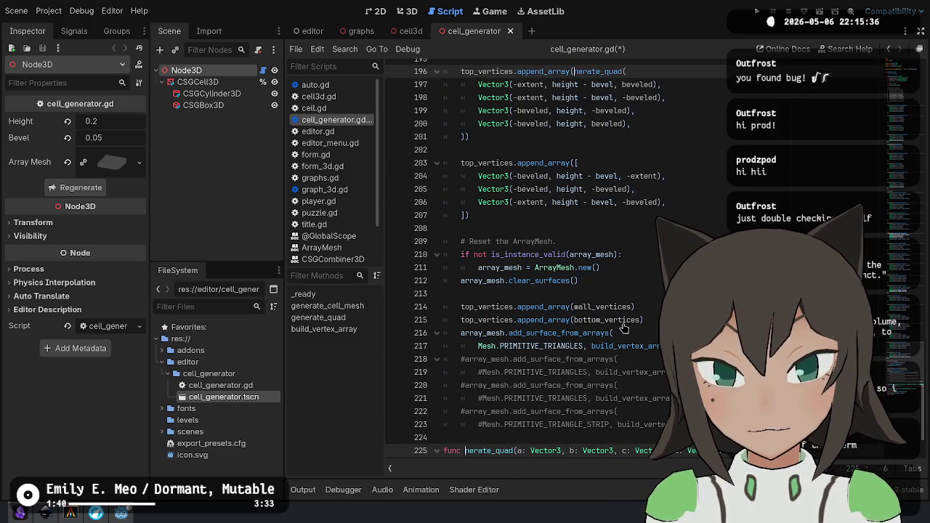
{"action": "type", "text": "d"}
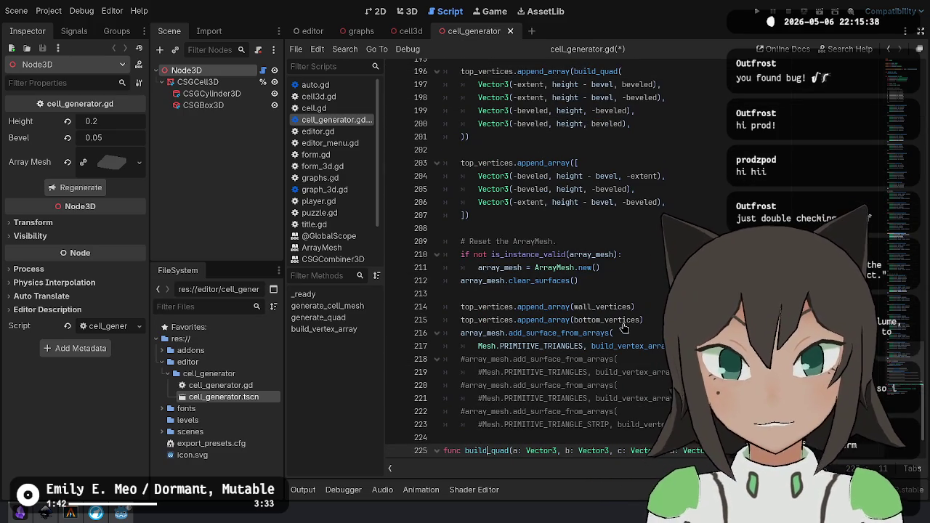
{"action": "scroll", "coordinate": [624, 328], "scroll_direction": "down", "scroll_amount": 3}
Rename the helper to build_quad, delete the commented surface and bottom blocks, and save.
{"action": "left_click", "coordinate": [606, 450]}
{"action": "key", "text": "ctrl+f"}
{"action": "left_click", "coordinate": [571, 331]}
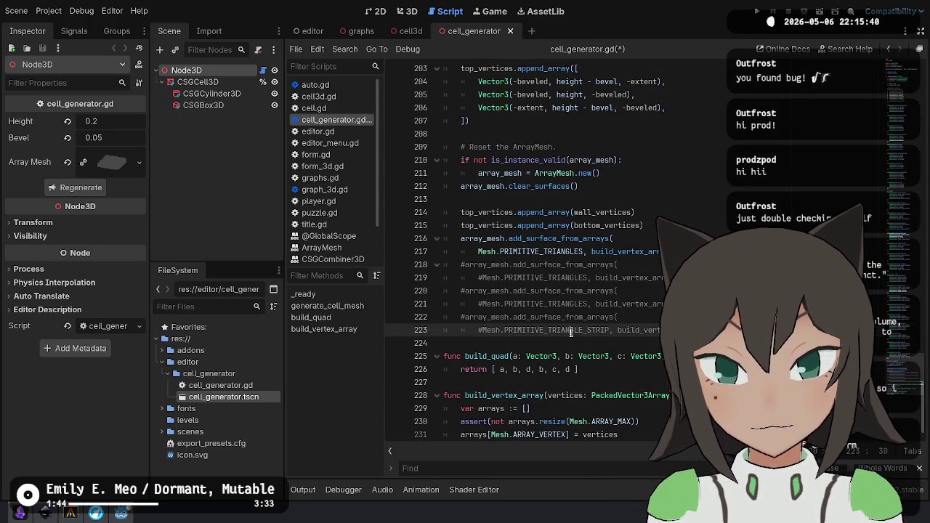
{"action": "key", "text": "ctrl+Home"}
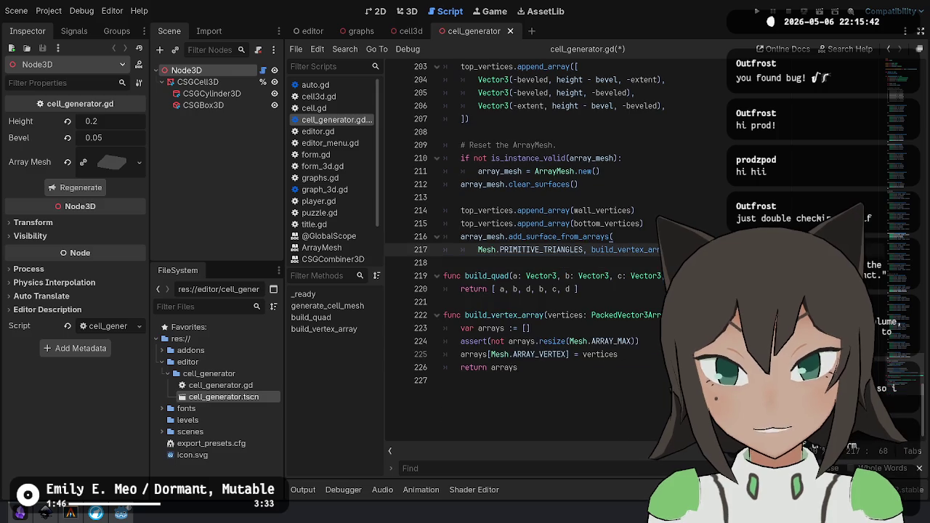
{"action": "scroll", "coordinate": [569, 302], "scroll_direction": "down", "scroll_amount": 4}
{"action": "left_click_drag", "start_coordinate": [569, 302], "coordinate": [629, 154]}
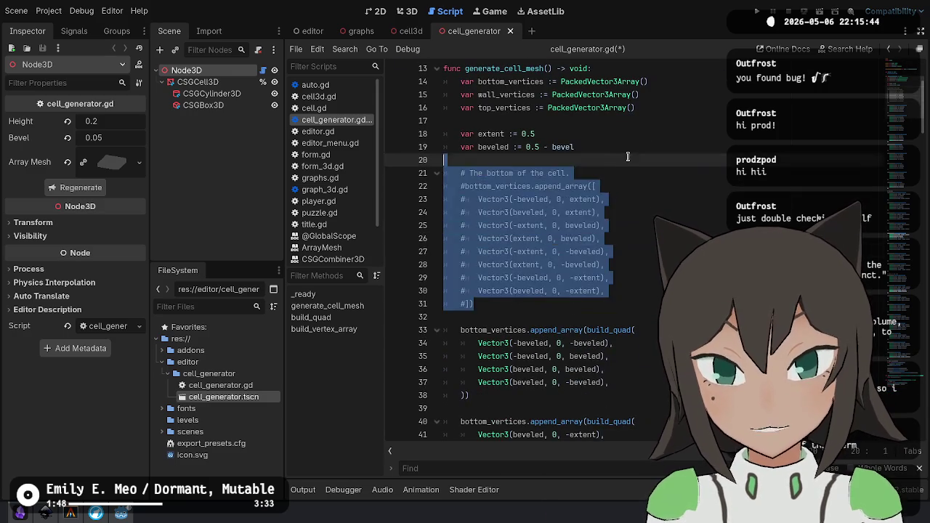
{"action": "key", "text": "BackSpace"}
{"action": "key", "text": "ctrl+s"}
{"action": "scroll", "coordinate": [625, 167], "scroll_direction": "up", "scroll_amount": 4}
{"action": "left_click", "coordinate": [561, 149]}
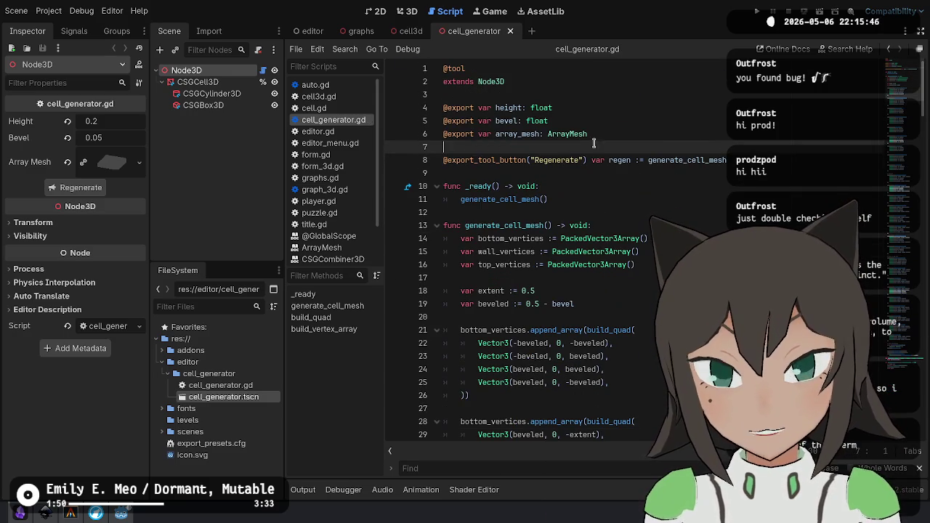
Start a set(value) setter under height with an if height != value: check.
{"action": "key", "text": "Up"}
{"action": "key", "text": "Up"}
{"action": "key", "text": "Up"}
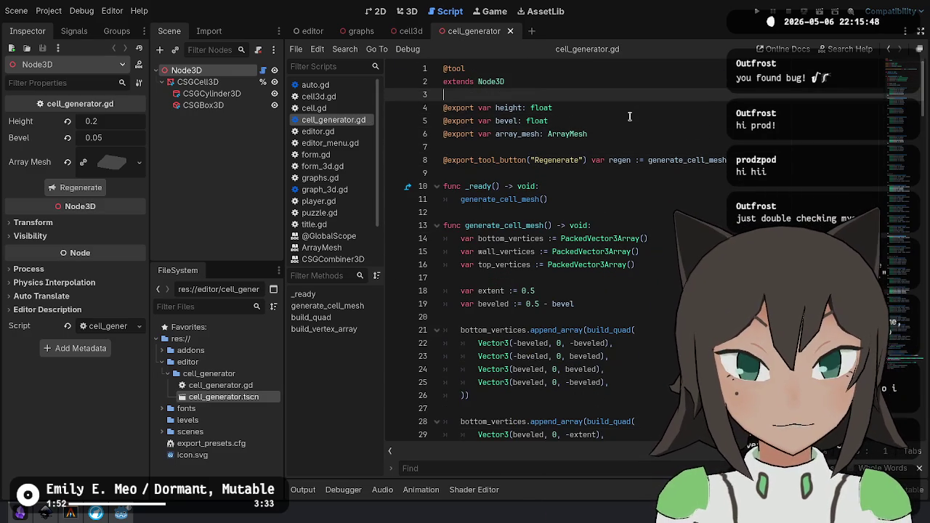
{"action": "key", "text": "Down"}
{"action": "key", "text": "Down"}
{"action": "key", "text": "Down"}
{"action": "key", "text": "Up"}
{"action": "key", "text": "Up"}
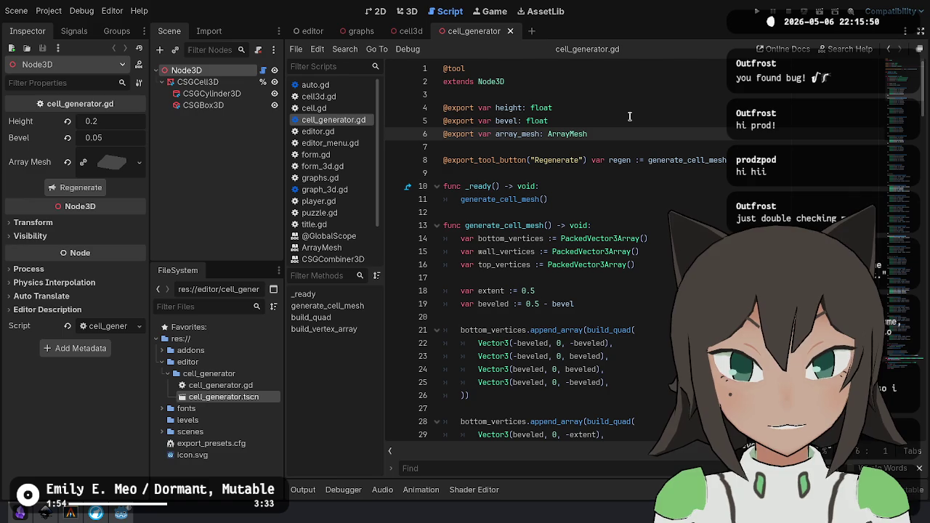
{"action": "key", "text": "End"}
{"action": "key", "text": "Up"}
{"action": "key", "text": "Up"}
{"action": "key", "text": "Return"}
{"action": "type", "text": "s"}
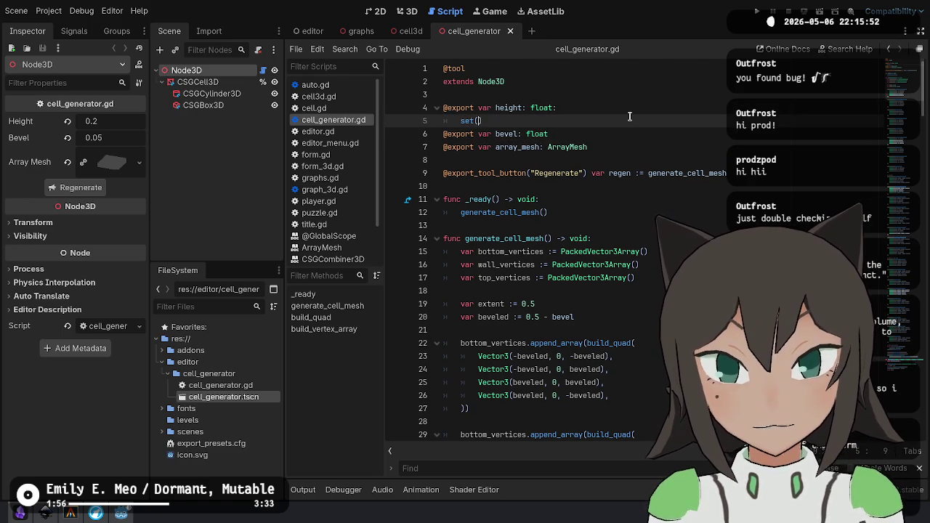
{"action": "key", "text": "Return"}
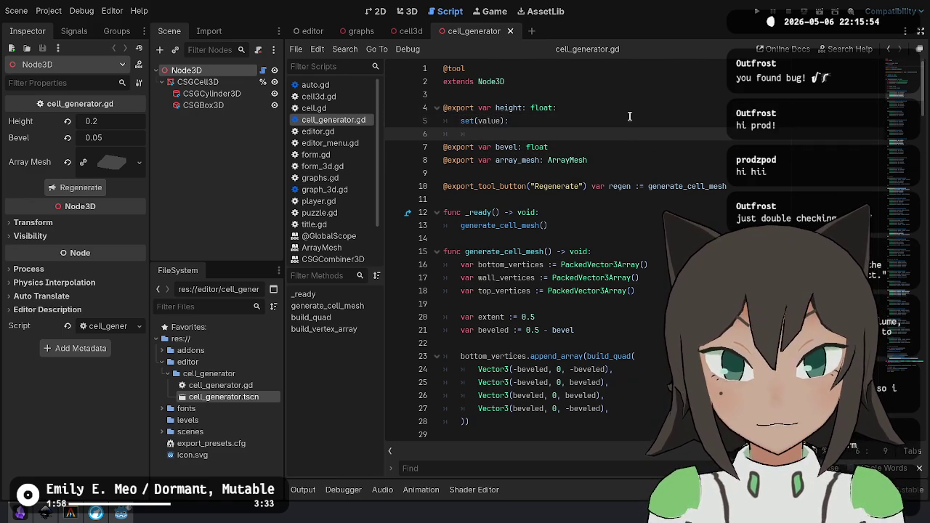
{"action": "type", "text": "if height != "}
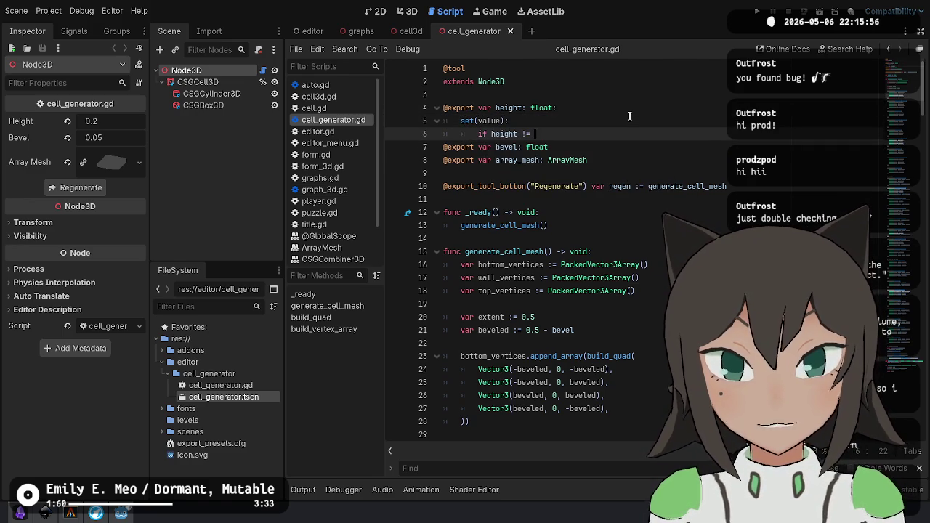
{"action": "type", "text": "value"}
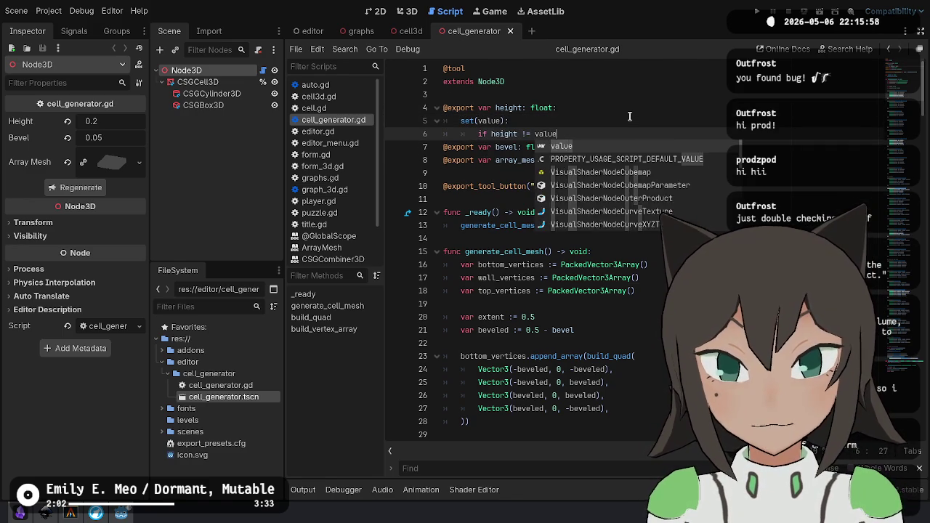
{"action": "type", "text": ":"}
Make the setter assign height = value and call generate_cell_mesh().
{"action": "key", "text": "Return"}
{"action": "type", "text": "ht = value"}
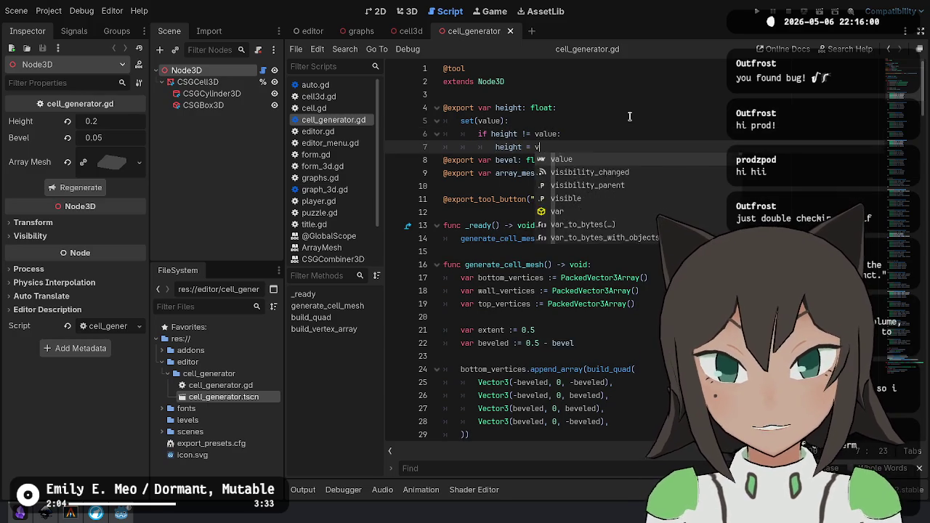
{"action": "key", "text": "Return"}
{"action": "type", "text": "gener"}
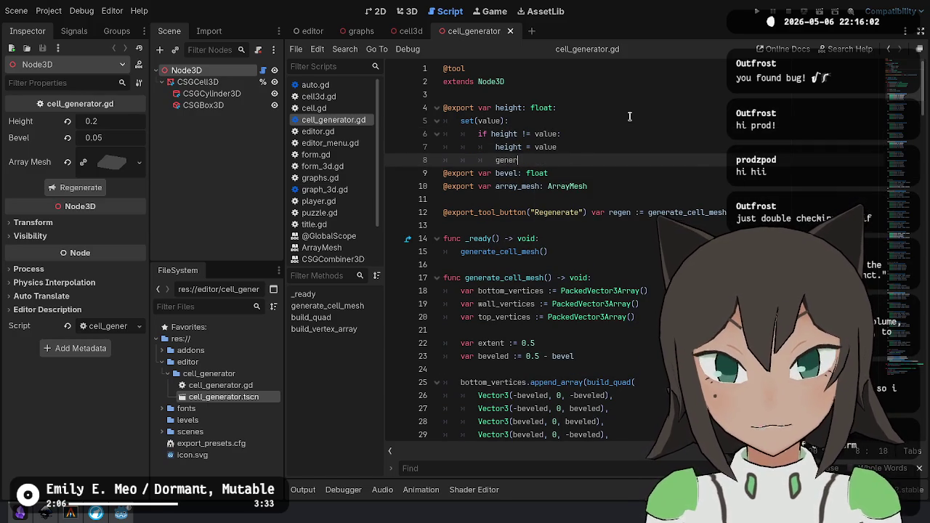
{"action": "key", "text": "Return"}
{"action": "key", "text": "Down"}
{"action": "key", "text": "End"}
{"action": "key", "text": "Return"}
{"action": "key", "text": "Up"}
{"action": "key", "text": "Up"}
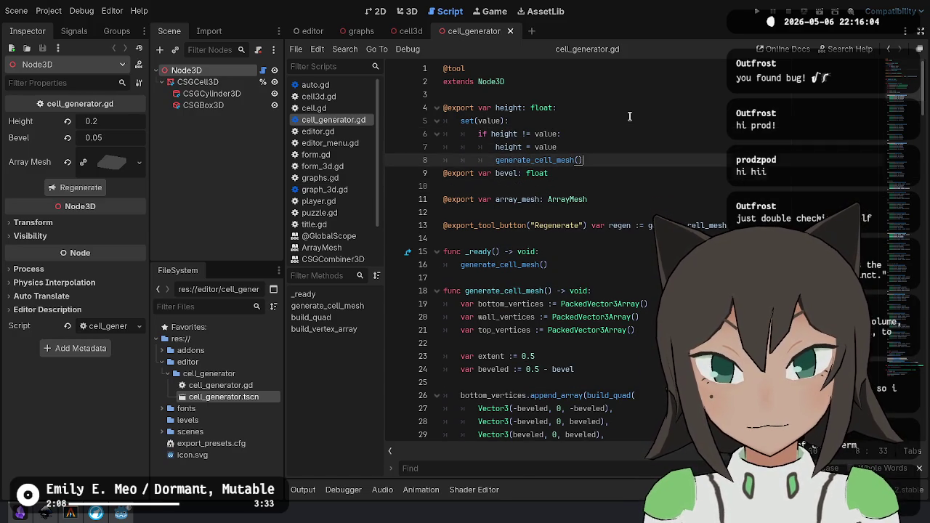
{"action": "key", "text": "Return"}
Copy the height setter block and paste it under the bevel property.
{"action": "key", "text": "Up"}
{"action": "key", "text": "ctrl+z"}
{"action": "key", "text": "ctrl+shift+z"}
{"action": "key", "text": "ctrl+z"}
{"action": "key", "text": "ctrl+z"}
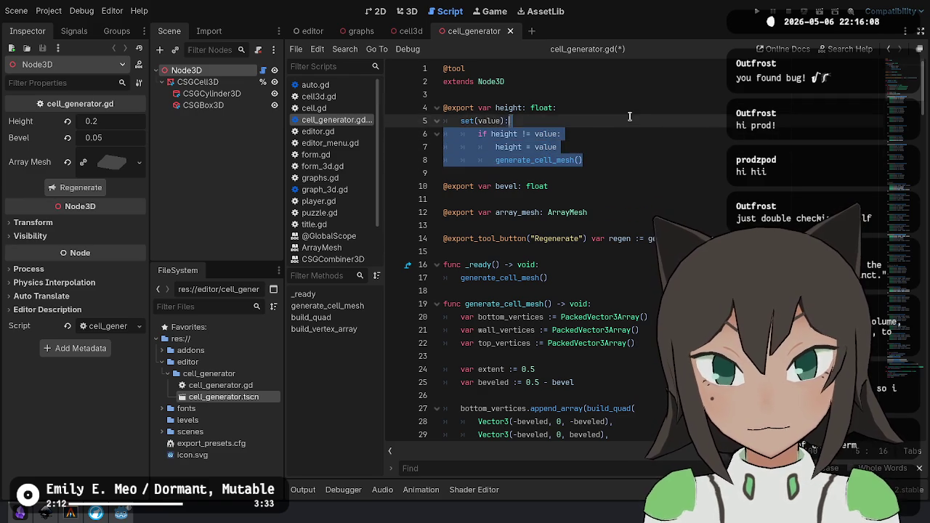
{"action": "key", "text": "ctrl+shift+z"}
{"action": "key", "text": "ctrl+shift+z"}
{"action": "key", "text": "Down"}
{"action": "key", "text": "Down"}
{"action": "key", "text": "End"}
{"action": "type", "text": ": \tset(value): \t\tif height != value: \t\t\theight = value \t\t\tgenerate_cell_mesh()"}
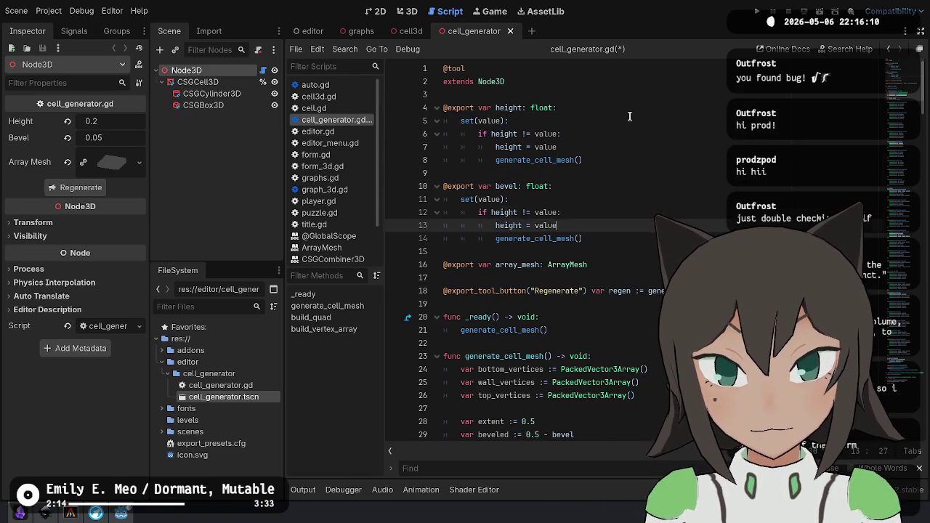
{"action": "key", "text": "Up"}
{"action": "key", "text": "Up"}
Rename every height in the pasted setter to bevel and save the script.
{"action": "key", "text": "ctrl+Right"}
{"action": "key", "text": "ctrl+d"}
{"action": "key", "text": "ctrl+d"}
{"action": "type", "text": "bevel"}
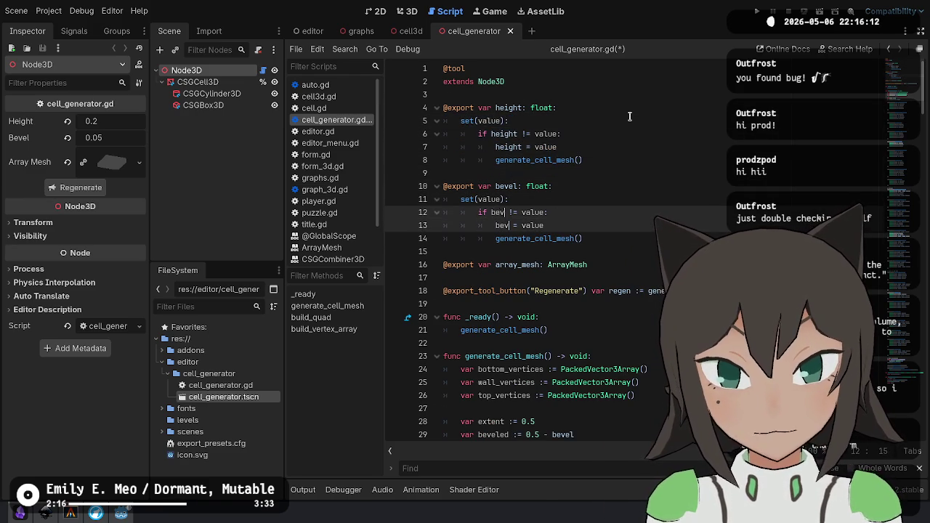
{"action": "key", "text": "Down"}
{"action": "key", "text": "Down"}
{"action": "key", "text": "Down"}
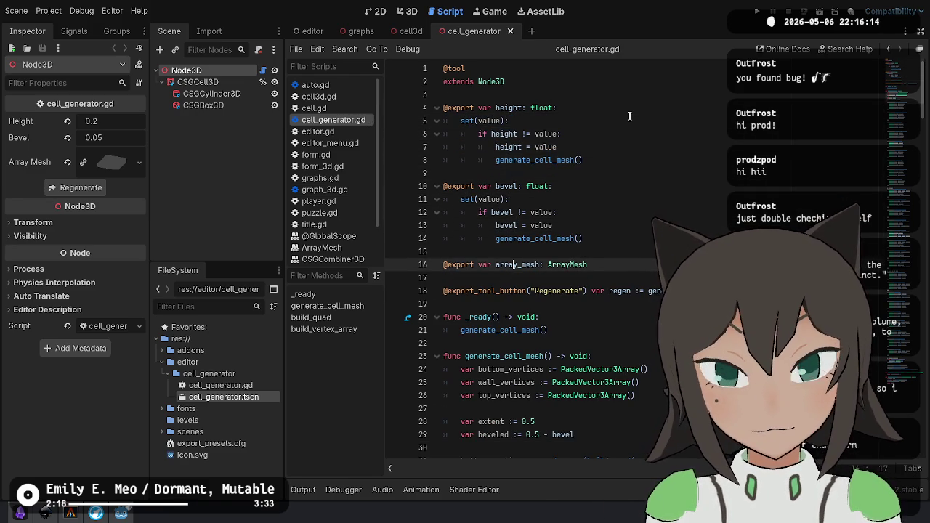
{"action": "scroll", "coordinate": [665, 239], "scroll_direction": "down", "scroll_amount": 1}
{"action": "left_click", "coordinate": [665, 239]}
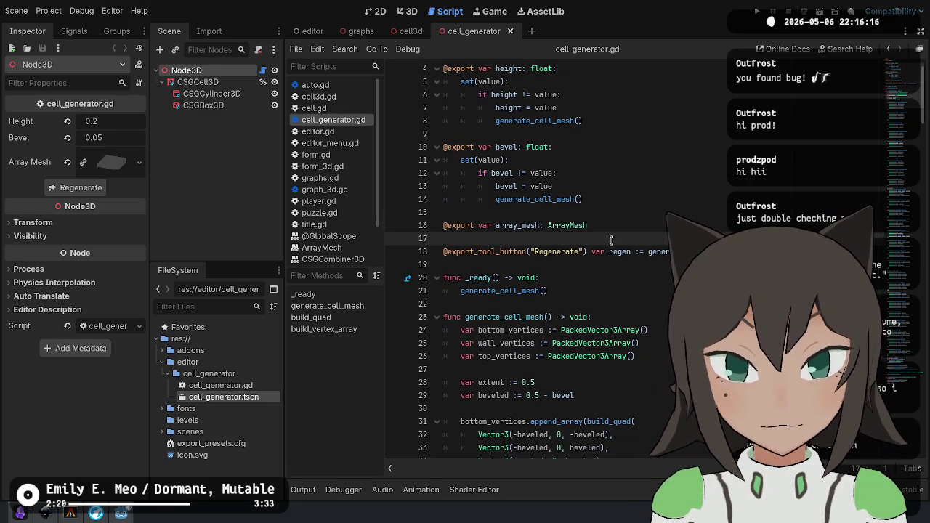
{"action": "key", "text": "ctrl+s"}
{"action": "key", "text": "ctrl+F2"}
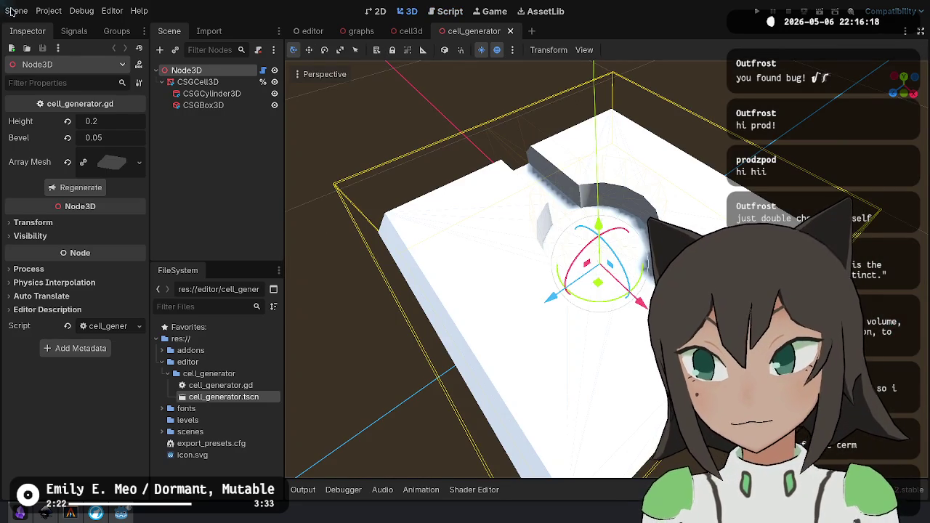
Reload the saved scene, then vary Height to watch the mesh rebuild, restoring it to 0.2.
{"action": "left_click", "coordinate": [16, 11]}
{"action": "left_click", "coordinate": [44, 216]}
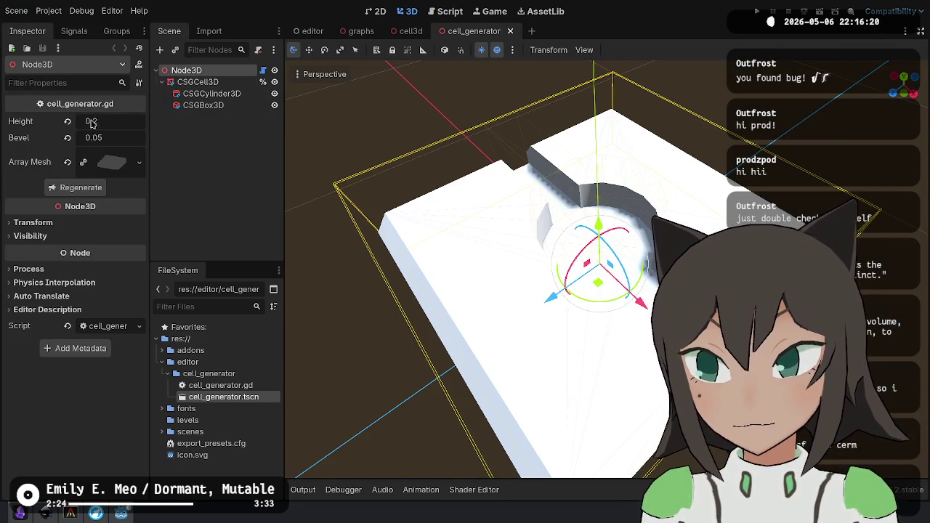
{"action": "mouse_move", "coordinate": [94, 124]}
{"action": "left_mouse_down"}
{"action": "mouse_move", "coordinate": [128, 124]}
{"action": "mouse_move", "coordinate": [98, 124]}
{"action": "left_mouse_up"}
{"action": "key", "text": "ctrl+z"}
Drag Bevel higher to test the bevelled edges, leaving it at 0.05.
{"action": "scroll", "coordinate": [603, 269], "scroll_direction": "down", "scroll_amount": 5}
{"action": "scroll", "coordinate": [603, 269], "scroll_direction": "up", "scroll_amount": 3}
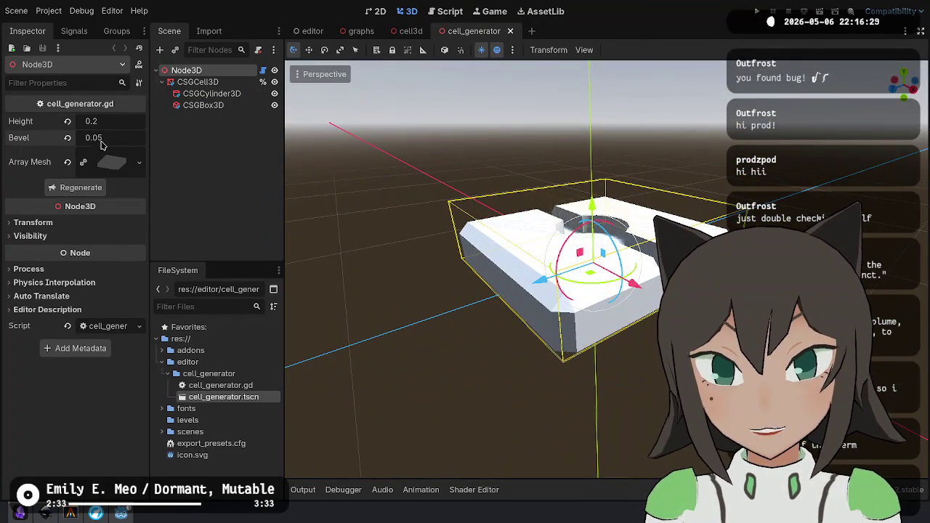
{"action": "left_click_drag", "start_coordinate": [101, 138], "coordinate": [120, 138]}
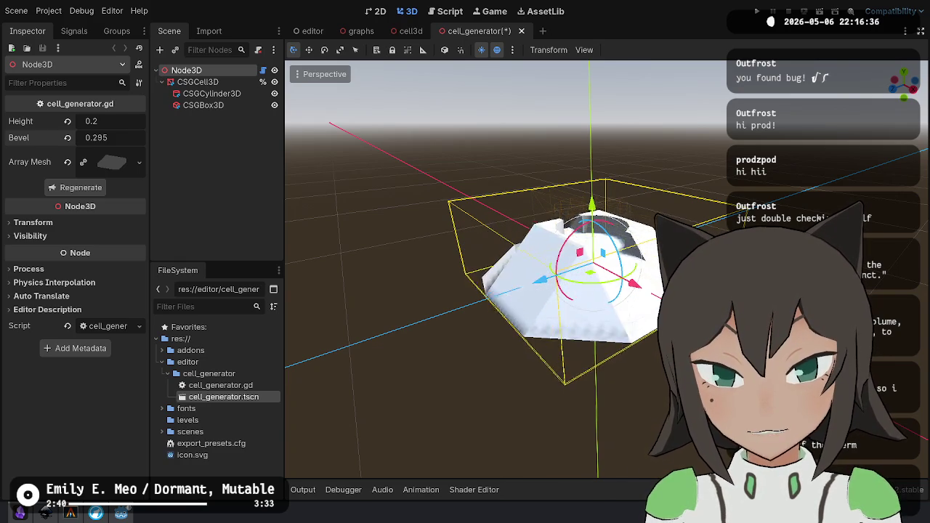
{"action": "mouse_move", "coordinate": [101, 138]}
{"action": "left_mouse_down"}
{"action": "mouse_move", "coordinate": [130, 138]}
{"action": "mouse_move", "coordinate": [109, 138]}
{"action": "left_mouse_up"}
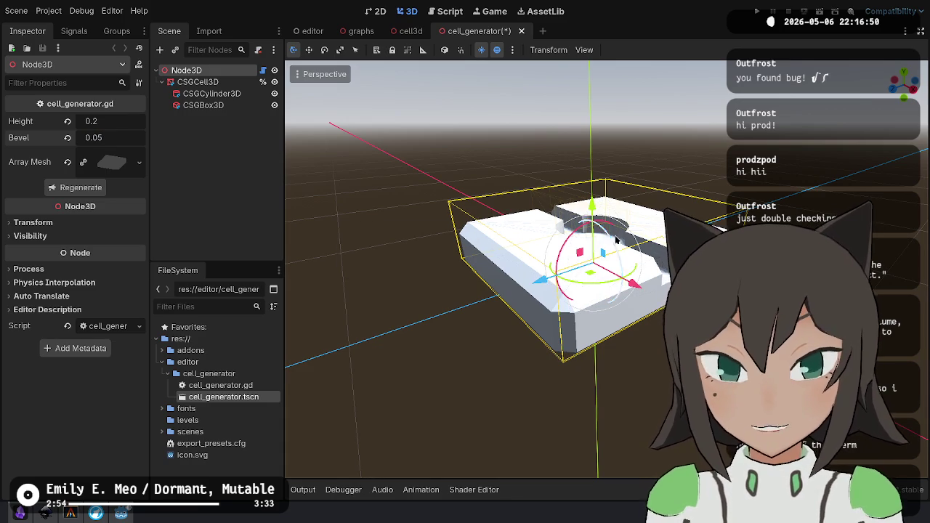
Save the scene and freelook around the bevelled cell, looking down into the cylinder hole.
{"action": "key", "text": "ctrl+s"}
{"action": "scroll", "coordinate": [613, 239], "scroll_direction": "up", "scroll_amount": 3}
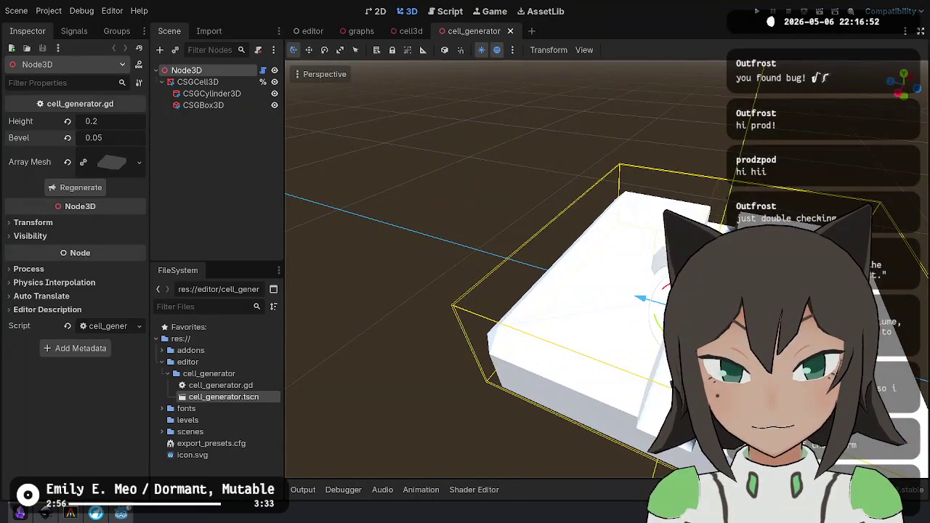
{"action": "scroll", "coordinate": [581, 291], "scroll_direction": "up", "scroll_amount": 2}
{"action": "key", "text": "w"}
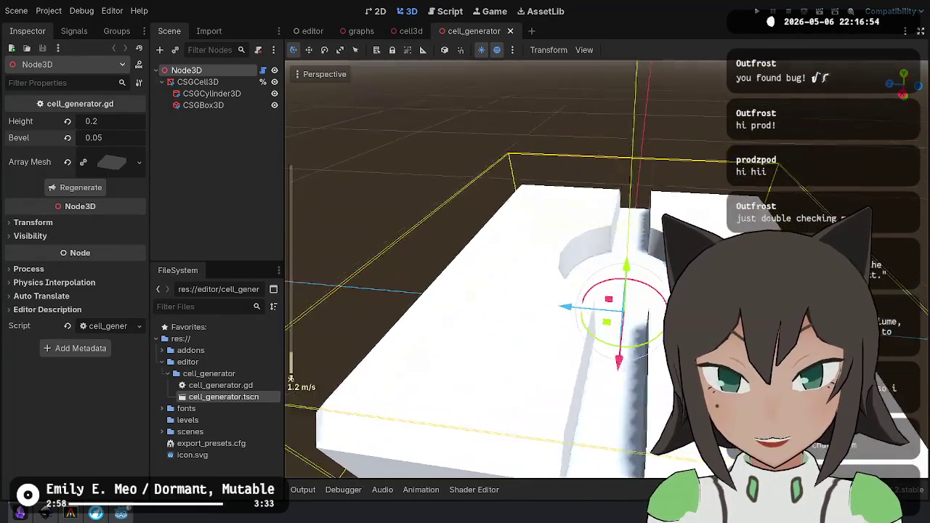
{"action": "key", "text": "e"}
{"action": "key", "text": "e"}
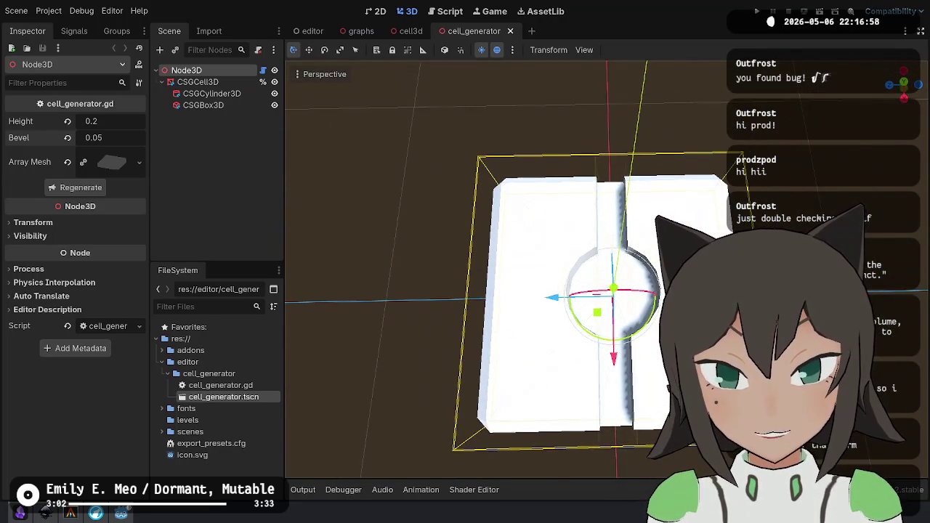
{"action": "right_click", "coordinate": [595, 231]}
{"action": "key", "text": "w"}
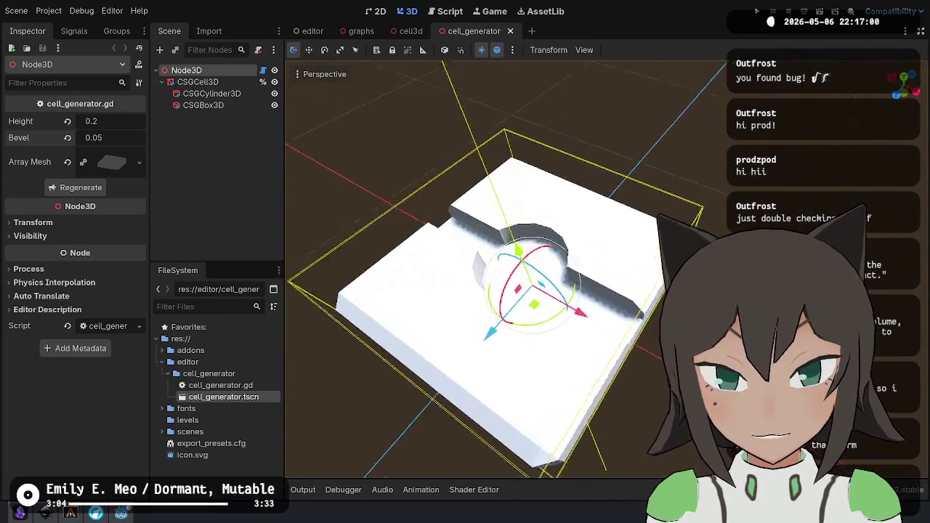
{"action": "key", "text": "s"}
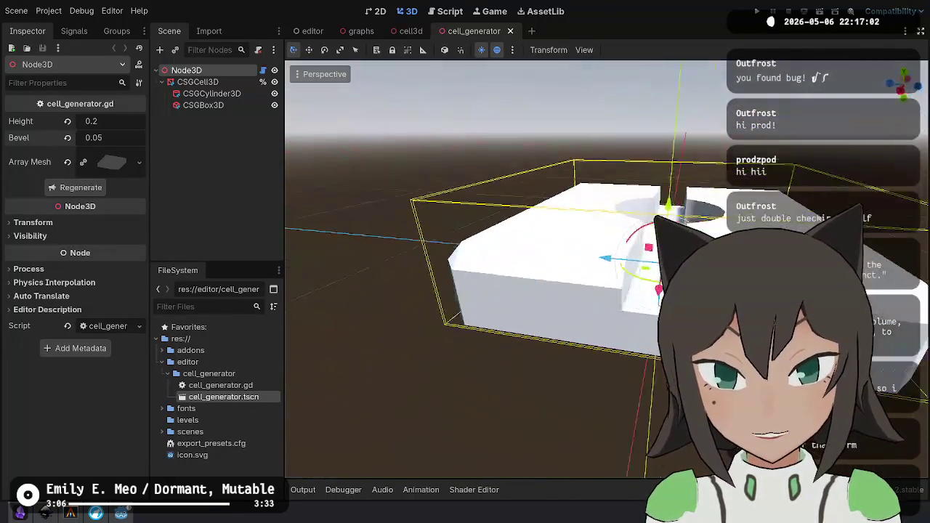
{"action": "key", "text": "w"}
{"action": "key", "text": "s"}
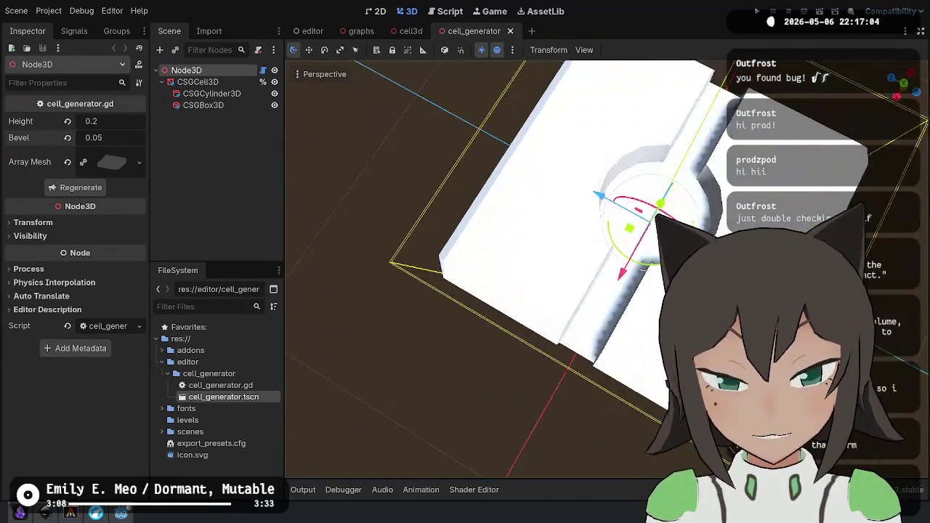
{"action": "key", "text": "w"}
{"action": "key", "text": "s"}
{"action": "key", "text": "w"}
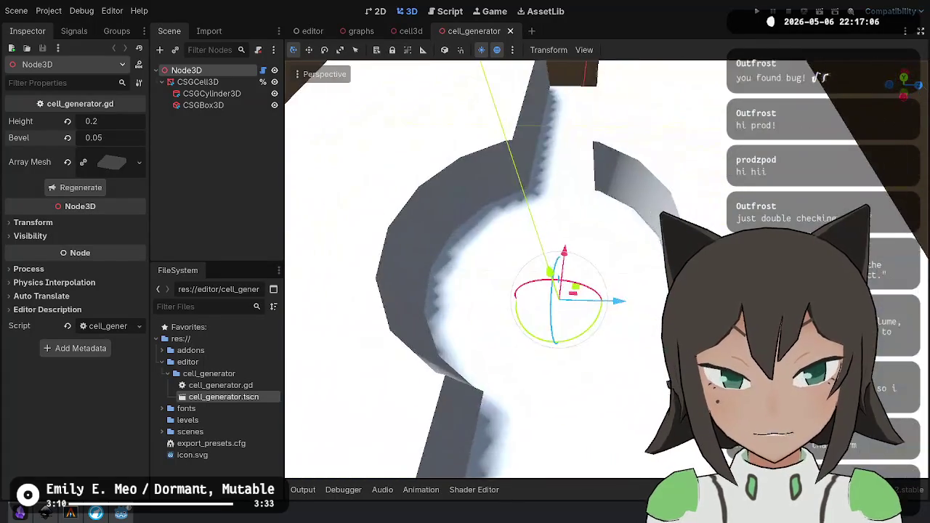
Inspect the box walls from low and overhead angles, then return to cell_generator.gd.
{"action": "key", "text": "w"}
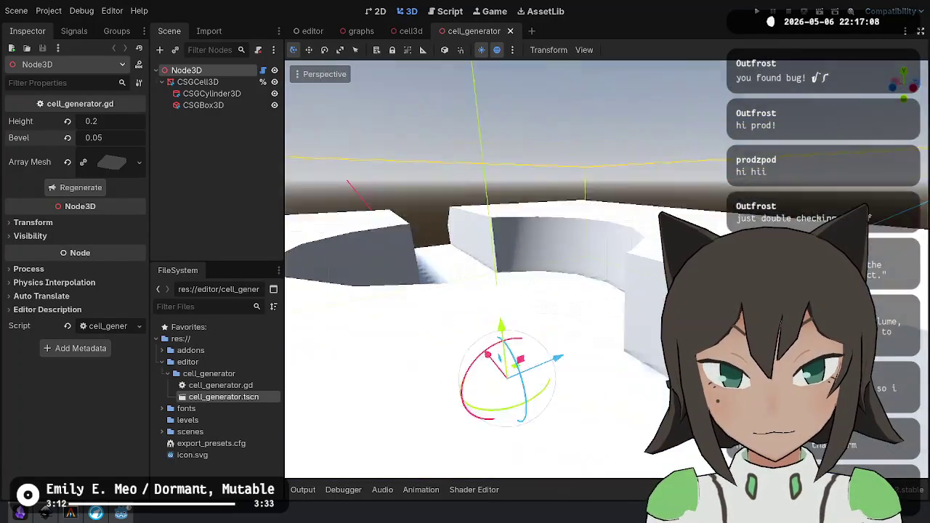
{"action": "key", "text": "s"}
{"action": "key", "text": "s"}
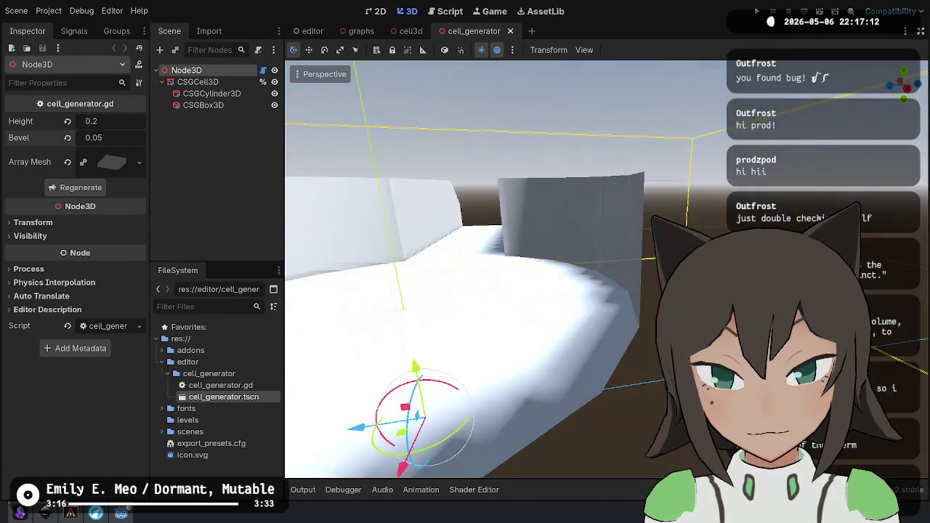
{"action": "key", "text": "e"}
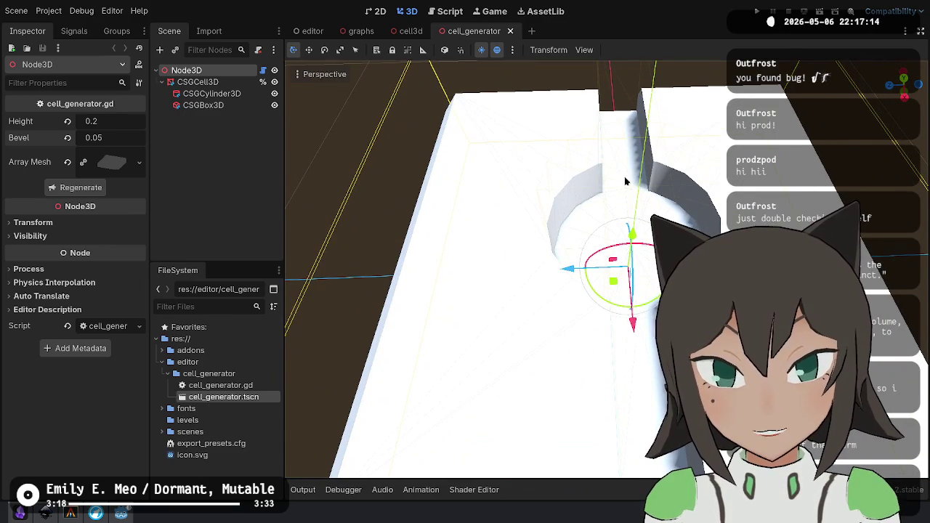
{"action": "key", "text": "d"}
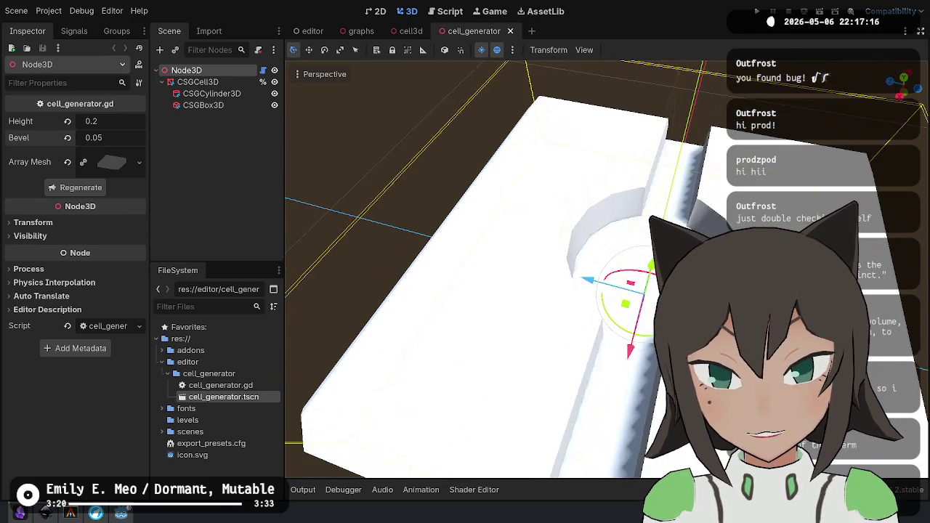
{"action": "key", "text": "s"}
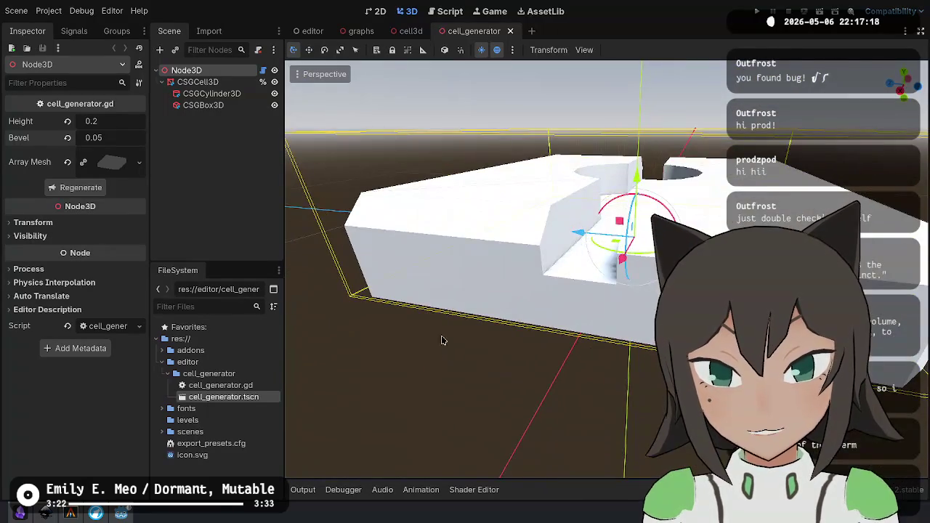
{"action": "key", "text": "q"}
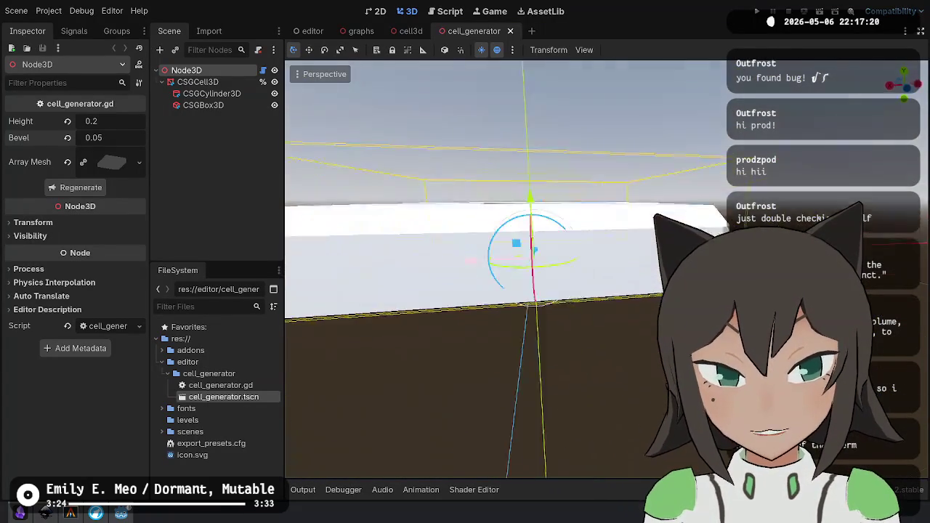
{"action": "key", "text": "e"}
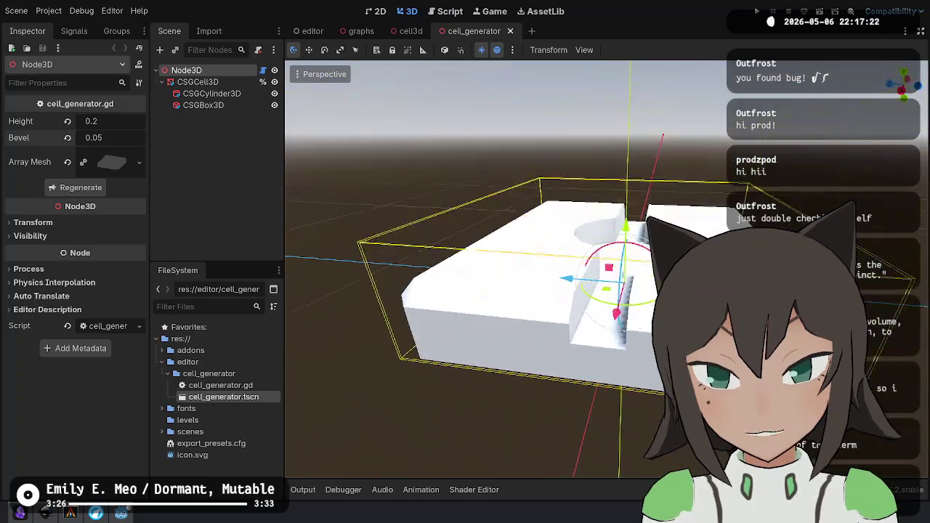
{"action": "left_click", "coordinate": [449, 11]}
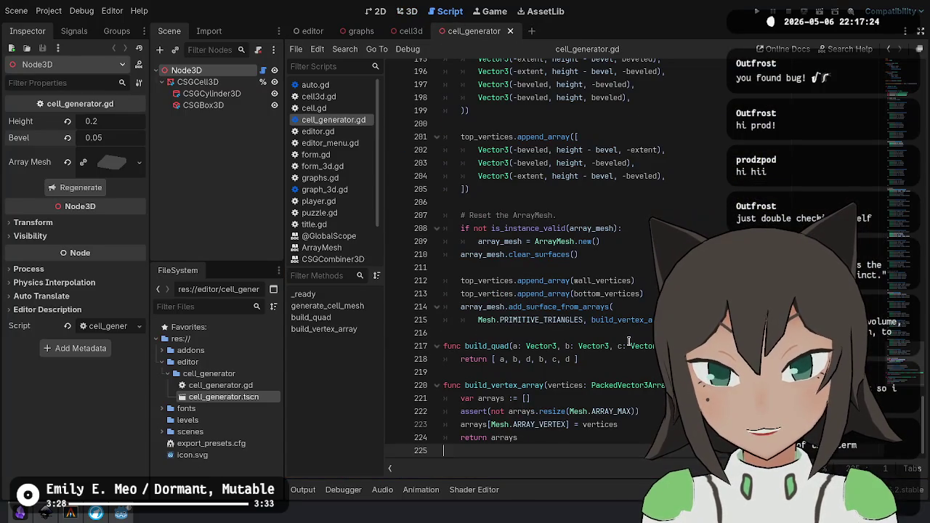
Duplicate the add_surface_from_arrays call into three surfaces and comment out the bottom_vertices append line.
{"action": "left_click", "coordinate": [635, 280]}
{"action": "key", "text": "Down"}
{"action": "key", "text": "Down"}
{"action": "key", "text": "shift+Down"}
{"action": "key", "text": "shift+Up"}
{"action": "key", "text": "ctrl+alt+Down"}
{"action": "key", "text": "Up"}
{"action": "key", "text": "Up"}
{"action": "key", "text": "Up"}
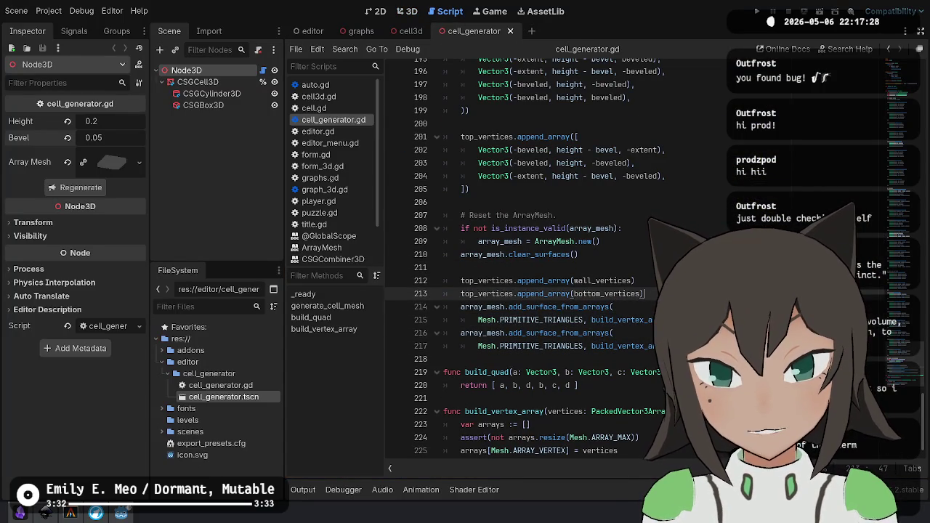
{"action": "key", "text": "End"}
{"action": "key", "text": "shift+Up"}
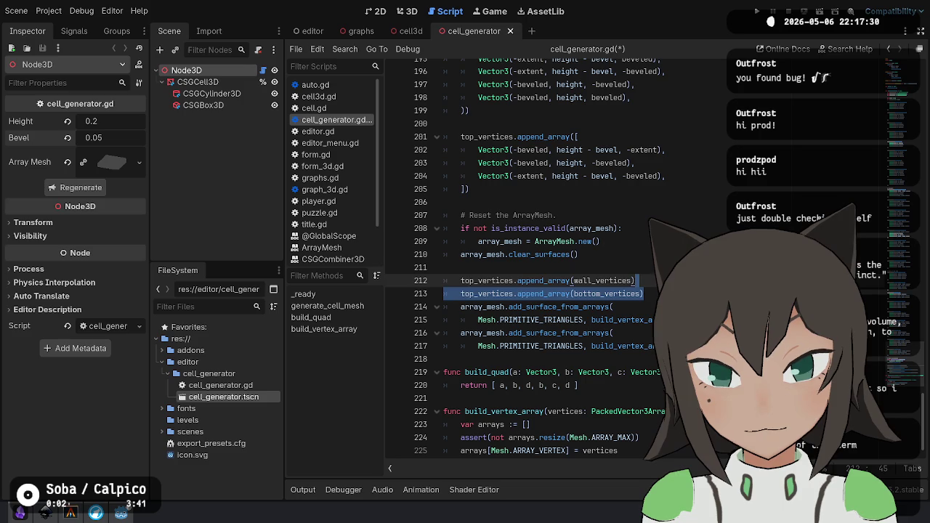
{"action": "key", "text": "Down"}
{"action": "key", "text": "ctrl+k"}
{"action": "key", "text": "Down"}
{"action": "key", "text": "Down"}
{"action": "key", "text": "Down"}
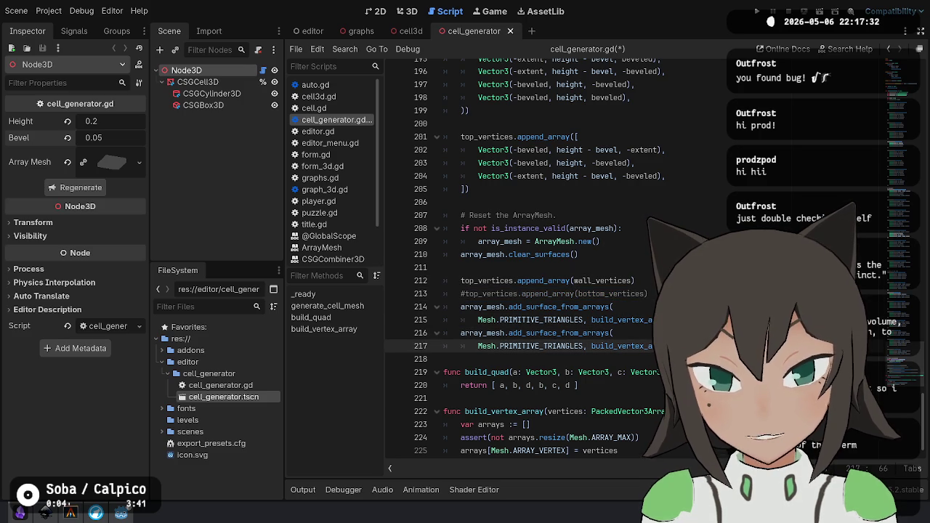
Save the script, regenerate the cell mesh in the 3D view, and reload the saved scene.
{"action": "key", "text": "ctrl+s"}
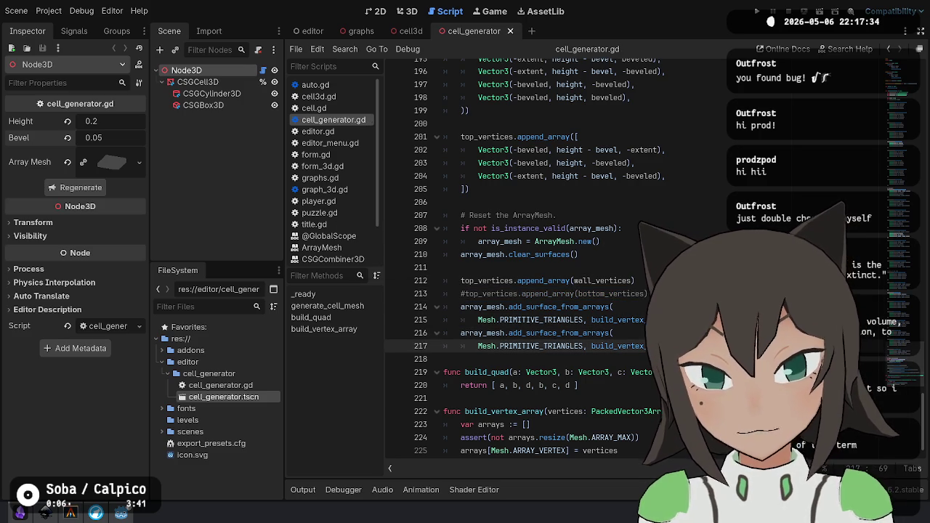
{"action": "left_click", "coordinate": [407, 11]}
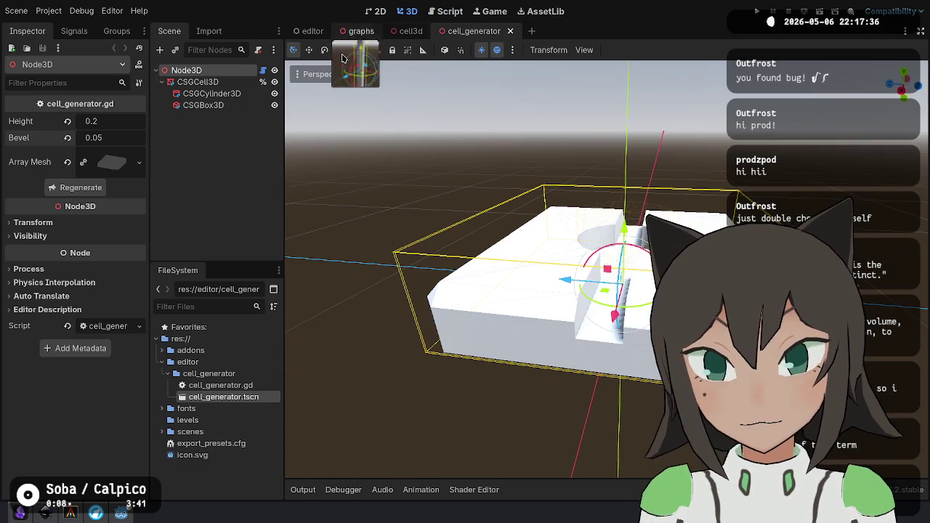
{"action": "left_click", "coordinate": [81, 188]}
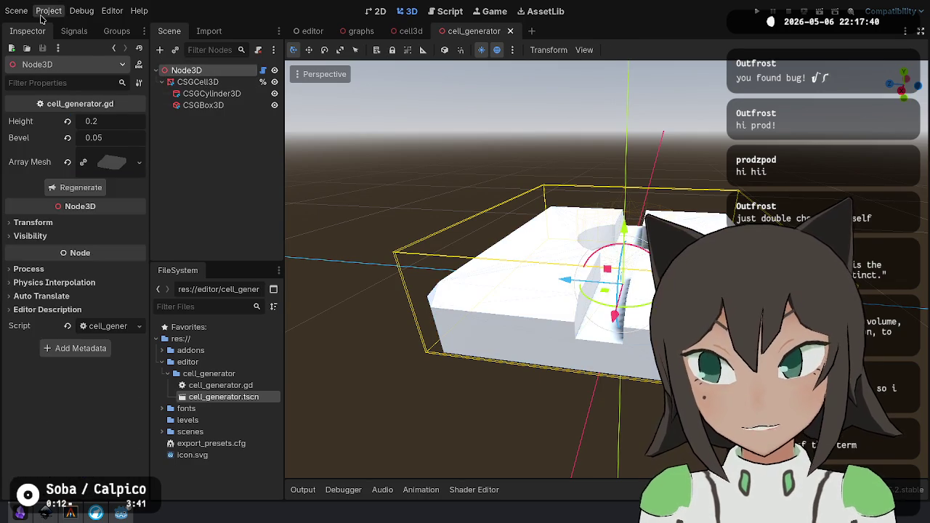
{"action": "left_click", "coordinate": [23, 12]}
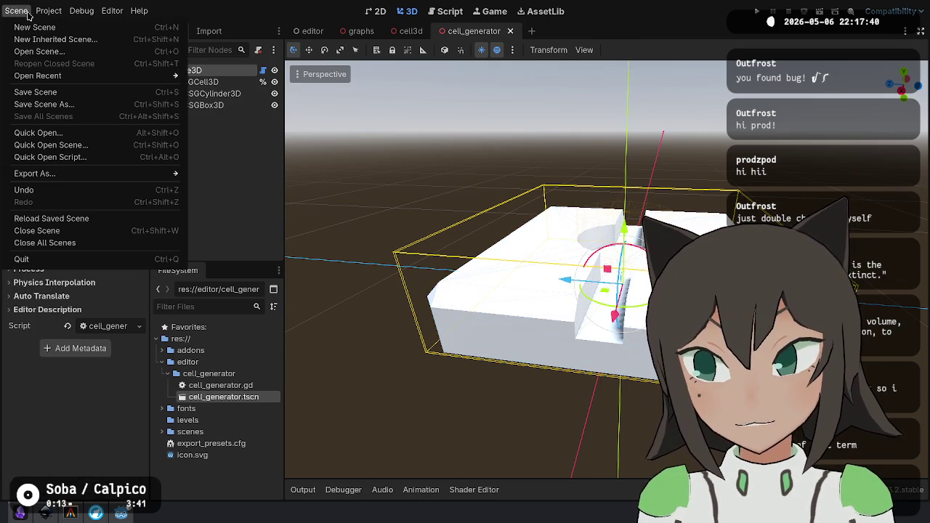
{"action": "left_click", "coordinate": [87, 221]}
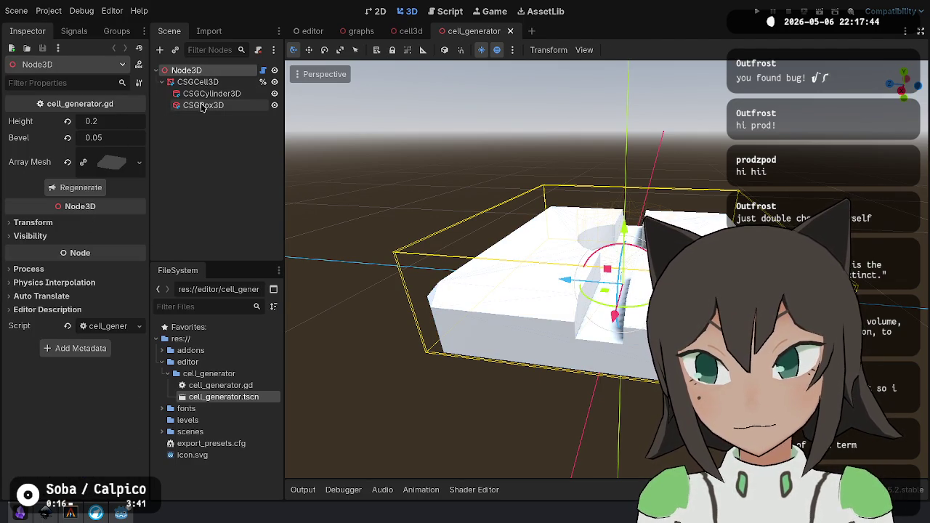
Delete the wall and bottom vertex append_array lines in cell_generator.gd, save, and return to 3D.
{"action": "left_click", "coordinate": [444, 11]}
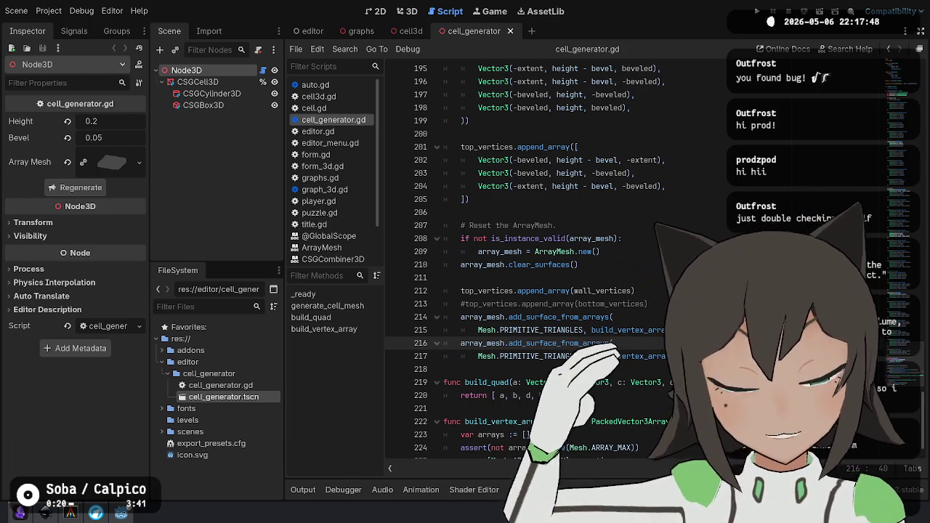
{"action": "key", "text": "Down"}
{"action": "key", "text": "Up"}
{"action": "key", "text": "Up"}
{"action": "key", "text": "Up"}
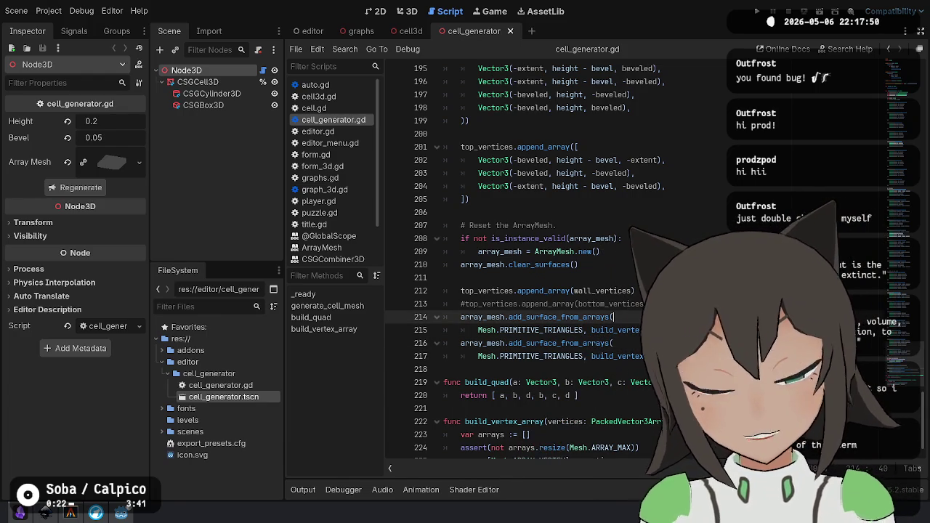
{"action": "key", "text": "shift+Up"}
{"action": "key", "text": "shift+Up"}
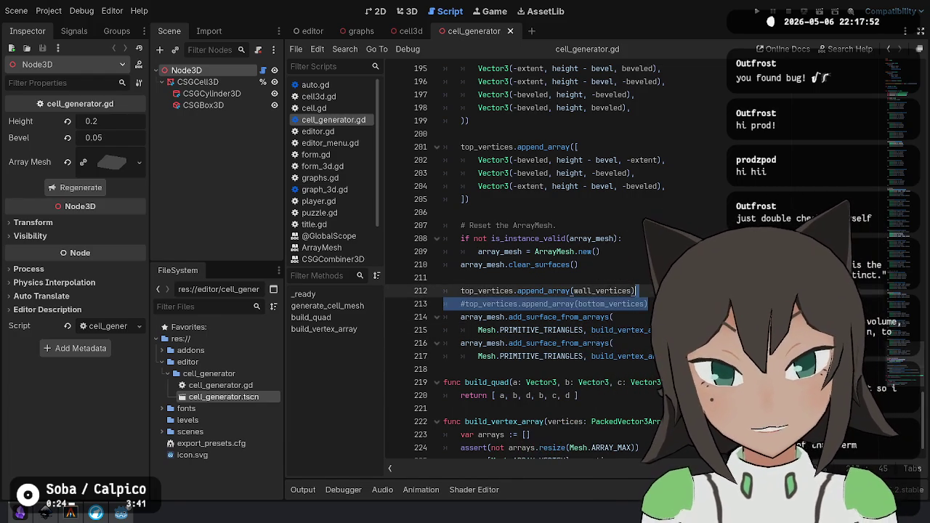
{"action": "key", "text": "Delete"}
{"action": "key", "text": "shift+Down"}
{"action": "key", "text": "shift+Down"}
{"action": "key", "text": "ctrl+shift+d"}
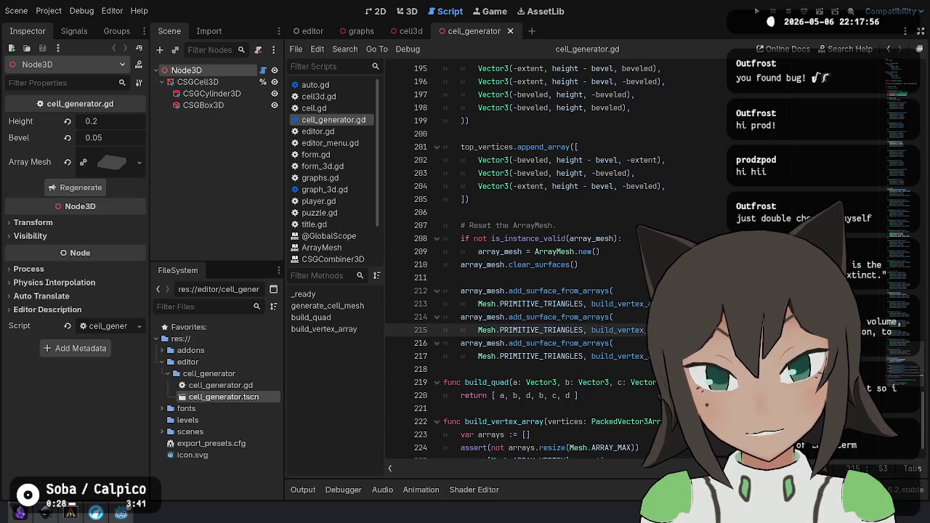
{"action": "key", "text": "ctrl+s"}
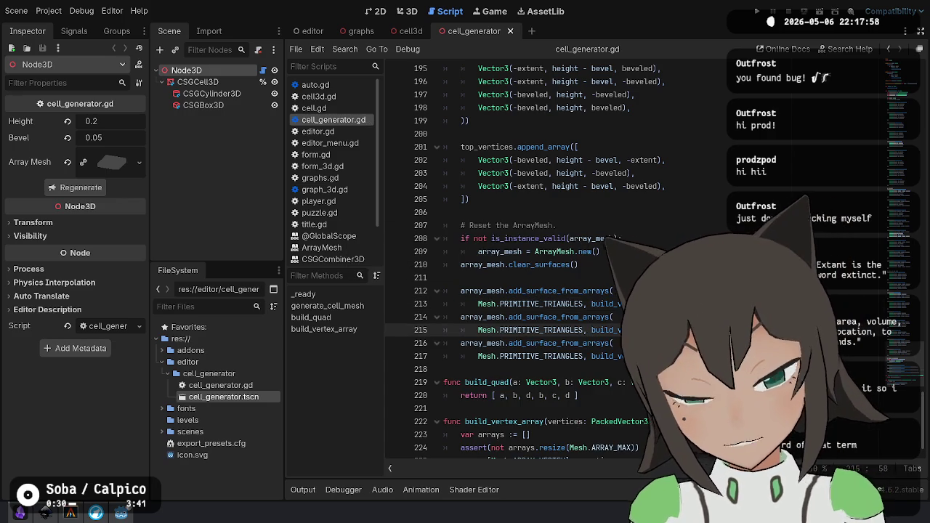
{"action": "left_click", "coordinate": [412, 15]}
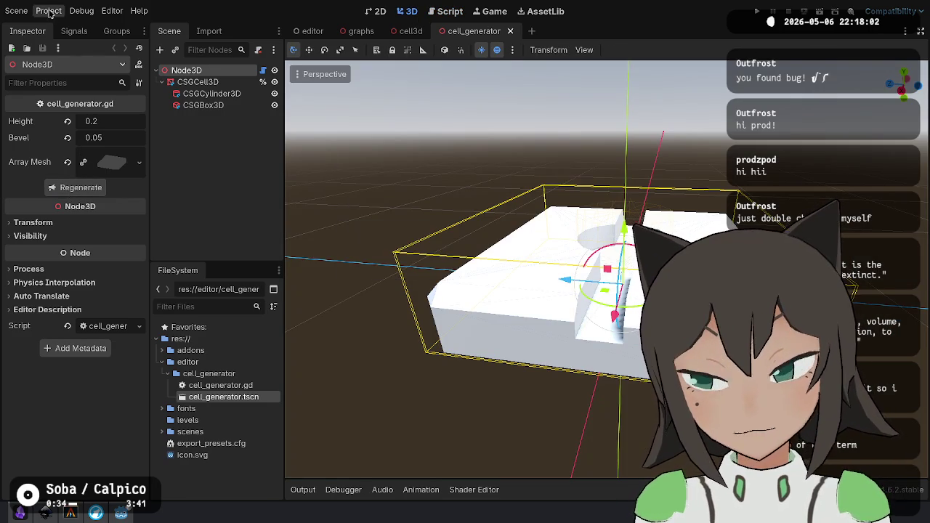
Reload the scene and expand the generated Array Mesh's Surface 0, 1 and 2 sections.
{"action": "left_click", "coordinate": [16, 10]}
{"action": "left_click", "coordinate": [43, 216]}
{"action": "left_click", "coordinate": [109, 162]}
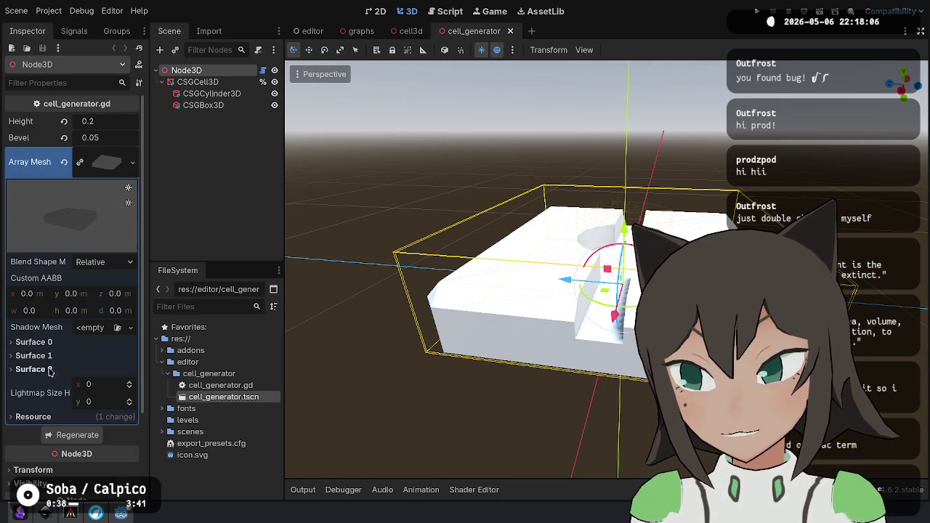
{"action": "left_click", "coordinate": [48, 370]}
{"action": "left_click", "coordinate": [36, 356]}
{"action": "left_click", "coordinate": [34, 341]}
{"action": "scroll", "coordinate": [138, 306], "scroll_direction": "down", "scroll_amount": 3}
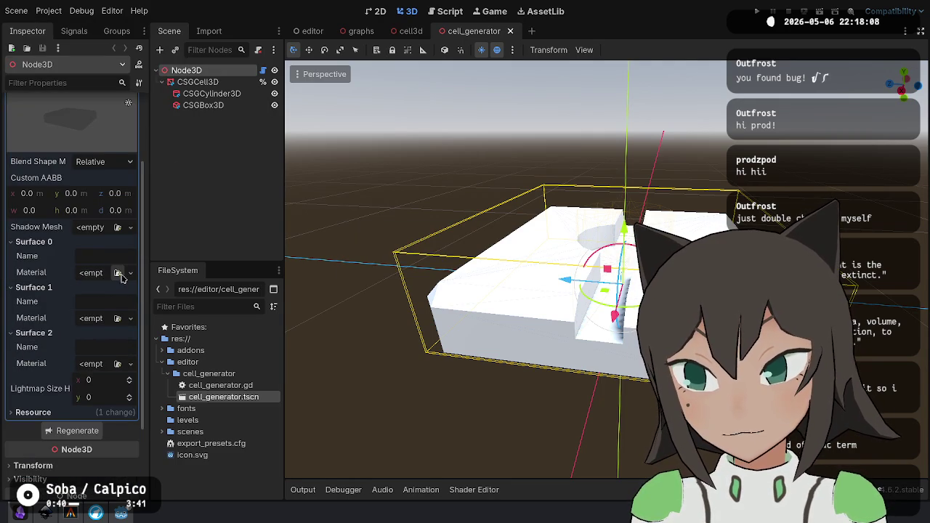
{"action": "left_click", "coordinate": [131, 273]}
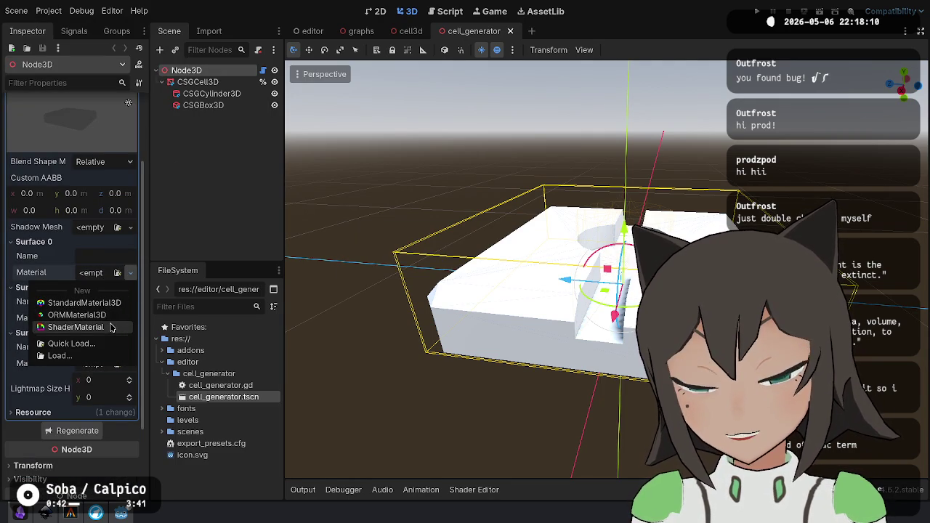
{"action": "left_click", "coordinate": [167, 333]}
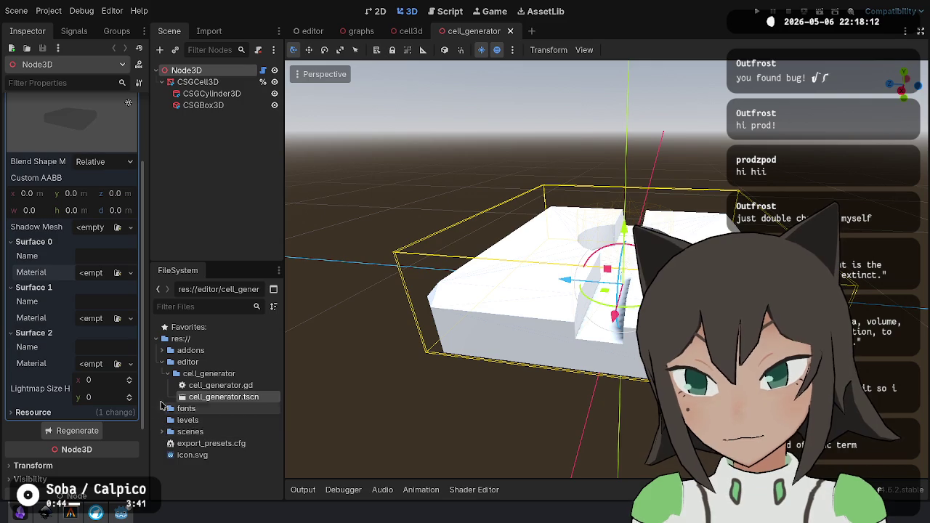
Open scenes/puzzle/cell-tee.res and expand its Surface 0 and 1, named Surface and Groove.
{"action": "left_click", "coordinate": [162, 432]}
{"action": "scroll", "coordinate": [171, 415], "scroll_direction": "down", "scroll_amount": 3}
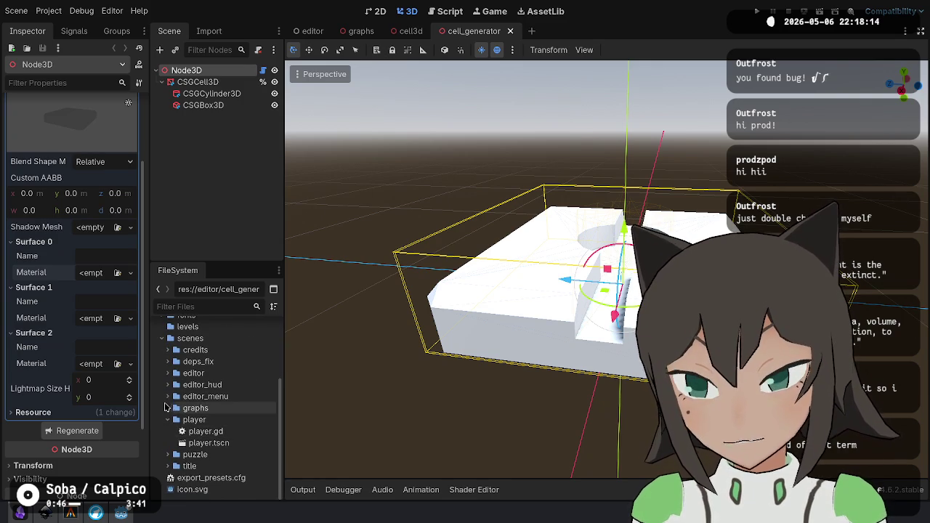
{"action": "left_click", "coordinate": [169, 427]}
{"action": "left_click", "coordinate": [170, 455]}
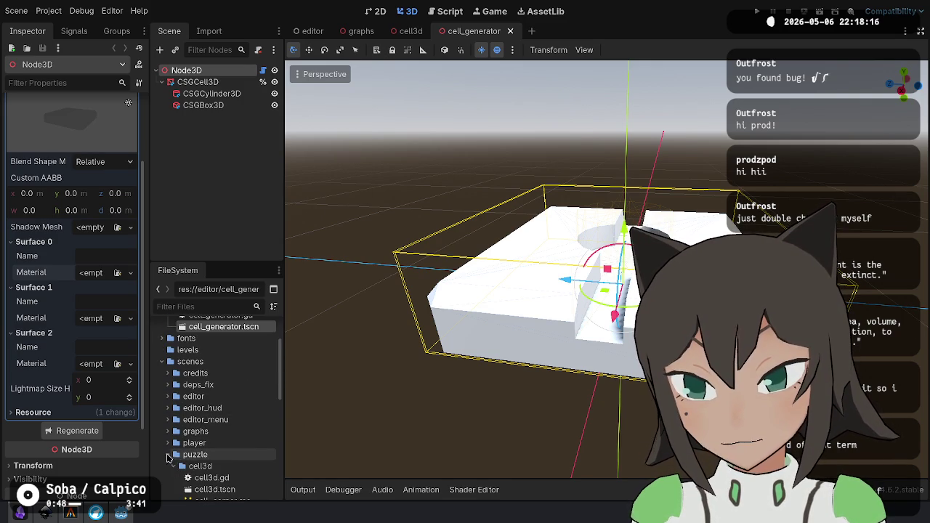
{"action": "scroll", "coordinate": [208, 414], "scroll_direction": "down", "scroll_amount": 5}
{"action": "left_click", "coordinate": [215, 368]}
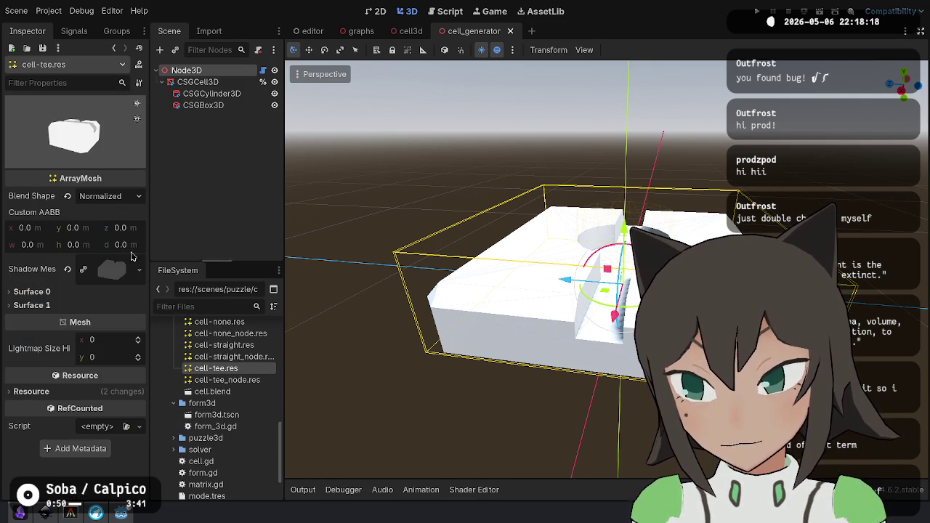
{"action": "left_click", "coordinate": [109, 271]}
{"action": "left_click", "coordinate": [87, 318]}
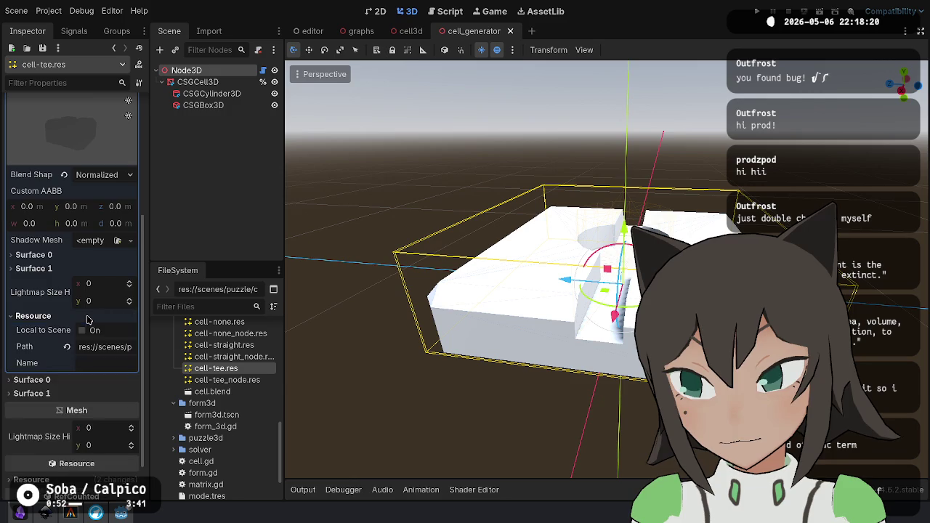
{"action": "scroll", "coordinate": [86, 311], "scroll_direction": "down", "scroll_amount": 2}
{"action": "left_click", "coordinate": [62, 221]}
{"action": "left_click", "coordinate": [85, 208]}
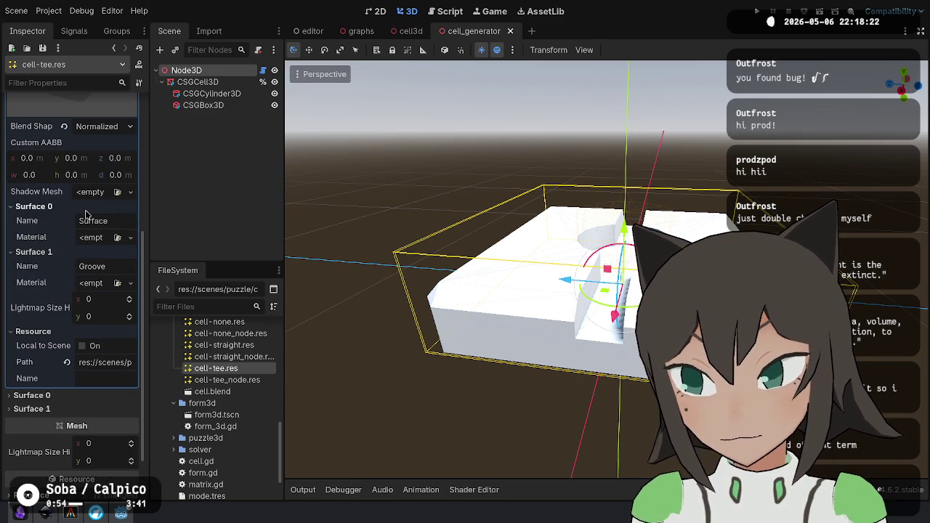
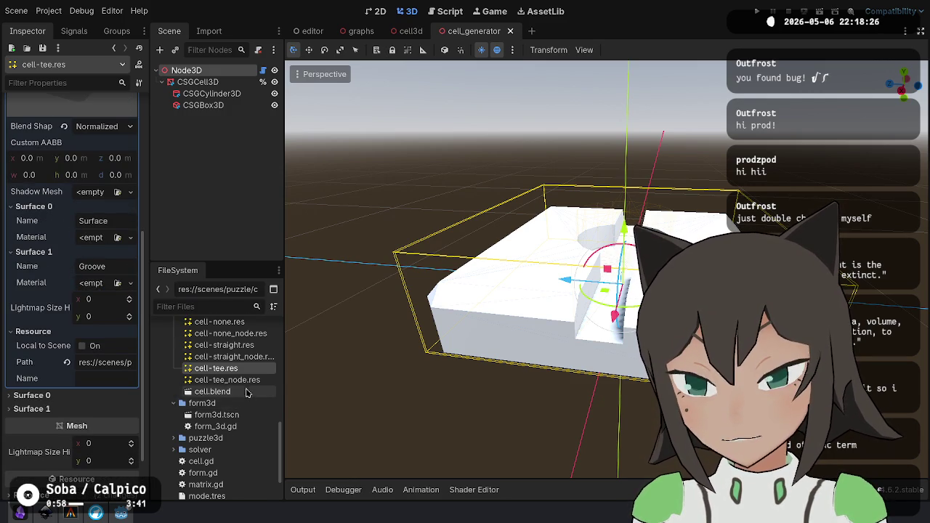
Open cell3d.tscn, inspect its MeshInstance3D, and bring up the attached cell3d.gd script.
{"action": "scroll", "coordinate": [246, 391], "scroll_direction": "up", "scroll_amount": 5}
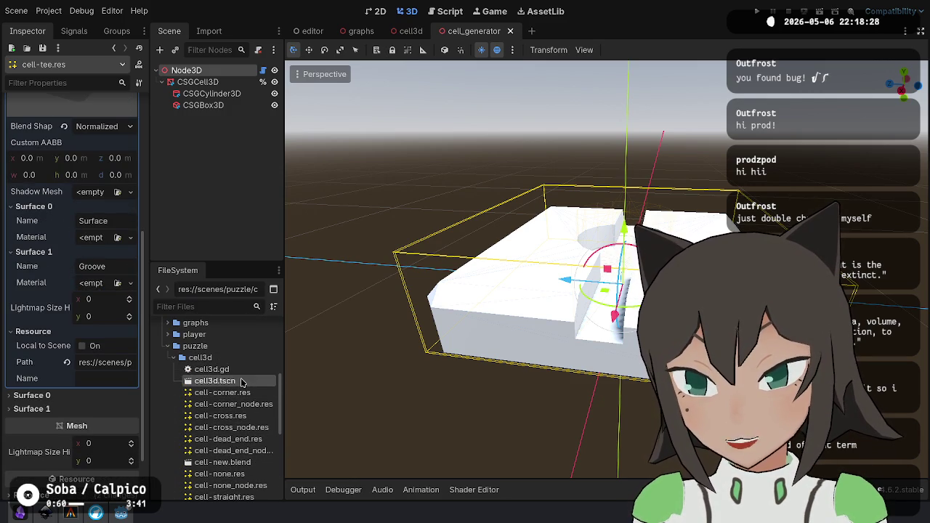
{"action": "double_click", "coordinate": [245, 381]}
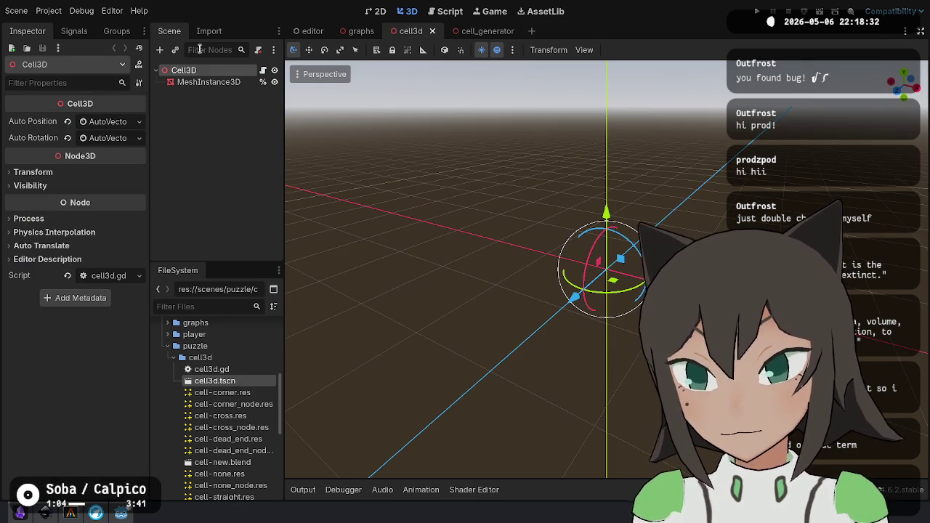
{"action": "left_click", "coordinate": [203, 83]}
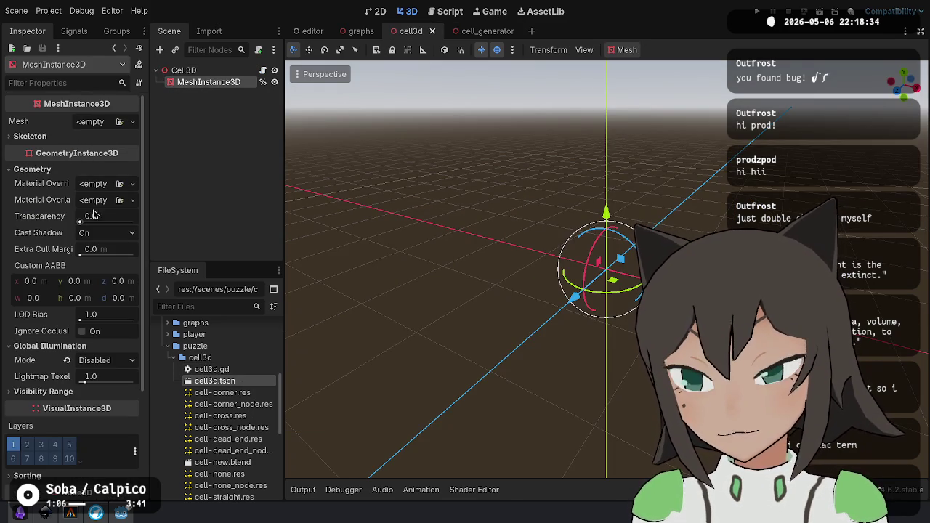
{"action": "scroll", "coordinate": [68, 273], "scroll_direction": "down", "scroll_amount": 4}
{"action": "scroll", "coordinate": [69, 273], "scroll_direction": "up", "scroll_amount": 4}
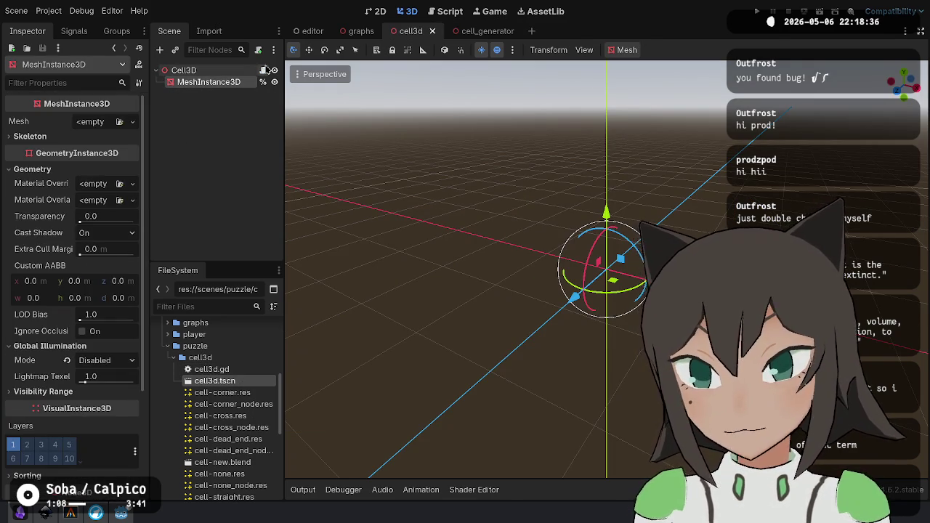
{"action": "left_click", "coordinate": [264, 70]}
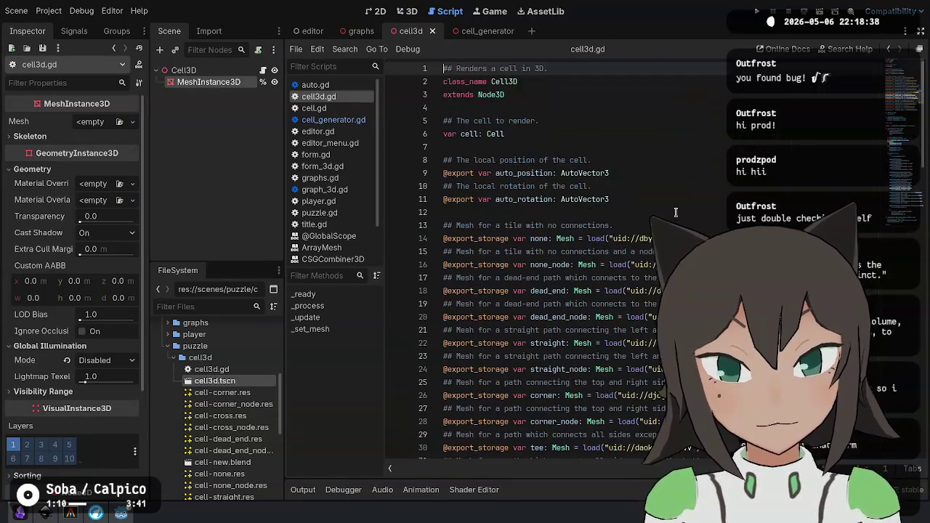
Search cell3d.gd for 'materia', then close the cell3d and graphs scenes.
{"action": "key", "text": "ctrl+f"}
{"action": "type", "text": "materia"}
{"action": "key", "text": "Escape"}
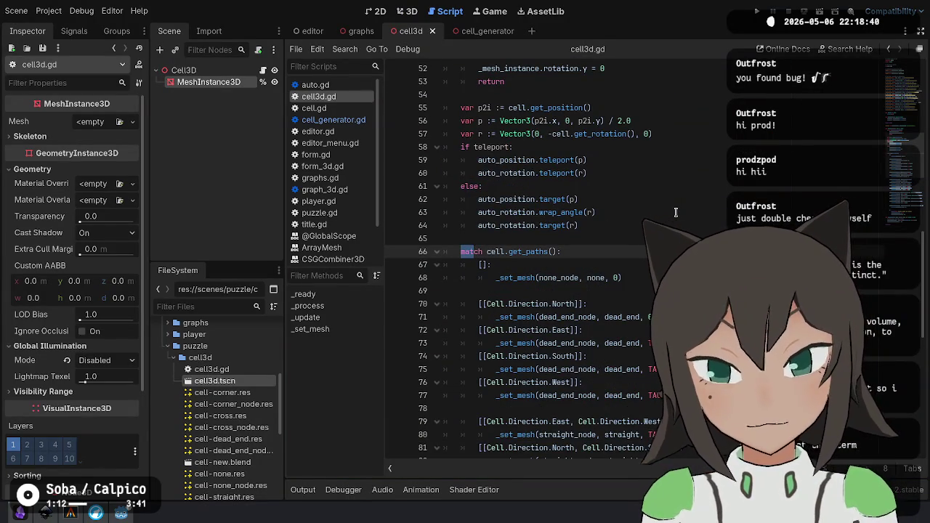
{"action": "middle_click", "coordinate": [407, 35]}
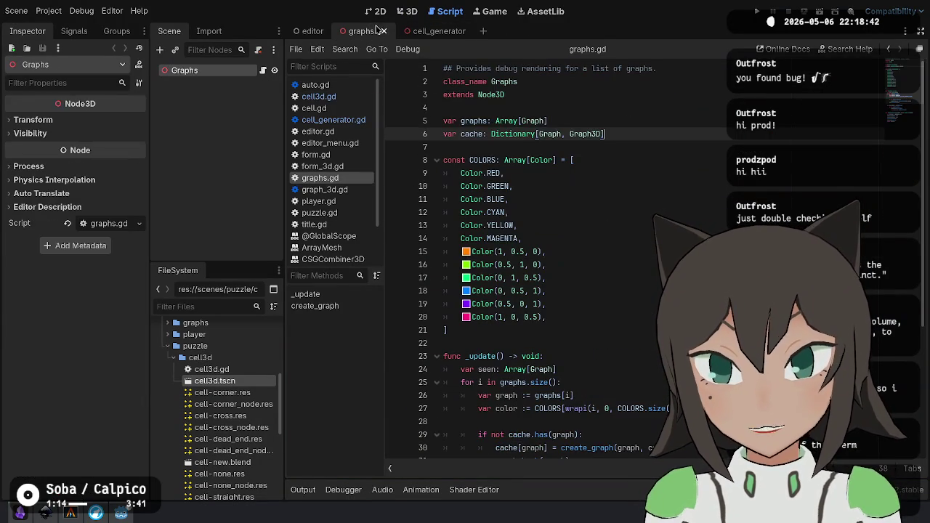
{"action": "middle_click", "coordinate": [371, 30]}
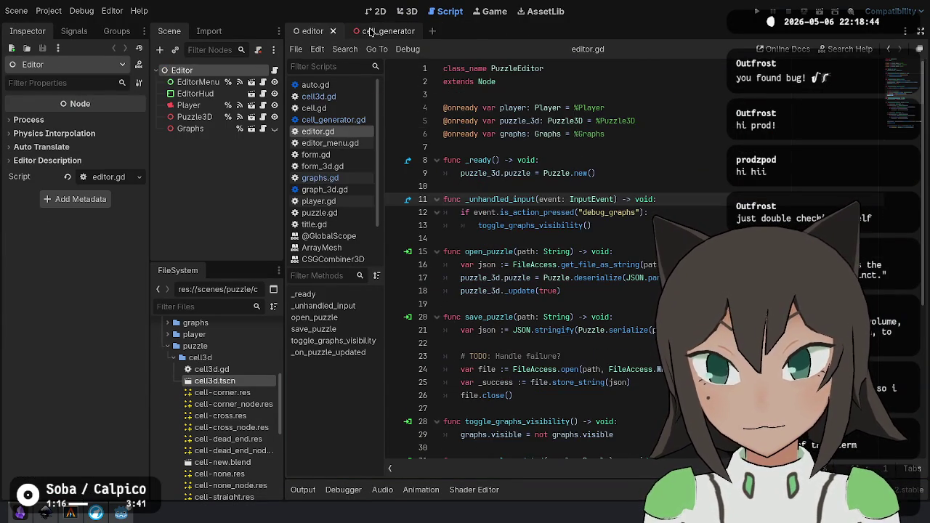
In cell_generator, review the three surface-adding calls in cell_generator.gd and return to 3D view.
{"action": "left_click", "coordinate": [370, 31]}
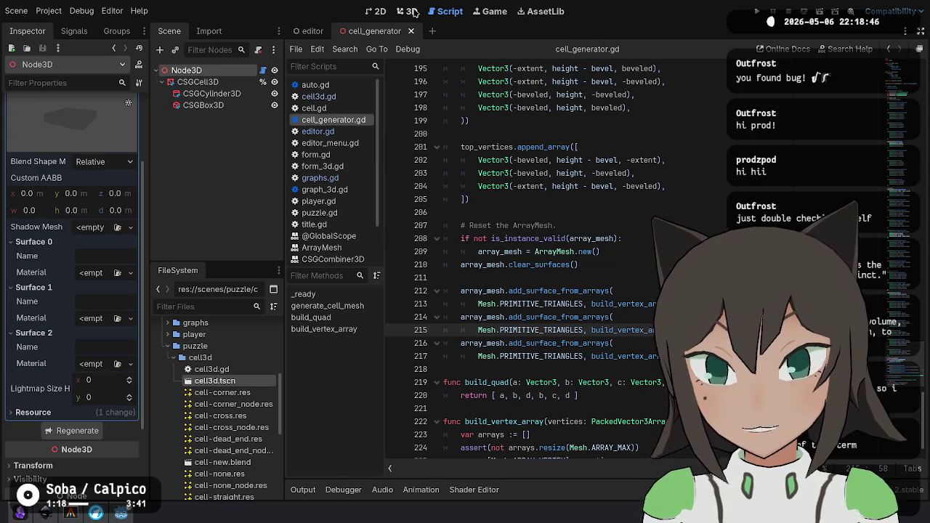
{"action": "left_click", "coordinate": [413, 13]}
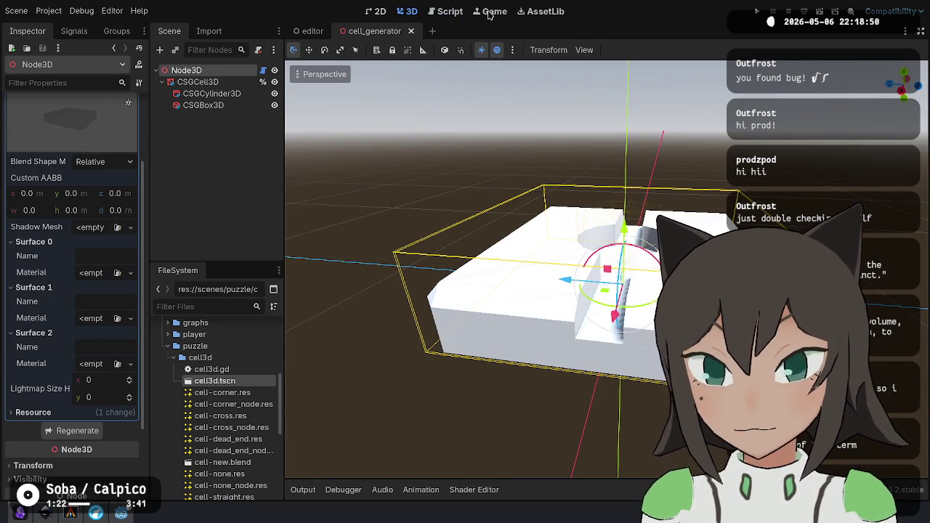
{"action": "left_click", "coordinate": [450, 11]}
{"action": "left_click", "coordinate": [626, 305]}
{"action": "key", "text": "shift+Up"}
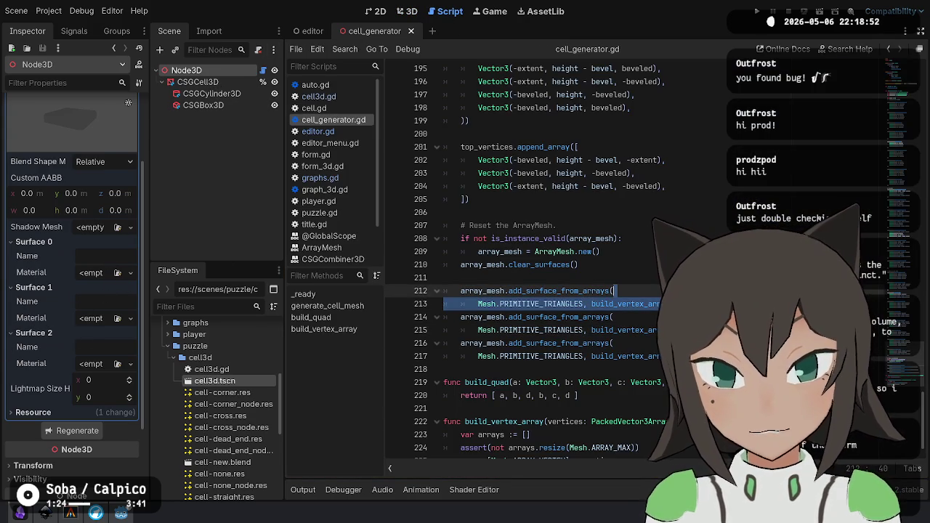
{"action": "key", "text": "shift+Down"}
{"action": "key", "text": "Down"}
{"action": "key", "text": "Down"}
{"action": "key", "text": "Down"}
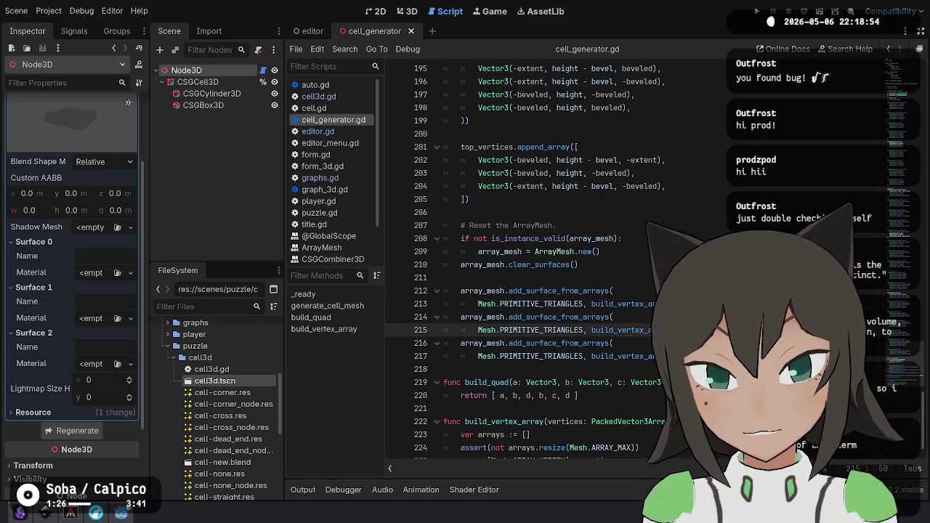
{"action": "key", "text": "Up"}
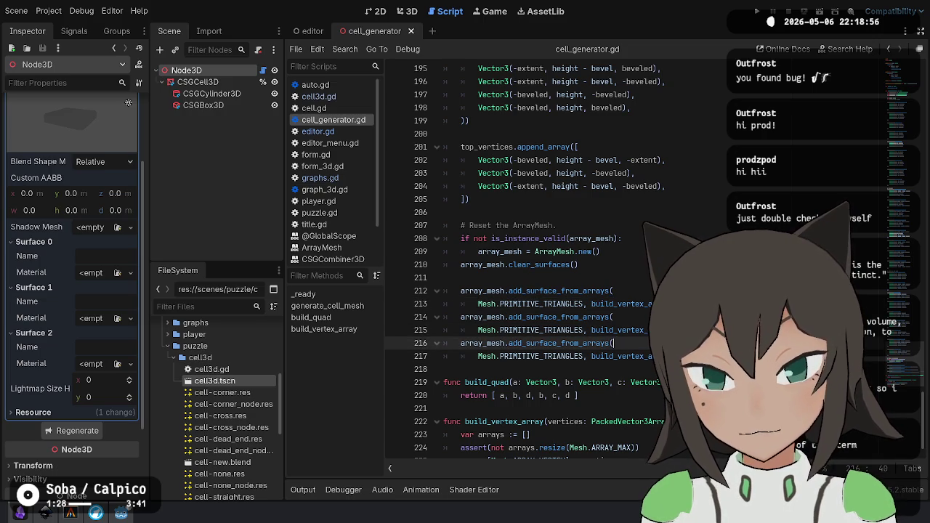
{"action": "key", "text": "Up"}
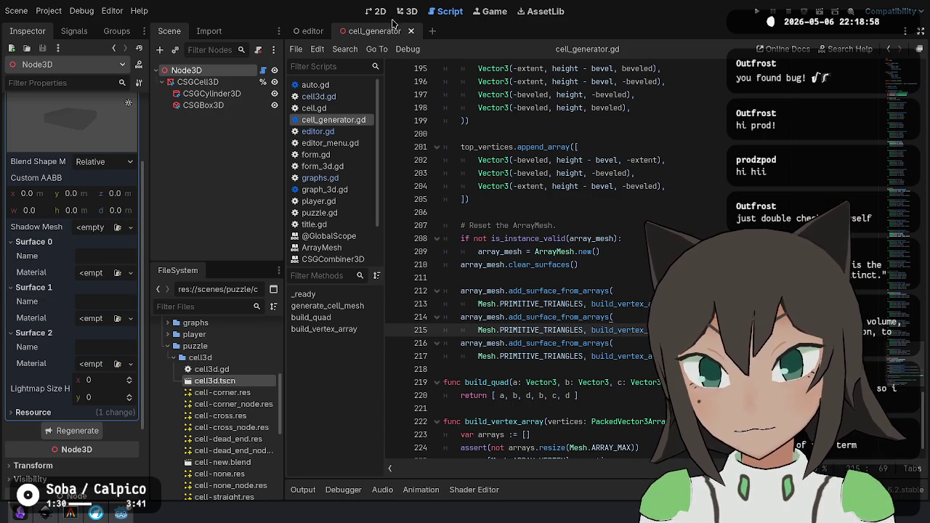
{"action": "left_click", "coordinate": [404, 11]}
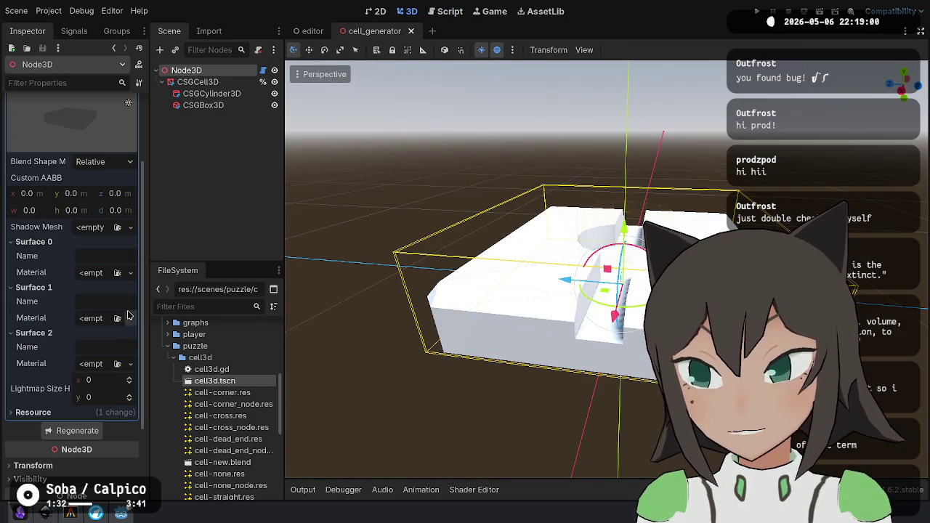
Give the cell mesh's Surface 0 a new StandardMaterial3D with Unshaded shading mode.
{"action": "left_click", "coordinate": [131, 275]}
{"action": "left_click", "coordinate": [84, 303]}
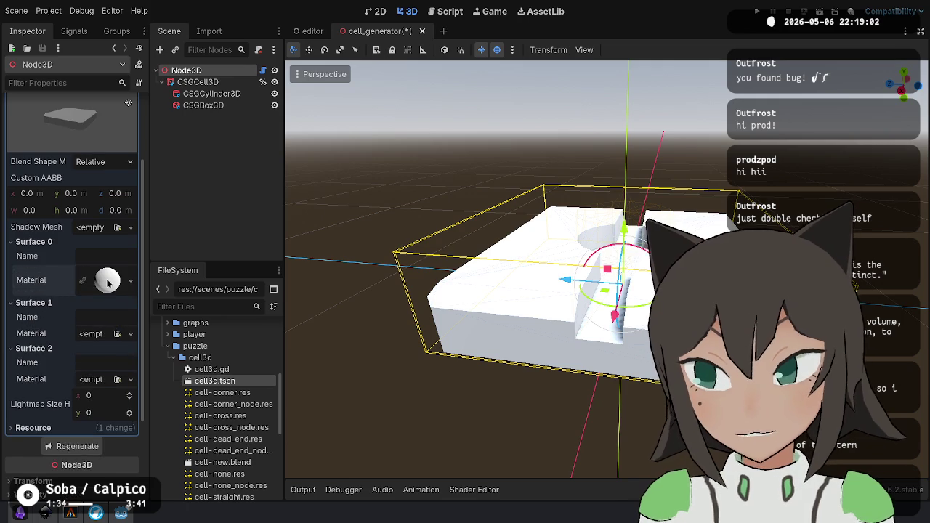
{"action": "left_click", "coordinate": [108, 281]}
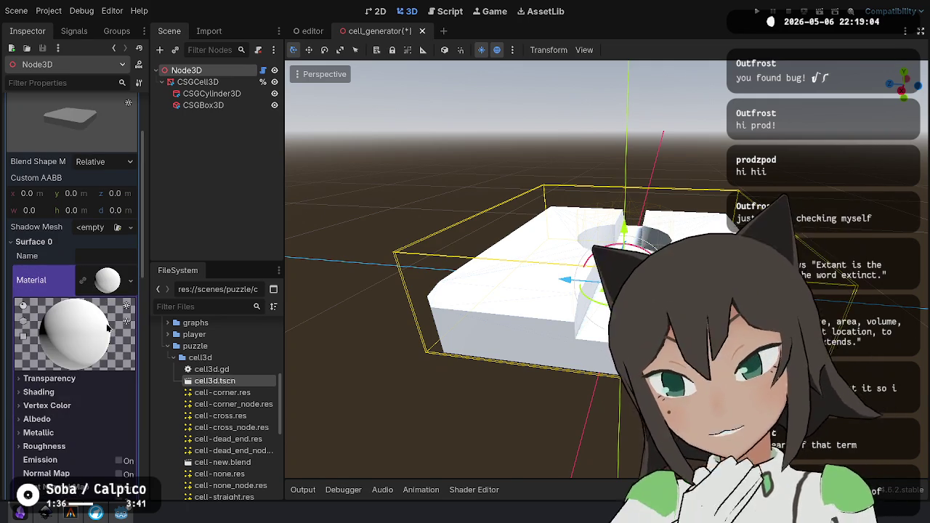
{"action": "left_click", "coordinate": [90, 379]}
{"action": "left_click", "coordinate": [90, 381]}
{"action": "left_click", "coordinate": [91, 392]}
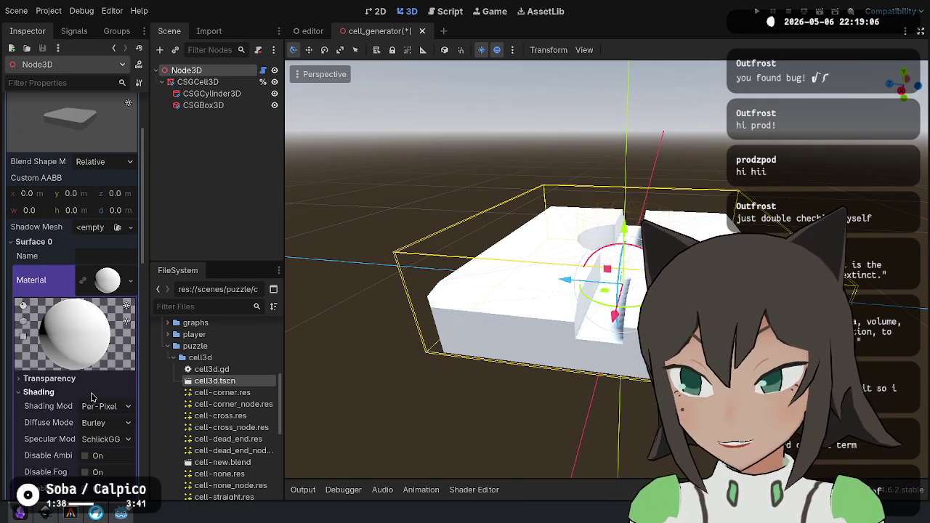
{"action": "scroll", "coordinate": [97, 414], "scroll_direction": "down", "scroll_amount": 5}
{"action": "left_click", "coordinate": [95, 260]}
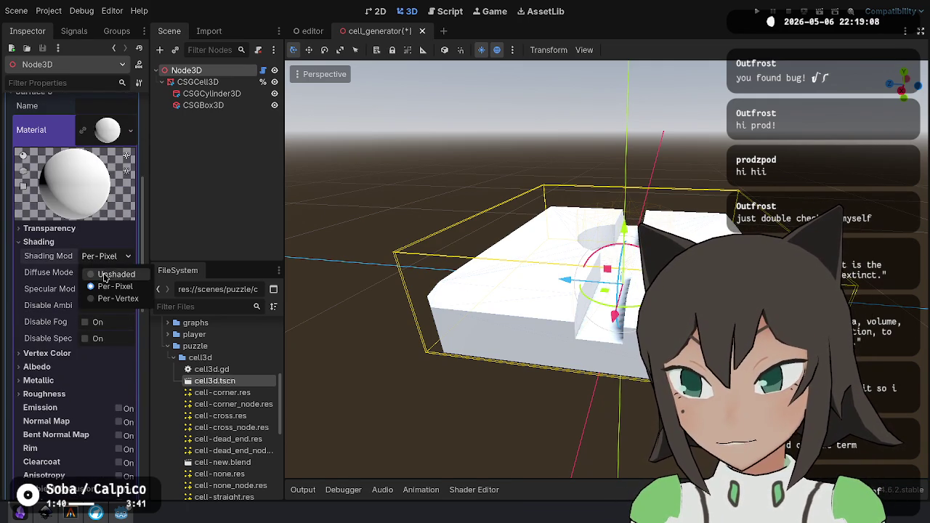
{"action": "left_click", "coordinate": [105, 271]}
Set that material's albedo to magenta ff00ff and view the top from above.
{"action": "scroll", "coordinate": [102, 270], "scroll_direction": "down", "scroll_amount": 4}
{"action": "left_click", "coordinate": [77, 266]}
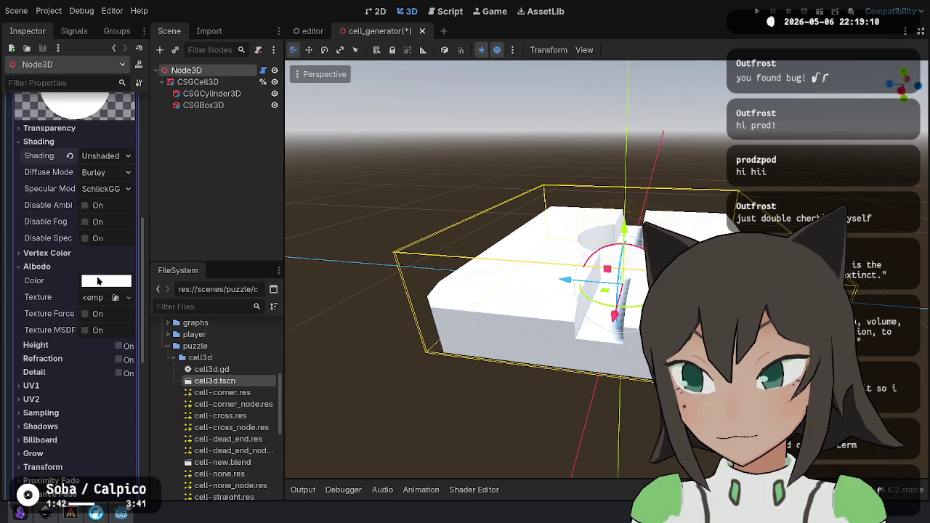
{"action": "left_click", "coordinate": [109, 282]}
{"action": "left_click_drag", "start_coordinate": [87, 199], "coordinate": [2, 202]}
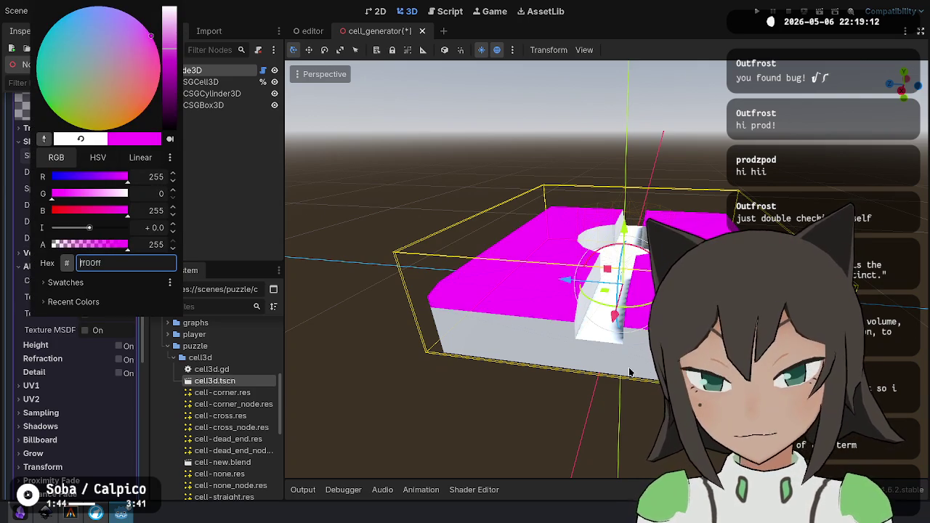
{"action": "left_click", "coordinate": [625, 353]}
{"action": "mouse_move", "coordinate": [622, 342]}
{"action": "left_mouse_down"}
{"action": "mouse_move", "coordinate": [587, 322]}
{"action": "mouse_move", "coordinate": [560, 233]}
{"action": "mouse_move", "coordinate": [574, 218]}
{"action": "mouse_move", "coordinate": [484, 281]}
{"action": "mouse_move", "coordinate": [560, 254]}
{"action": "mouse_move", "coordinate": [536, 274]}
{"action": "mouse_move", "coordinate": [601, 260]}
{"action": "left_mouse_up"}
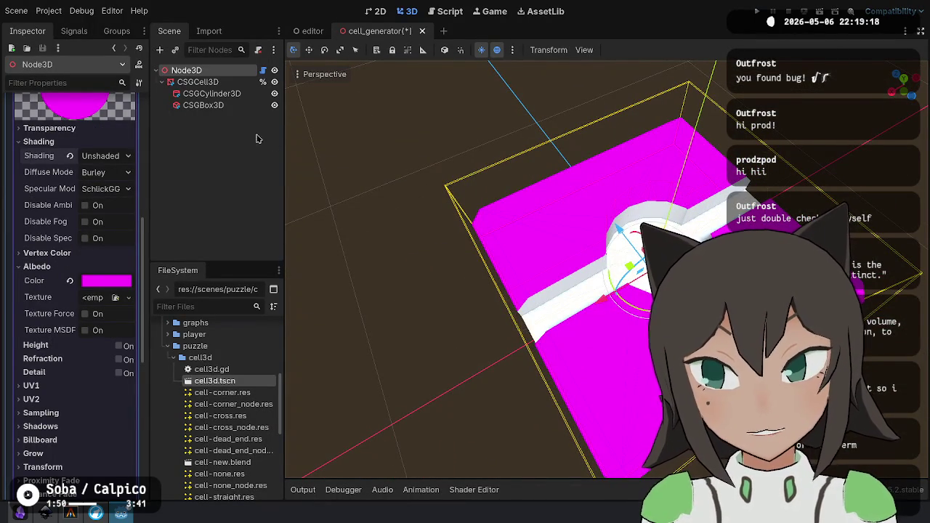
{"action": "left_click", "coordinate": [218, 94]}
Give the CSGCylinder3D a new unshaded StandardMaterial3D.
{"action": "left_click", "coordinate": [225, 107]}
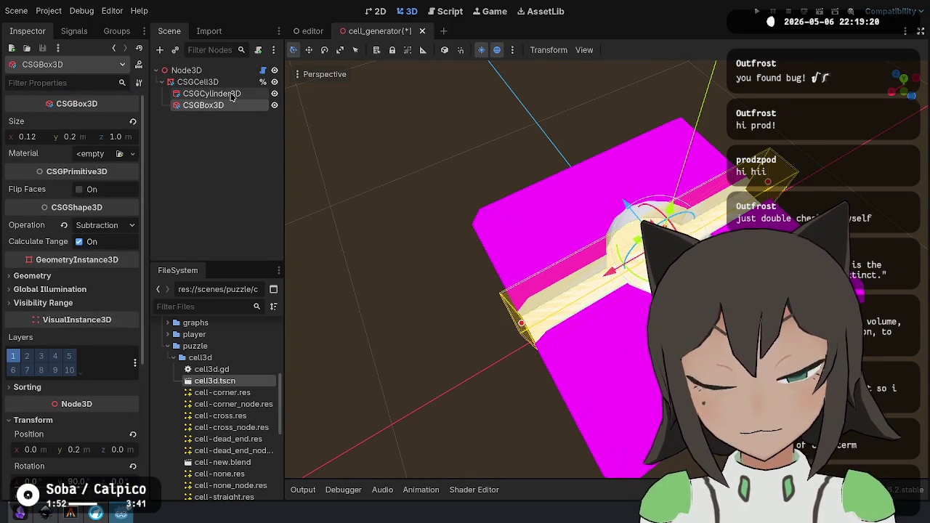
{"action": "left_click", "coordinate": [231, 94]}
{"action": "left_click", "coordinate": [132, 205]}
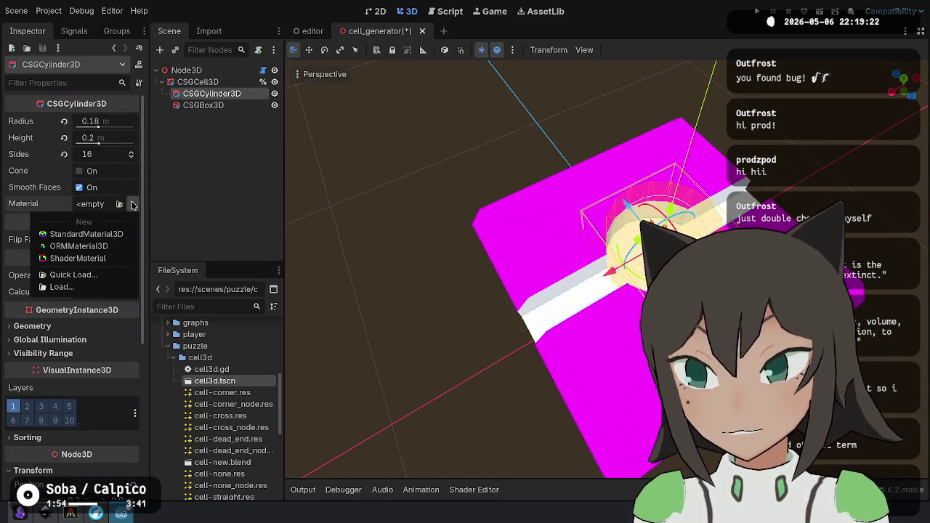
{"action": "left_click", "coordinate": [121, 235]}
{"action": "left_click", "coordinate": [110, 212]}
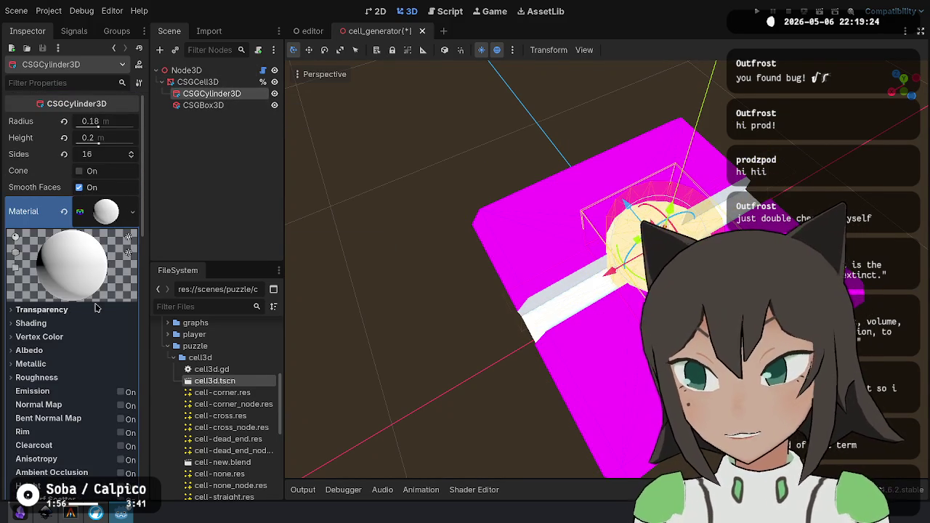
{"action": "left_click", "coordinate": [84, 329]}
{"action": "left_click", "coordinate": [99, 339]}
{"action": "left_click", "coordinate": [106, 355]}
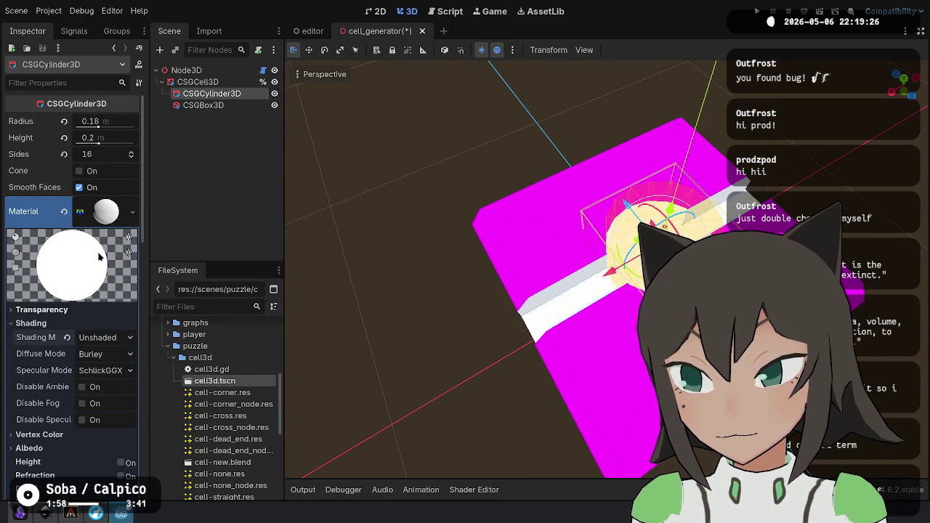
Copy the cylinder's material and paste it onto the CSGBox3D.
{"action": "right_click", "coordinate": [119, 217]}
{"action": "left_click", "coordinate": [149, 368]}
{"action": "left_click", "coordinate": [203, 105]}
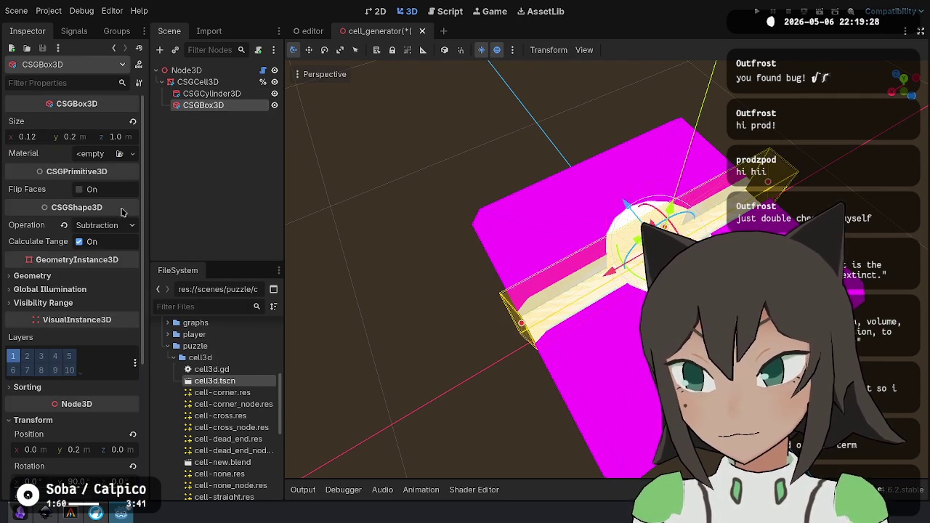
{"action": "right_click", "coordinate": [106, 157]}
{"action": "left_click", "coordinate": [135, 251]}
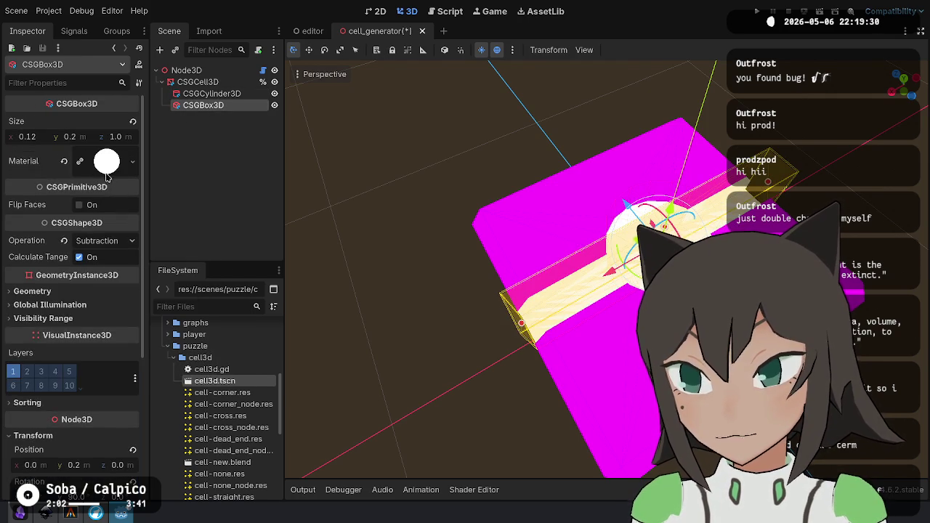
{"action": "left_click", "coordinate": [106, 155]}
Set the box material's albedo to grey 808080 (value 50).
{"action": "scroll", "coordinate": [74, 291], "scroll_direction": "down", "scroll_amount": 2}
{"action": "left_click", "coordinate": [74, 348]}
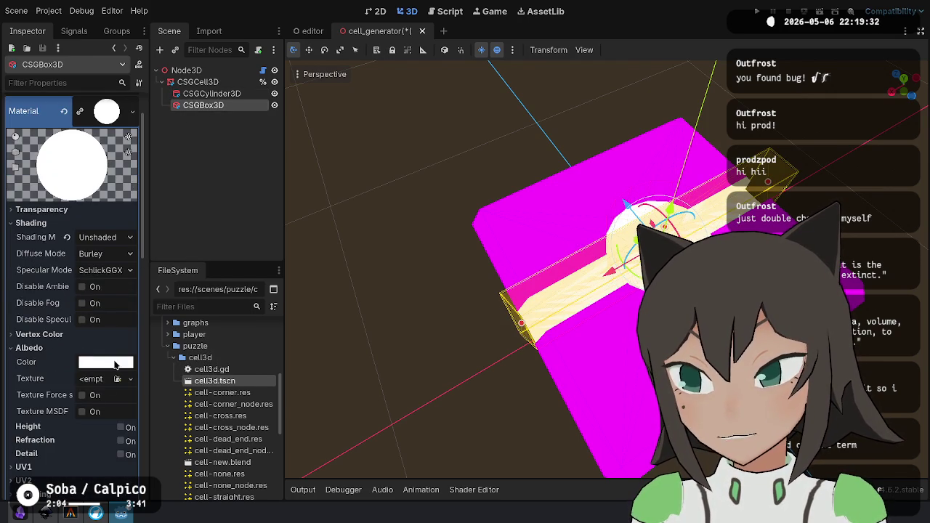
{"action": "left_click", "coordinate": [115, 364]}
{"action": "left_click", "coordinate": [97, 196]}
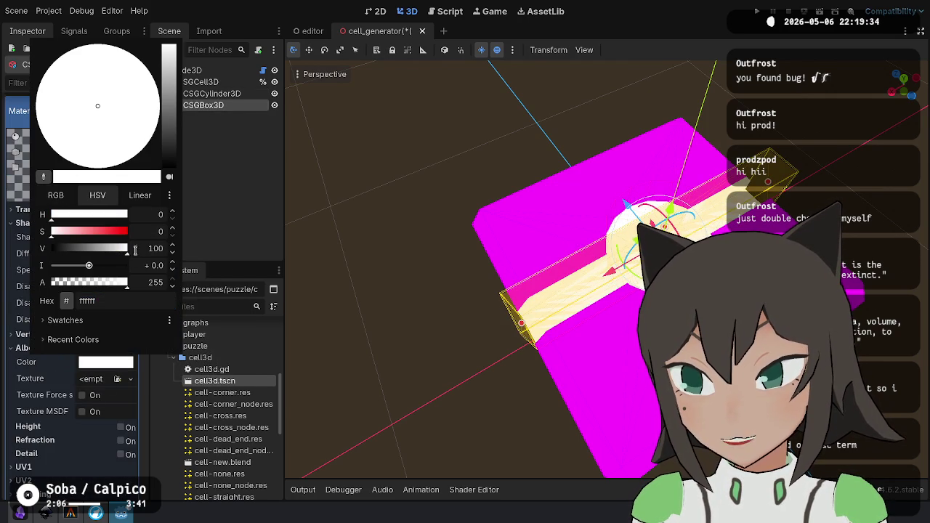
{"action": "left_click", "coordinate": [336, 283]}
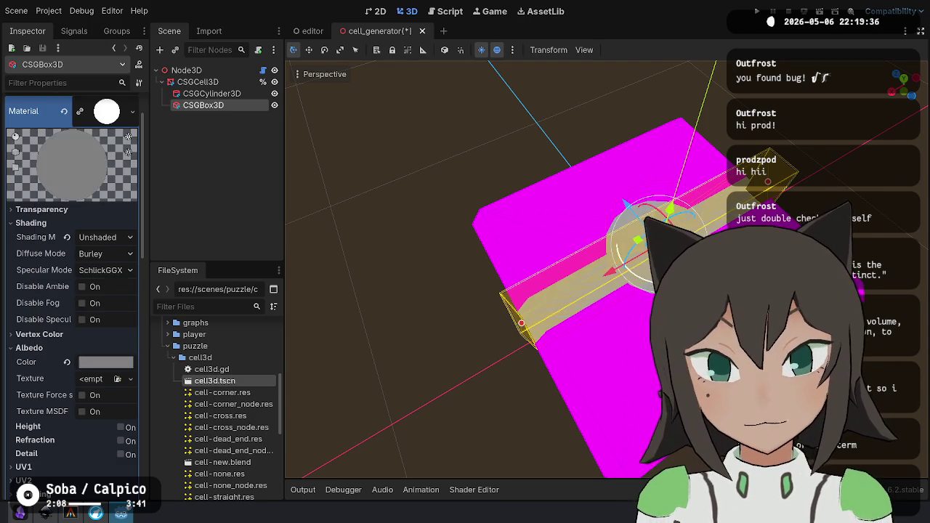
{"action": "left_click", "coordinate": [483, 384]}
{"action": "mouse_move", "coordinate": [484, 384]}
{"action": "left_mouse_down"}
{"action": "mouse_move", "coordinate": [523, 305]}
{"action": "mouse_move", "coordinate": [565, 257]}
{"action": "mouse_move", "coordinate": [633, 268]}
{"action": "mouse_move", "coordinate": [620, 323]}
{"action": "mouse_move", "coordinate": [508, 341]}
{"action": "mouse_move", "coordinate": [501, 367]}
{"action": "left_mouse_up"}
Make the cylinder's material unique so it no longer shares the box's.
{"action": "left_click", "coordinate": [235, 91]}
{"action": "left_click", "coordinate": [114, 207]}
{"action": "scroll", "coordinate": [102, 407], "scroll_direction": "down", "scroll_amount": 2}
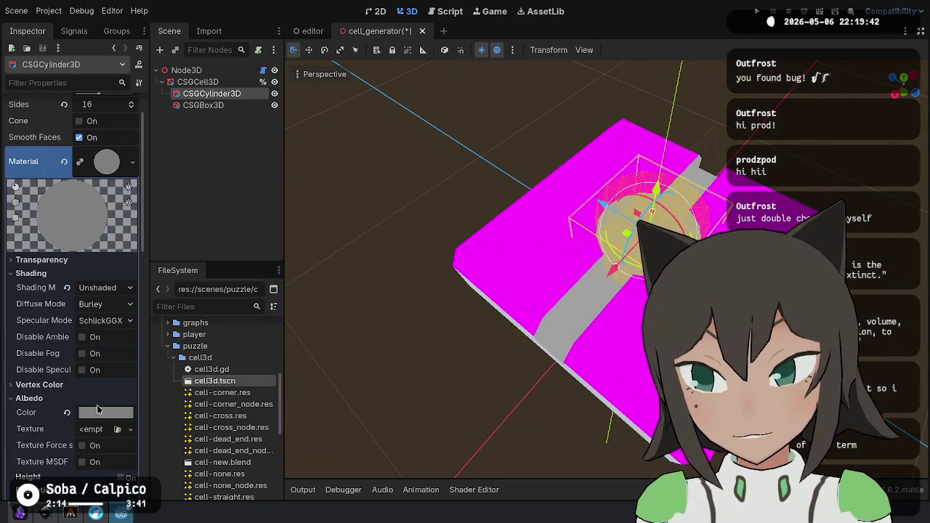
{"action": "right_click", "coordinate": [105, 166]}
{"action": "left_click", "coordinate": [175, 354]}
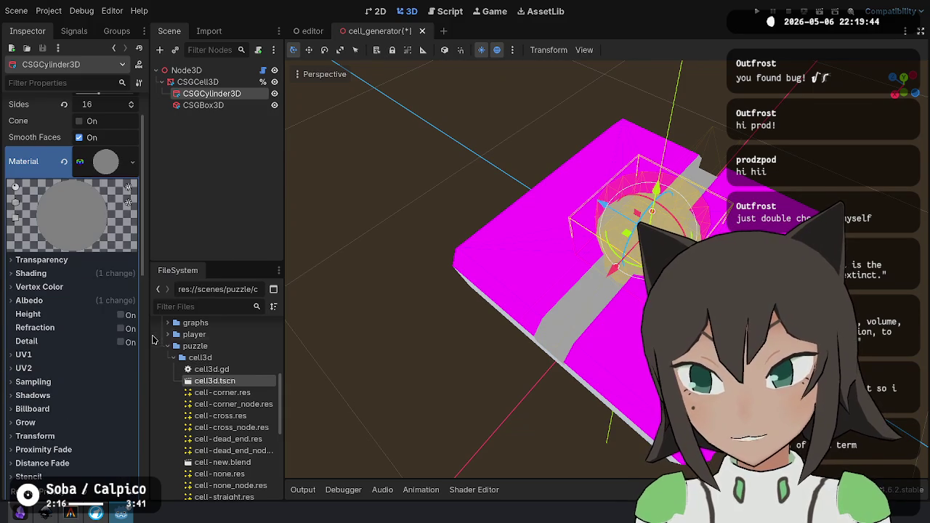
{"action": "left_click", "coordinate": [87, 275]}
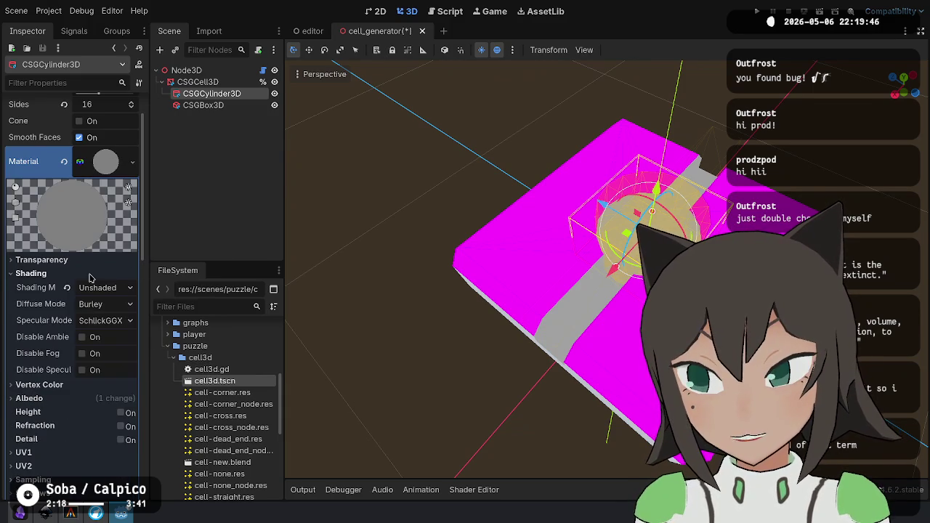
{"action": "left_click", "coordinate": [90, 275]}
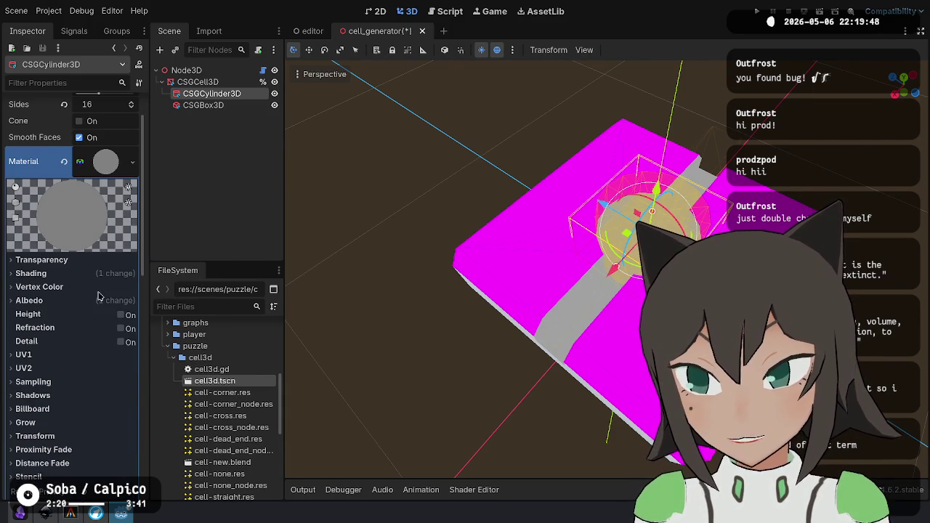
Raise the cylinder albedo's saturation to 100 for dark red 800000, then orbit to check the pit.
{"action": "left_click", "coordinate": [100, 298]}
{"action": "left_click", "coordinate": [107, 315]}
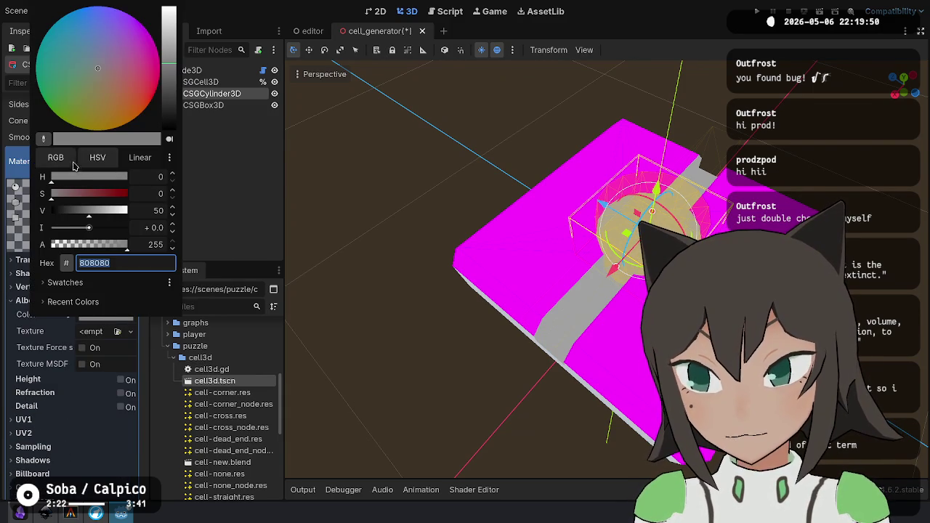
{"action": "left_click_drag", "start_coordinate": [90, 196], "coordinate": [466, 223]}
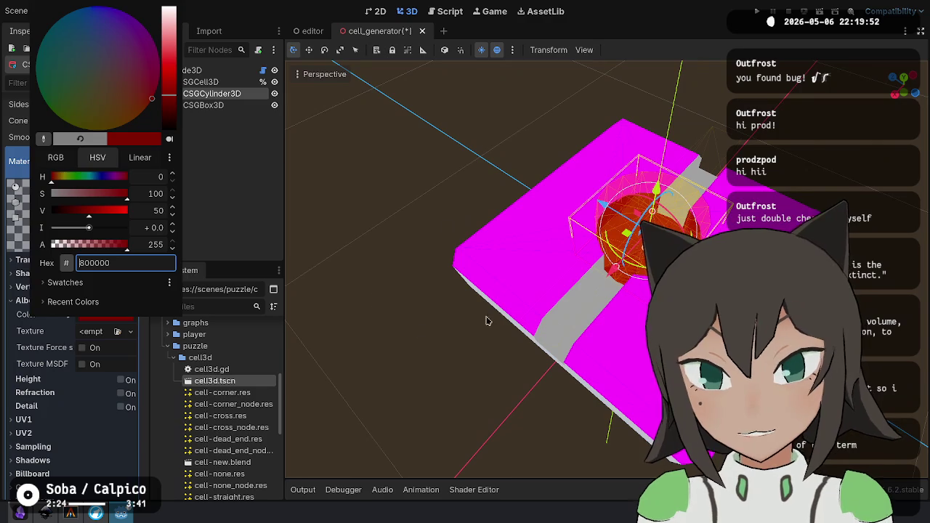
{"action": "left_click", "coordinate": [465, 327]}
{"action": "mouse_move", "coordinate": [465, 327]}
{"action": "left_mouse_down"}
{"action": "mouse_move", "coordinate": [566, 291]}
{"action": "mouse_move", "coordinate": [441, 347]}
{"action": "mouse_move", "coordinate": [756, 219]}
{"action": "left_mouse_up"}
{"action": "mouse_move", "coordinate": [628, 425]}
{"action": "left_mouse_down"}
{"action": "mouse_move", "coordinate": [527, 390]}
{"action": "mouse_move", "coordinate": [542, 381]}
{"action": "left_mouse_up"}
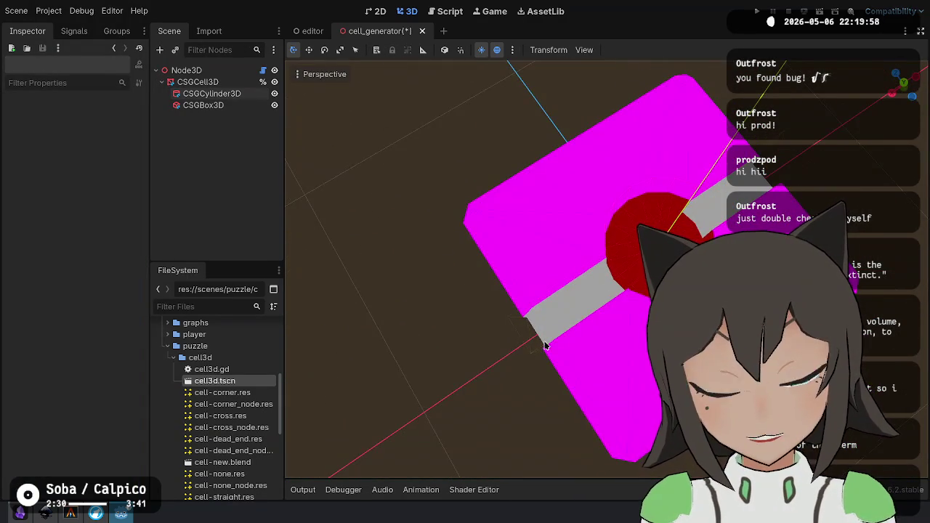
{"action": "left_click_drag", "start_coordinate": [546, 345], "coordinate": [552, 319]}
{"action": "left_click", "coordinate": [212, 93]}
Desaturate the CSGCell3D top material from magenta and look down at the result.
{"action": "left_click", "coordinate": [218, 82]}
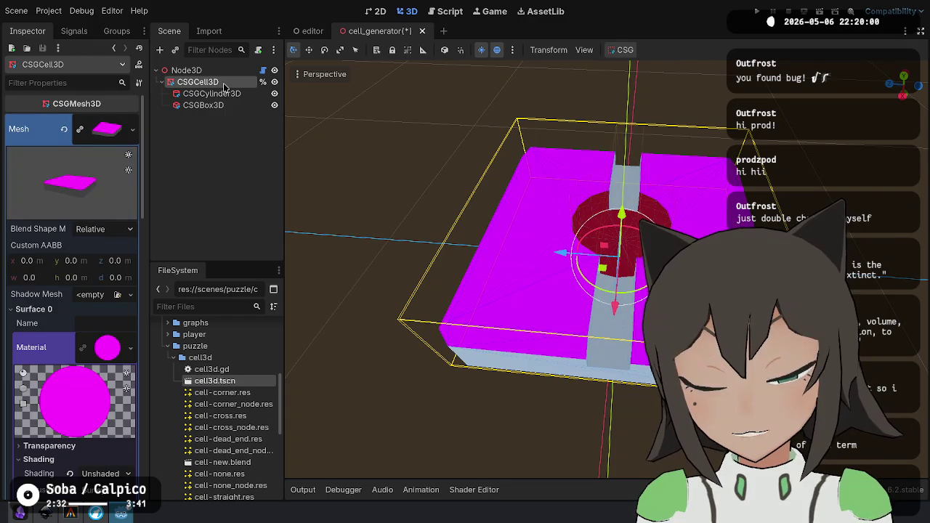
{"action": "scroll", "coordinate": [118, 291], "scroll_direction": "down", "scroll_amount": 5}
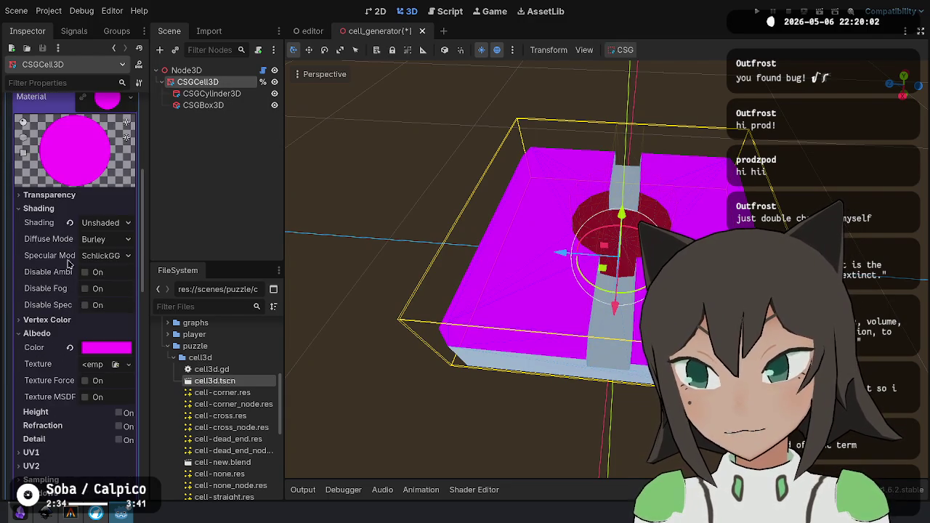
{"action": "left_click", "coordinate": [94, 351]}
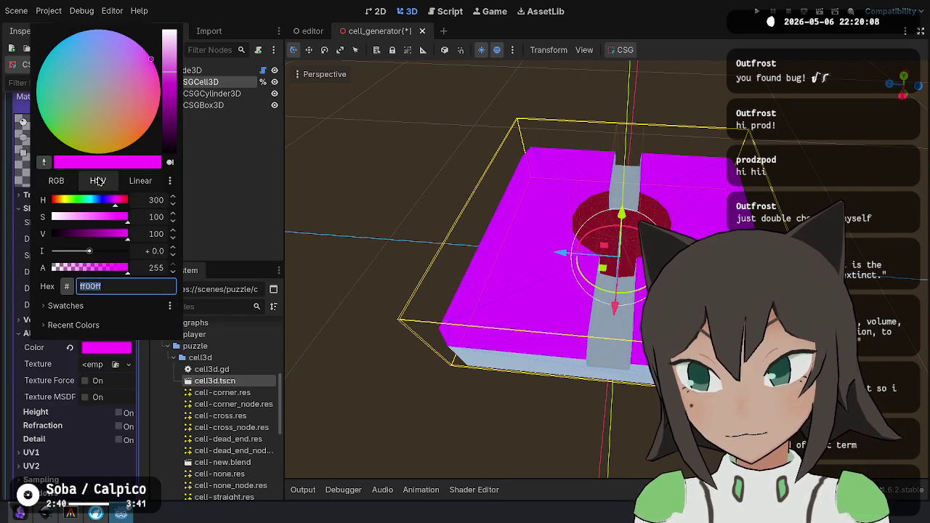
{"action": "left_click_drag", "start_coordinate": [125, 216], "coordinate": [51, 217]}
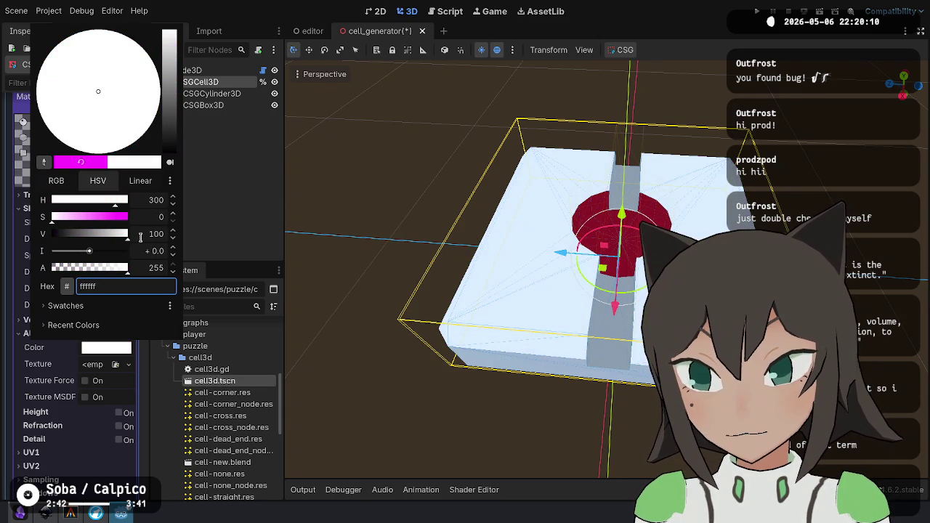
{"action": "left_click", "coordinate": [421, 293]}
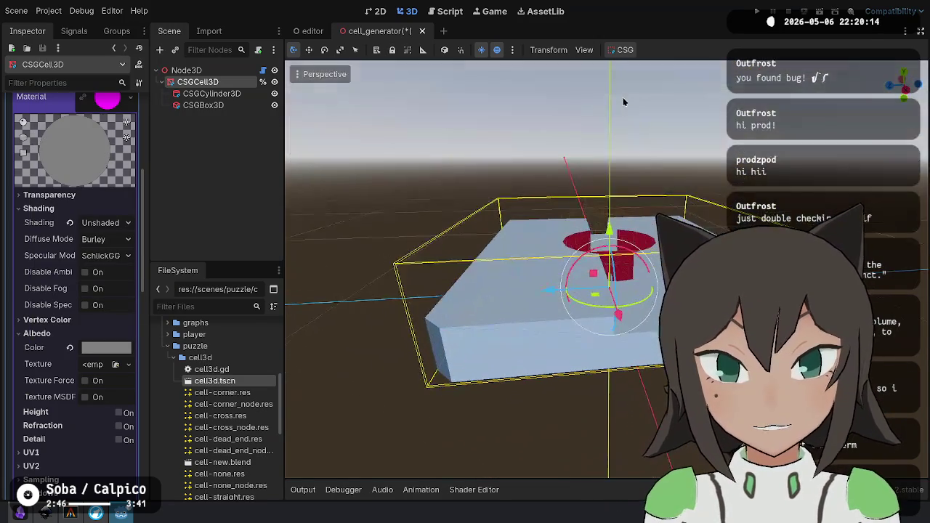
{"action": "left_click", "coordinate": [623, 100]}
{"action": "mouse_move", "coordinate": [609, 204]}
{"action": "left_mouse_down"}
{"action": "mouse_move", "coordinate": [609, 244]}
{"action": "mouse_move", "coordinate": [429, 309]}
{"action": "mouse_move", "coordinate": [527, 316]}
{"action": "mouse_move", "coordinate": [477, 332]}
{"action": "mouse_move", "coordinate": [460, 210]}
{"action": "mouse_move", "coordinate": [455, 276]}
{"action": "mouse_move", "coordinate": [560, 281]}
{"action": "mouse_move", "coordinate": [581, 298]}
{"action": "mouse_move", "coordinate": [469, 393]}
{"action": "mouse_move", "coordinate": [458, 305]}
{"action": "mouse_move", "coordinate": [419, 289]}
{"action": "mouse_move", "coordinate": [374, 296]}
{"action": "mouse_move", "coordinate": [421, 344]}
{"action": "mouse_move", "coordinate": [527, 331]}
{"action": "mouse_move", "coordinate": [498, 373]}
{"action": "mouse_move", "coordinate": [477, 300]}
{"action": "left_mouse_up"}
Raise the value so the cell's top becomes pure white ffffff.
{"action": "left_click", "coordinate": [195, 82]}
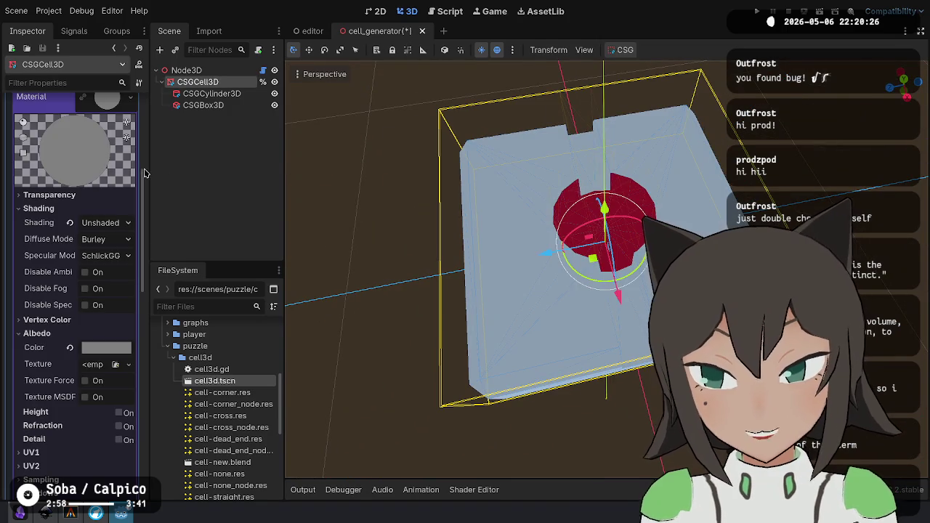
{"action": "left_click", "coordinate": [109, 347]}
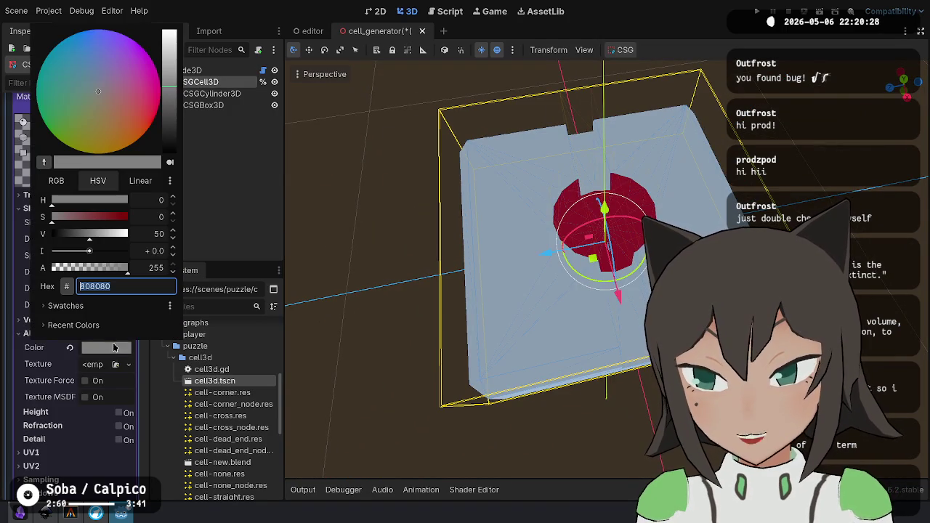
{"action": "left_click_drag", "start_coordinate": [106, 241], "coordinate": [209, 246]}
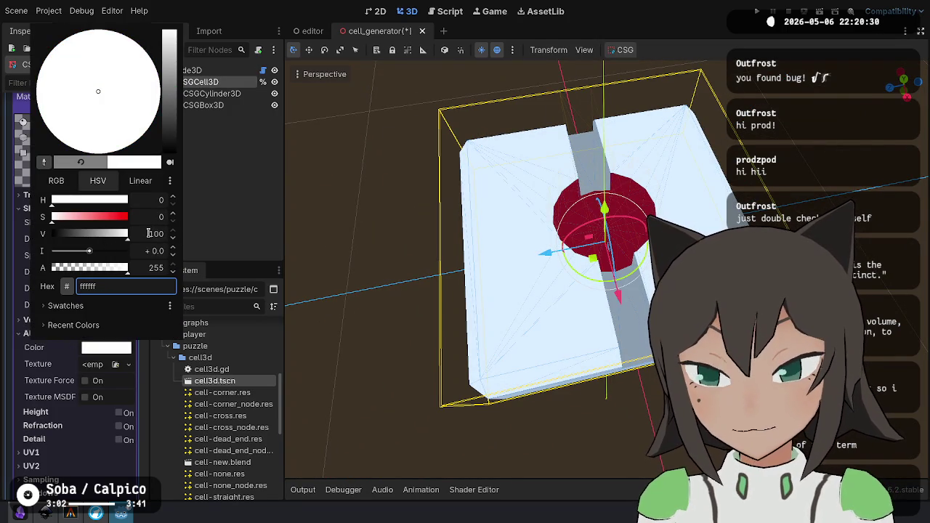
{"action": "left_click", "coordinate": [193, 225]}
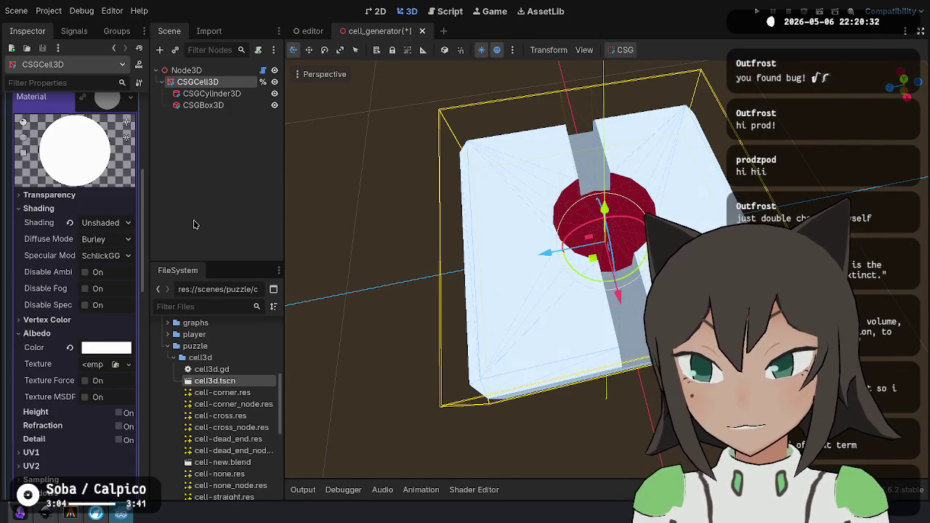
{"action": "left_click", "coordinate": [385, 233]}
{"action": "mouse_move", "coordinate": [384, 233]}
{"action": "left_mouse_down"}
{"action": "mouse_move", "coordinate": [509, 232]}
{"action": "mouse_move", "coordinate": [706, 150]}
{"action": "mouse_move", "coordinate": [633, 228]}
{"action": "mouse_move", "coordinate": [639, 261]}
{"action": "mouse_move", "coordinate": [625, 298]}
{"action": "mouse_move", "coordinate": [582, 312]}
{"action": "mouse_move", "coordinate": [515, 150]}
{"action": "mouse_move", "coordinate": [630, 356]}
{"action": "mouse_move", "coordinate": [461, 312]}
{"action": "left_mouse_up"}
Give CSGCell3D Surface 1 a new StandardMaterial3D with Unshaded shading mode.
{"action": "left_click", "coordinate": [629, 357]}
{"action": "left_click", "coordinate": [239, 105]}
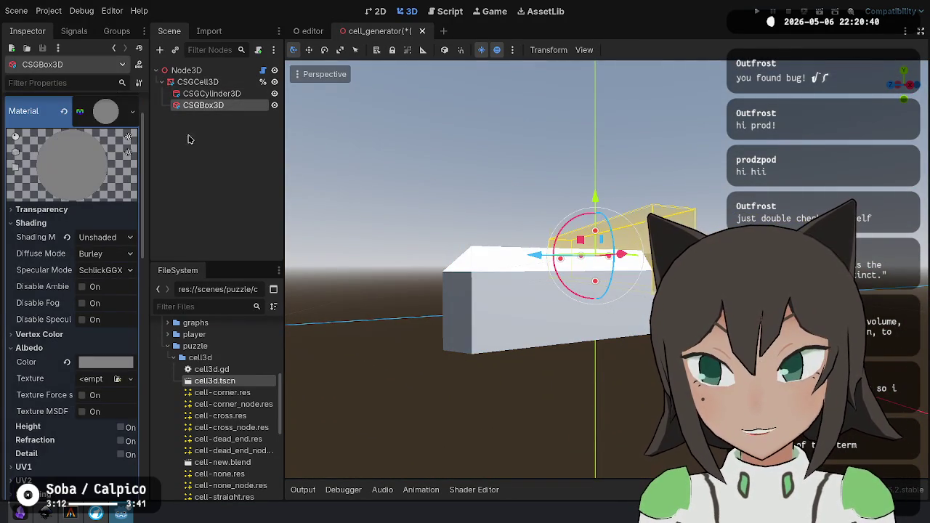
{"action": "left_click", "coordinate": [225, 83]}
{"action": "scroll", "coordinate": [69, 131], "scroll_direction": "up", "scroll_amount": 3}
{"action": "left_click", "coordinate": [107, 196]}
{"action": "left_click", "coordinate": [116, 252]}
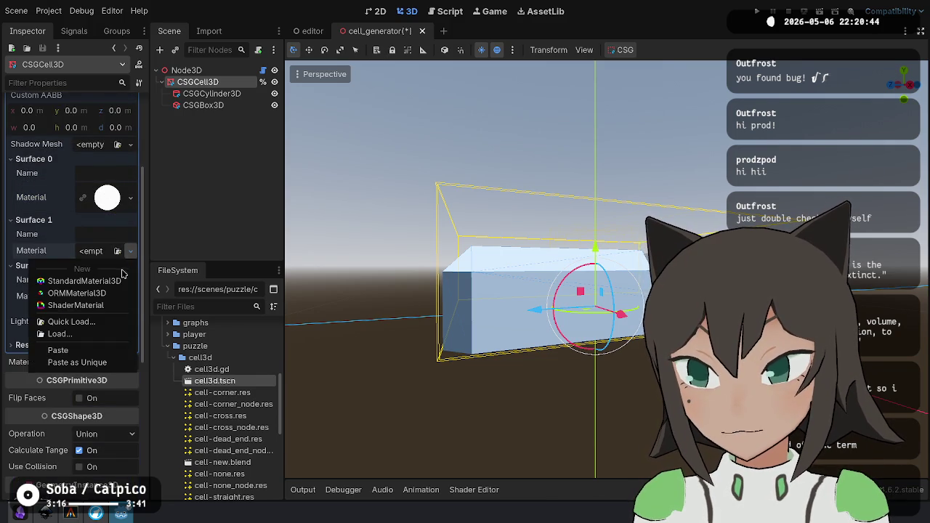
{"action": "left_click", "coordinate": [118, 277]}
{"action": "left_click", "coordinate": [105, 260]}
{"action": "left_click", "coordinate": [49, 357]}
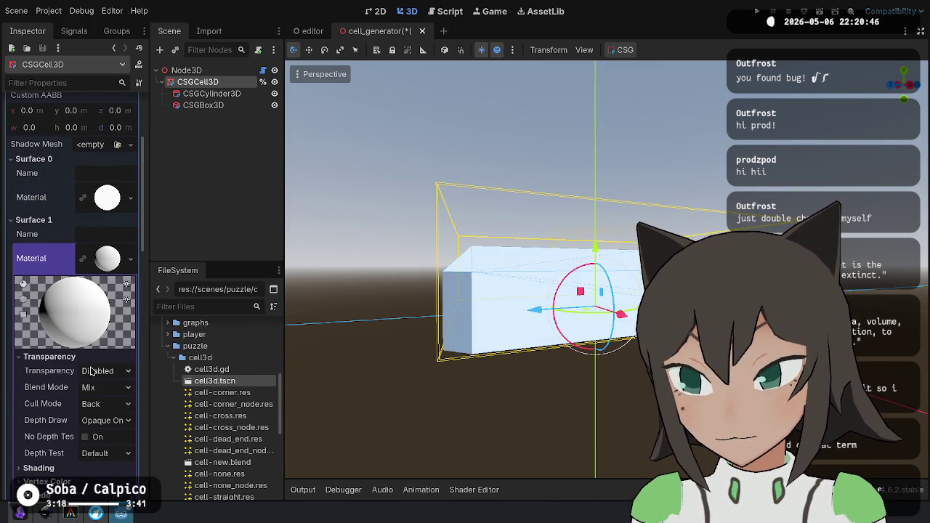
{"action": "left_click", "coordinate": [94, 356]}
{"action": "left_click", "coordinate": [94, 369]}
{"action": "left_click", "coordinate": [109, 384]}
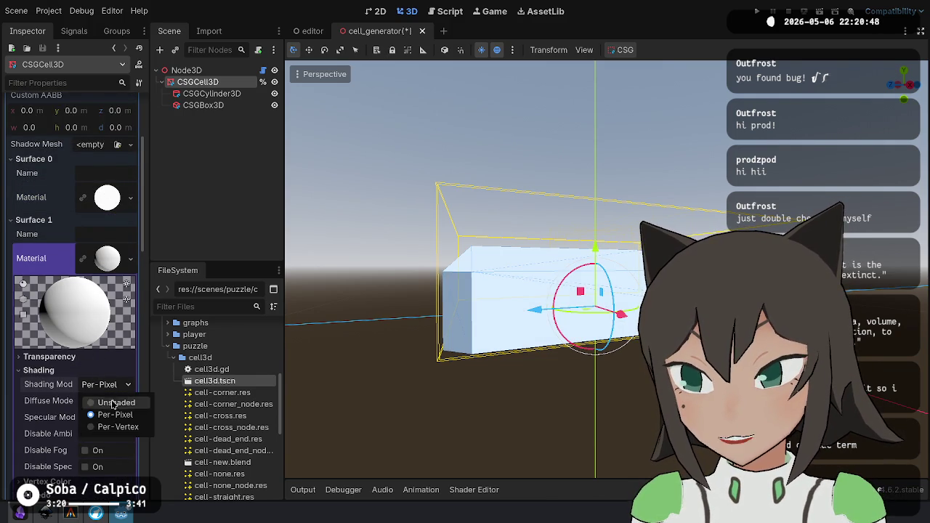
{"action": "left_click", "coordinate": [101, 371]}
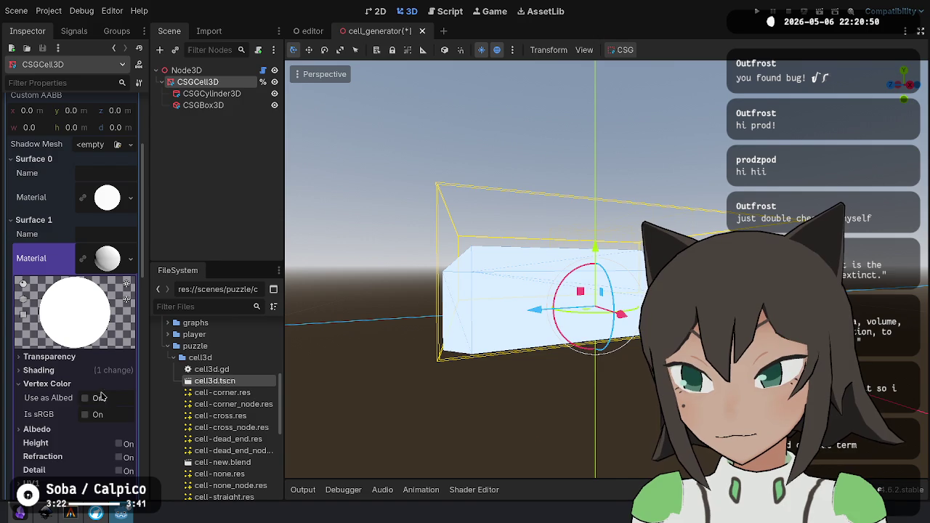
Set the Surface 1 material's albedo colour to black 000000.
{"action": "left_click", "coordinate": [102, 383]}
{"action": "left_click", "coordinate": [103, 397]}
{"action": "left_click", "coordinate": [103, 398]}
{"action": "left_click", "coordinate": [103, 397]}
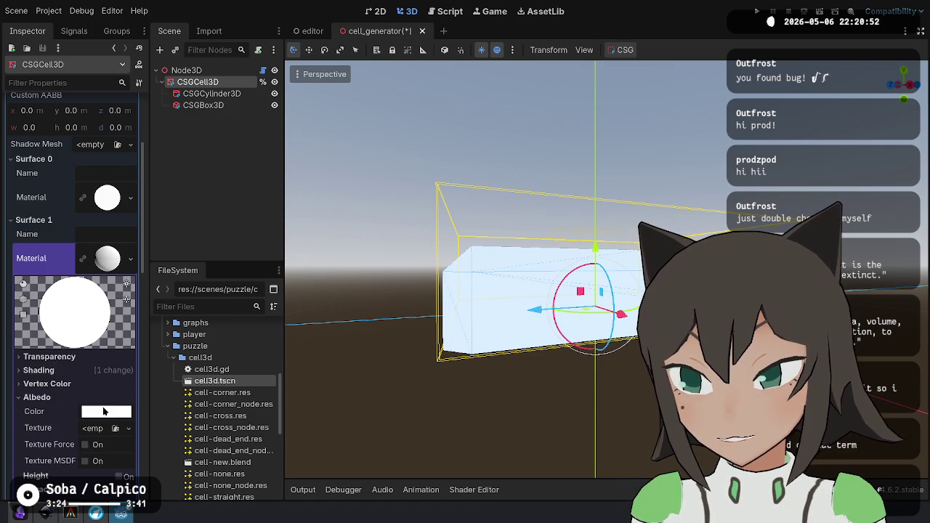
{"action": "left_click", "coordinate": [104, 412]}
{"action": "type", "text": "000000"}
{"action": "key", "text": "Return"}
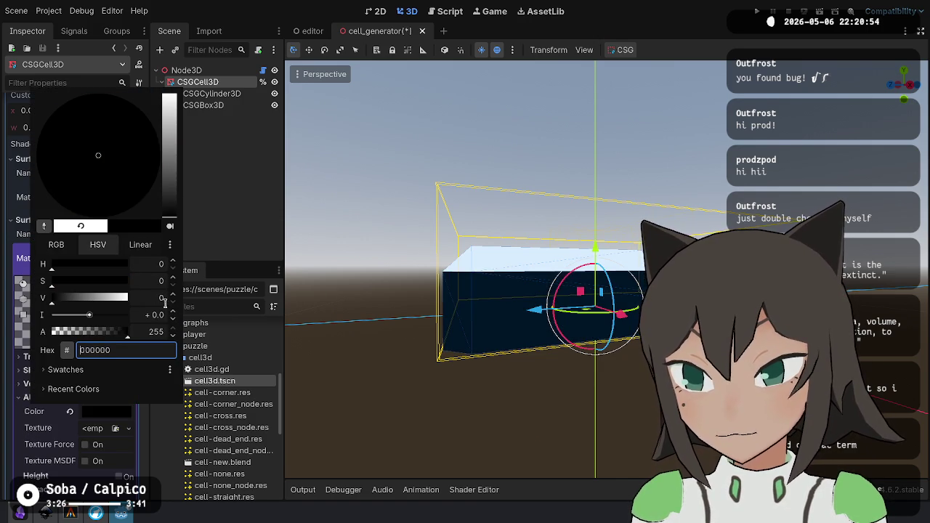
{"action": "left_click", "coordinate": [234, 309]}
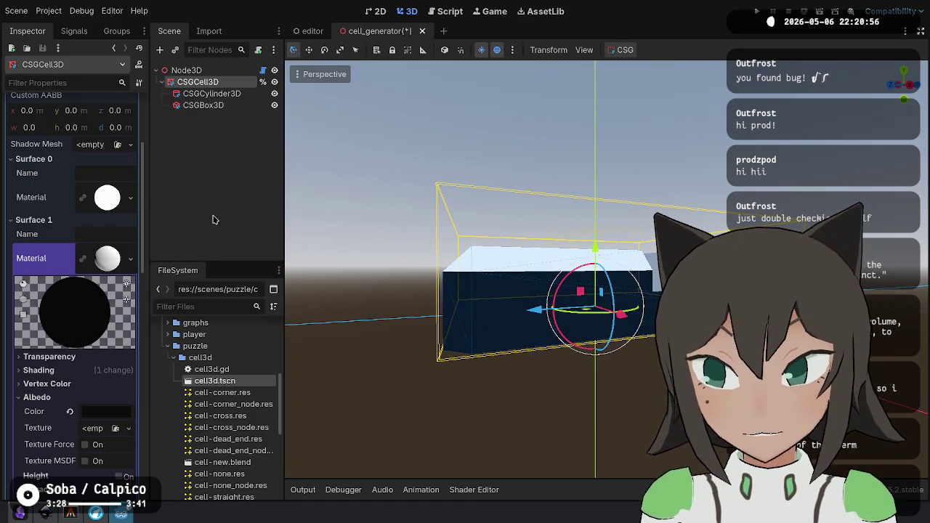
Check the Surface 0 top colour and orbit around the finished cell.
{"action": "left_click", "coordinate": [109, 205]}
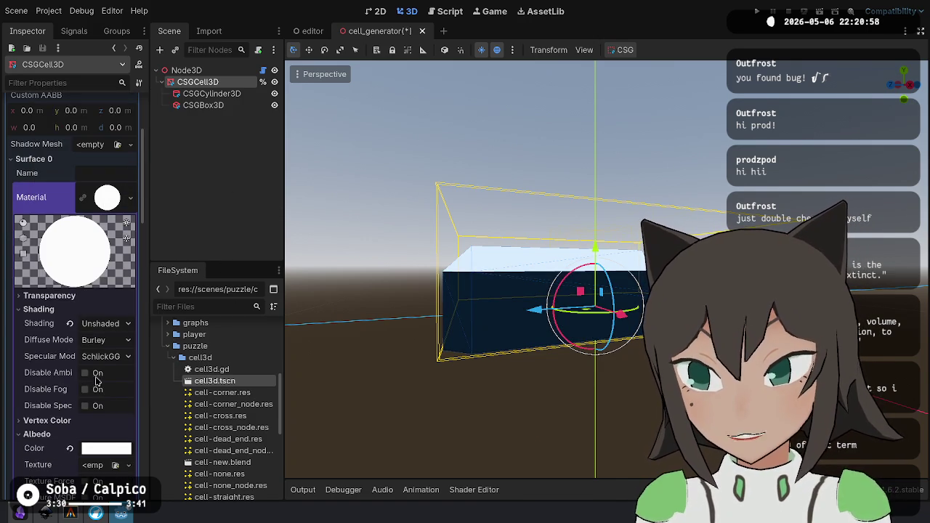
{"action": "left_click", "coordinate": [108, 449]}
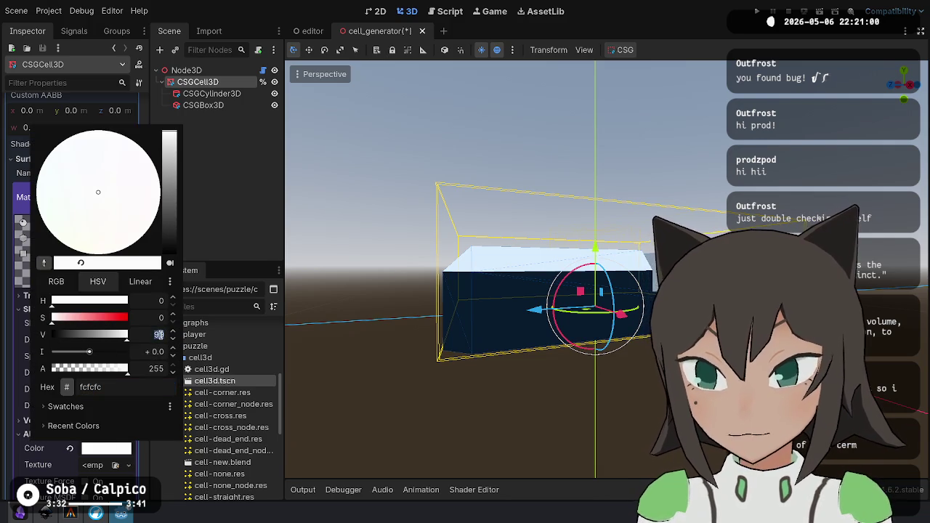
{"action": "left_click", "coordinate": [325, 413]}
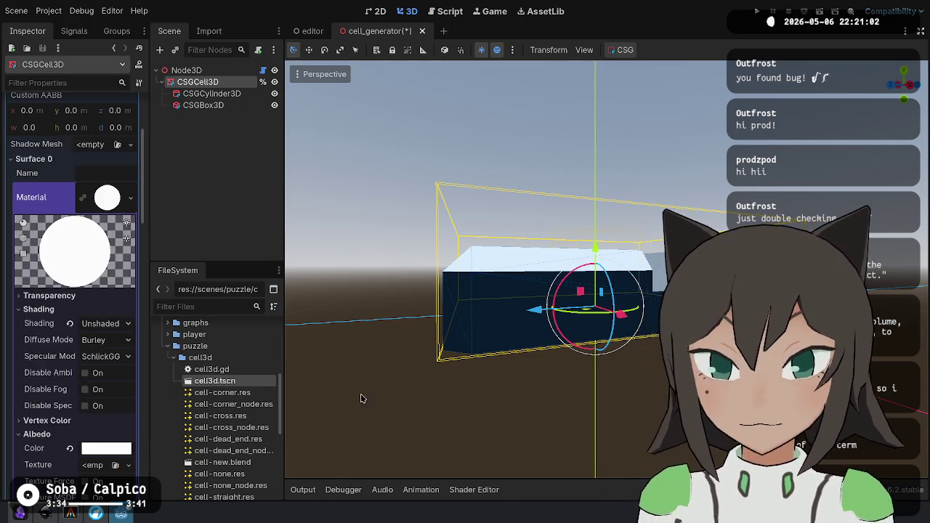
{"action": "left_click", "coordinate": [324, 413]}
{"action": "mouse_move", "coordinate": [325, 414]}
{"action": "left_mouse_down"}
{"action": "mouse_move", "coordinate": [291, 378]}
{"action": "mouse_move", "coordinate": [465, 423]}
{"action": "mouse_move", "coordinate": [438, 286]}
{"action": "mouse_move", "coordinate": [496, 201]}
{"action": "mouse_move", "coordinate": [606, 229]}
{"action": "mouse_move", "coordinate": [603, 251]}
{"action": "left_mouse_up"}
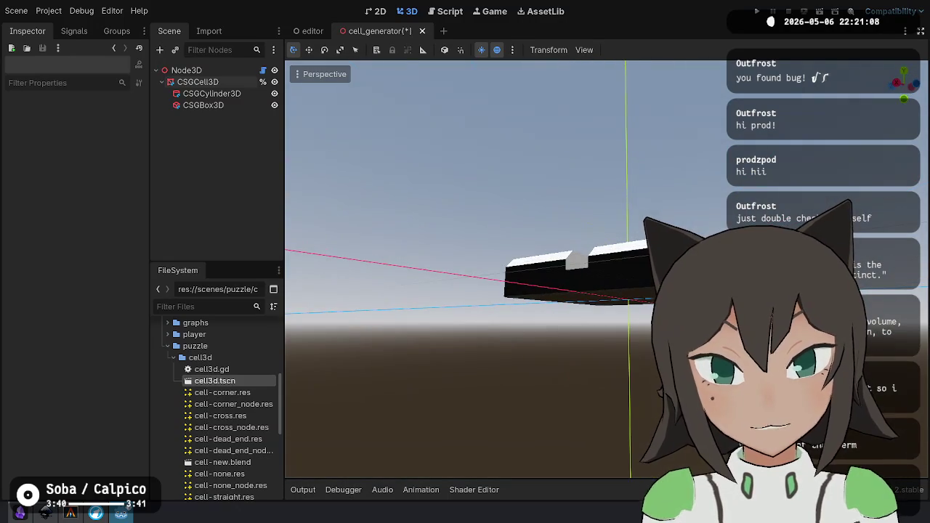
Copy Surface 1's black material and paste it into Surface 2 of the cell mesh.
{"action": "left_click", "coordinate": [219, 106]}
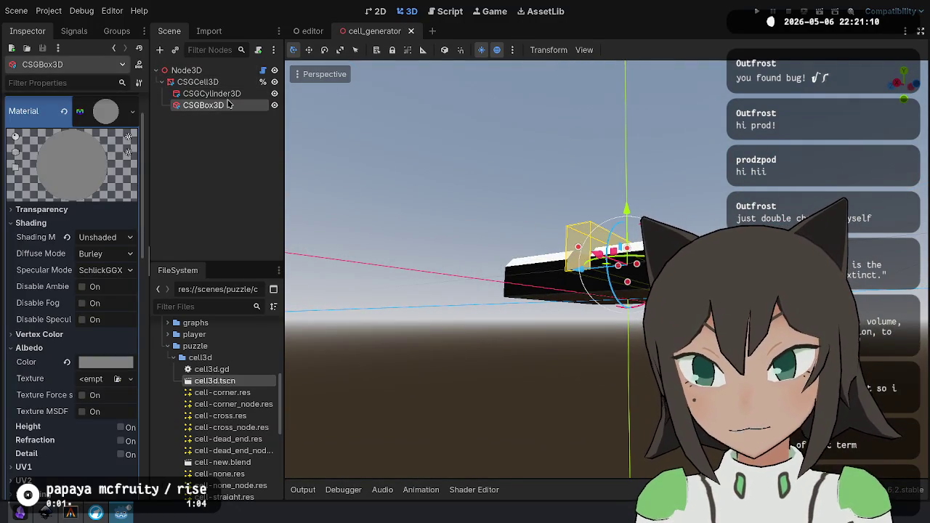
{"action": "scroll", "coordinate": [98, 215], "scroll_direction": "down", "scroll_amount": 5}
{"action": "scroll", "coordinate": [98, 216], "scroll_direction": "up", "scroll_amount": 3}
{"action": "left_click", "coordinate": [198, 82]}
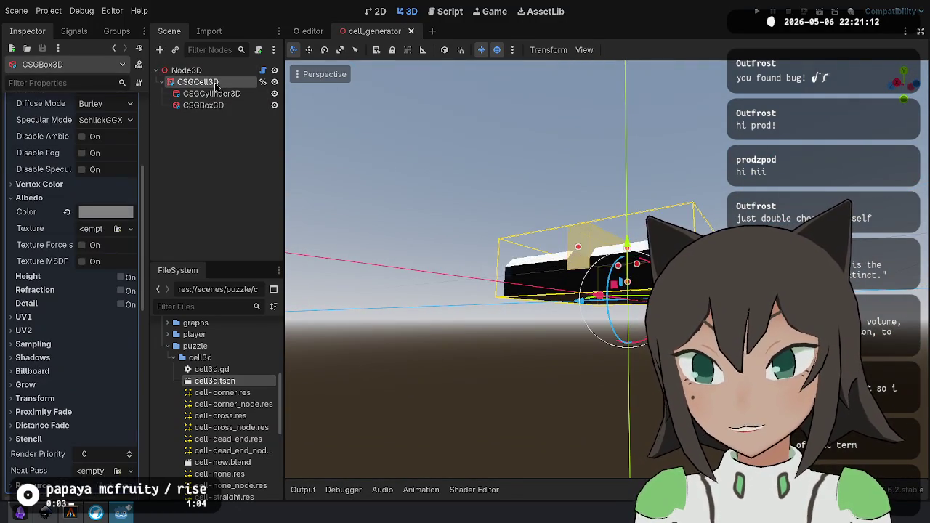
{"action": "scroll", "coordinate": [120, 257], "scroll_direction": "down", "scroll_amount": 10}
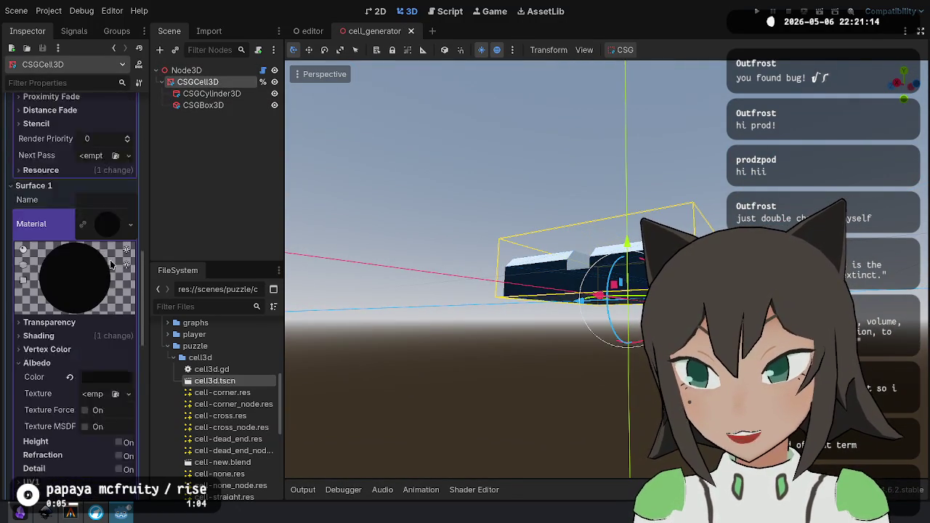
{"action": "right_click", "coordinate": [103, 185]}
{"action": "left_click", "coordinate": [98, 331]}
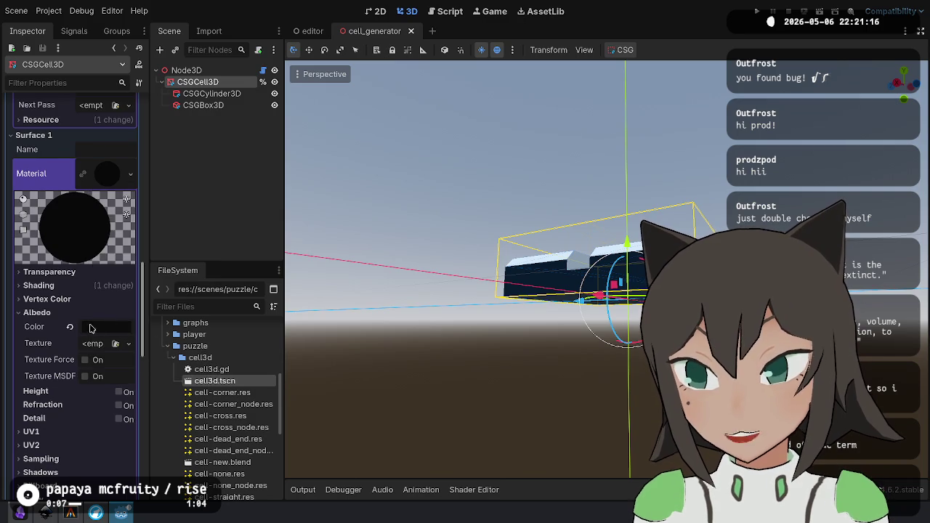
{"action": "scroll", "coordinate": [98, 310], "scroll_direction": "down", "scroll_amount": 3}
{"action": "scroll", "coordinate": [98, 309], "scroll_direction": "down", "scroll_amount": 6}
{"action": "right_click", "coordinate": [96, 346]}
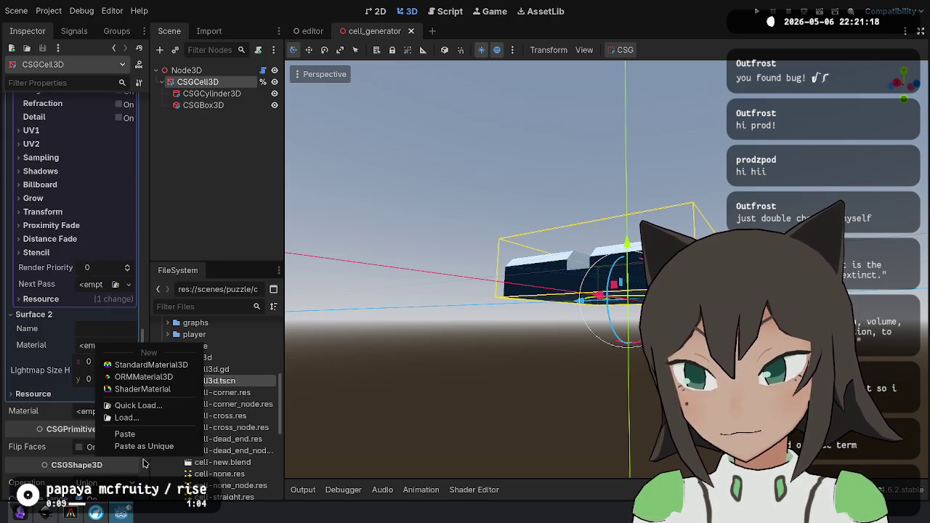
{"action": "left_click", "coordinate": [152, 436]}
Save the scene, verify the white top's albedo value, and orbit to a side view.
{"action": "left_click", "coordinate": [111, 330]}
{"action": "scroll", "coordinate": [104, 265], "scroll_direction": "up", "scroll_amount": 2}
{"action": "key", "text": "ctrl+s"}
{"action": "scroll", "coordinate": [98, 290], "scroll_direction": "up", "scroll_amount": 10}
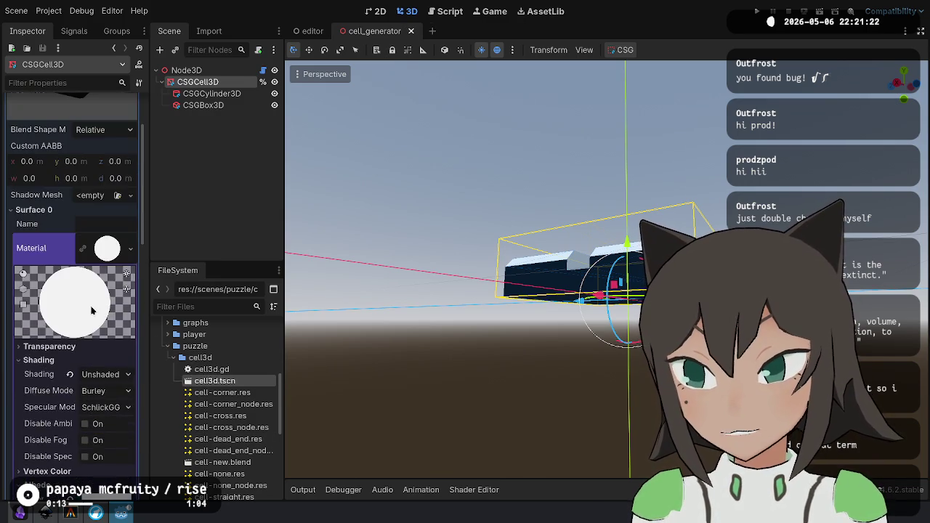
{"action": "left_click", "coordinate": [106, 251]}
{"action": "left_click", "coordinate": [107, 250]}
{"action": "scroll", "coordinate": [107, 349], "scroll_direction": "down", "scroll_amount": 6}
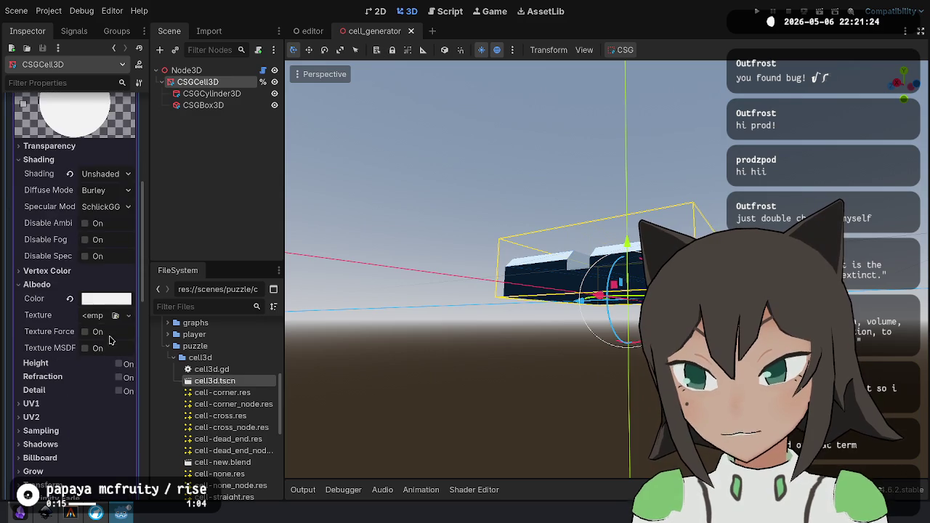
{"action": "left_click", "coordinate": [116, 299]}
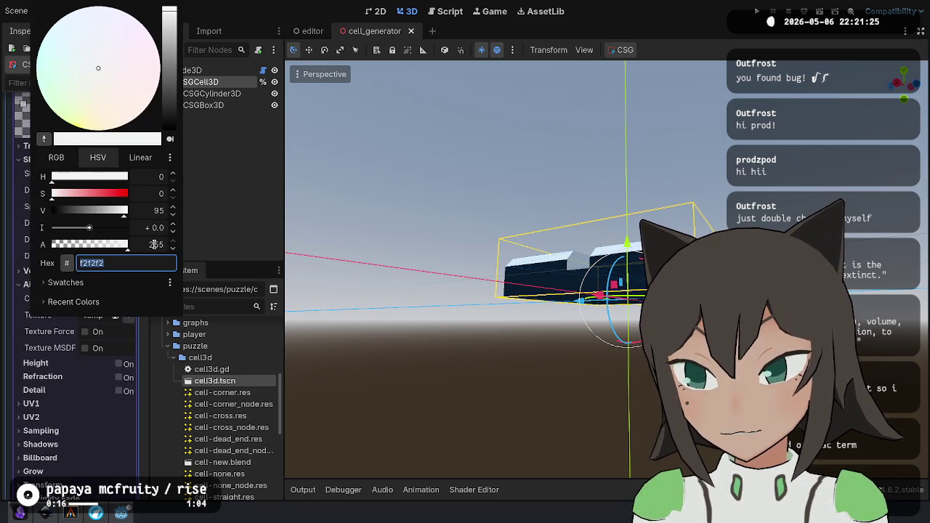
{"action": "left_click", "coordinate": [333, 245]}
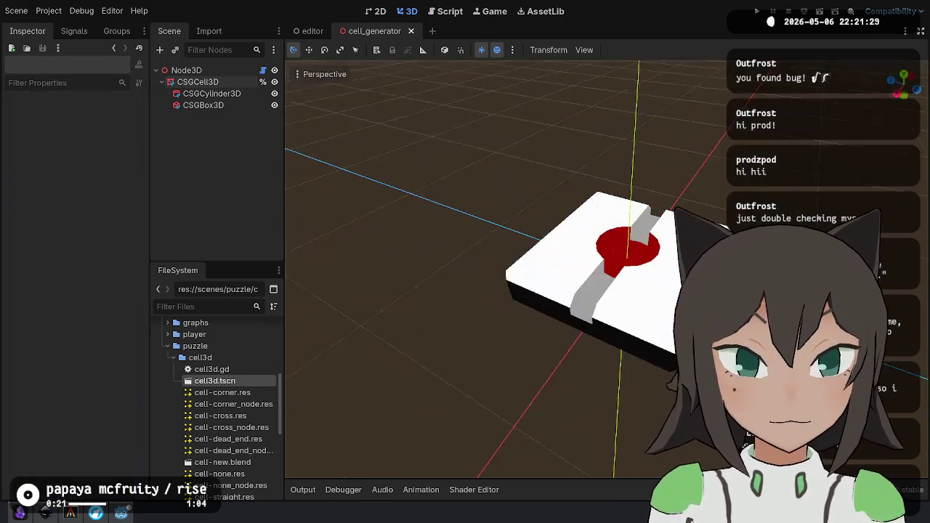
{"action": "mouse_move", "coordinate": [654, 341]}
{"action": "left_mouse_down"}
{"action": "mouse_move", "coordinate": [528, 336]}
{"action": "mouse_move", "coordinate": [511, 271]}
{"action": "mouse_move", "coordinate": [537, 328]}
{"action": "mouse_move", "coordinate": [585, 373]}
{"action": "mouse_move", "coordinate": [591, 434]}
{"action": "mouse_move", "coordinate": [581, 465]}
{"action": "mouse_move", "coordinate": [538, 407]}
{"action": "mouse_move", "coordinate": [501, 291]}
{"action": "mouse_move", "coordinate": [673, 178]}
{"action": "mouse_move", "coordinate": [614, 181]}
{"action": "mouse_move", "coordinate": [581, 146]}
{"action": "mouse_move", "coordinate": [552, 290]}
{"action": "mouse_move", "coordinate": [567, 342]}
{"action": "left_mouse_up"}
Inspect the cell from above — white top, red pit, grey path — then switch to the notes app.
{"action": "left_click", "coordinate": [217, 70]}
{"action": "mouse_move", "coordinate": [625, 290]}
{"action": "left_mouse_down"}
{"action": "mouse_move", "coordinate": [649, 263]}
{"action": "mouse_move", "coordinate": [819, 216]}
{"action": "left_mouse_up"}
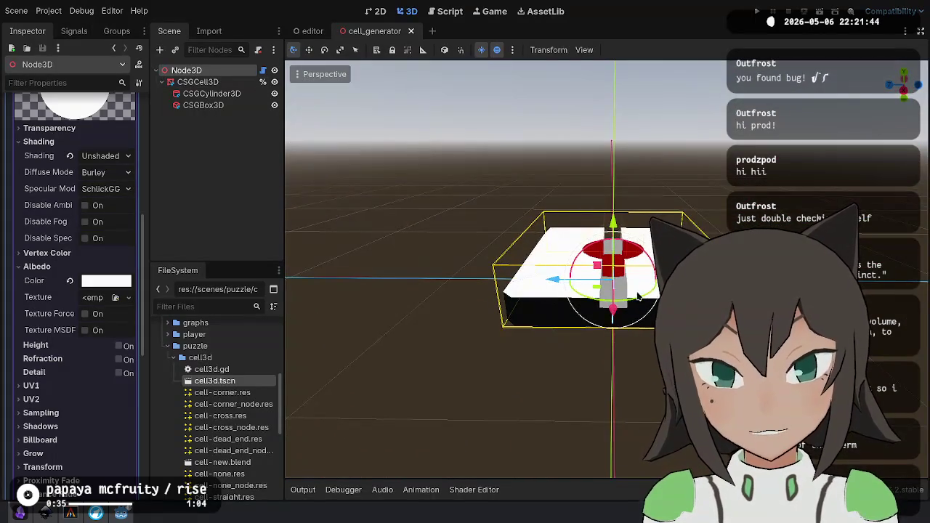
{"action": "mouse_move", "coordinate": [581, 298]}
{"action": "left_mouse_down"}
{"action": "mouse_move", "coordinate": [564, 293]}
{"action": "mouse_move", "coordinate": [575, 276]}
{"action": "mouse_move", "coordinate": [512, 339]}
{"action": "mouse_move", "coordinate": [455, 326]}
{"action": "left_mouse_up"}
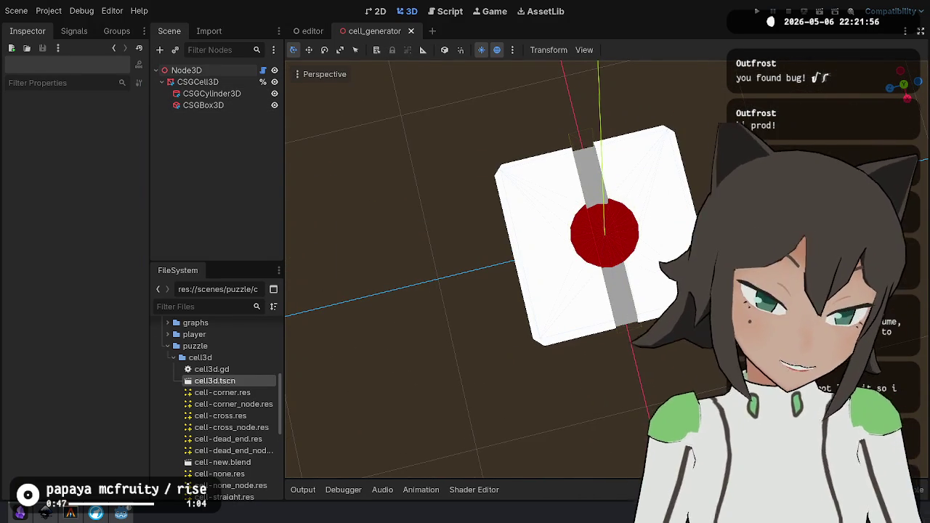
{"action": "left_click", "coordinate": [71, 513]}
{"action": "left_click", "coordinate": [121, 512]}
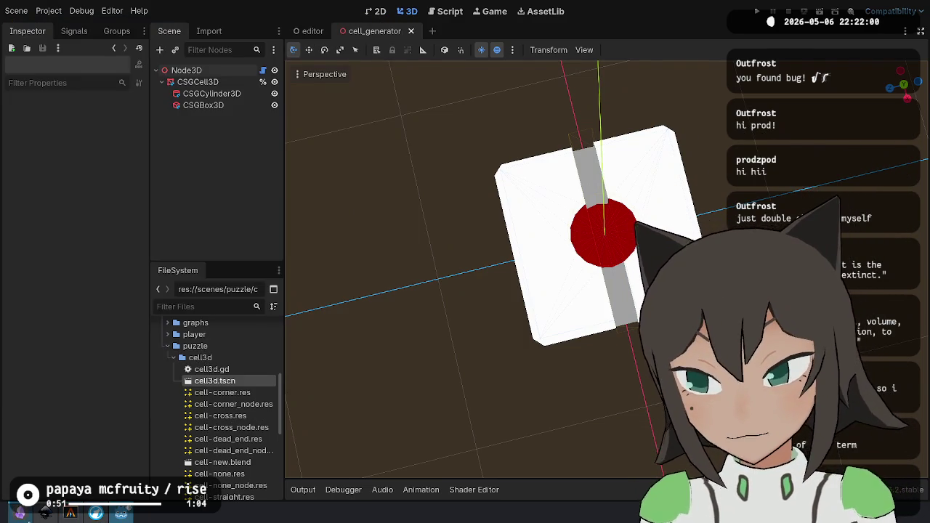
{"action": "left_click", "coordinate": [20, 513]}
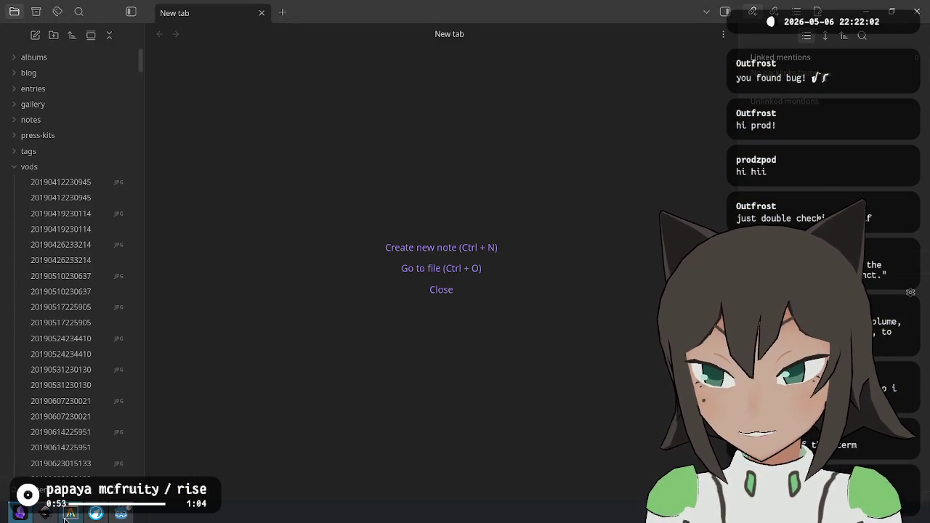
Switch to Inkscape's cells.svg and pan and zoom across the tile groups labelled 0–4.
{"action": "left_click", "coordinate": [48, 515]}
{"action": "scroll", "coordinate": [412, 141], "scroll_direction": "up", "scroll_amount": 3}
{"action": "scroll", "coordinate": [411, 141], "scroll_direction": "down", "scroll_amount": 3}
{"action": "scroll", "coordinate": [415, 186], "scroll_direction": "up", "scroll_amount": 4, "text": "ctrl"}
{"action": "scroll", "coordinate": [330, 299], "scroll_direction": "up", "scroll_amount": 2, "text": "ctrl"}
{"action": "scroll", "coordinate": [225, 344], "scroll_direction": "down", "scroll_amount": 2}
{"action": "scroll", "coordinate": [318, 209], "scroll_direction": "left", "scroll_amount": 2}
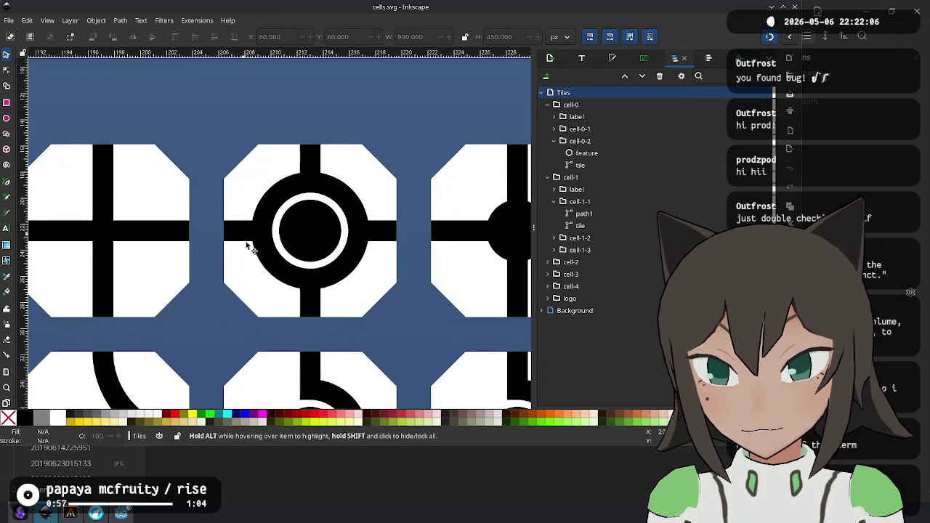
{"action": "scroll", "coordinate": [193, 269], "scroll_direction": "down", "scroll_amount": 8}
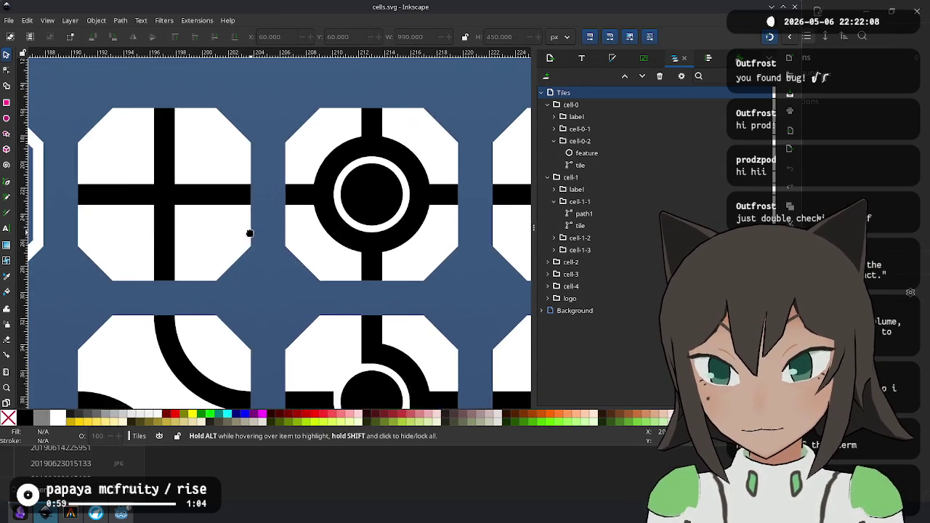
{"action": "scroll", "coordinate": [231, 246], "scroll_direction": "down", "scroll_amount": 2, "text": "ctrl"}
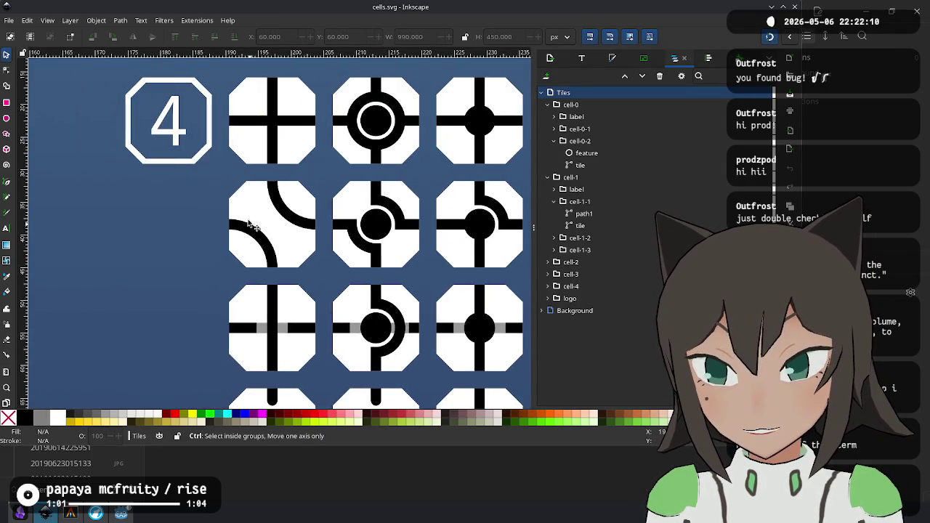
{"action": "scroll", "coordinate": [186, 250], "scroll_direction": "up", "scroll_amount": 3, "text": "ctrl"}
{"action": "scroll", "coordinate": [196, 250], "scroll_direction": "down", "scroll_amount": 6, "text": "ctrl"}
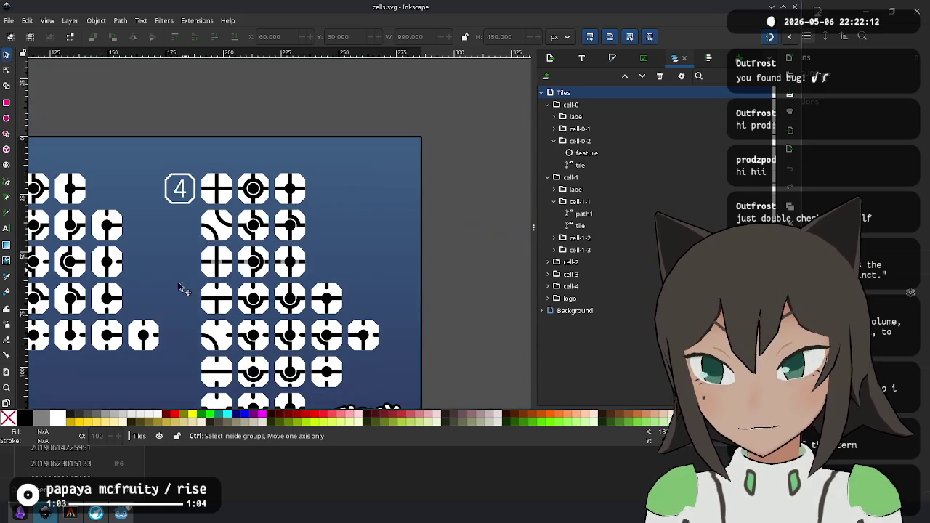
{"action": "scroll", "coordinate": [217, 269], "scroll_direction": "left", "scroll_amount": 2}
{"action": "scroll", "coordinate": [240, 269], "scroll_direction": "down", "scroll_amount": 1}
{"action": "scroll", "coordinate": [262, 258], "scroll_direction": "left", "scroll_amount": 2}
{"action": "scroll", "coordinate": [283, 249], "scroll_direction": "down", "scroll_amount": 1}
{"action": "scroll", "coordinate": [298, 250], "scroll_direction": "left", "scroll_amount": 5}
{"action": "scroll", "coordinate": [314, 249], "scroll_direction": "left", "scroll_amount": 1}
{"action": "scroll", "coordinate": [317, 249], "scroll_direction": "right", "scroll_amount": 3}
{"action": "scroll", "coordinate": [317, 249], "scroll_direction": "left", "scroll_amount": 3}
{"action": "scroll", "coordinate": [320, 248], "scroll_direction": "right", "scroll_amount": 1}
{"action": "scroll", "coordinate": [320, 249], "scroll_direction": "right", "scroll_amount": 2}
{"action": "scroll", "coordinate": [309, 245], "scroll_direction": "down", "scroll_amount": 1}
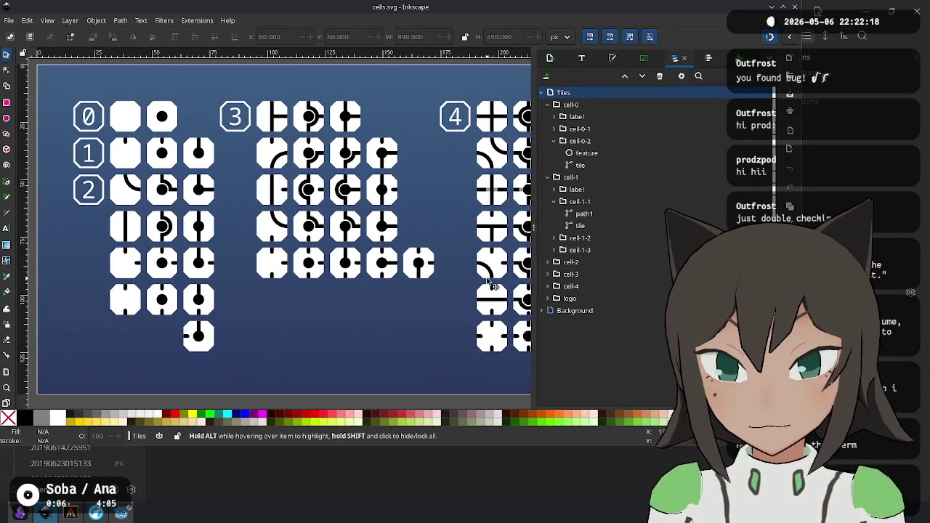
{"action": "scroll", "coordinate": [492, 283], "scroll_direction": "right", "scroll_amount": 4}
{"action": "scroll", "coordinate": [407, 261], "scroll_direction": "down", "scroll_amount": 4, "text": "ctrl"}
{"action": "scroll", "coordinate": [406, 262], "scroll_direction": "up", "scroll_amount": 1, "text": "ctrl"}
{"action": "scroll", "coordinate": [284, 275], "scroll_direction": "up", "scroll_amount": 4, "text": "ctrl"}
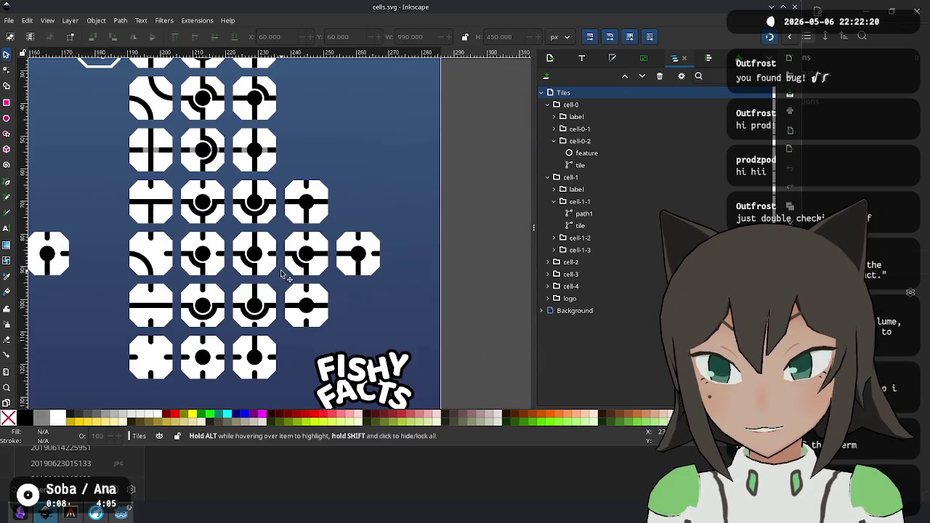
{"action": "scroll", "coordinate": [282, 271], "scroll_direction": "down", "scroll_amount": 1, "text": "ctrl"}
{"action": "scroll", "coordinate": [203, 244], "scroll_direction": "left", "scroll_amount": 10}
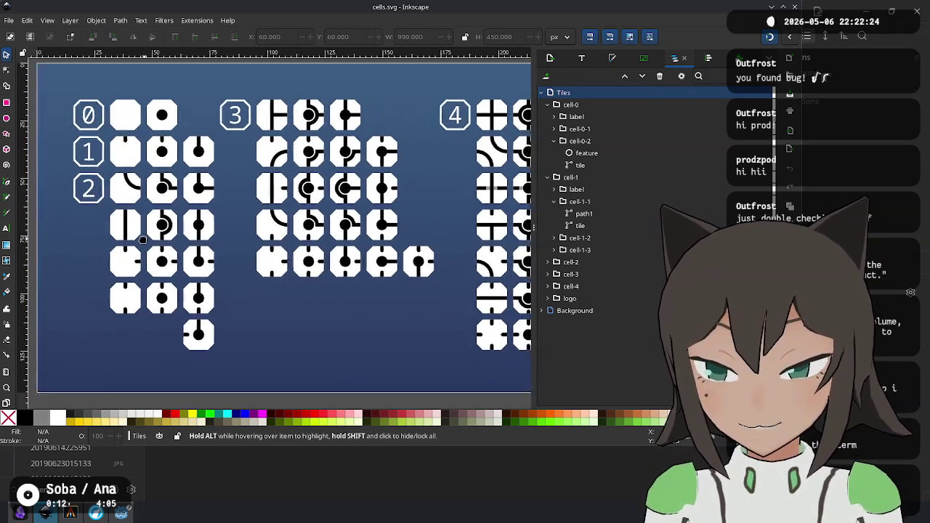
{"action": "scroll", "coordinate": [155, 247], "scroll_direction": "right", "scroll_amount": 1}
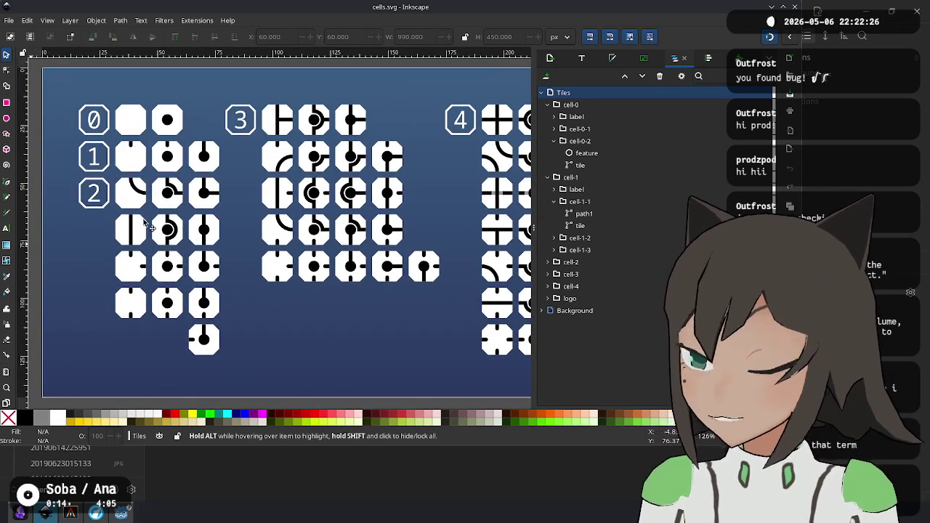
{"action": "key", "text": "alt+Tab"}
{"action": "key", "text": "alt+Tab"}
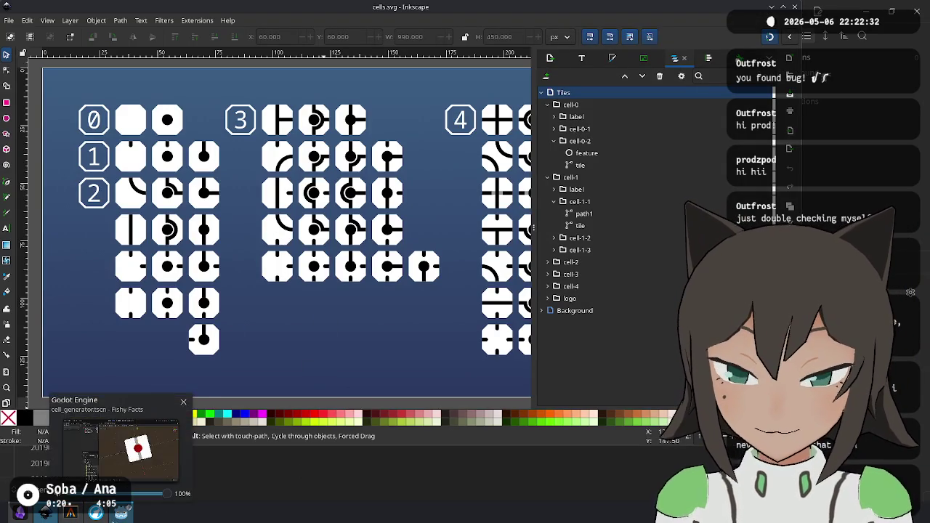
Bring up Godot's csg.cpp source on GitHub in LibreWolf, scrolled to the top.
{"action": "mouse_move", "coordinate": [96, 513]}
{"action": "left_click", "coordinate": [113, 468]}
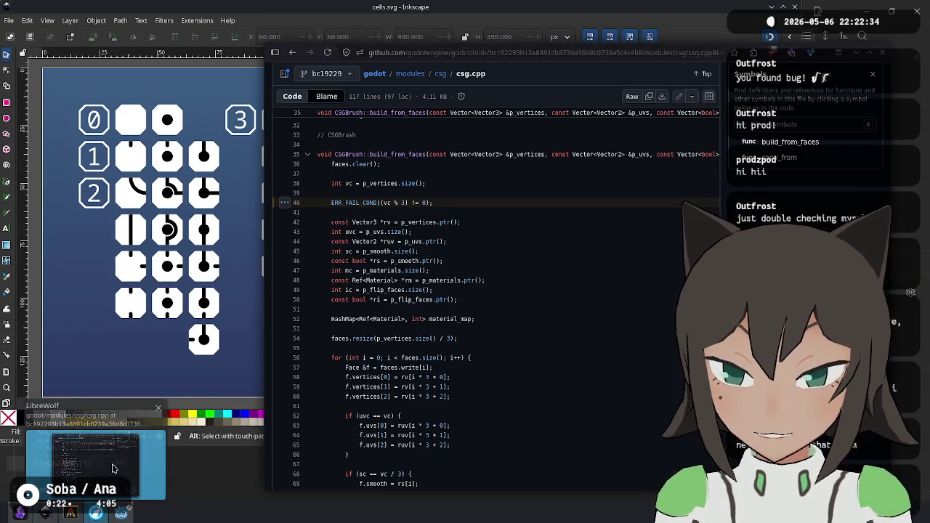
{"action": "scroll", "coordinate": [509, 225], "scroll_direction": "up", "scroll_amount": 5}
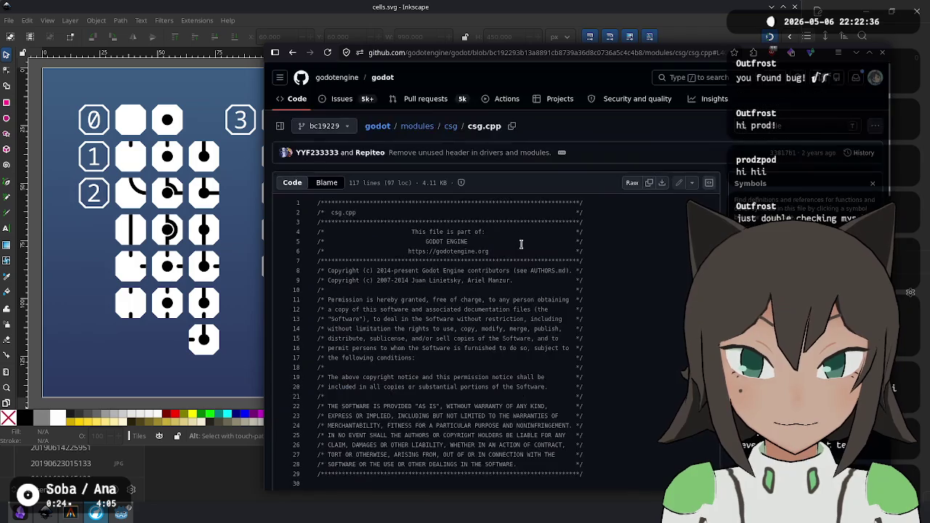
Minimize the browser and return to the Godot editor to view the cell's thickness.
{"action": "left_click", "coordinate": [886, 55]}
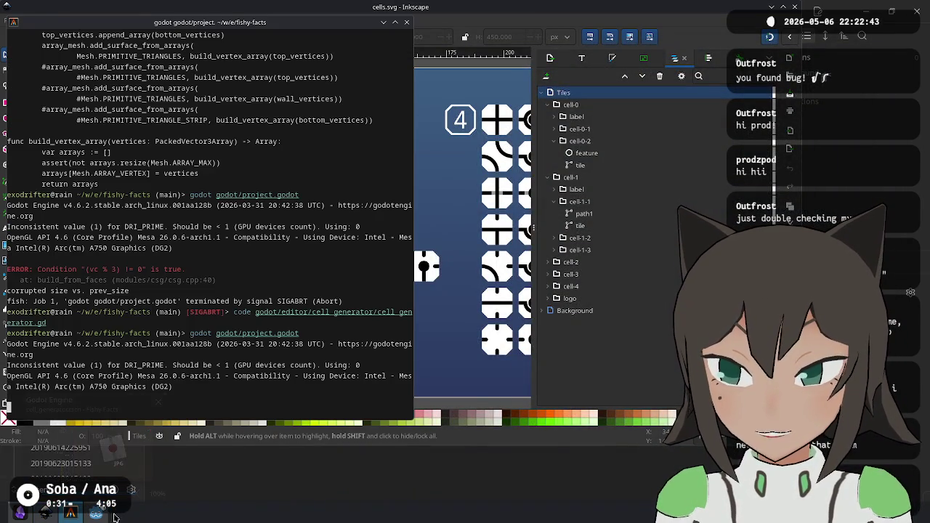
{"action": "left_click", "coordinate": [109, 447]}
{"action": "mouse_move", "coordinate": [625, 312]}
{"action": "left_mouse_down"}
{"action": "mouse_move", "coordinate": [618, 290]}
{"action": "mouse_move", "coordinate": [606, 394]}
{"action": "mouse_move", "coordinate": [664, 277]}
{"action": "mouse_move", "coordinate": [573, 243]}
{"action": "mouse_move", "coordinate": [608, 139]}
{"action": "mouse_move", "coordinate": [592, 305]}
{"action": "left_mouse_up"}
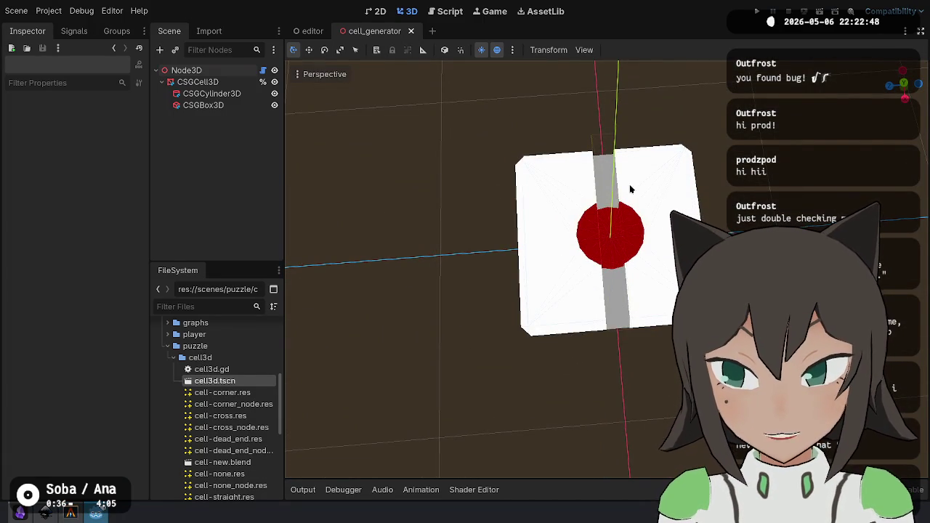
Rename the CSGCylinder3D node to Sink.
{"action": "left_click", "coordinate": [211, 105]}
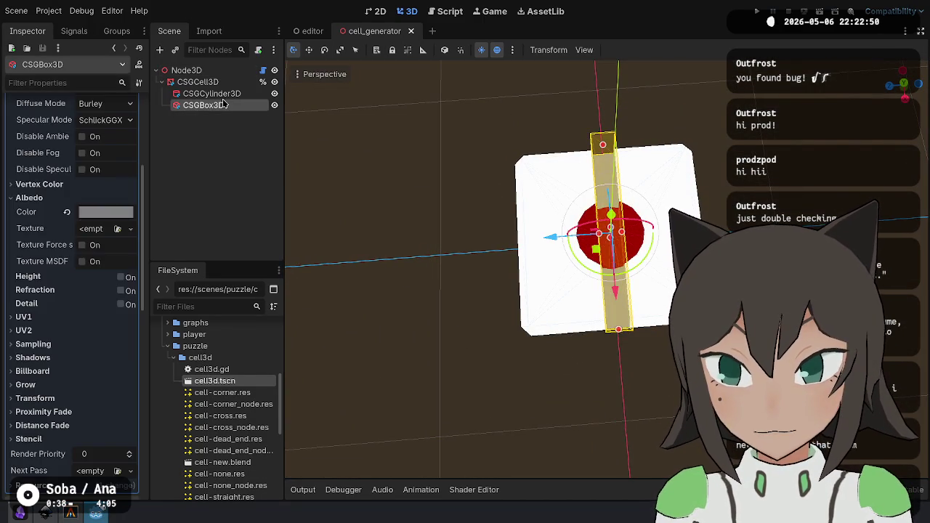
{"action": "left_click", "coordinate": [235, 94]}
{"action": "left_click", "coordinate": [218, 106]}
{"action": "left_click", "coordinate": [233, 96]}
{"action": "left_click", "coordinate": [230, 107]}
{"action": "left_click", "coordinate": [234, 95]}
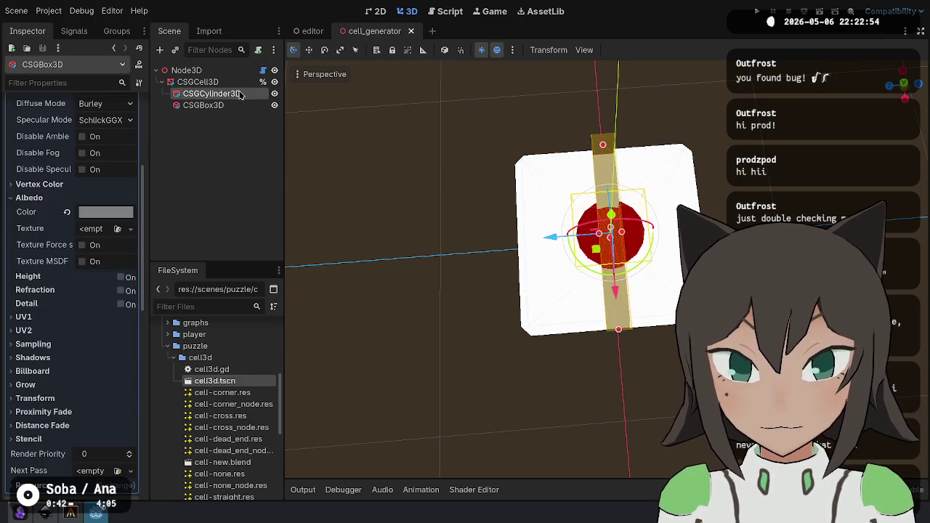
{"action": "left_click", "coordinate": [231, 109]}
{"action": "left_click", "coordinate": [234, 95]}
{"action": "left_click", "coordinate": [235, 97]}
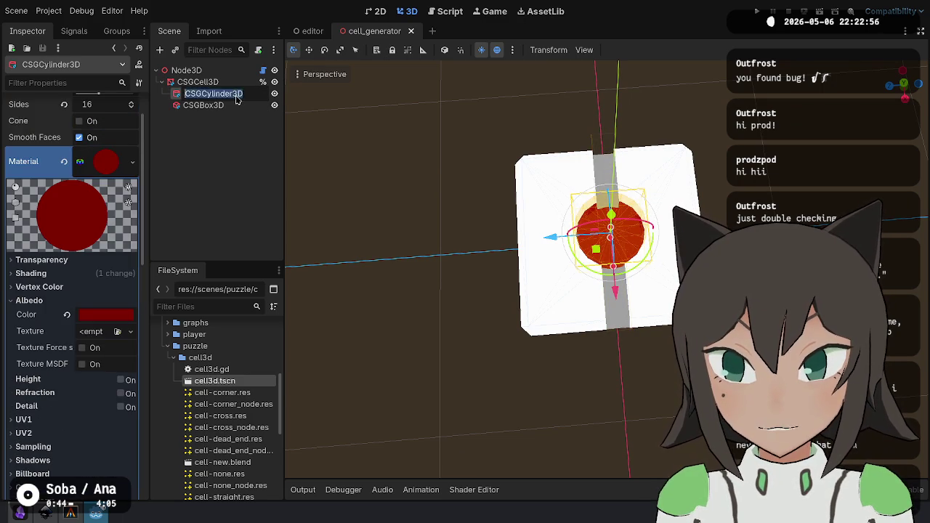
{"action": "type", "text": "Sink"}
{"action": "key", "text": "Return"}
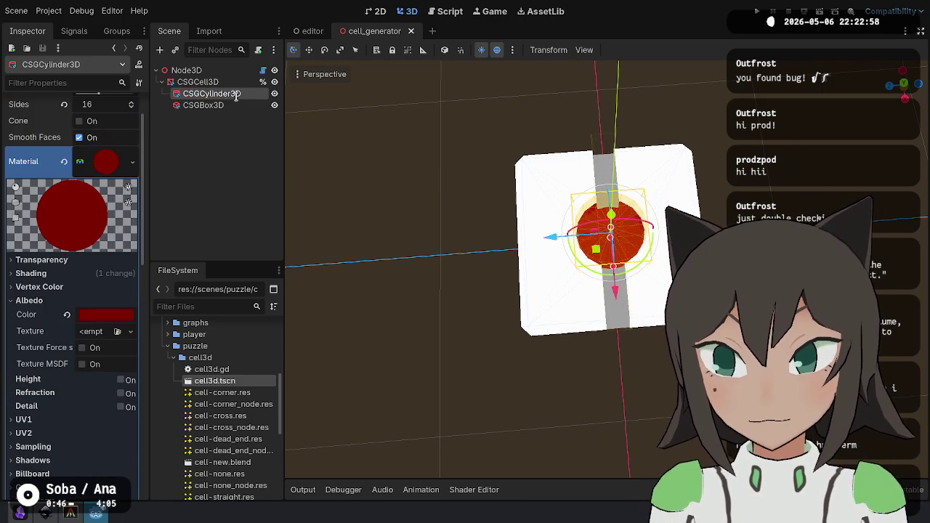
Rename the CSGBox3D below it to Groove and save the scene.
{"action": "key", "text": "Down"}
{"action": "key", "text": "F2"}
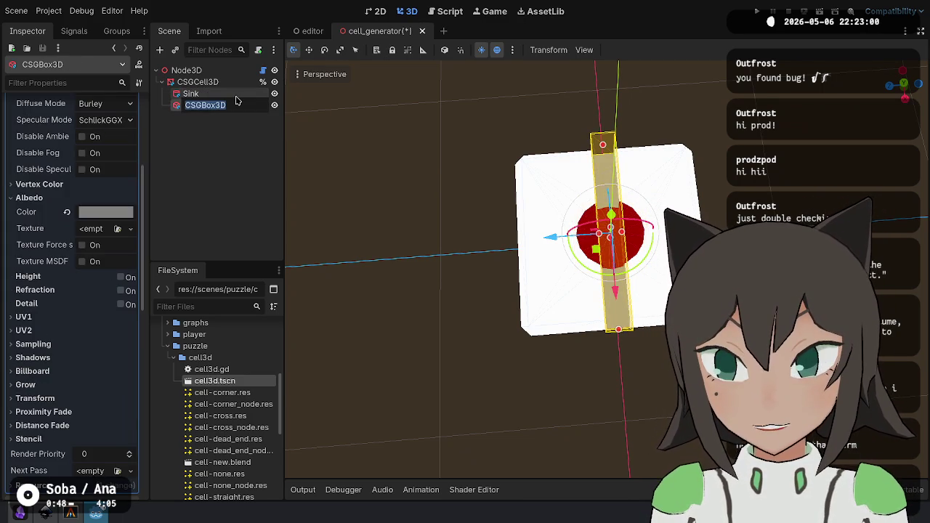
{"action": "type", "text": "Groove"}
{"action": "key", "text": "Return"}
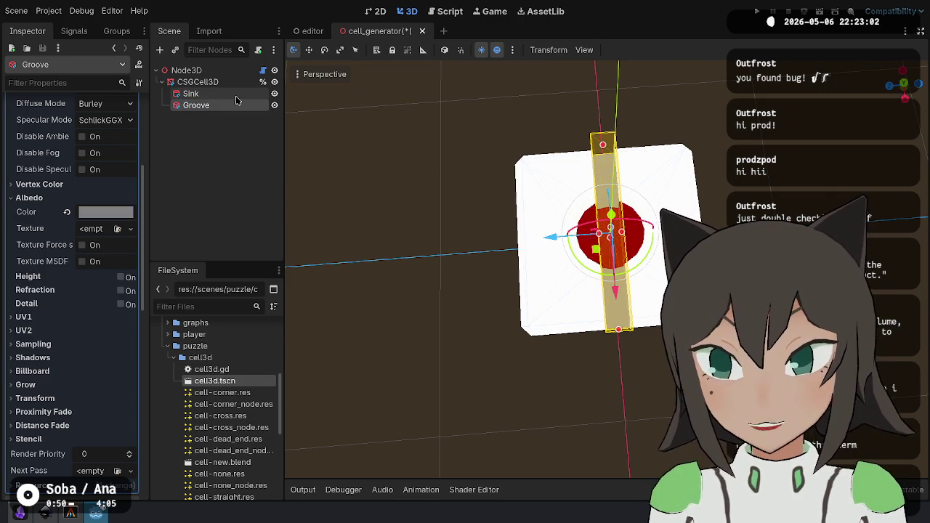
{"action": "key", "text": "ctrl+s"}
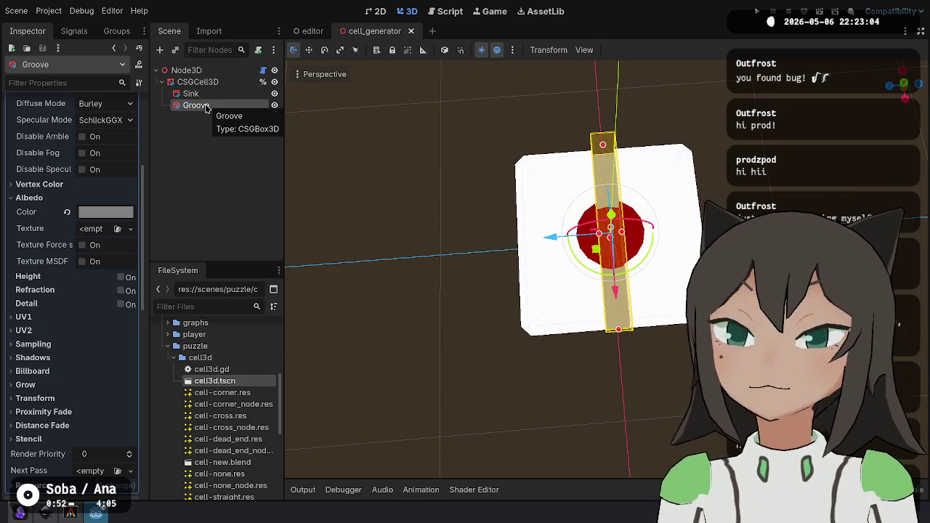
Rename the groove box to VerticalGroove, save, and begin editing its name again.
{"action": "key", "text": "F2"}
{"action": "type", "text": "VerticalGroove"}
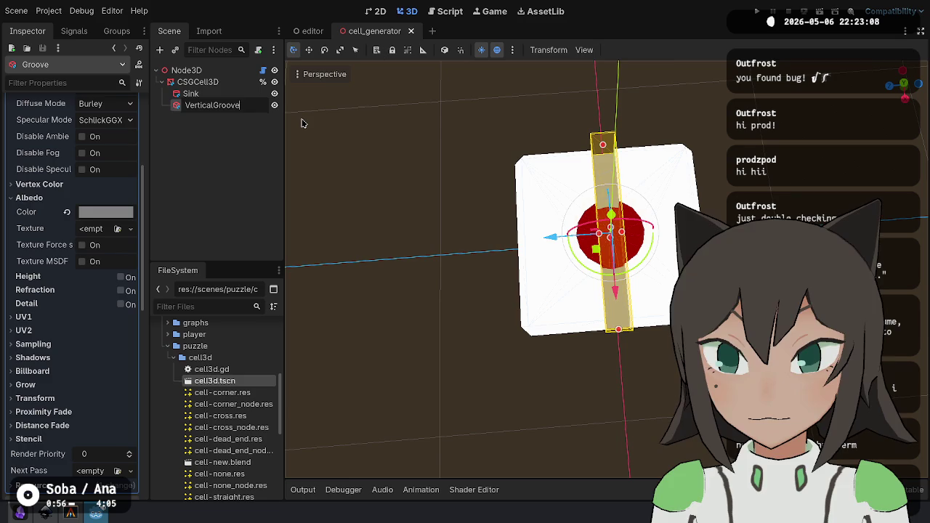
{"action": "key", "text": "Return"}
{"action": "key", "text": "ctrl+s"}
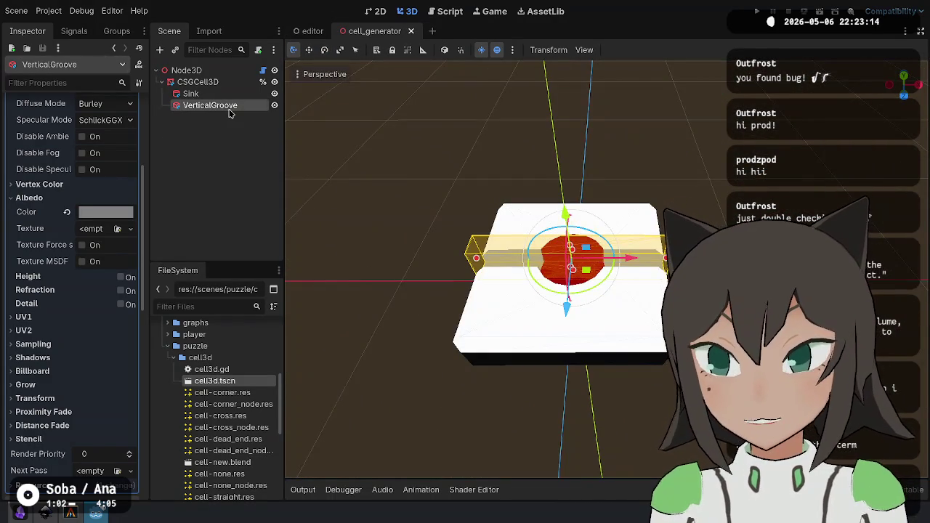
{"action": "left_click", "coordinate": [230, 108]}
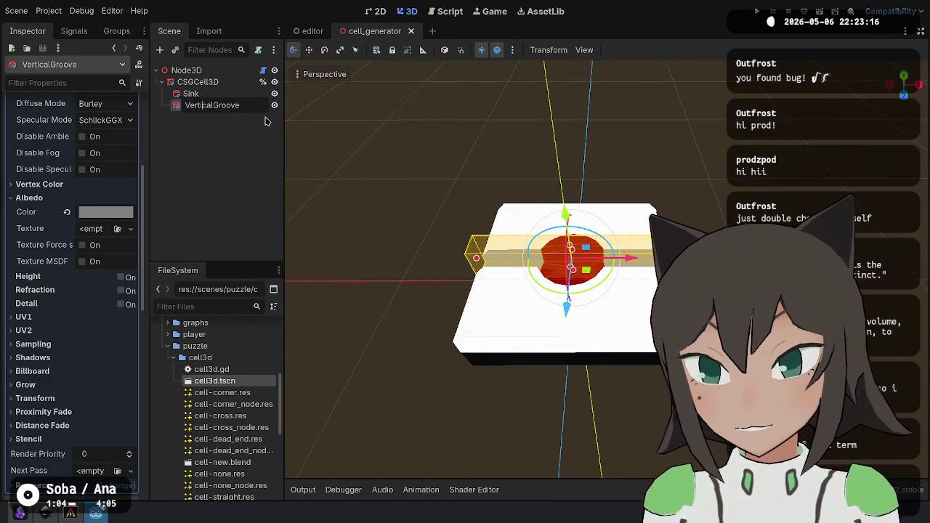
Name the box NorthGroove and set its Size z to 0.5.
{"action": "type", "text": "North"}
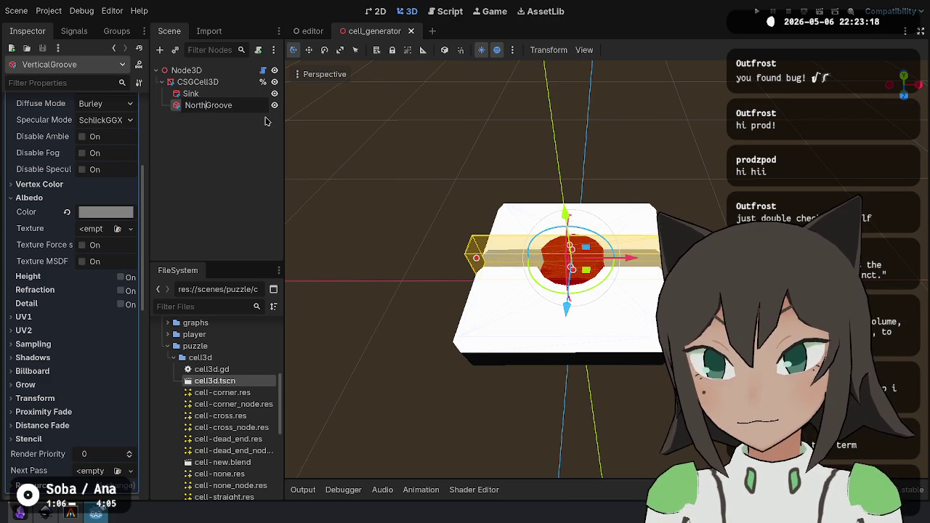
{"action": "key", "text": "Return"}
{"action": "mouse_move", "coordinate": [509, 327]}
{"action": "left_mouse_down"}
{"action": "mouse_move", "coordinate": [666, 321]}
{"action": "mouse_move", "coordinate": [640, 378]}
{"action": "mouse_move", "coordinate": [639, 290]}
{"action": "mouse_move", "coordinate": [646, 385]}
{"action": "mouse_move", "coordinate": [656, 361]}
{"action": "left_mouse_up"}
{"action": "scroll", "coordinate": [99, 169], "scroll_direction": "up", "scroll_amount": 5}
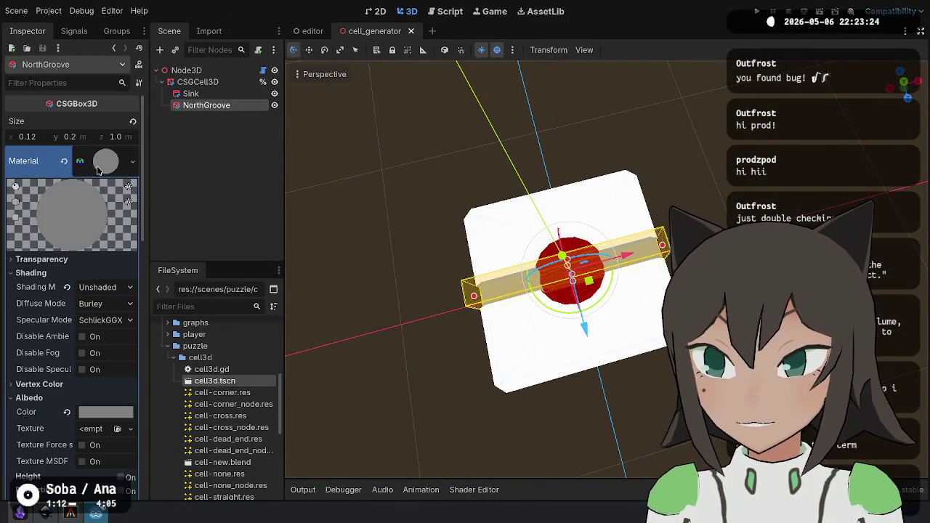
{"action": "left_click", "coordinate": [106, 161]}
{"action": "left_click", "coordinate": [116, 137]}
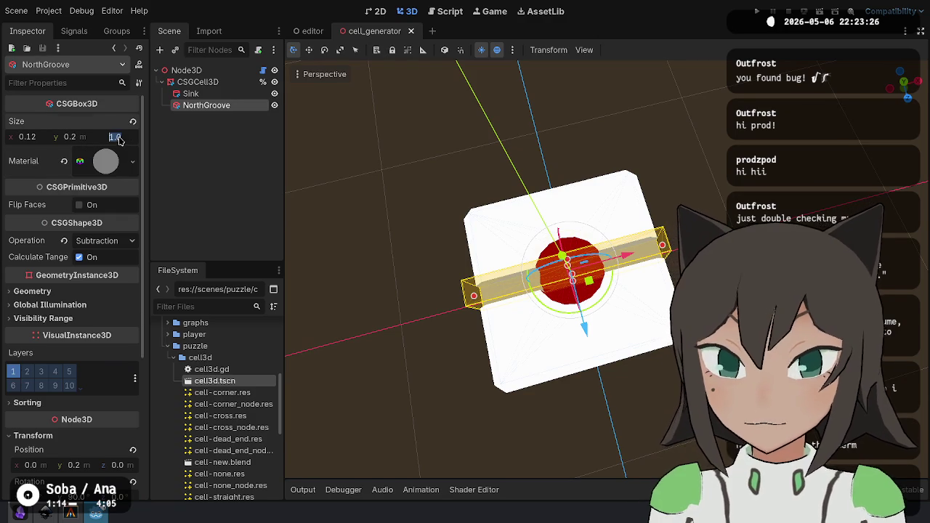
{"action": "type", "text": "0.5"}
{"action": "key", "text": "Return"}
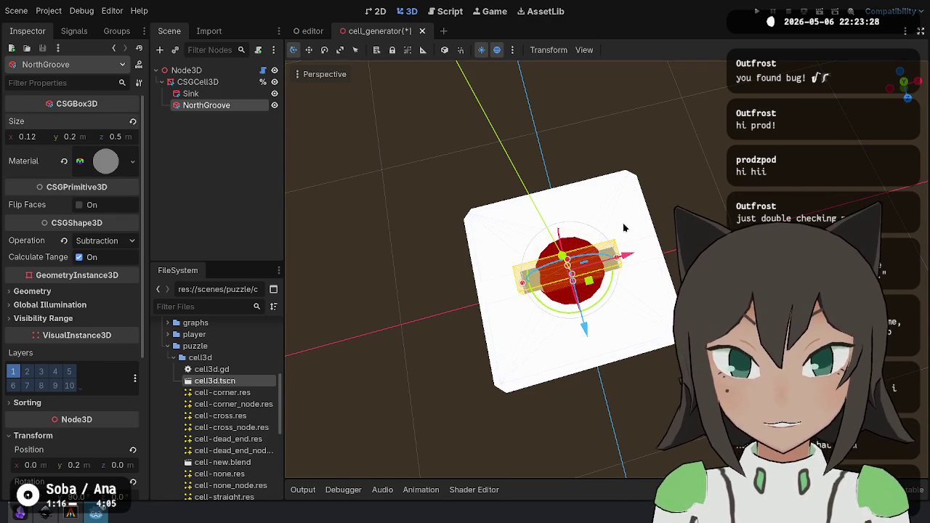
Set NorthGroove's Transform Rotation y to 0.
{"action": "left_click_drag", "start_coordinate": [595, 262], "coordinate": [596, 262]}
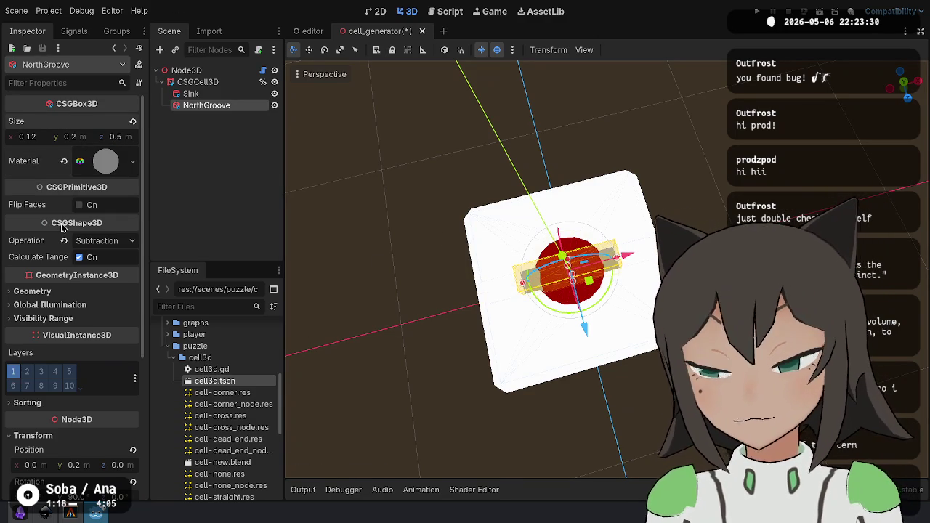
{"action": "scroll", "coordinate": [114, 255], "scroll_direction": "down", "scroll_amount": 5}
{"action": "left_click", "coordinate": [120, 248]}
{"action": "type", "text": "0.25"}
{"action": "key", "text": "Return"}
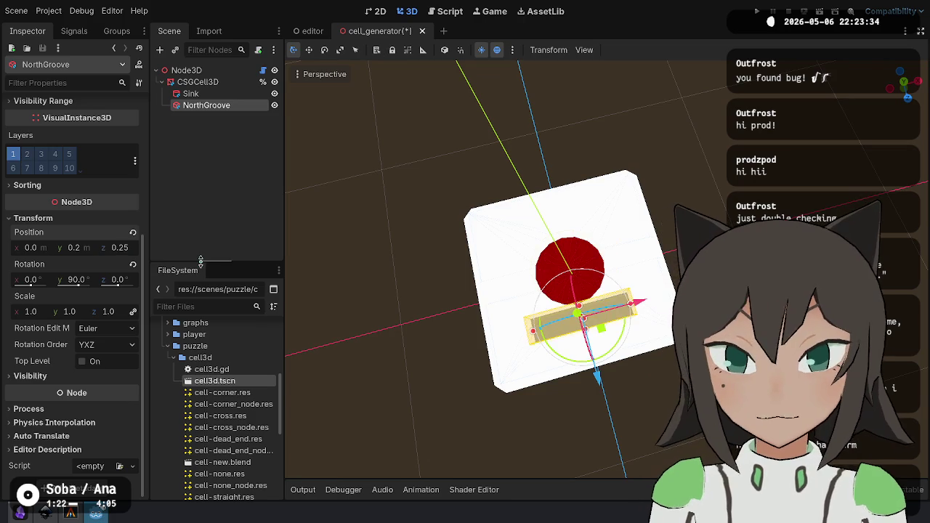
{"action": "key", "text": "ctrl+z"}
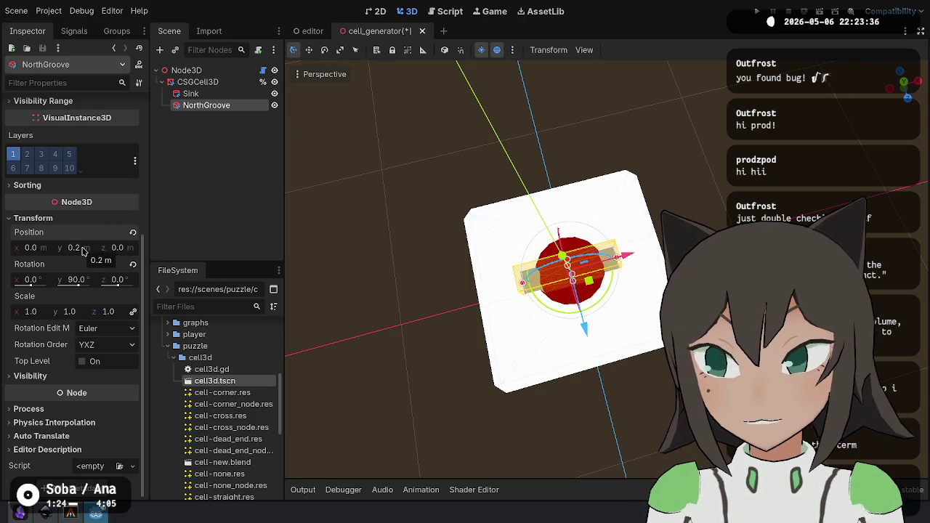
{"action": "mouse_move", "coordinate": [363, 225]}
{"action": "left_mouse_down"}
{"action": "mouse_move", "coordinate": [405, 224]}
{"action": "mouse_move", "coordinate": [471, 203]}
{"action": "mouse_move", "coordinate": [736, 186]}
{"action": "mouse_move", "coordinate": [675, 194]}
{"action": "left_mouse_up"}
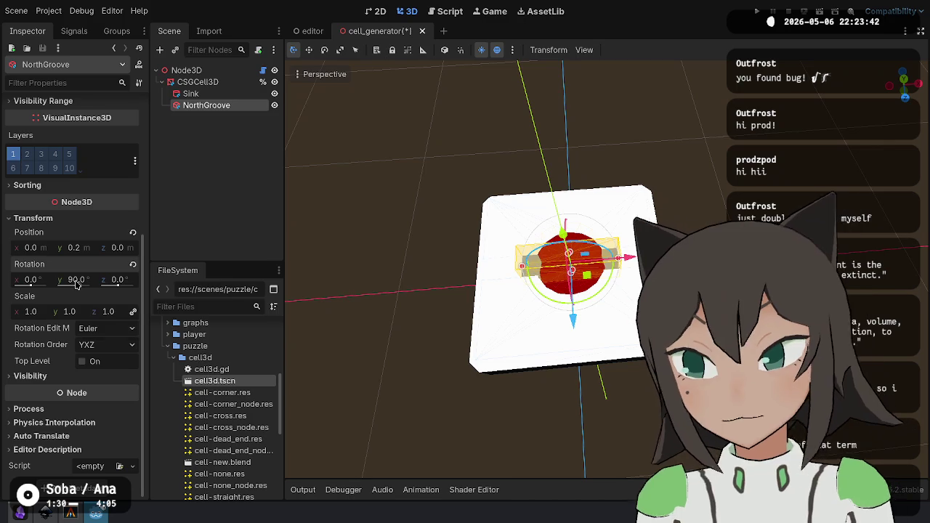
{"action": "type", "text": "0"}
{"action": "key", "text": "Return"}
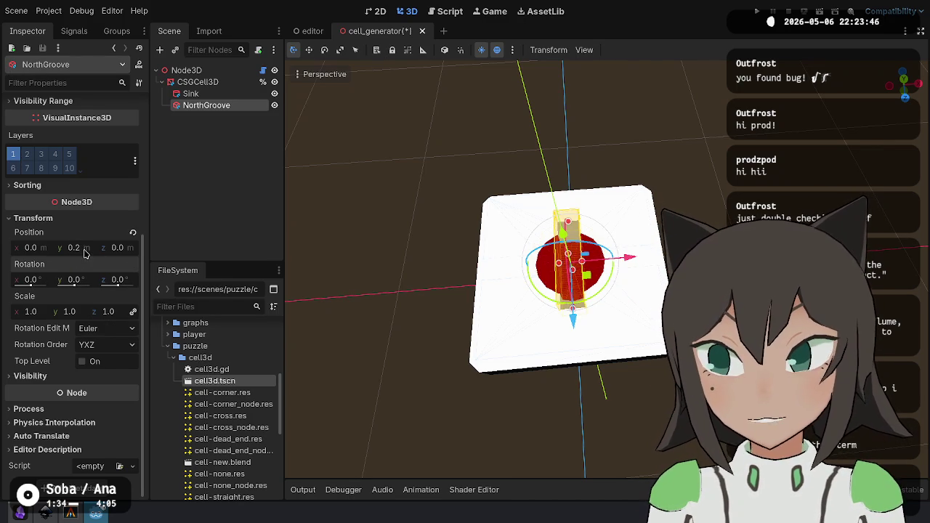
Move NorthGroove to Position z −0.25 and check it from a top-down view.
{"action": "left_click", "coordinate": [117, 250]}
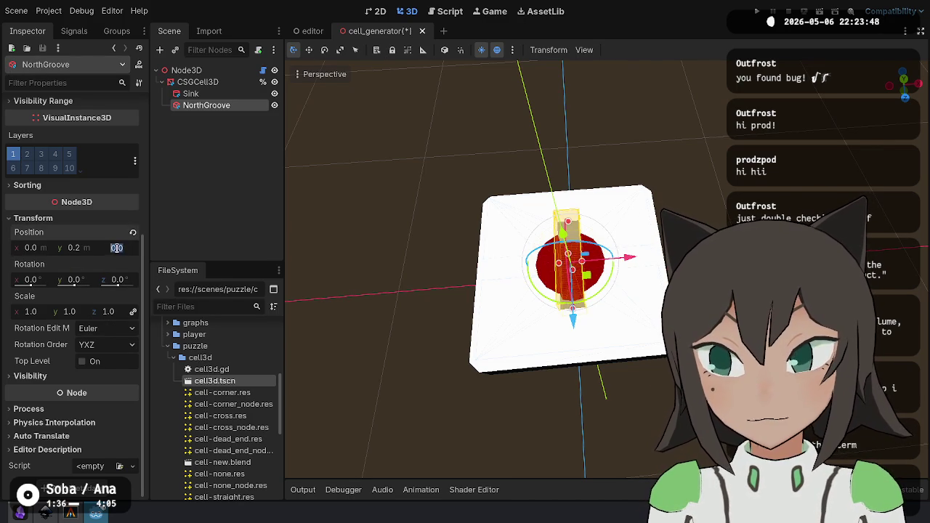
{"action": "type", "text": ".25"}
{"action": "key", "text": "Return"}
{"action": "left_click_drag", "start_coordinate": [406, 276], "coordinate": [365, 268]}
{"action": "left_click", "coordinate": [120, 247]}
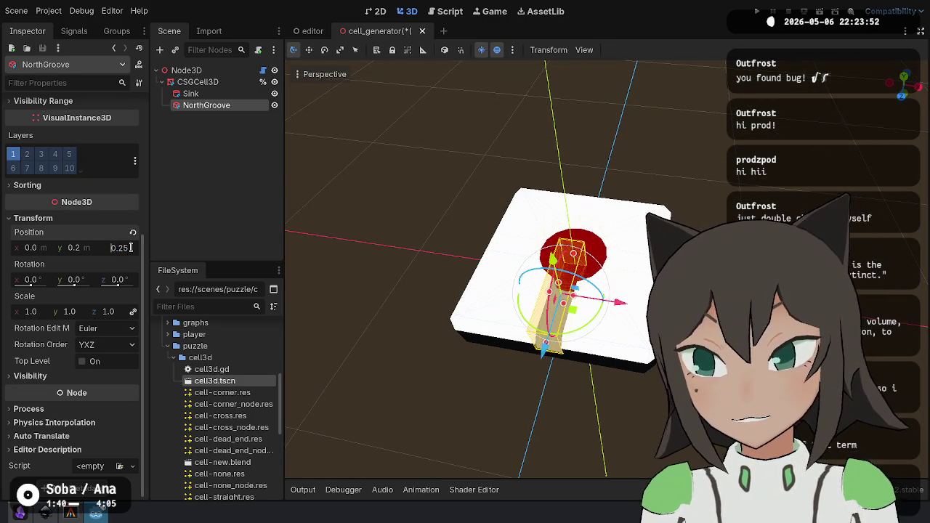
{"action": "type", "text": "-0.25"}
{"action": "key", "text": "Return"}
{"action": "left_click_drag", "start_coordinate": [452, 302], "coordinate": [436, 276]}
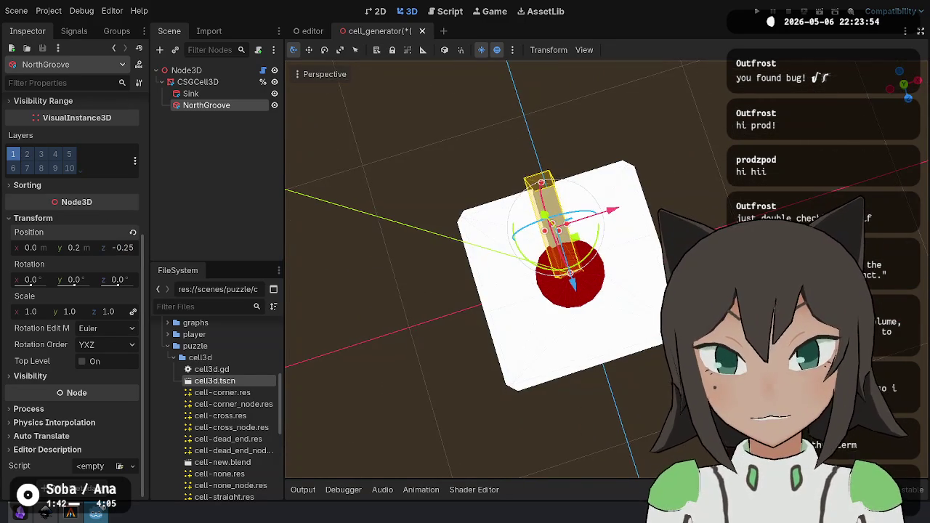
{"action": "left_click", "coordinate": [218, 175]}
{"action": "left_click", "coordinate": [242, 108]}
{"action": "right_click", "coordinate": [230, 82]}
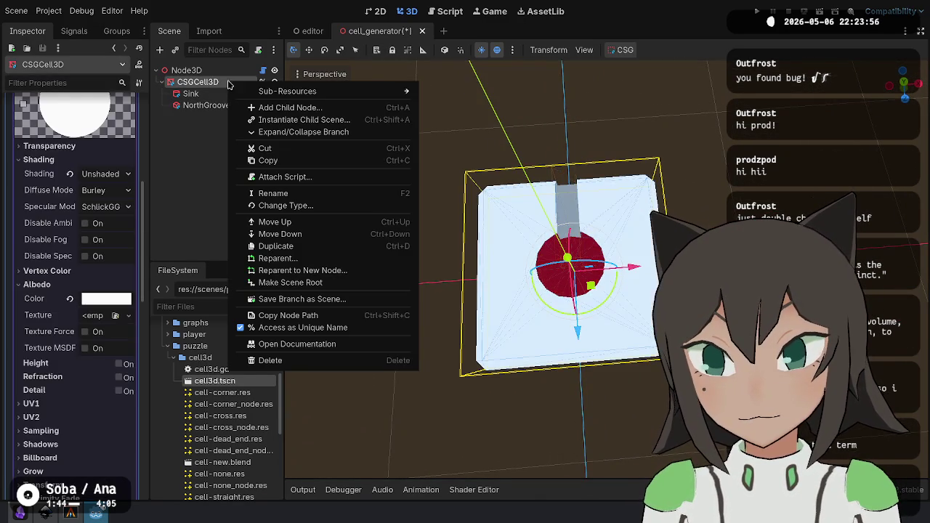
Add a CSGCombiner3D child under CSGCell3D and move NorthGroove into it.
{"action": "left_click", "coordinate": [267, 108]}
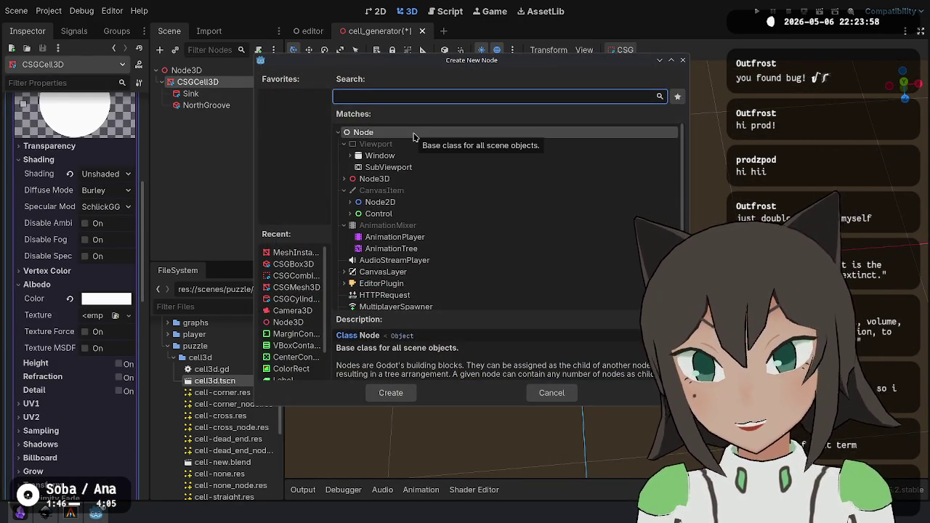
{"action": "type", "text": "csg"}
{"action": "double_click", "coordinate": [414, 272]}
{"action": "left_click_drag", "start_coordinate": [205, 106], "coordinate": [218, 117]}
{"action": "left_click", "coordinate": [212, 106]}
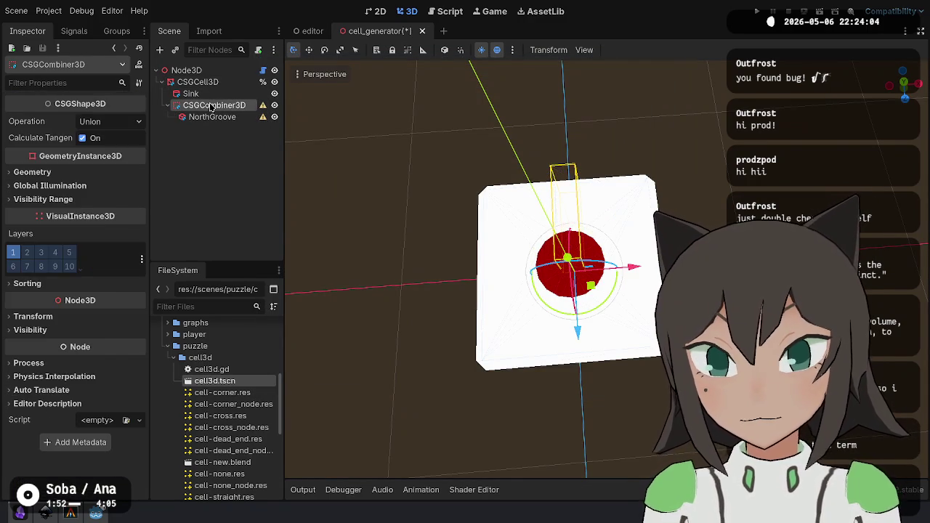
{"action": "left_click_drag", "start_coordinate": [611, 294], "coordinate": [538, 325]}
{"action": "key", "text": "Escape"}
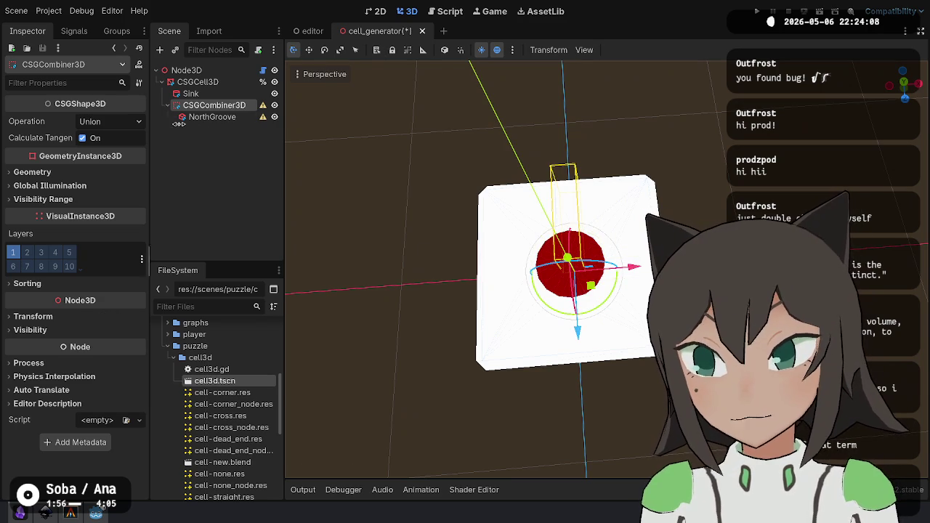
Set NorthGroove's operation to Union and the combiner's operation to Subtraction.
{"action": "left_click", "coordinate": [212, 117]}
{"action": "scroll", "coordinate": [78, 305], "scroll_direction": "up", "scroll_amount": 5}
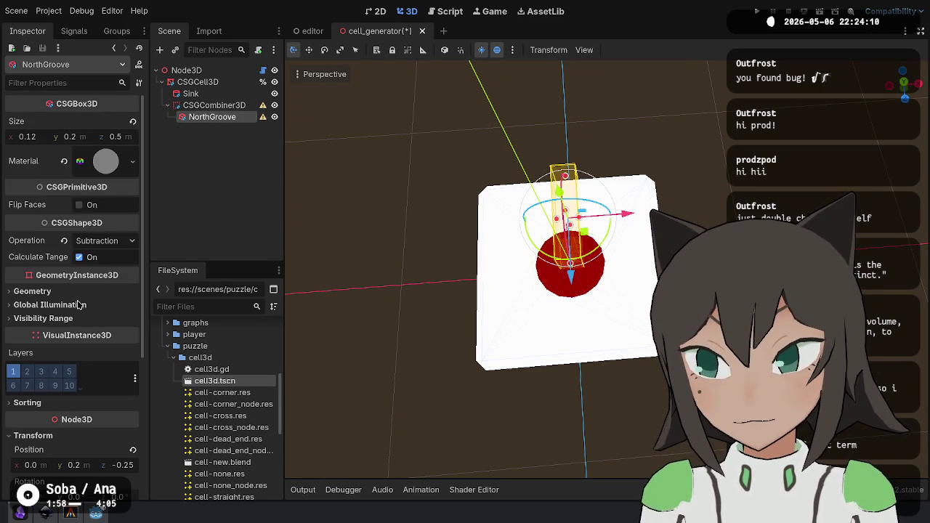
{"action": "left_click", "coordinate": [114, 245]}
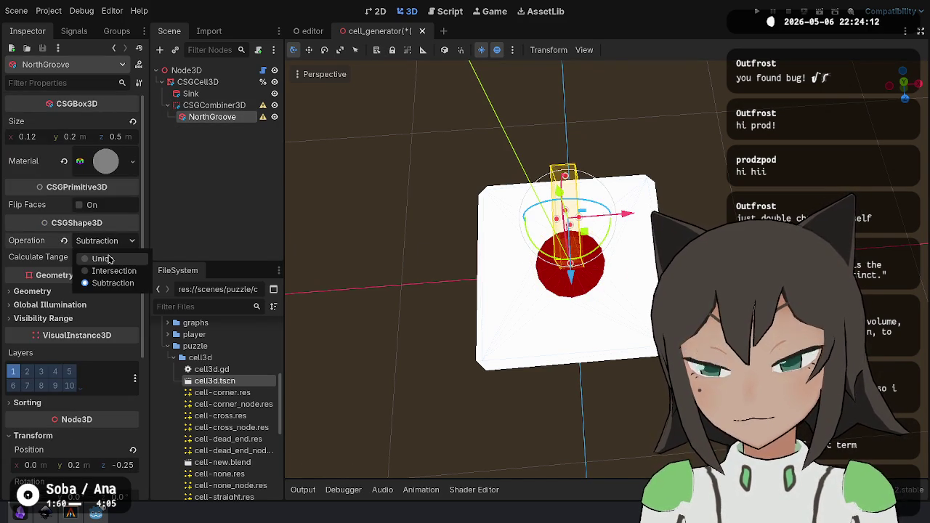
{"action": "left_click", "coordinate": [109, 258]}
{"action": "key", "text": "ctrl+s"}
{"action": "left_click", "coordinate": [214, 105]}
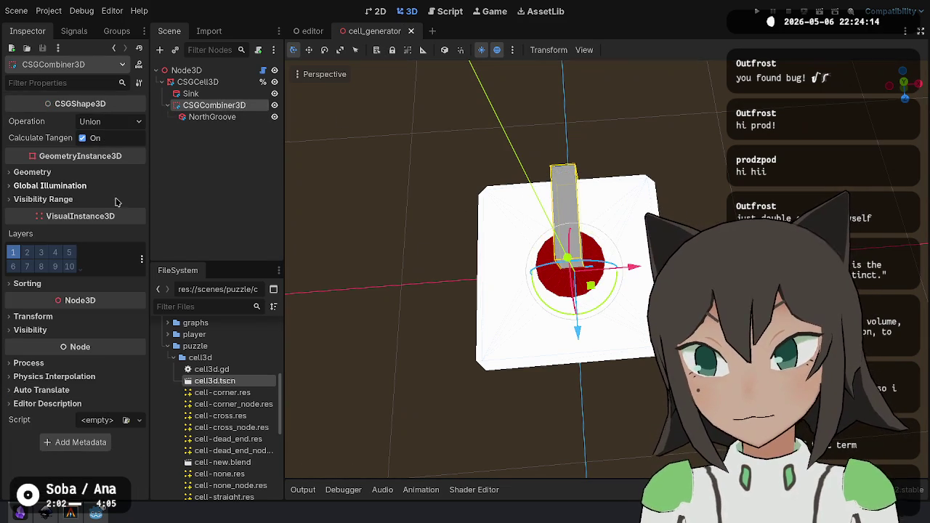
{"action": "left_click", "coordinate": [111, 121]}
{"action": "left_click", "coordinate": [116, 163]}
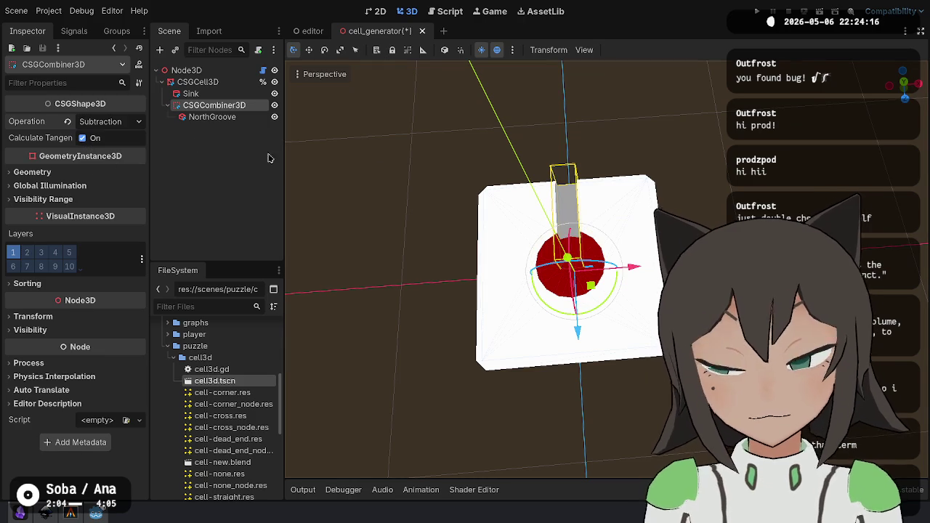
{"action": "left_click", "coordinate": [213, 117]}
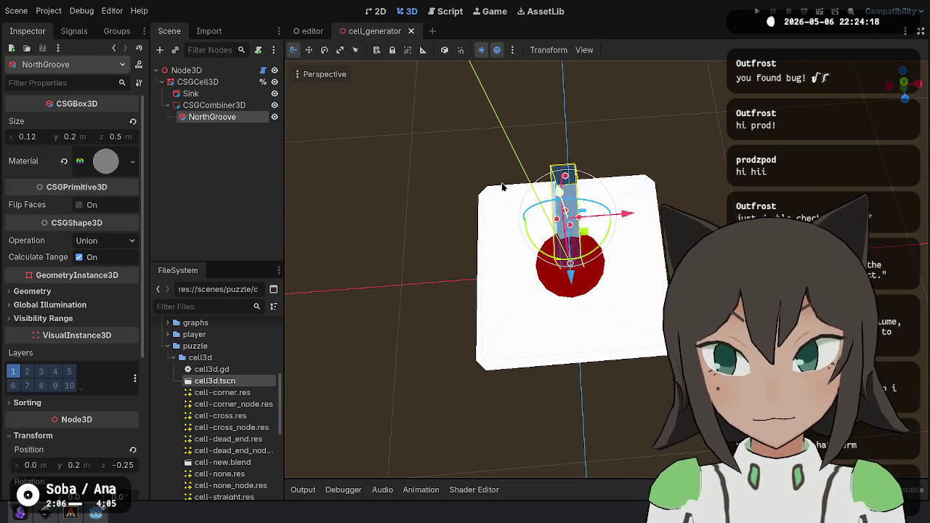
Duplicate NorthGroove as EastGroove and move it to position (0.25, 0.2, 0).
{"action": "key", "text": "ctrl+d"}
{"action": "double_click", "coordinate": [223, 128]}
{"action": "key", "text": "BackSpace"}
{"action": "type", "text": "EastGr"}
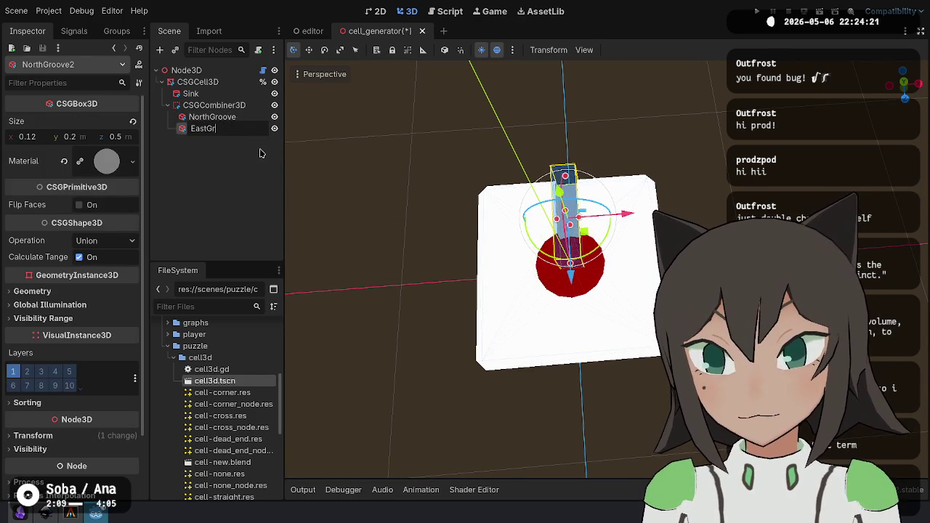
{"action": "type", "text": "oove"}
{"action": "key", "text": "Return"}
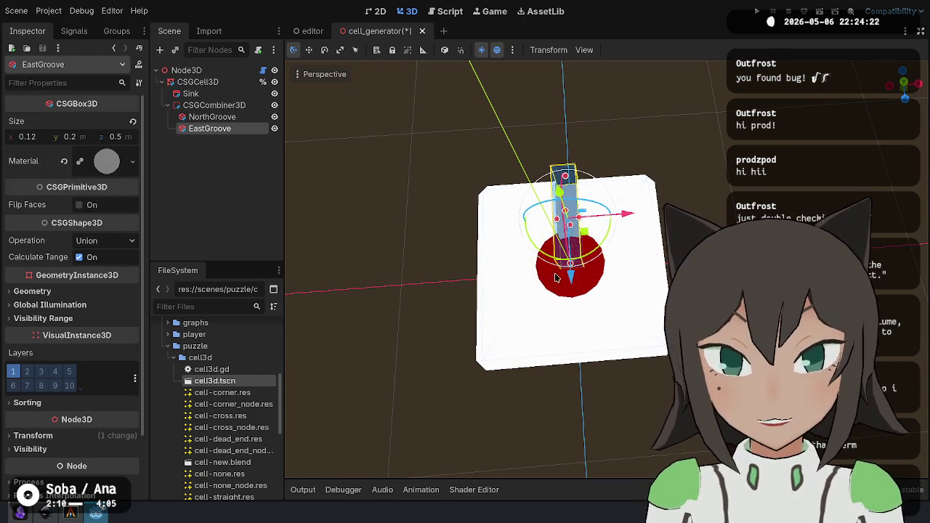
{"action": "mouse_move", "coordinate": [608, 247]}
{"action": "left_mouse_down"}
{"action": "mouse_move", "coordinate": [602, 218]}
{"action": "mouse_move", "coordinate": [581, 197]}
{"action": "mouse_move", "coordinate": [552, 204]}
{"action": "mouse_move", "coordinate": [608, 247]}
{"action": "left_mouse_up"}
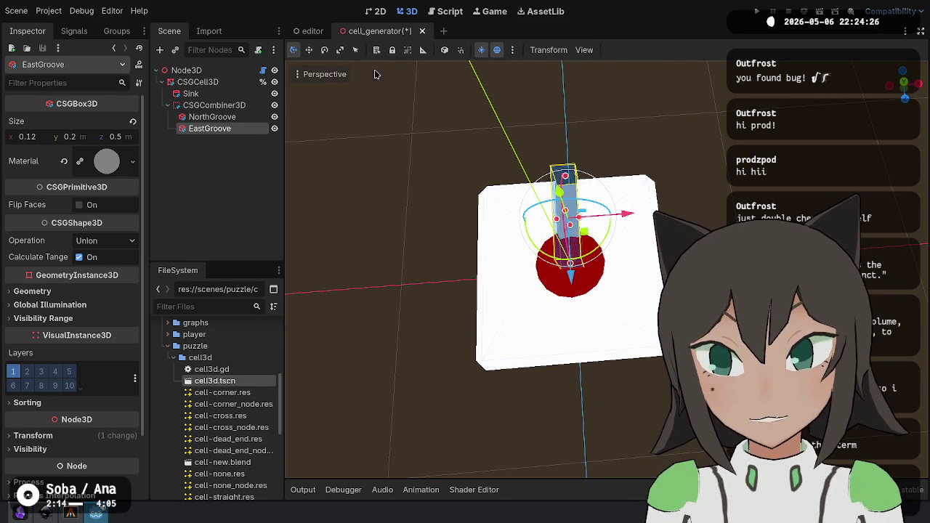
{"action": "left_click", "coordinate": [442, 51]}
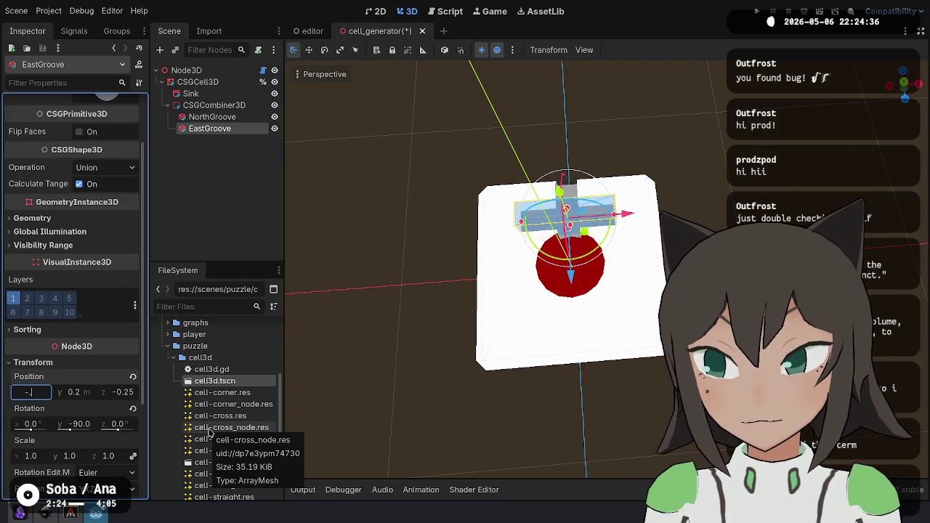
{"action": "type", "text": "5"}
{"action": "key", "text": "Tab"}
{"action": "key", "text": "Tab"}
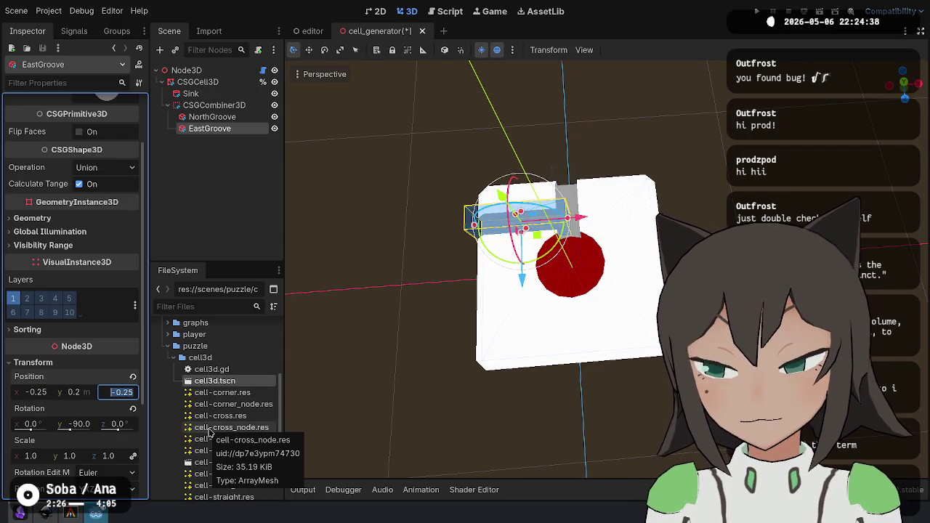
{"action": "key", "text": "shift+Tab"}
{"action": "key", "text": "shift+Tab"}
{"action": "type", "text": "0.25"}
{"action": "key", "text": "Tab"}
{"action": "key", "text": "Tab"}
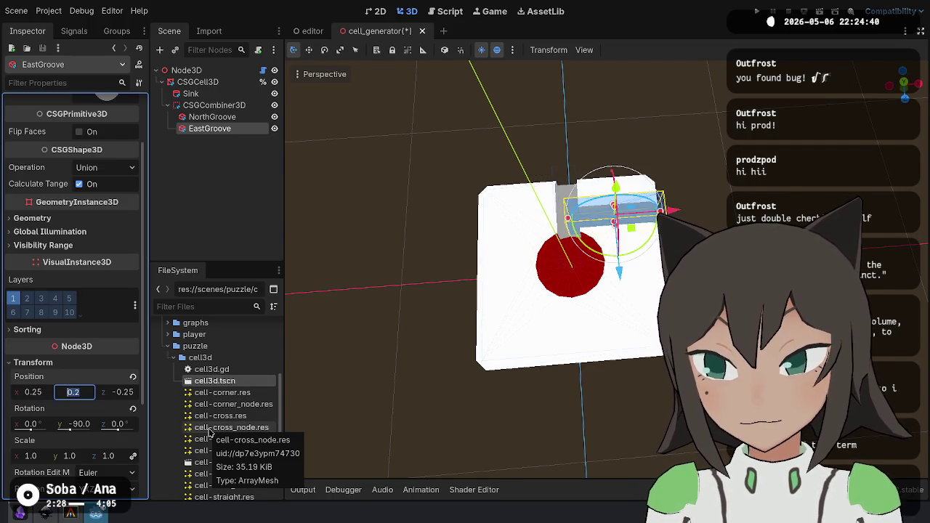
{"action": "type", "text": "0.25"}
{"action": "key", "text": "Return"}
Duplicate EastGroove as SouthGroove at (0, 0.2, 0.25) with zero Y rotation, and save.
{"action": "left_click", "coordinate": [218, 128]}
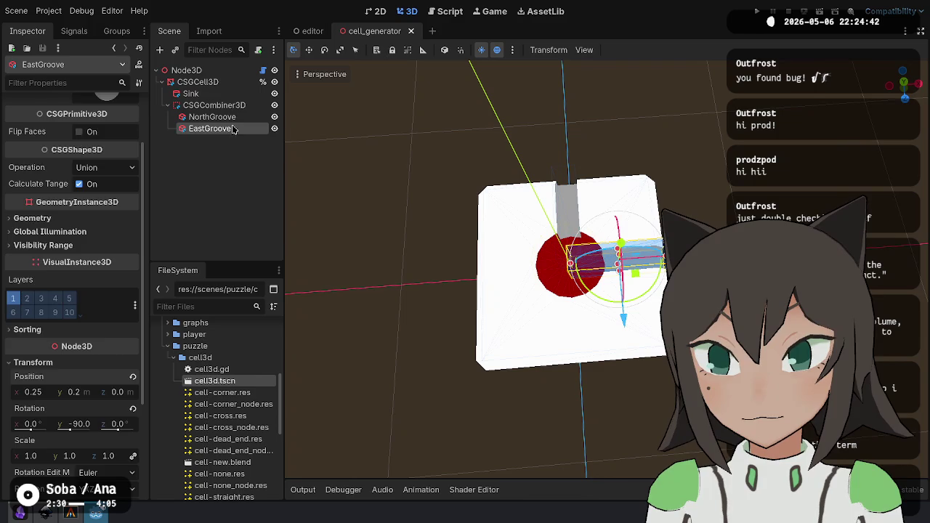
{"action": "key", "text": "ctrl+d"}
{"action": "double_click", "coordinate": [227, 142]}
{"action": "type", "text": "SouthGroov"}
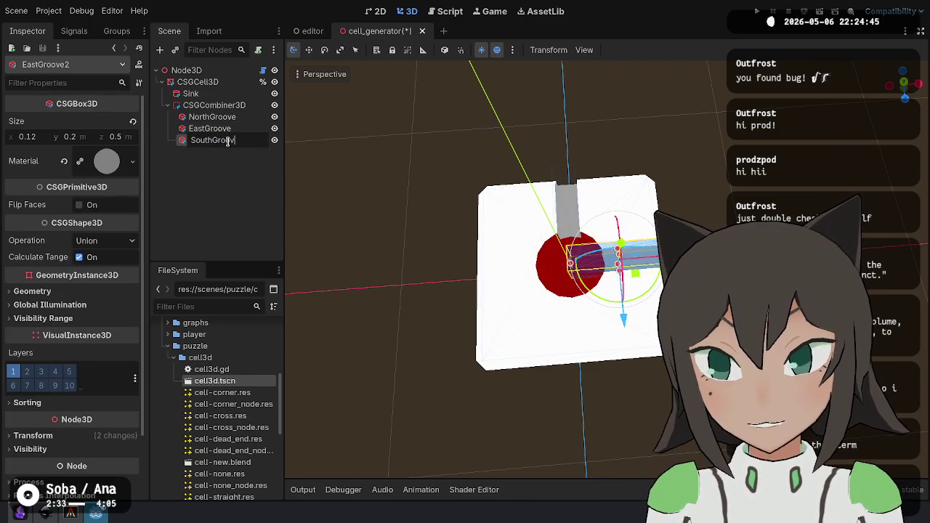
{"action": "type", "text": "e"}
{"action": "key", "text": "Return"}
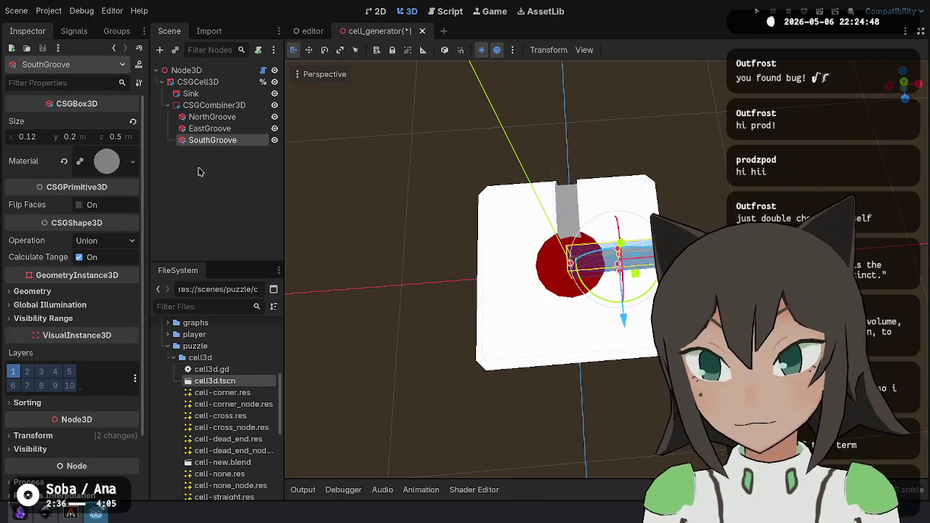
{"action": "left_click", "coordinate": [109, 436]}
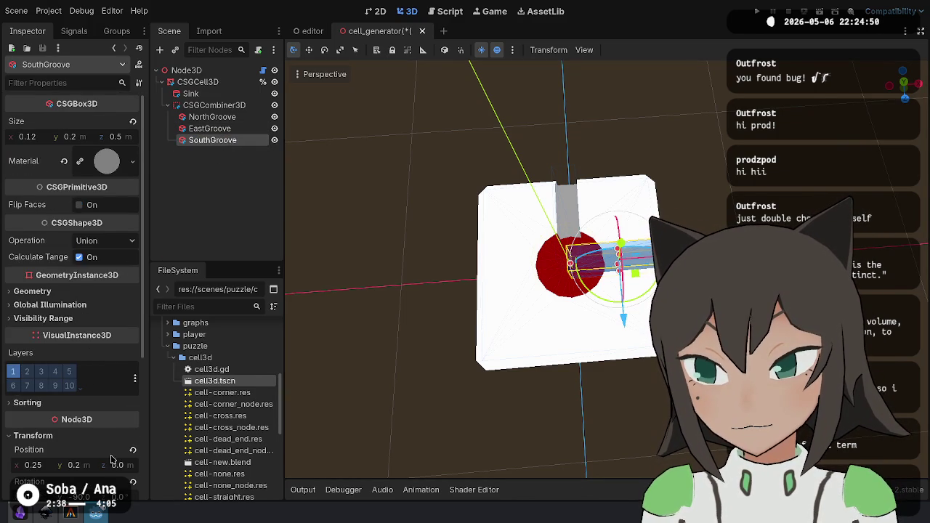
{"action": "scroll", "coordinate": [76, 439], "scroll_direction": "down", "scroll_amount": 2}
{"action": "type", "text": "0"}
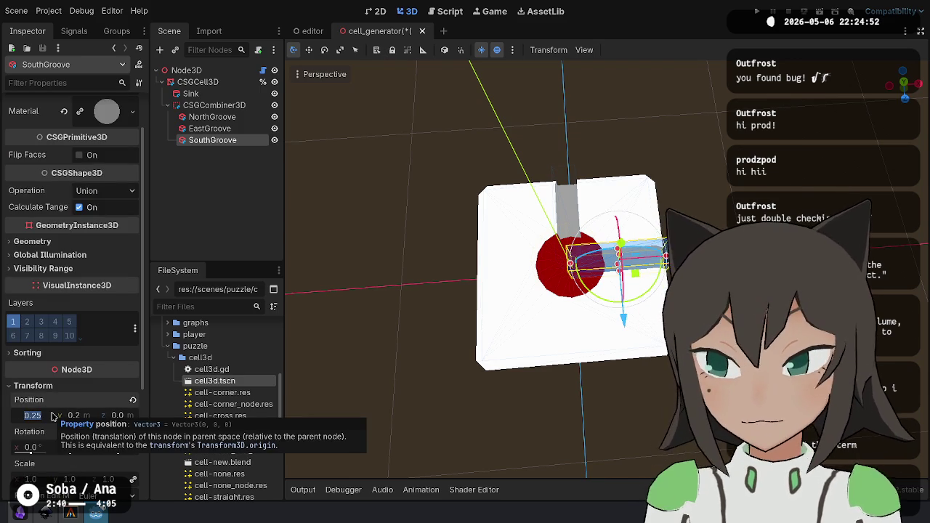
{"action": "key", "text": "Tab"}
{"action": "key", "text": "Tab"}
{"action": "key", "text": "Return"}
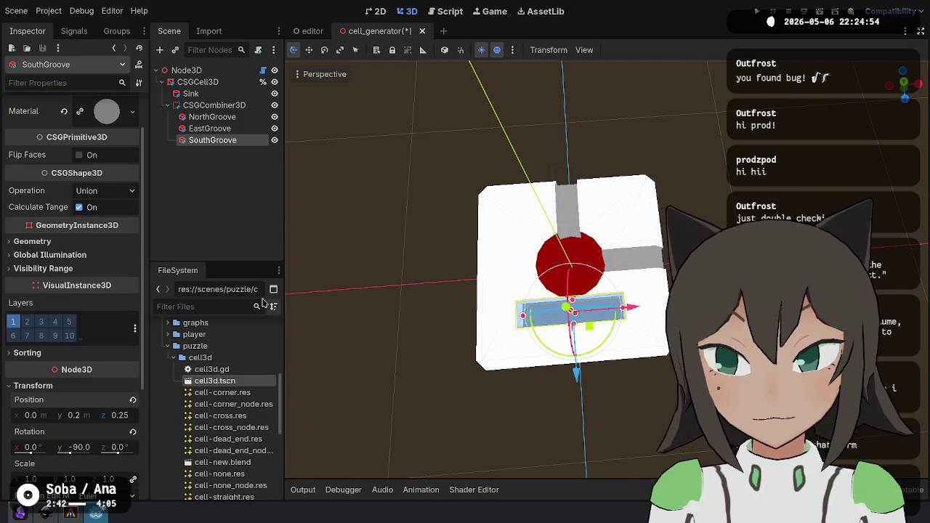
{"action": "left_click", "coordinate": [133, 434]}
{"action": "key", "text": "ctrl+s"}
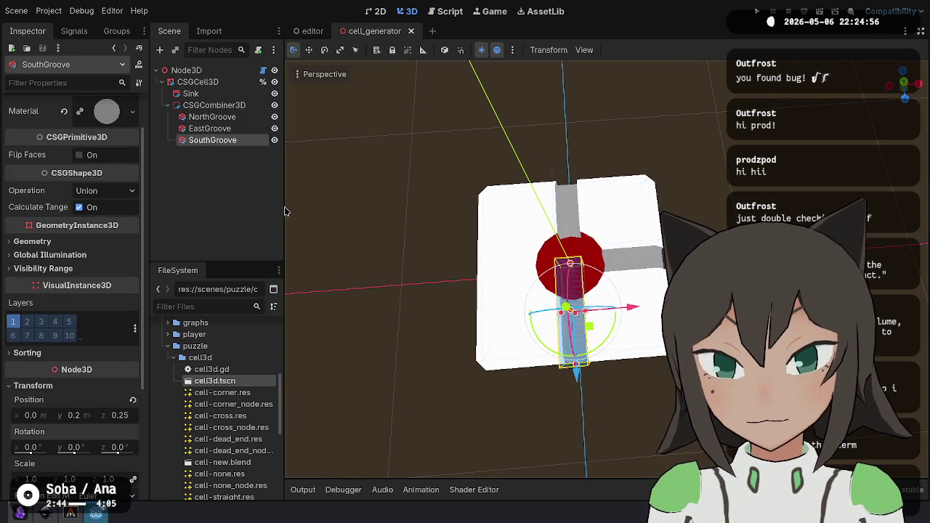
Duplicate SouthGroove as WestGroove at (-0.25, 0.2, 0) rotated 90° around Y.
{"action": "key", "text": "ctrl+d"}
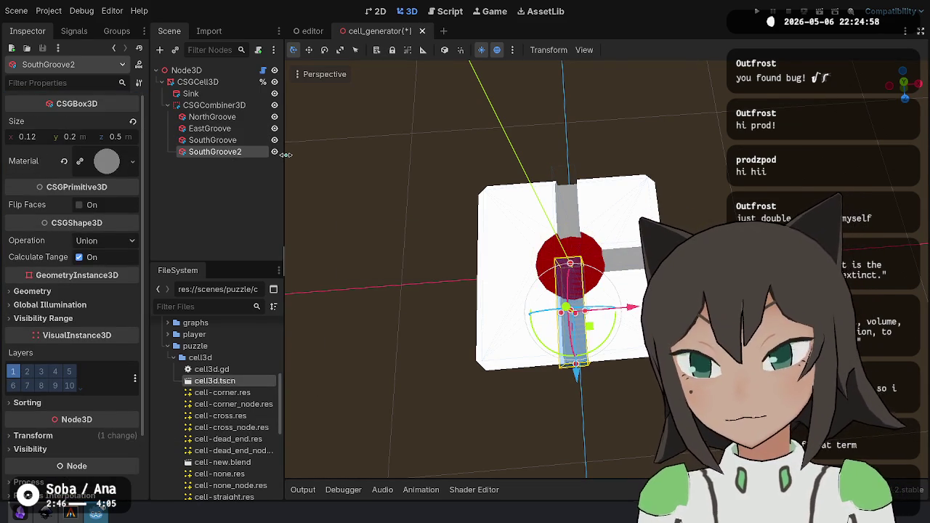
{"action": "key", "text": "F2"}
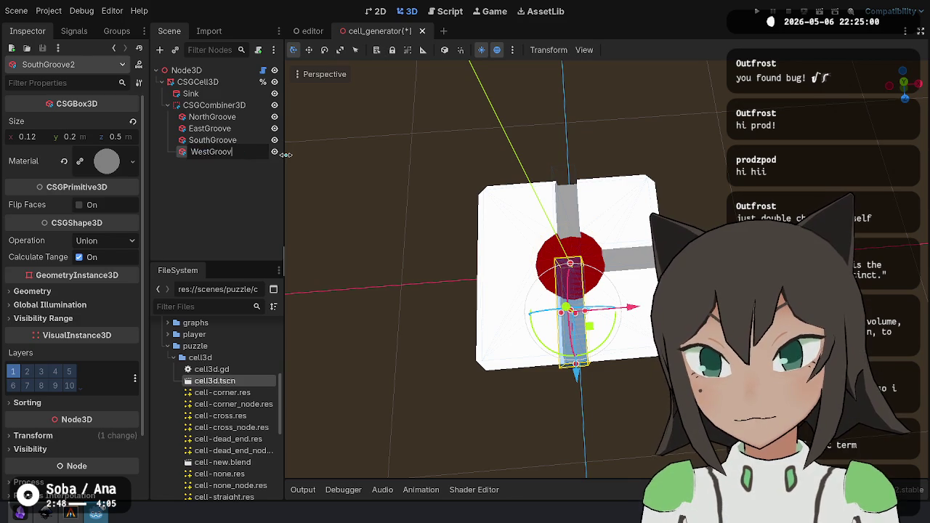
{"action": "type", "text": "ve"}
{"action": "key", "text": "Return"}
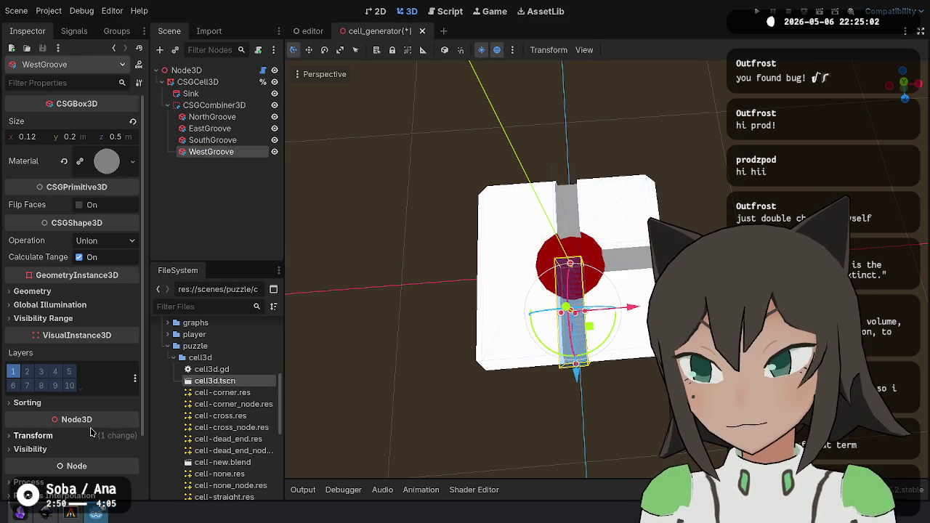
{"action": "scroll", "coordinate": [85, 327], "scroll_direction": "down", "scroll_amount": 3}
{"action": "scroll", "coordinate": [85, 435], "scroll_direction": "up", "scroll_amount": 3}
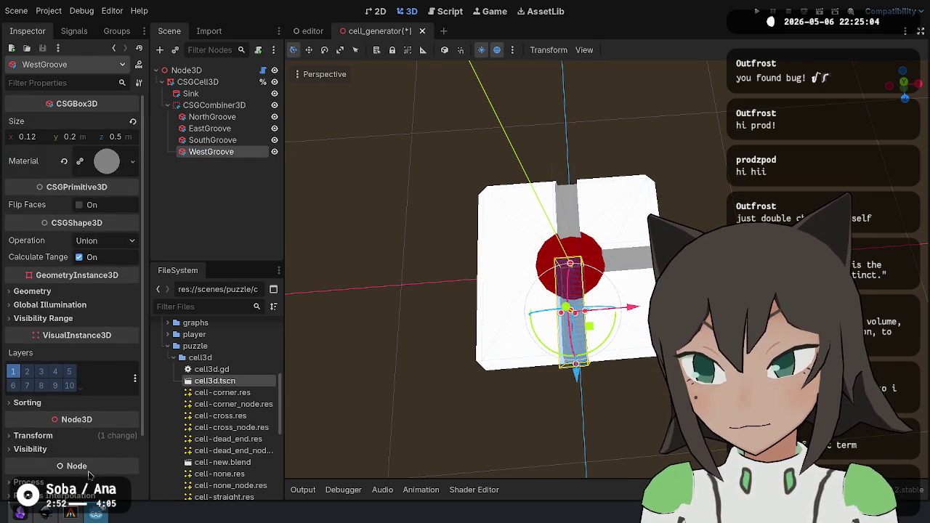
{"action": "left_click", "coordinate": [101, 436]}
{"action": "scroll", "coordinate": [80, 383], "scroll_direction": "down", "scroll_amount": 3}
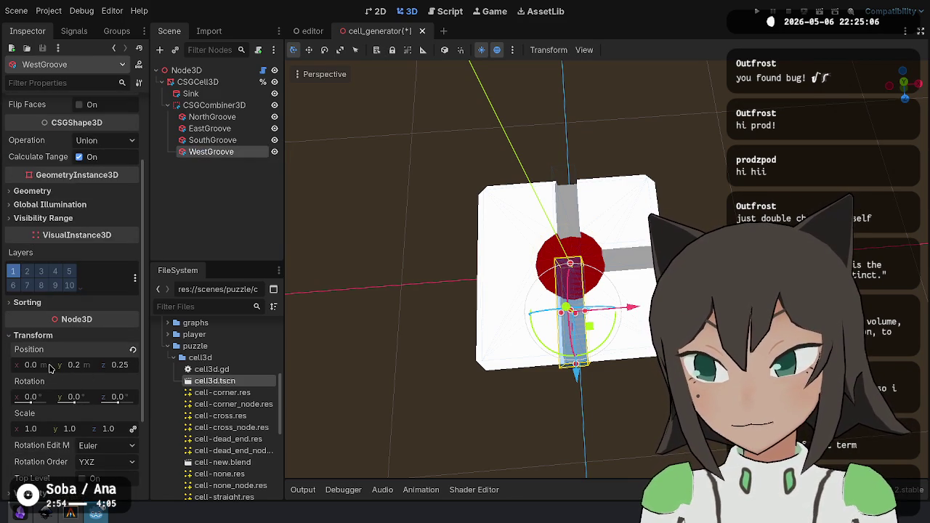
{"action": "type", "text": "5"}
{"action": "key", "text": "Tab"}
{"action": "key", "text": "Tab"}
{"action": "type", "text": "0"}
{"action": "key", "text": "Return"}
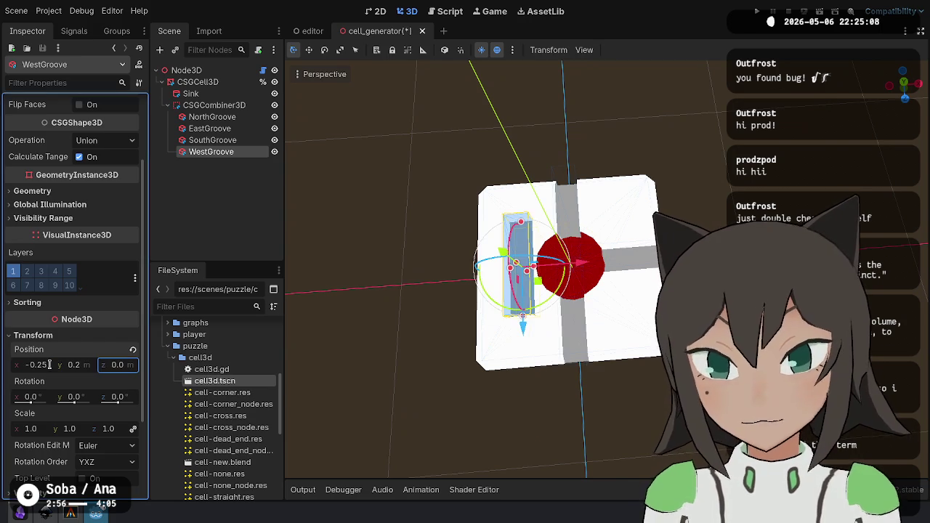
{"action": "left_click", "coordinate": [81, 399]}
{"action": "type", "text": "90"}
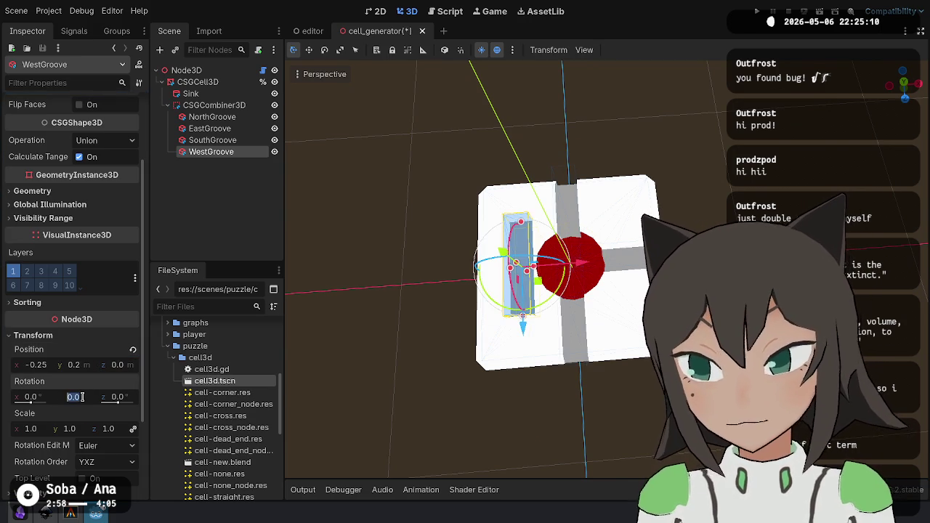
{"action": "key", "text": "Return"}
{"action": "left_click", "coordinate": [534, 144]}
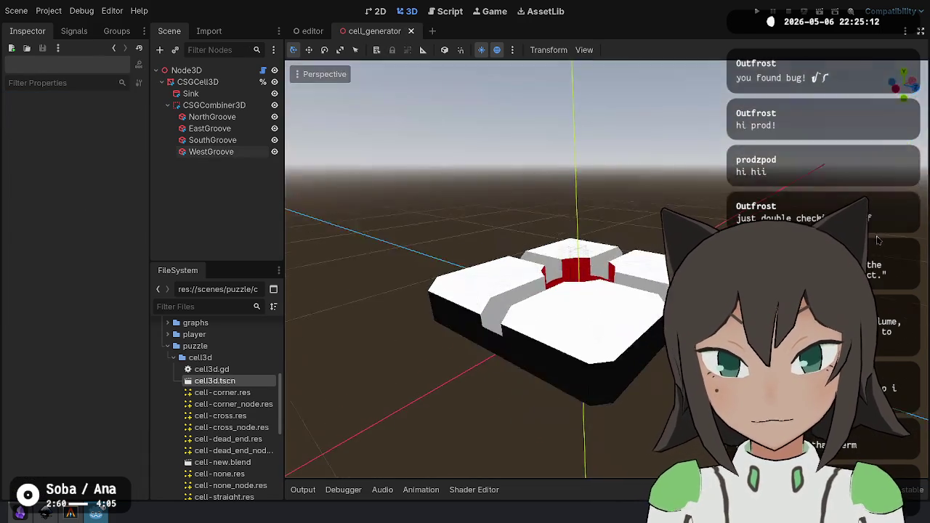
Save the four-groove scene and orbit around the cell to inspect the sink and grooves.
{"action": "mouse_move", "coordinate": [566, 262]}
{"action": "left_mouse_down"}
{"action": "mouse_move", "coordinate": [545, 298]}
{"action": "mouse_move", "coordinate": [574, 280]}
{"action": "left_mouse_up"}
{"action": "key", "text": "ctrl+s"}
{"action": "left_click_drag", "start_coordinate": [599, 328], "coordinate": [472, 269]}
{"action": "scroll", "coordinate": [470, 267], "scroll_direction": "up", "scroll_amount": 5}
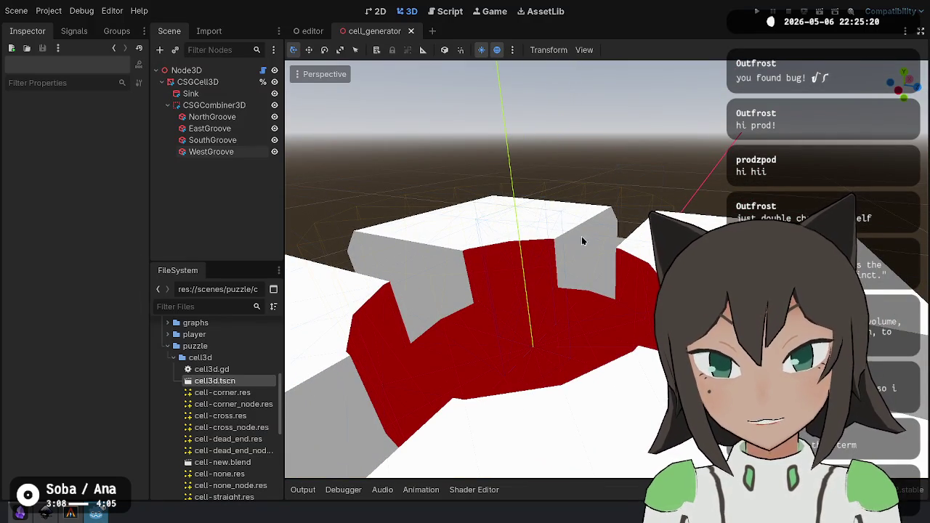
{"action": "mouse_move", "coordinate": [660, 371]}
{"action": "left_mouse_down"}
{"action": "mouse_move", "coordinate": [578, 364]}
{"action": "mouse_move", "coordinate": [534, 437]}
{"action": "mouse_move", "coordinate": [440, 388]}
{"action": "mouse_move", "coordinate": [561, 398]}
{"action": "mouse_move", "coordinate": [552, 392]}
{"action": "left_mouse_up"}
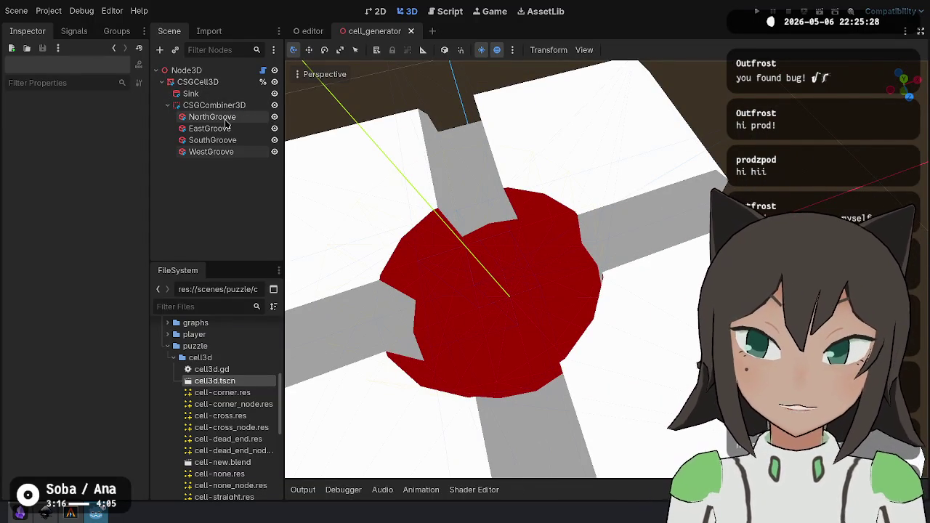
Select the Sink cylinder to show its properties, viewing it from low side angles.
{"action": "left_click", "coordinate": [227, 95]}
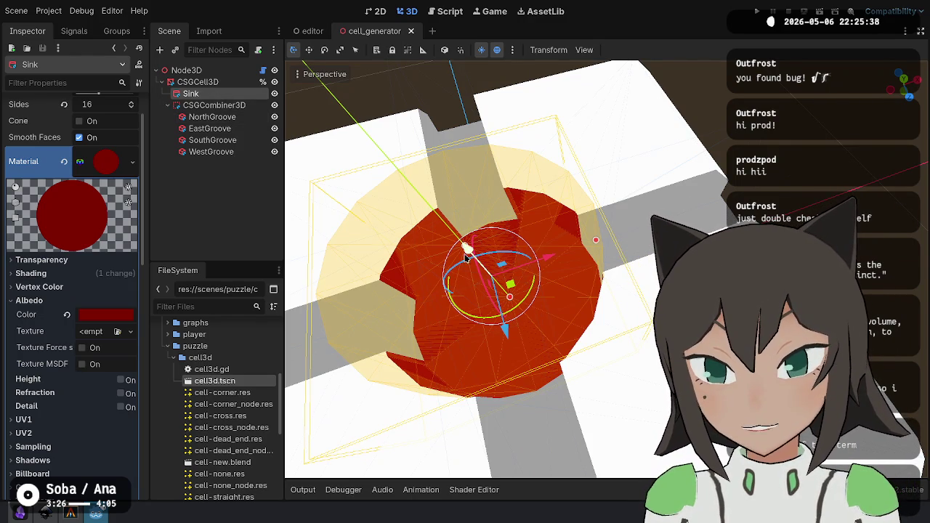
{"action": "left_click", "coordinate": [568, 334]}
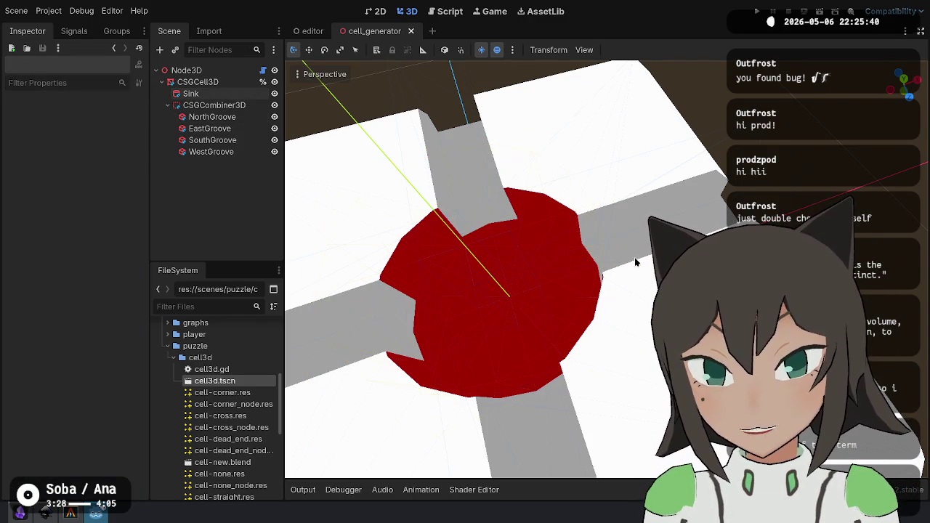
{"action": "mouse_move", "coordinate": [568, 334]}
{"action": "left_mouse_down"}
{"action": "mouse_move", "coordinate": [551, 246]}
{"action": "mouse_move", "coordinate": [433, 233]}
{"action": "mouse_move", "coordinate": [509, 210]}
{"action": "mouse_move", "coordinate": [610, 268]}
{"action": "left_mouse_up"}
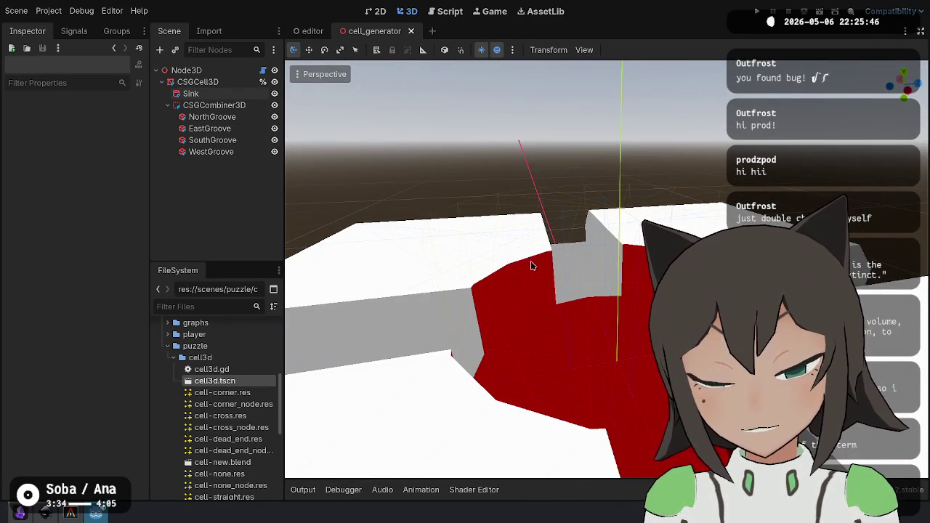
{"action": "mouse_move", "coordinate": [624, 294]}
{"action": "left_mouse_down"}
{"action": "mouse_move", "coordinate": [608, 307]}
{"action": "mouse_move", "coordinate": [593, 303]}
{"action": "left_mouse_up"}
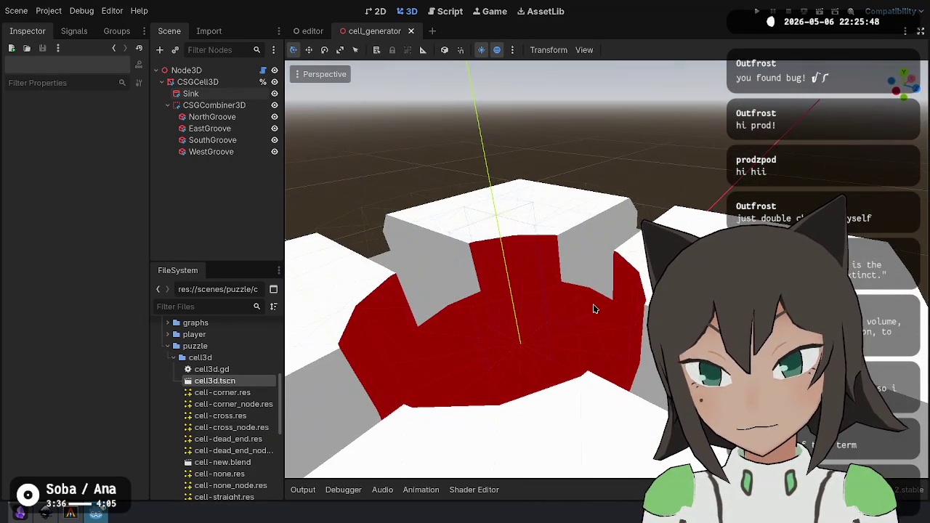
{"action": "left_click", "coordinate": [191, 94]}
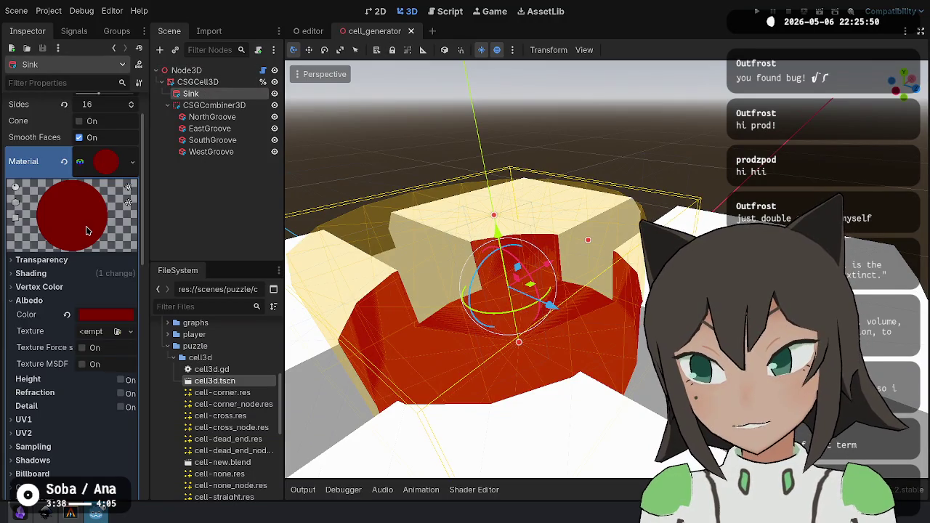
{"action": "scroll", "coordinate": [88, 230], "scroll_direction": "up", "scroll_amount": 2}
{"action": "left_click", "coordinate": [110, 211]}
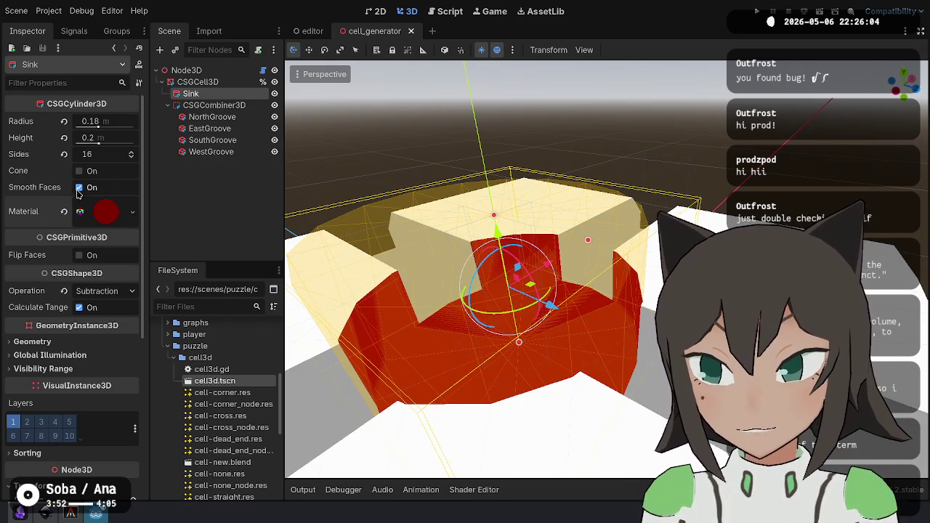
{"action": "mouse_move", "coordinate": [25, 170]}
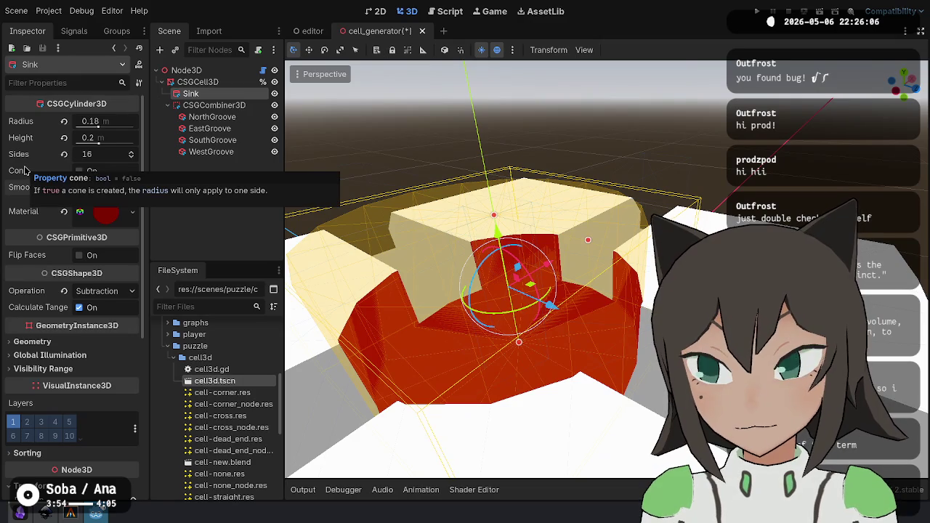
{"action": "mouse_move", "coordinate": [654, 174]}
{"action": "left_mouse_down"}
{"action": "mouse_move", "coordinate": [875, 247]}
{"action": "mouse_move", "coordinate": [571, 243]}
{"action": "mouse_move", "coordinate": [515, 321]}
{"action": "mouse_move", "coordinate": [752, 136]}
{"action": "mouse_move", "coordinate": [720, 175]}
{"action": "mouse_move", "coordinate": [579, 281]}
{"action": "mouse_move", "coordinate": [600, 254]}
{"action": "left_mouse_up"}
{"action": "scroll", "coordinate": [578, 287], "scroll_direction": "down", "scroll_amount": 2}
{"action": "scroll", "coordinate": [578, 287], "scroll_direction": "down", "scroll_amount": 1}
Hide and reshow the groove combiner and each of the four grooves to check their cuts.
{"action": "key", "text": "ctrl+s"}
{"action": "left_click", "coordinate": [275, 105]}
{"action": "left_click", "coordinate": [275, 105]}
{"action": "left_click", "coordinate": [275, 106]}
{"action": "left_click", "coordinate": [274, 106]}
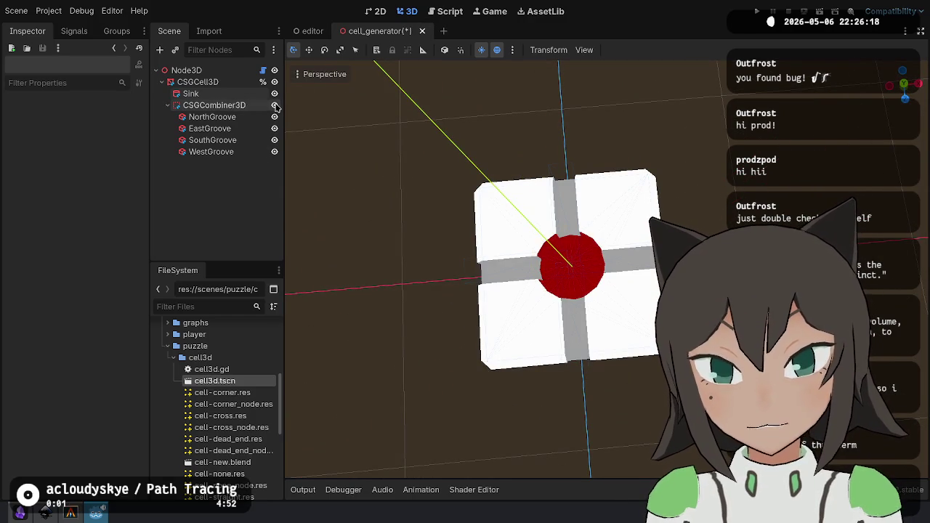
{"action": "left_click", "coordinate": [274, 117]}
{"action": "left_click", "coordinate": [275, 117]}
{"action": "left_click", "coordinate": [274, 129]}
{"action": "left_click", "coordinate": [274, 128]}
{"action": "left_click", "coordinate": [275, 140]}
{"action": "left_click", "coordinate": [274, 140]}
{"action": "left_click", "coordinate": [274, 152]}
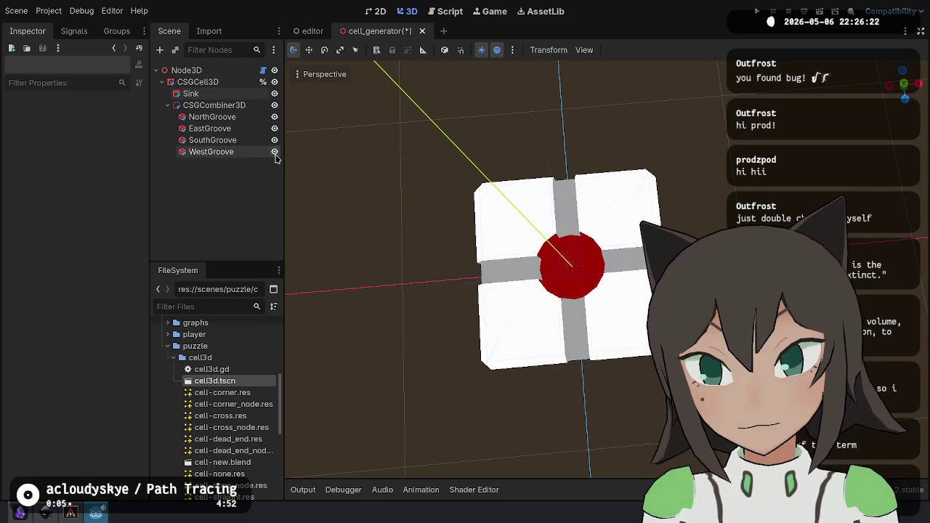
{"action": "left_click", "coordinate": [274, 152]}
Orbit to a tilted view of the cell and save the scene.
{"action": "mouse_move", "coordinate": [574, 87]}
{"action": "left_mouse_down"}
{"action": "mouse_move", "coordinate": [592, 126]}
{"action": "mouse_move", "coordinate": [554, 236]}
{"action": "mouse_move", "coordinate": [630, 279]}
{"action": "mouse_move", "coordinate": [520, 321]}
{"action": "mouse_move", "coordinate": [617, 413]}
{"action": "mouse_move", "coordinate": [603, 378]}
{"action": "mouse_move", "coordinate": [617, 284]}
{"action": "mouse_move", "coordinate": [602, 407]}
{"action": "mouse_move", "coordinate": [613, 370]}
{"action": "mouse_move", "coordinate": [594, 383]}
{"action": "left_mouse_up"}
{"action": "scroll", "coordinate": [603, 267], "scroll_direction": "up", "scroll_amount": 3}
{"action": "key", "text": "ctrl+s"}
{"action": "mouse_move", "coordinate": [641, 195]}
{"action": "left_mouse_down"}
{"action": "mouse_move", "coordinate": [626, 251]}
{"action": "mouse_move", "coordinate": [635, 250]}
{"action": "mouse_move", "coordinate": [633, 234]}
{"action": "left_mouse_up"}
{"action": "scroll", "coordinate": [625, 247], "scroll_direction": "up", "scroll_amount": 5}
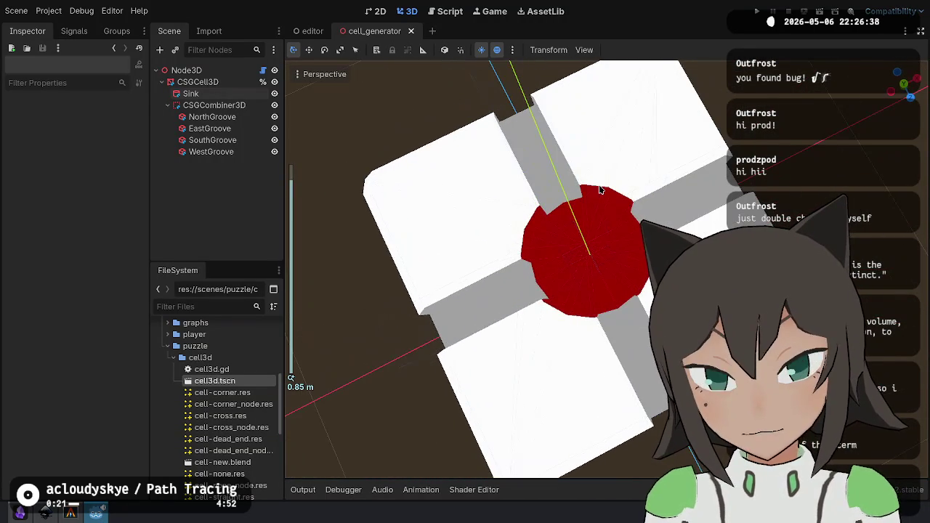
Add a new CSGCombiner3D child under CSGCell3D.
{"action": "right_click", "coordinate": [218, 82]}
{"action": "left_click", "coordinate": [250, 107]}
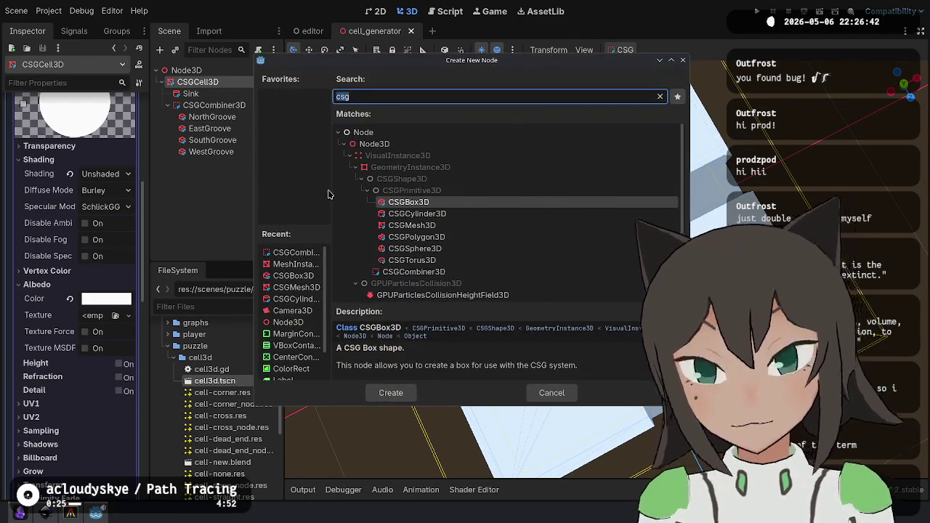
{"action": "type", "text": "csg"}
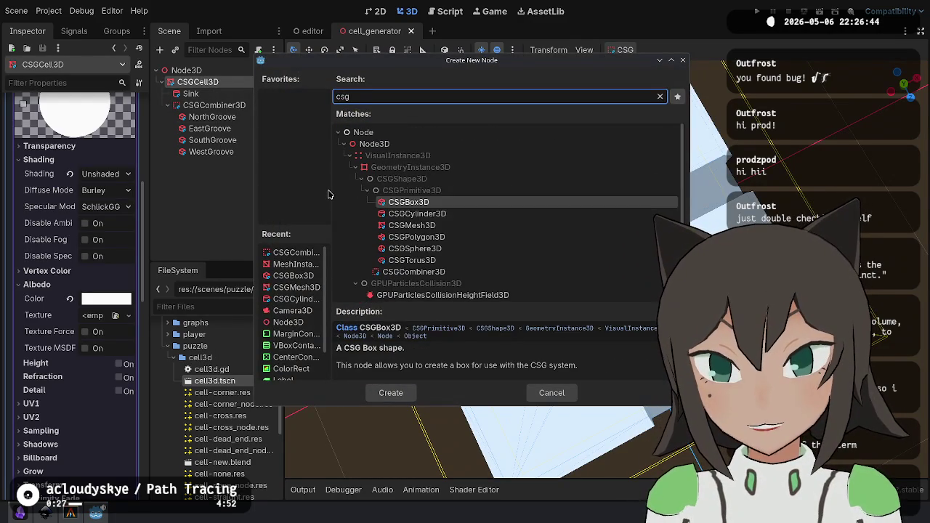
{"action": "key", "text": "Down"}
{"action": "key", "text": "Down"}
{"action": "key", "text": "Down"}
{"action": "key", "text": "Return"}
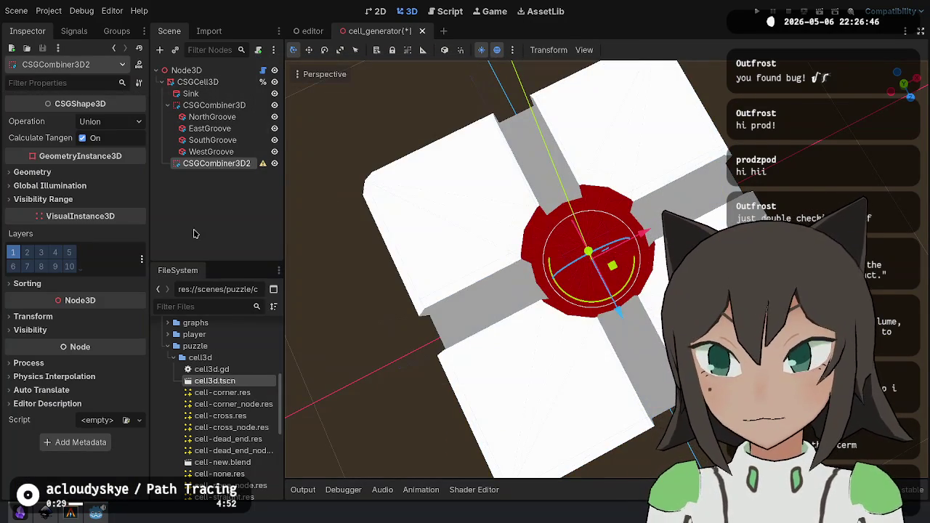
Rename the groove combiner to Grooves and the new combiner to FeaturePath, then add a child beneath it.
{"action": "left_click", "coordinate": [228, 107]}
{"action": "left_click", "coordinate": [229, 106]}
{"action": "type", "text": "Grooves"}
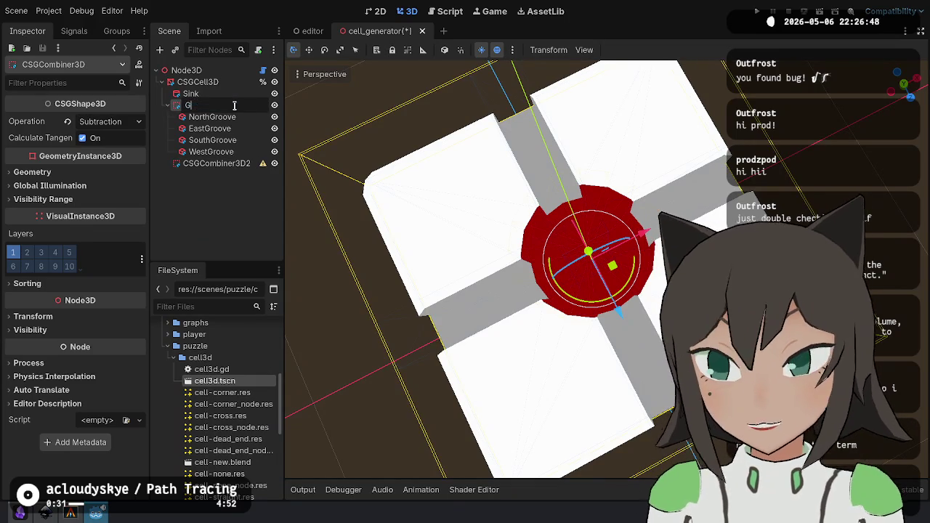
{"action": "key", "text": "Return"}
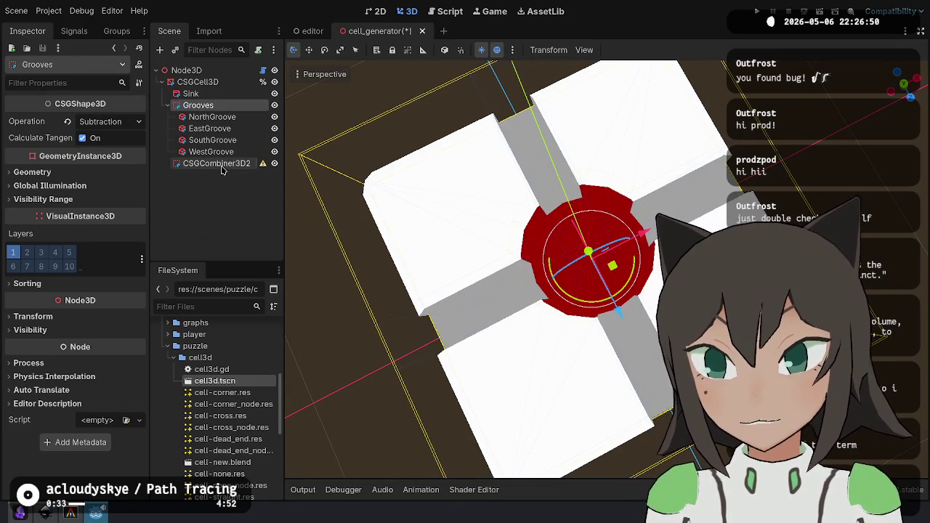
{"action": "left_click", "coordinate": [218, 164]}
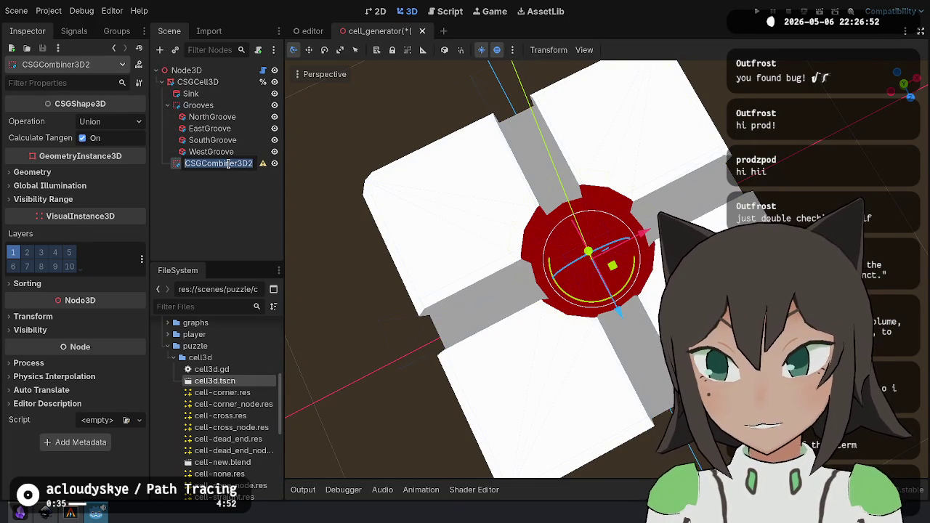
{"action": "type", "text": "FeaturePat"}
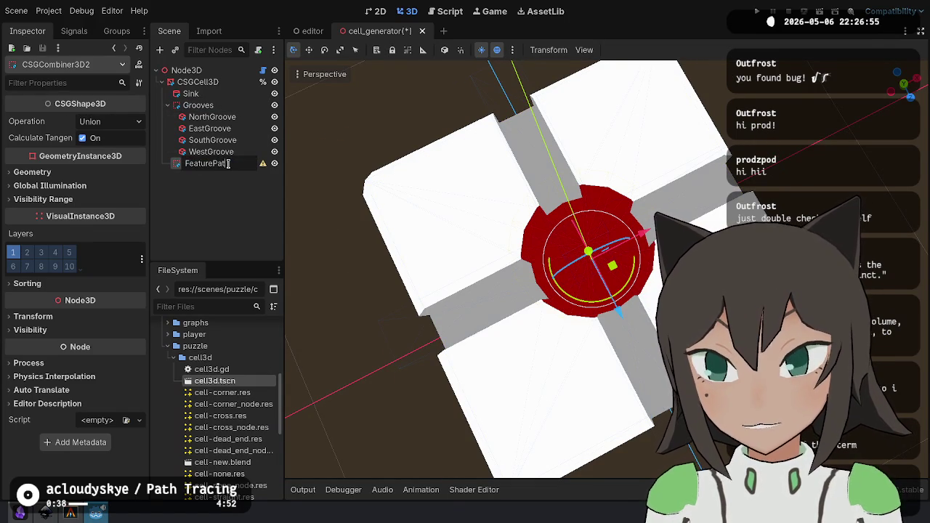
{"action": "key", "text": "Return"}
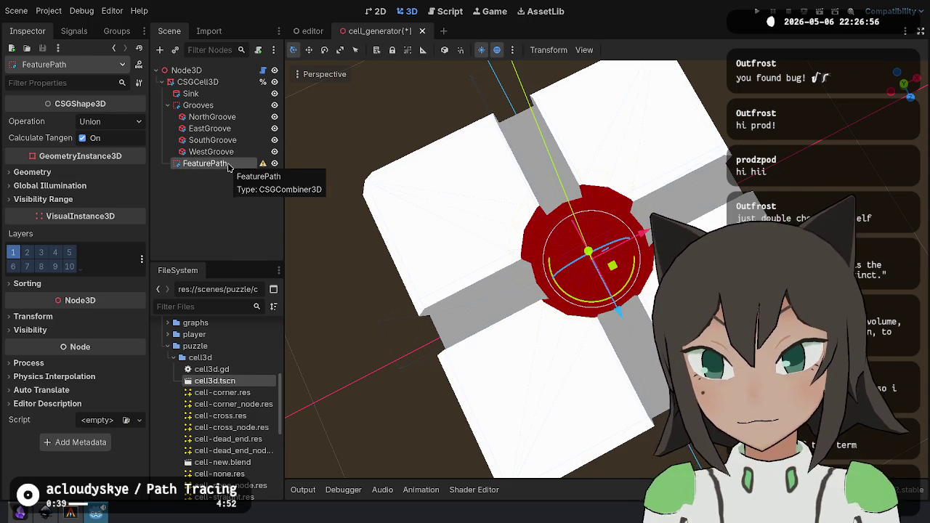
{"action": "right_click", "coordinate": [227, 164]}
{"action": "left_click", "coordinate": [252, 175]}
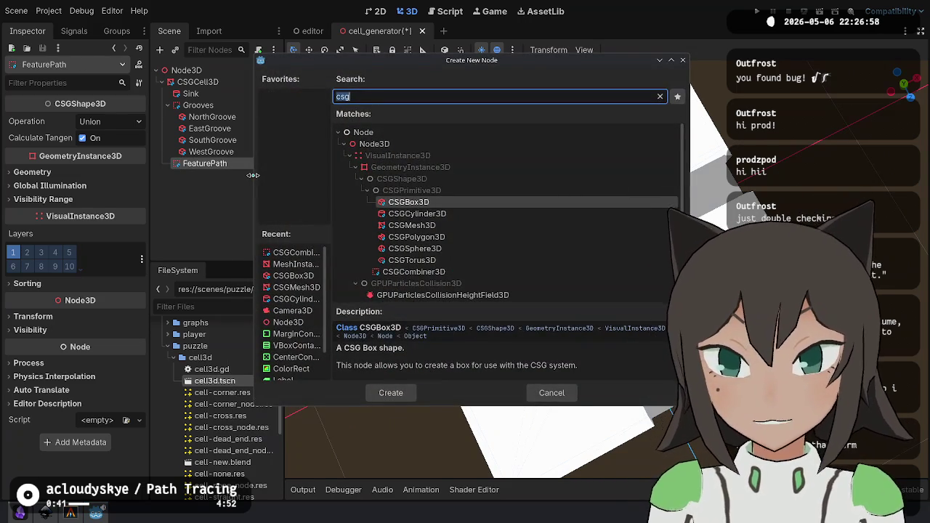
Create a CSGCylinder3D under FeaturePath.
{"action": "key", "text": "Down"}
{"action": "key", "text": "Return"}
{"action": "mouse_move", "coordinate": [596, 181]}
{"action": "left_mouse_down"}
{"action": "mouse_move", "coordinate": [612, 160]}
{"action": "mouse_move", "coordinate": [576, 148]}
{"action": "mouse_move", "coordinate": [577, 232]}
{"action": "left_mouse_up"}
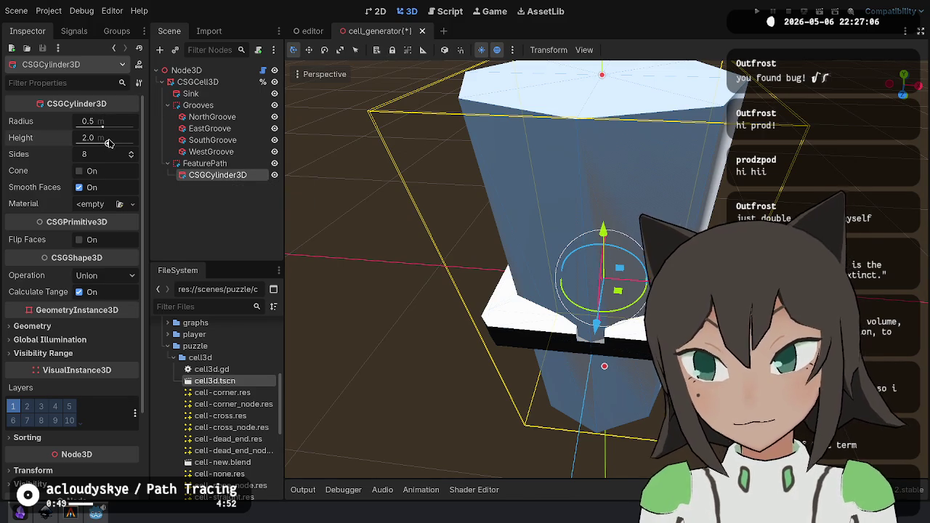
{"action": "left_click", "coordinate": [191, 93]}
{"action": "left_click", "coordinate": [224, 177]}
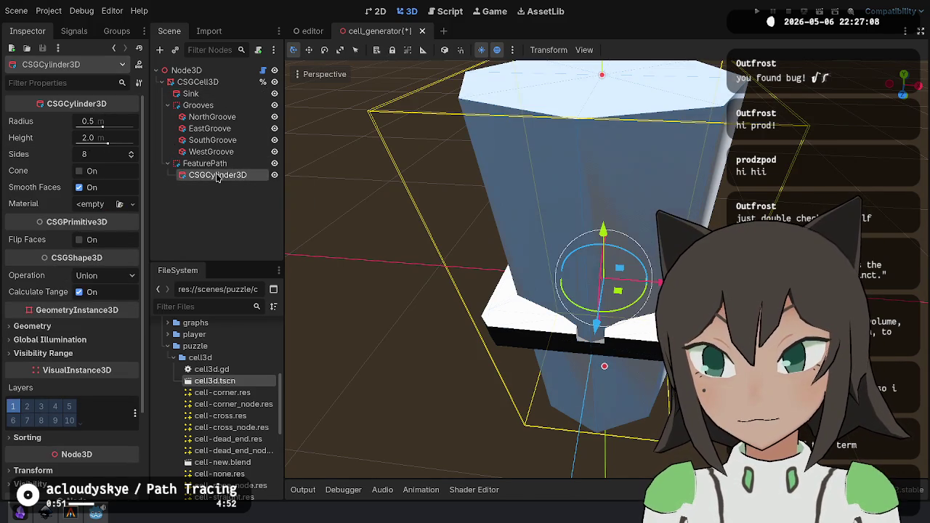
Set the cylinder's height to 0.2 and its Y position to 0.2.
{"action": "type", "text": "0.2"}
{"action": "key", "text": "Return"}
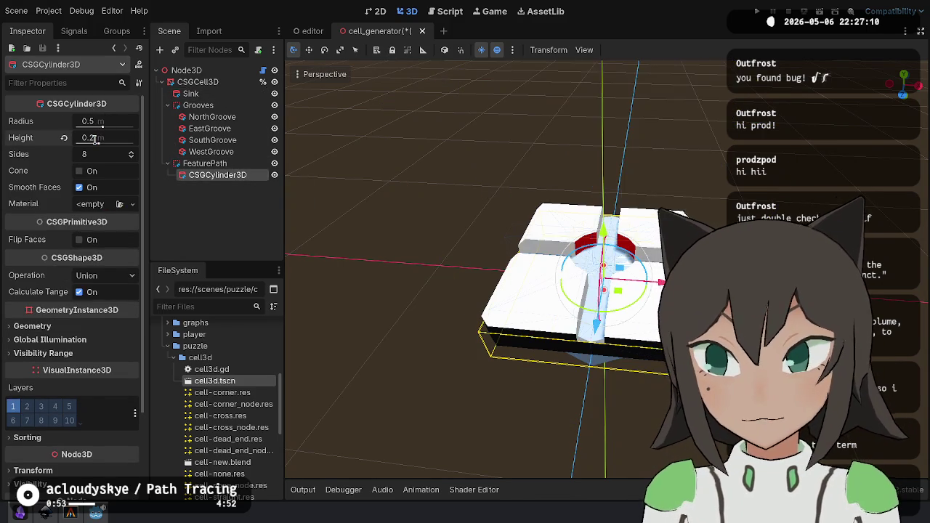
{"action": "scroll", "coordinate": [107, 372], "scroll_direction": "down", "scroll_amount": 3}
{"action": "left_click", "coordinate": [99, 363]}
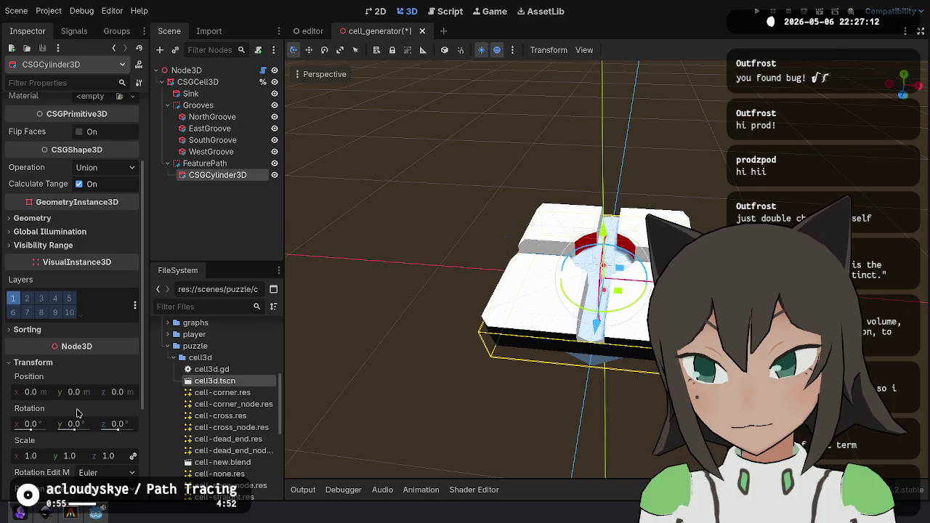
{"action": "left_click", "coordinate": [74, 392]}
{"action": "type", "text": "0.2"}
{"action": "key", "text": "Return"}
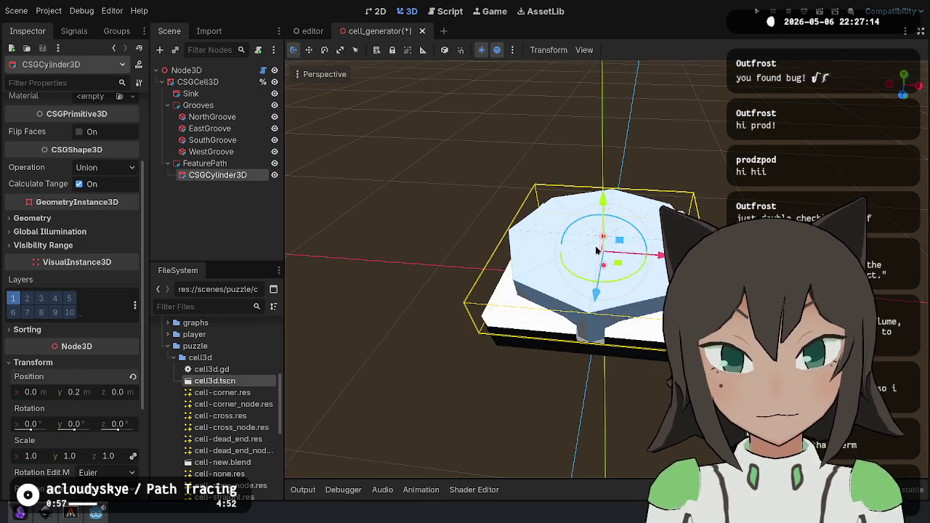
{"action": "left_click_drag", "start_coordinate": [594, 247], "coordinate": [509, 218]}
{"action": "left_click", "coordinate": [204, 163]}
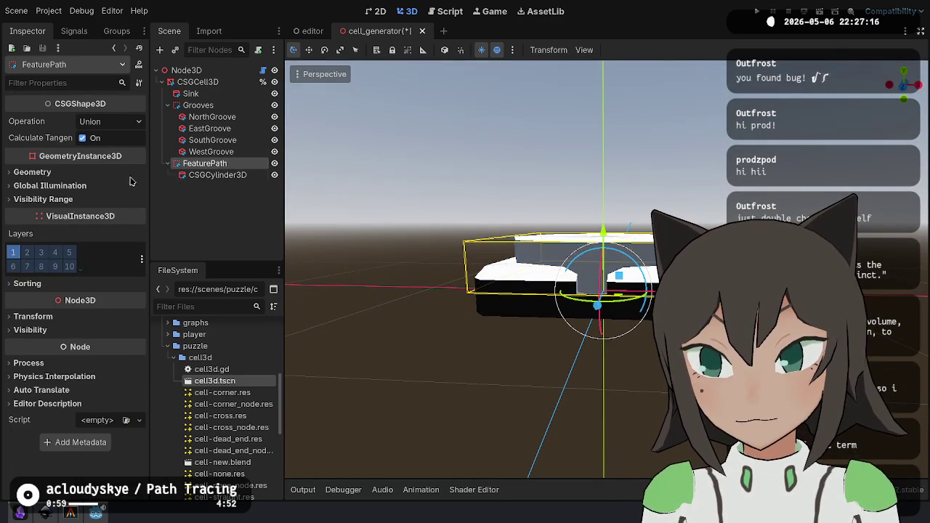
Set FeaturePath's operation to Subtraction.
{"action": "left_click", "coordinate": [109, 121]}
{"action": "left_click", "coordinate": [109, 162]}
{"action": "left_click_drag", "start_coordinate": [427, 198], "coordinate": [639, 305]}
{"action": "scroll", "coordinate": [646, 309], "scroll_direction": "up", "scroll_amount": 5}
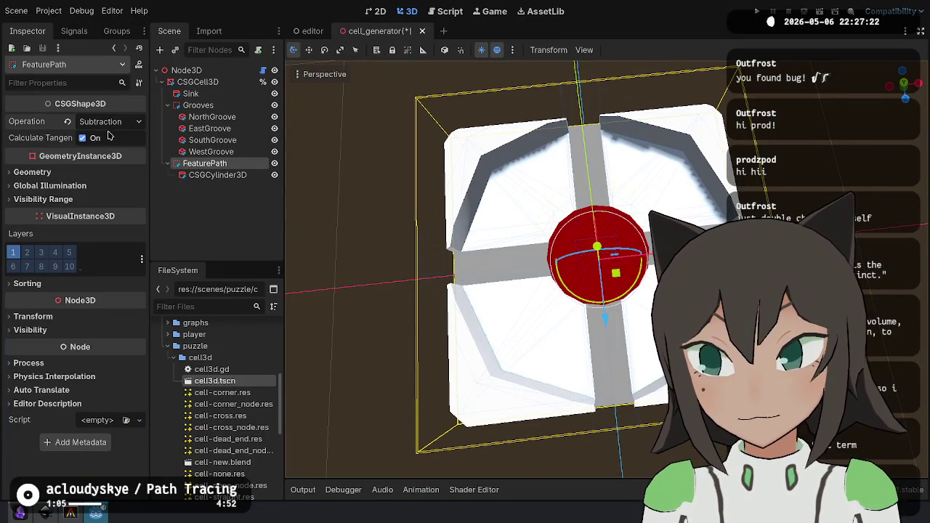
Give the FeaturePath cylinder 16 sides.
{"action": "left_click", "coordinate": [218, 175]}
{"action": "left_click", "coordinate": [120, 119]}
{"action": "left_click", "coordinate": [109, 153]}
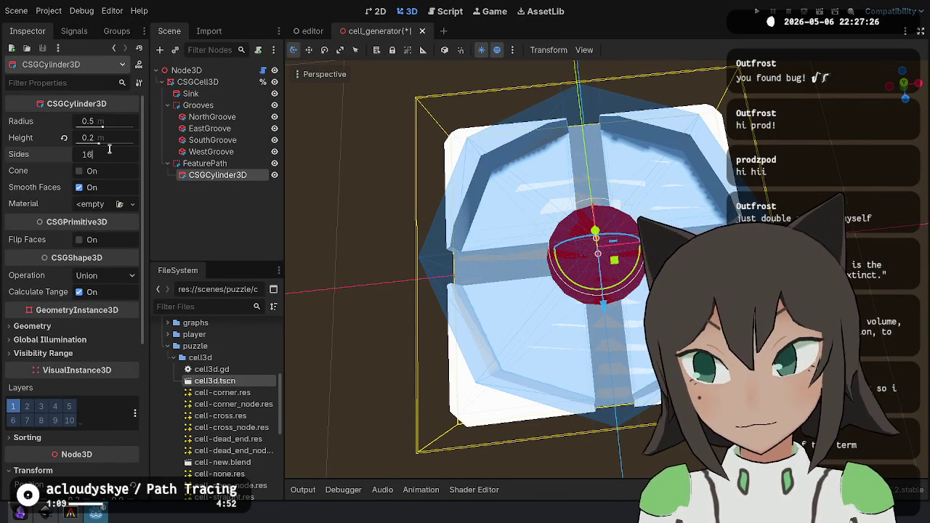
{"action": "key", "text": "Return"}
{"action": "mouse_move", "coordinate": [647, 234]}
{"action": "left_mouse_down"}
{"action": "mouse_move", "coordinate": [671, 82]}
{"action": "mouse_move", "coordinate": [687, 218]}
{"action": "mouse_move", "coordinate": [676, 87]}
{"action": "mouse_move", "coordinate": [708, 157]}
{"action": "mouse_move", "coordinate": [359, 180]}
{"action": "left_mouse_up"}
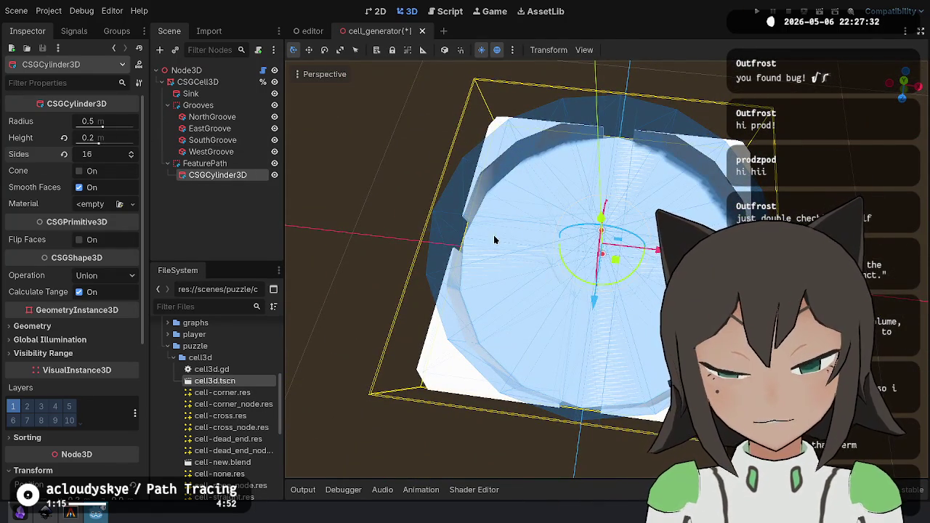
{"action": "mouse_move", "coordinate": [566, 304]}
{"action": "left_mouse_down"}
{"action": "mouse_move", "coordinate": [608, 239]}
{"action": "mouse_move", "coordinate": [625, 305]}
{"action": "mouse_move", "coordinate": [588, 274]}
{"action": "mouse_move", "coordinate": [573, 298]}
{"action": "left_mouse_up"}
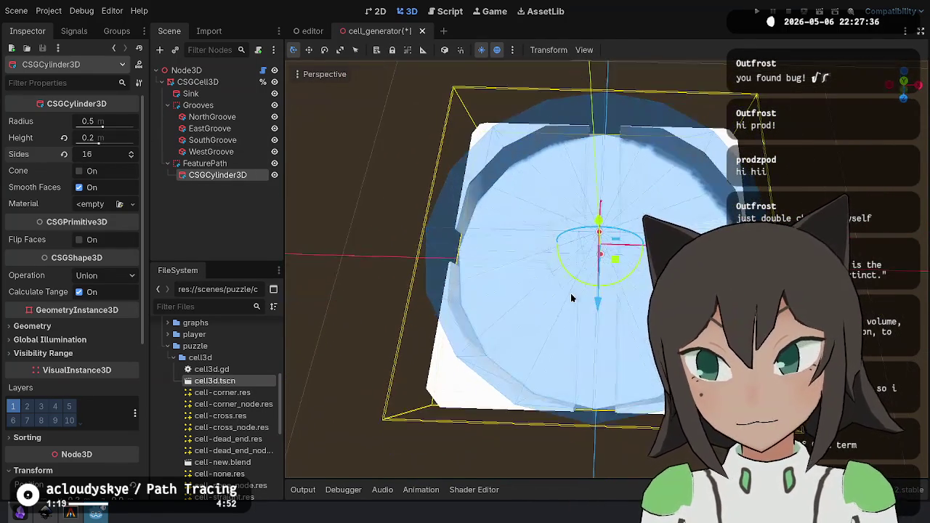
{"action": "left_click", "coordinate": [44, 517]}
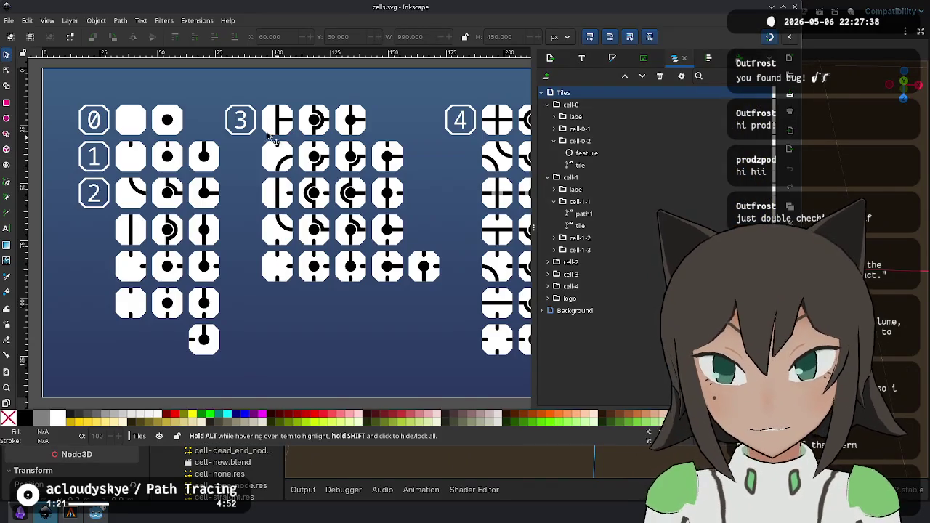
Select the cell-4 tile group in the cells.svg artwork.
{"action": "scroll", "coordinate": [138, 193], "scroll_direction": "up", "scroll_amount": 5, "text": "ctrl"}
{"action": "left_click", "coordinate": [274, 143]}
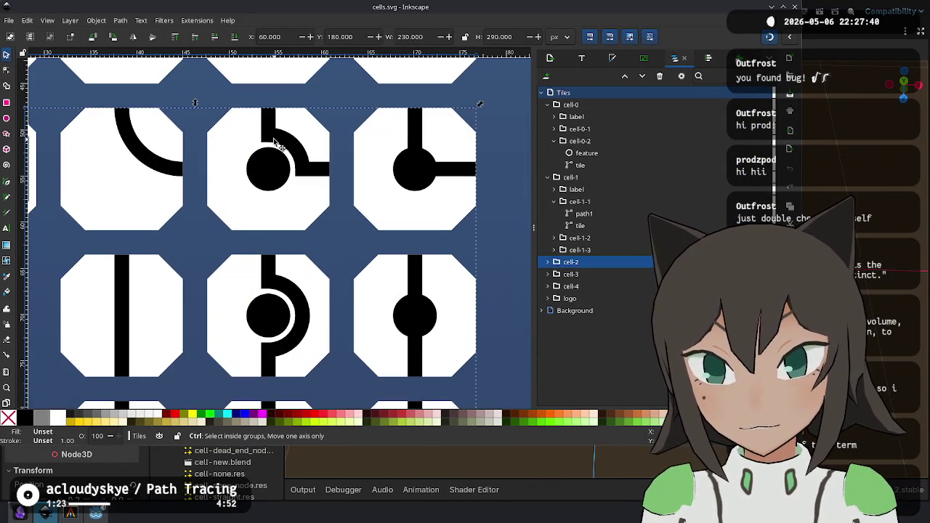
{"action": "scroll", "coordinate": [289, 192], "scroll_direction": "down", "scroll_amount": 5, "text": "ctrl"}
{"action": "scroll", "coordinate": [363, 189], "scroll_direction": "right", "scroll_amount": 3}
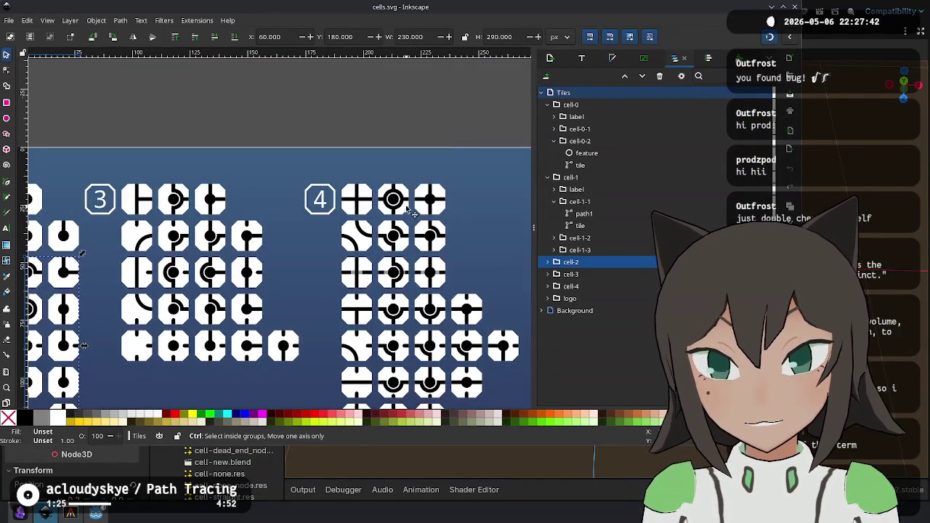
{"action": "scroll", "coordinate": [385, 184], "scroll_direction": "up", "scroll_amount": 7, "text": "ctrl"}
{"action": "left_click", "coordinate": [396, 183]}
{"action": "scroll", "coordinate": [396, 182], "scroll_direction": "down", "scroll_amount": 5, "text": "ctrl"}
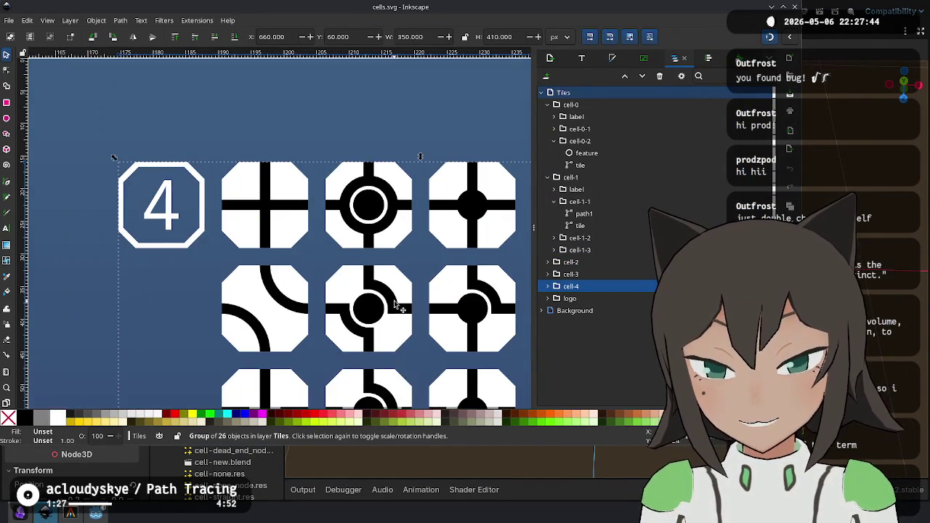
{"action": "scroll", "coordinate": [396, 116], "scroll_direction": "up", "scroll_amount": 3, "text": "ctrl"}
{"action": "scroll", "coordinate": [397, 116], "scroll_direction": "down", "scroll_amount": 5, "text": "ctrl"}
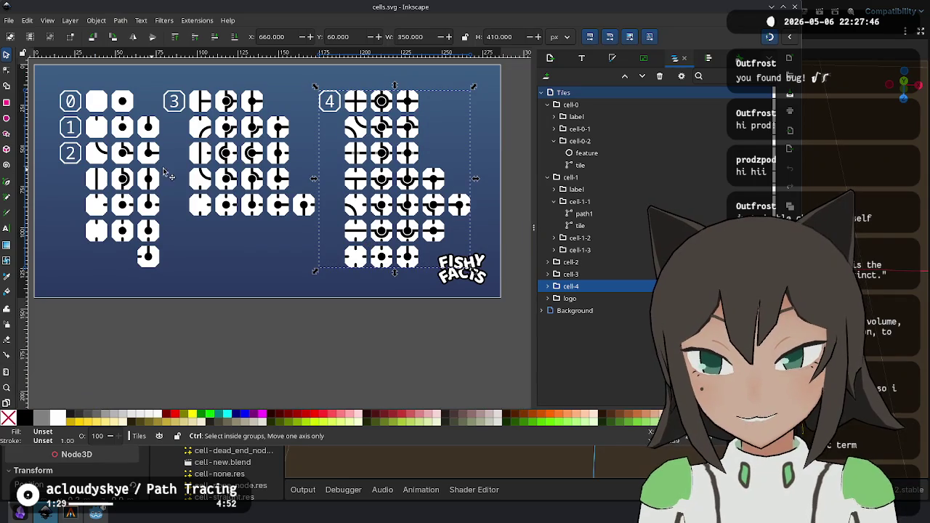
{"action": "scroll", "coordinate": [347, 104], "scroll_direction": "up", "scroll_amount": 8, "text": "ctrl"}
{"action": "scroll", "coordinate": [348, 118], "scroll_direction": "up", "scroll_amount": 5}
{"action": "left_click", "coordinate": [368, 260]}
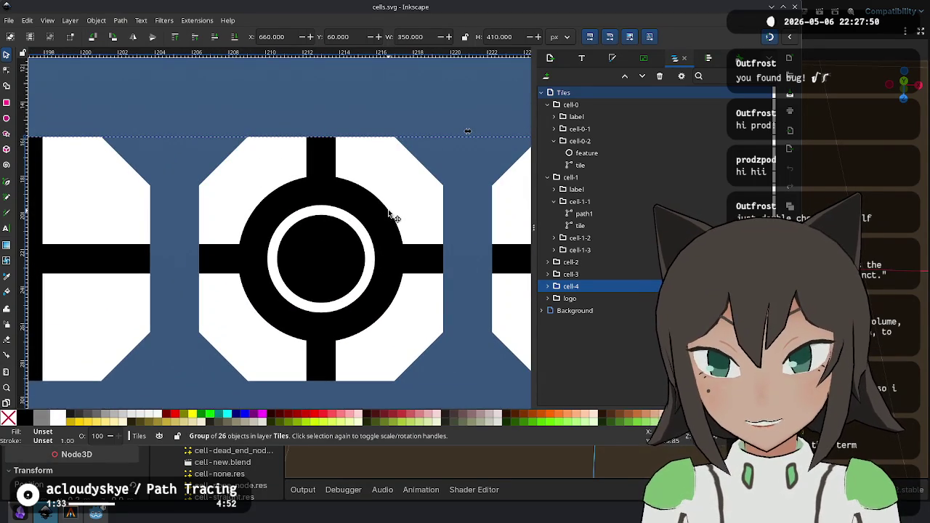
Locate path1, the ring and cross shape in cell-4, and draw an ellipse from the ring's centre.
{"action": "left_click", "coordinate": [547, 288]}
{"action": "left_click", "coordinate": [327, 258]}
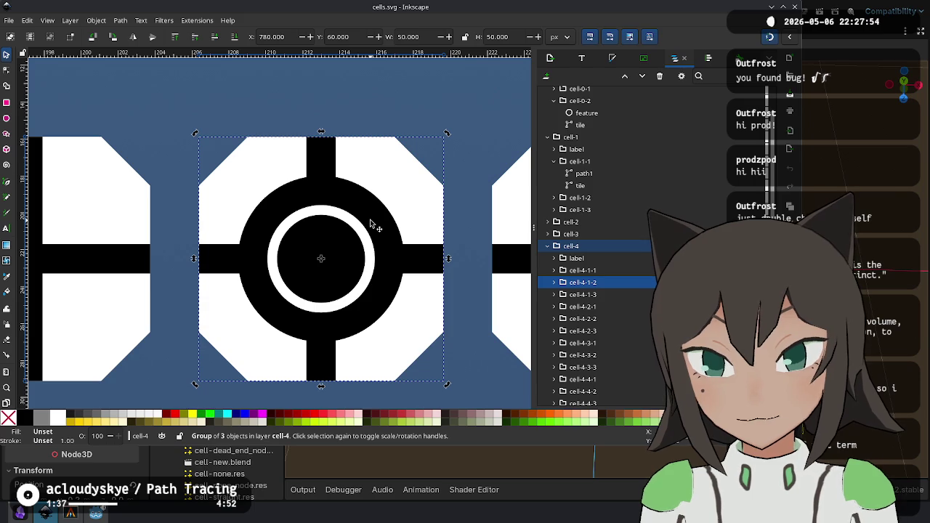
{"action": "left_click", "coordinate": [554, 282]}
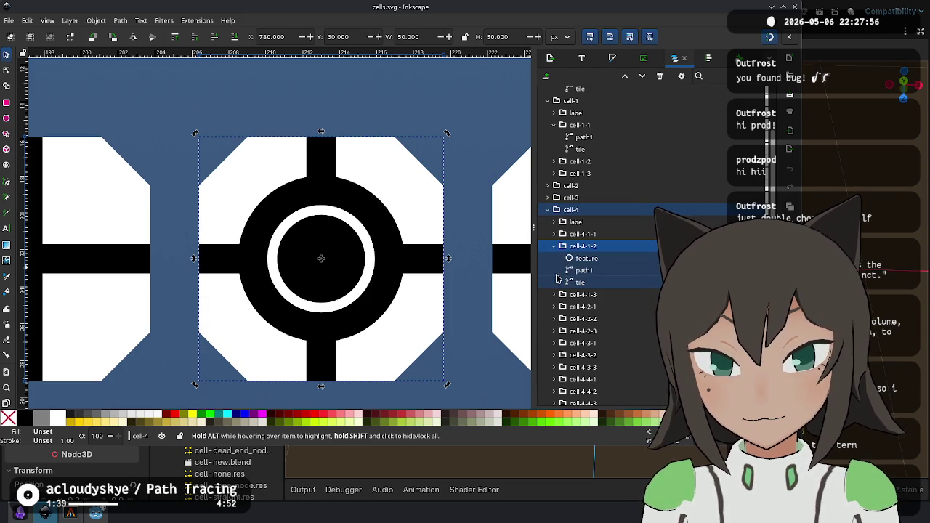
{"action": "left_click", "coordinate": [580, 271]}
{"action": "key", "text": "Delete"}
{"action": "key", "text": "ctrl+z"}
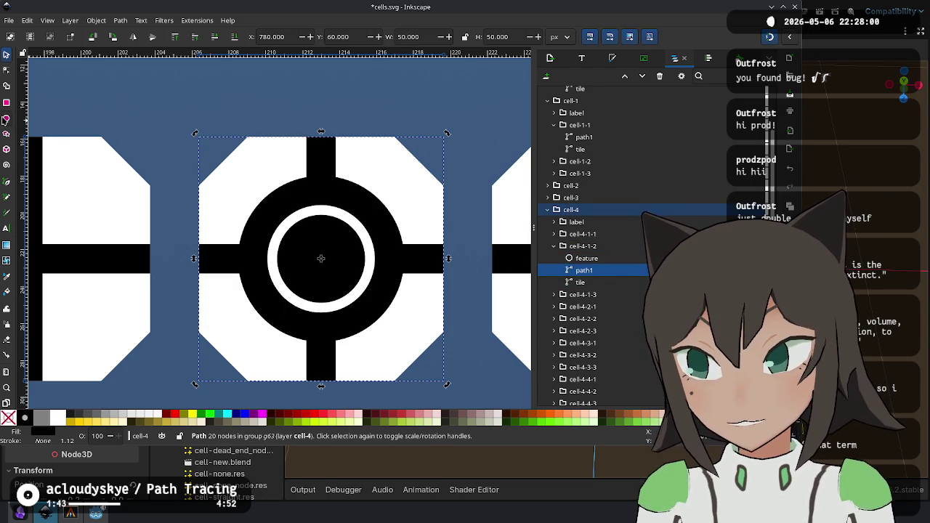
{"action": "left_click", "coordinate": [6, 118]}
{"action": "left_click_drag", "start_coordinate": [340, 255], "coordinate": [410, 262]}
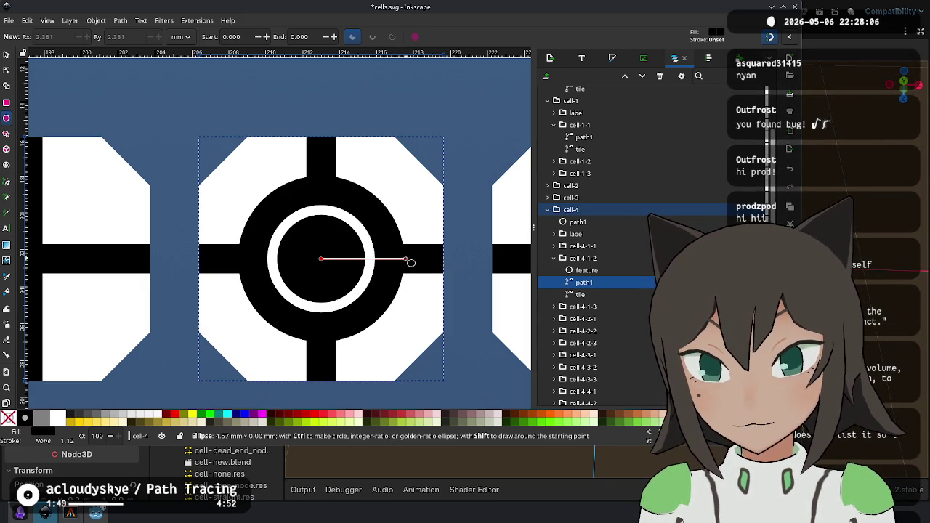
Draw a red rectangle out from the centre of the cell-4 ring.
{"action": "key", "text": "Escape"}
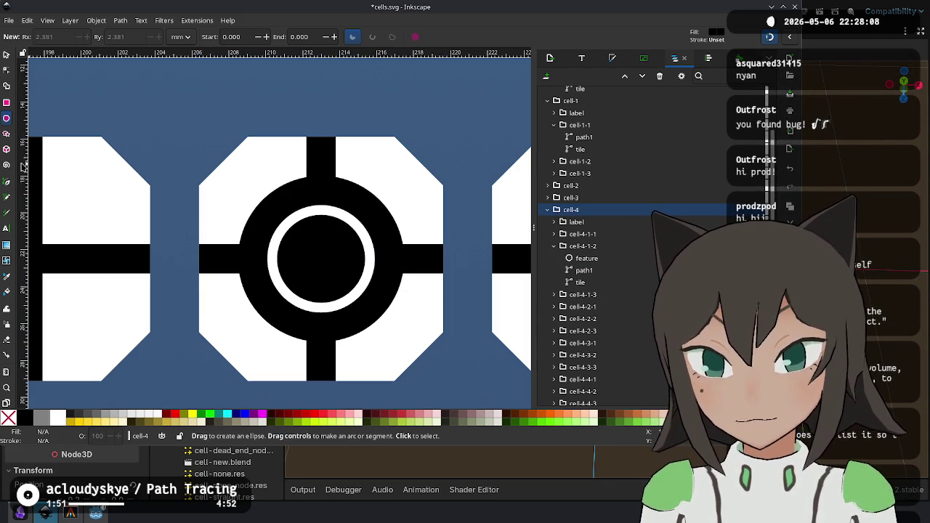
{"action": "key", "text": "r"}
{"action": "left_click", "coordinate": [175, 415]}
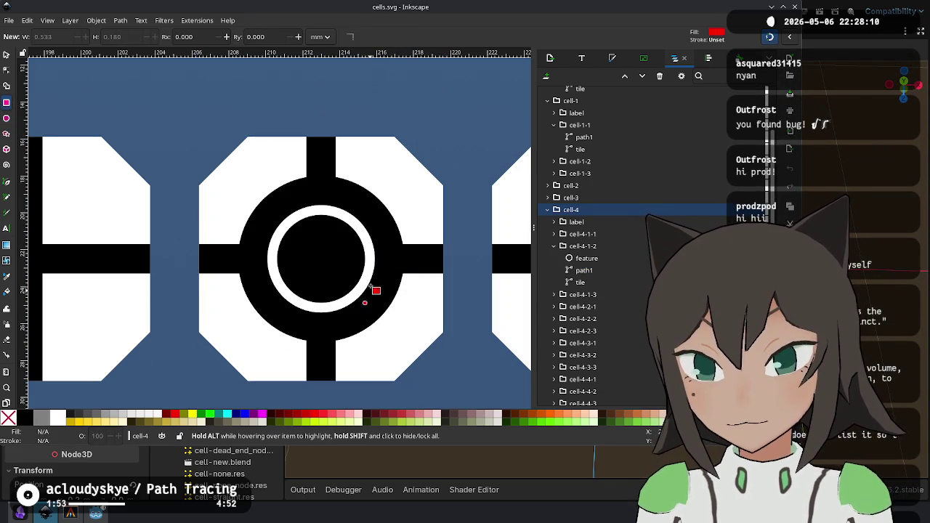
{"action": "mouse_move", "coordinate": [320, 259]}
{"action": "left_mouse_down"}
{"action": "mouse_move", "coordinate": [406, 270]}
{"action": "mouse_move", "coordinate": [406, 260]}
{"action": "mouse_move", "coordinate": [322, 307]}
{"action": "mouse_move", "coordinate": [342, 332]}
{"action": "mouse_move", "coordinate": [406, 342]}
{"action": "left_mouse_up"}
{"action": "scroll", "coordinate": [408, 342], "scroll_direction": "up", "scroll_amount": 2}
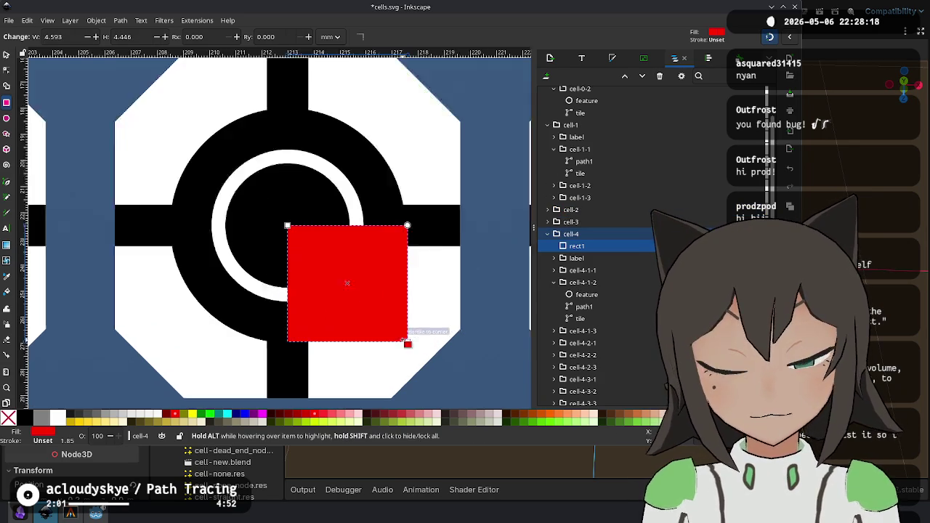
Flatten the rectangle into a measuring line across the ring, then delete it.
{"action": "left_click", "coordinate": [8, 57]}
{"action": "mouse_move", "coordinate": [414, 345]}
{"action": "left_mouse_down"}
{"action": "mouse_move", "coordinate": [395, 320]}
{"action": "mouse_move", "coordinate": [408, 186]}
{"action": "left_mouse_up"}
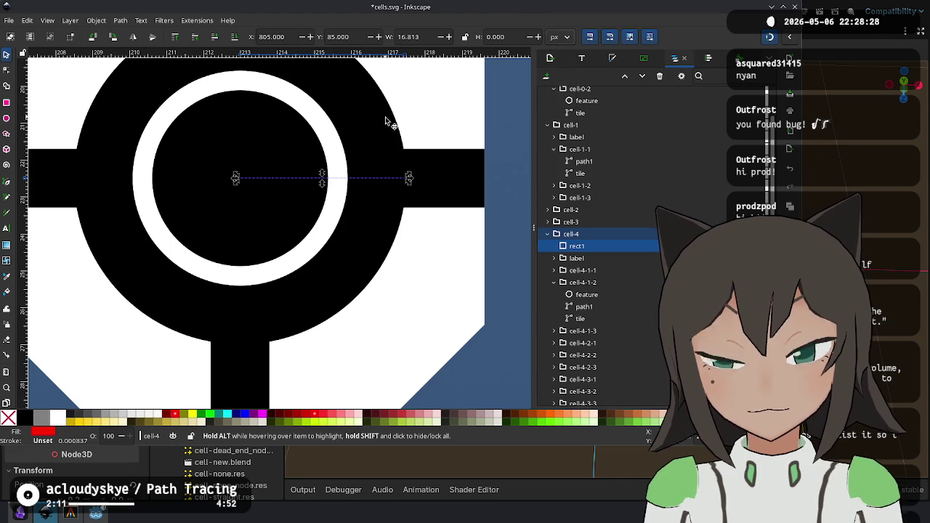
{"action": "scroll", "coordinate": [385, 118], "scroll_direction": "up", "scroll_amount": 2}
{"action": "scroll", "coordinate": [385, 117], "scroll_direction": "left", "scroll_amount": 2}
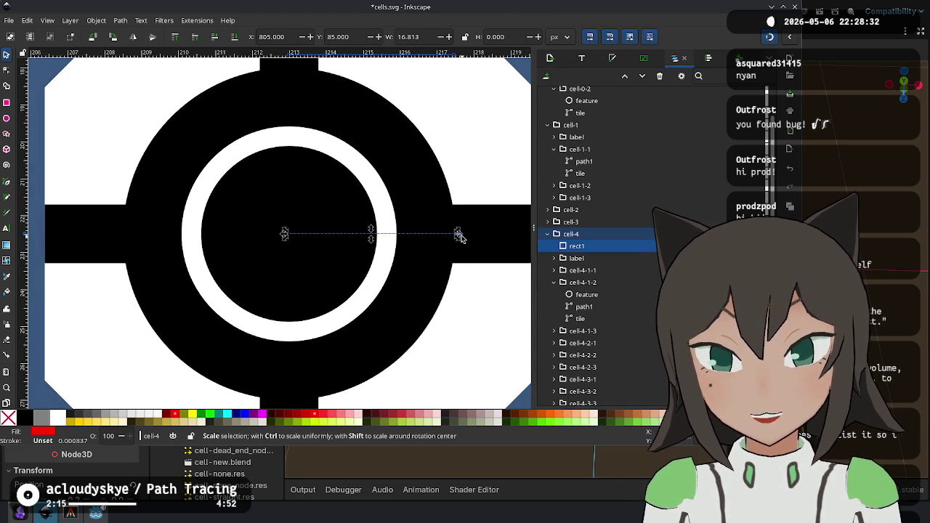
{"action": "mouse_move", "coordinate": [459, 237]}
{"action": "left_mouse_down"}
{"action": "mouse_move", "coordinate": [445, 236]}
{"action": "mouse_move", "coordinate": [460, 235]}
{"action": "mouse_move", "coordinate": [452, 243]}
{"action": "mouse_move", "coordinate": [446, 177]}
{"action": "left_mouse_up"}
{"action": "left_click_drag", "start_coordinate": [452, 250], "coordinate": [448, 199]}
{"action": "mouse_move", "coordinate": [441, 242]}
{"action": "left_mouse_down"}
{"action": "mouse_move", "coordinate": [443, 255]}
{"action": "mouse_move", "coordinate": [474, 232]}
{"action": "mouse_move", "coordinate": [459, 232]}
{"action": "mouse_move", "coordinate": [457, 197]}
{"action": "mouse_move", "coordinate": [432, 160]}
{"action": "mouse_move", "coordinate": [445, 209]}
{"action": "mouse_move", "coordinate": [460, 210]}
{"action": "mouse_move", "coordinate": [461, 259]}
{"action": "mouse_move", "coordinate": [448, 231]}
{"action": "mouse_move", "coordinate": [434, 260]}
{"action": "mouse_move", "coordinate": [450, 242]}
{"action": "mouse_move", "coordinate": [414, 242]}
{"action": "left_mouse_up"}
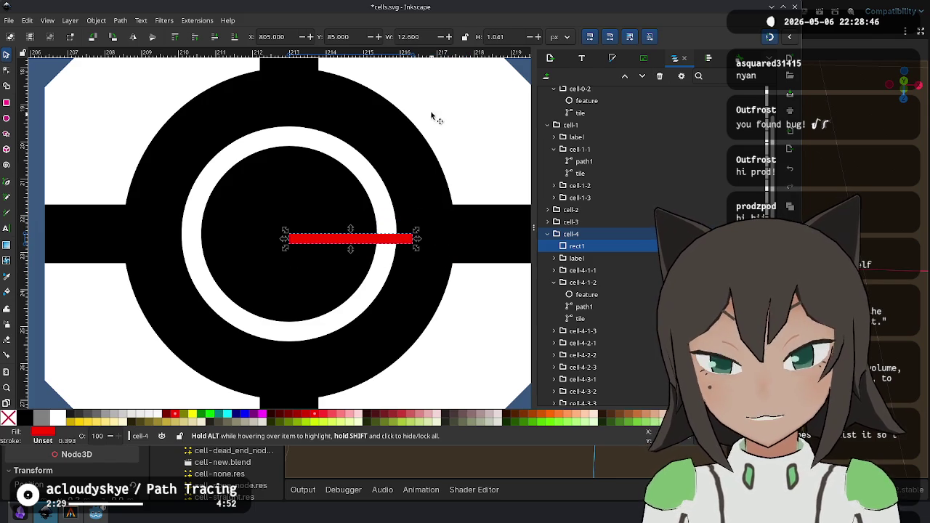
{"action": "key", "text": "ctrl+z"}
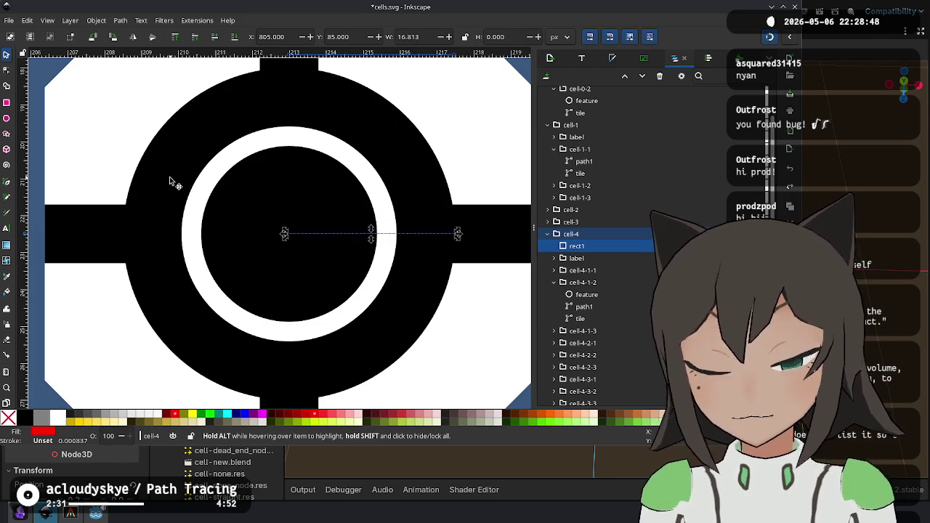
{"action": "key", "text": "Delete"}
Draw a red circle sized to the ring's outer edge (22 px), then return to Godot.
{"action": "left_click", "coordinate": [8, 118]}
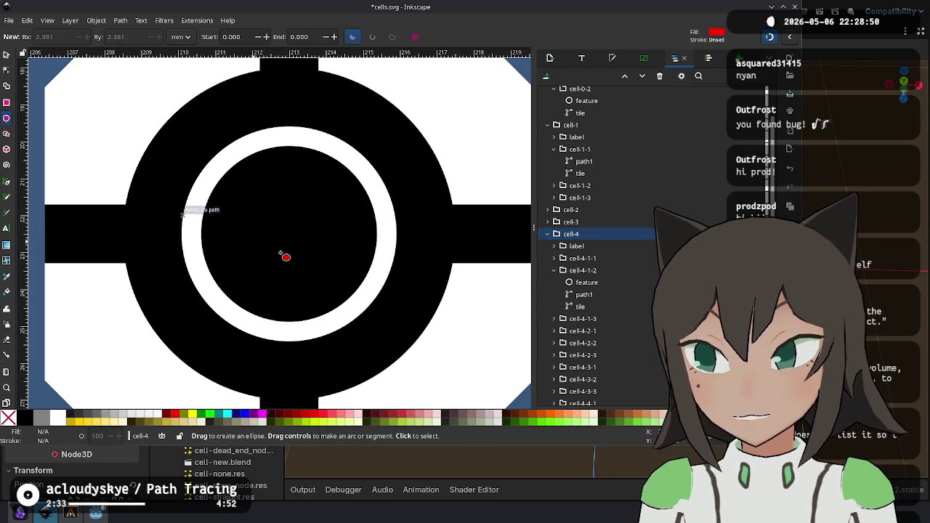
{"action": "mouse_move", "coordinate": [288, 235]}
{"action": "left_mouse_down"}
{"action": "mouse_move", "coordinate": [455, 392]}
{"action": "mouse_move", "coordinate": [479, 406]}
{"action": "mouse_move", "coordinate": [497, 368]}
{"action": "mouse_move", "coordinate": [443, 369]}
{"action": "mouse_move", "coordinate": [484, 404]}
{"action": "left_mouse_up"}
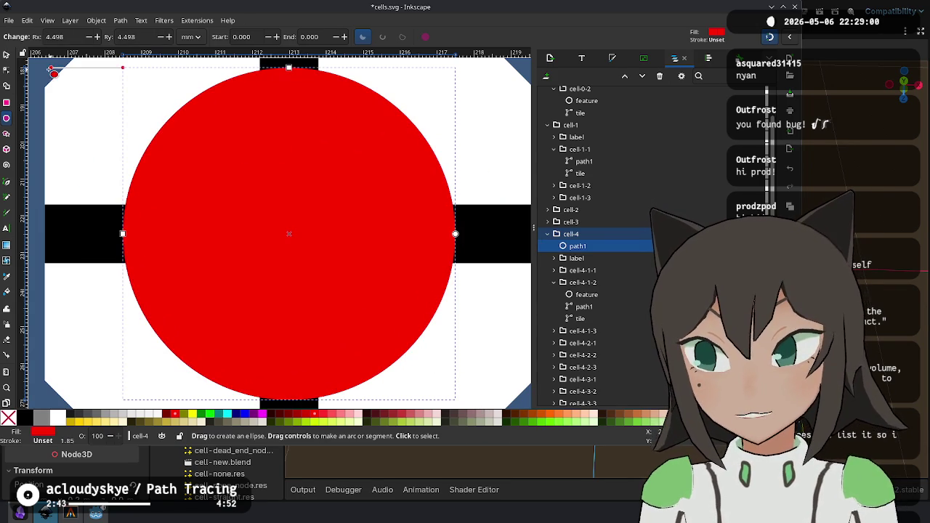
{"action": "left_click", "coordinate": [6, 57]}
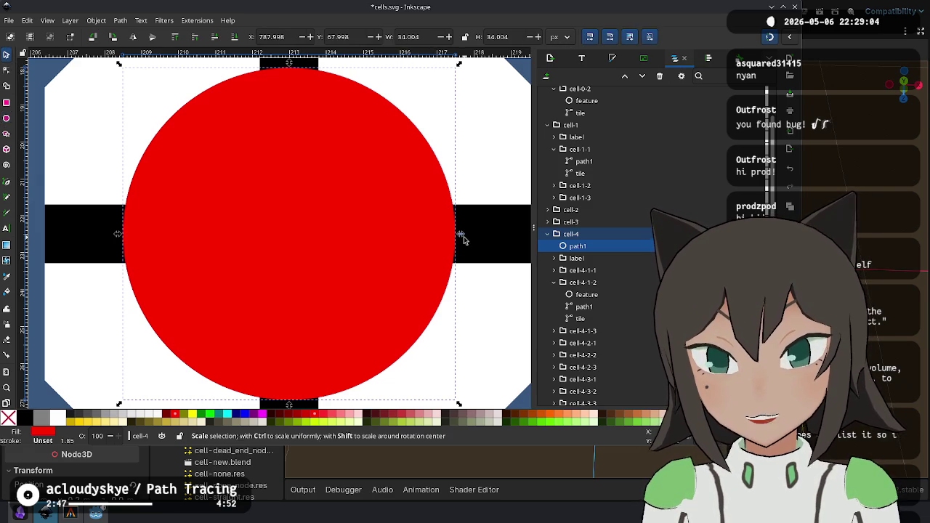
{"action": "left_click_drag", "start_coordinate": [435, 385], "coordinate": [396, 352]}
{"action": "key", "text": "alt+Tab"}
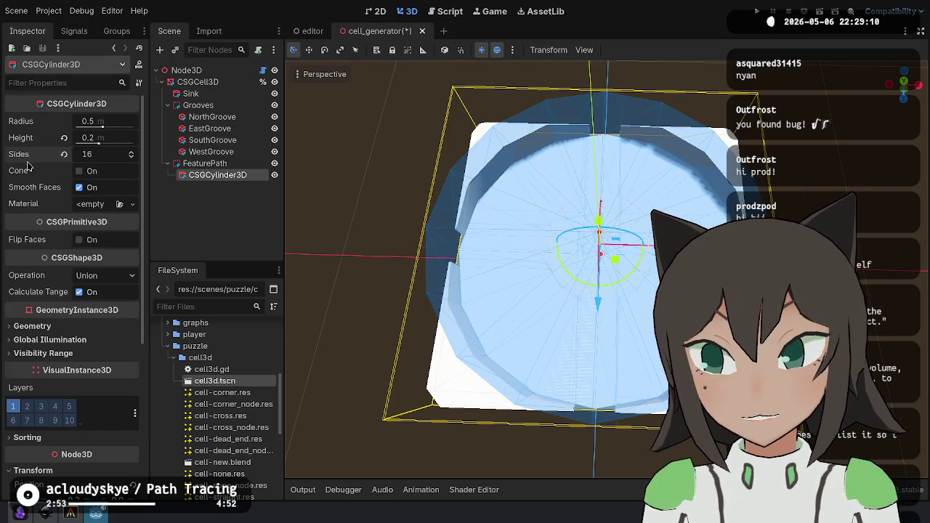
Change the cylinder radius to 0.22 m and duplicate it as CSGCylinder3D2.
{"action": "left_click", "coordinate": [113, 123]}
{"action": "type", "text": ".22"}
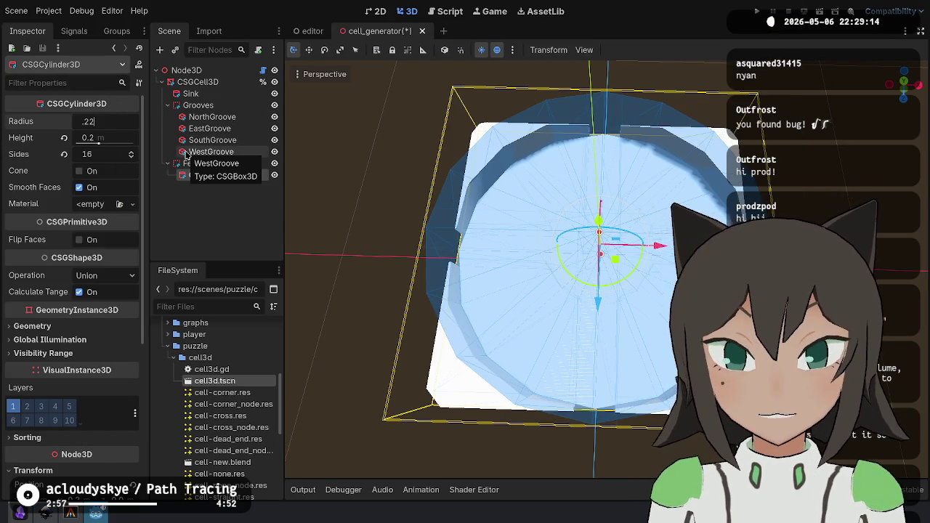
{"action": "key", "text": "Return"}
{"action": "key", "text": "ctrl+d"}
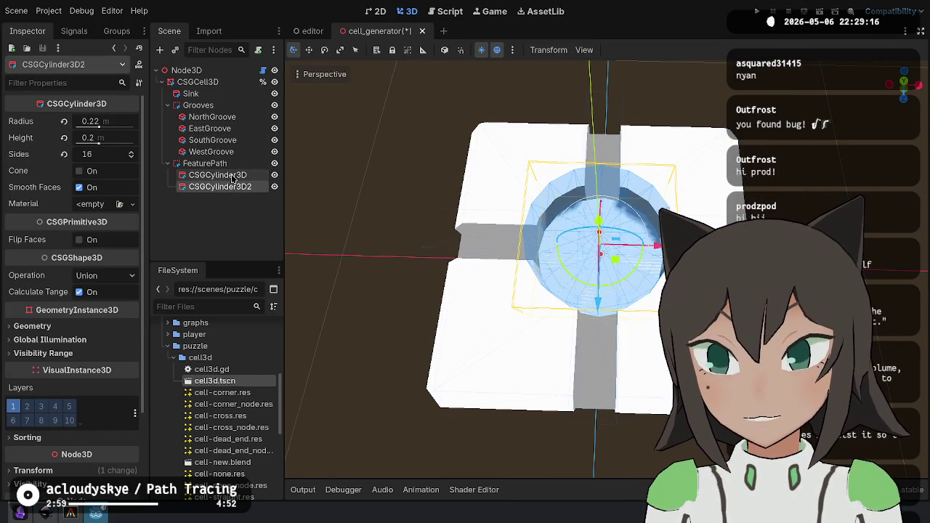
In Inkscape, undo the red circle back to the inner ring size, then return to Godot.
{"action": "key", "text": "alt+Tab"}
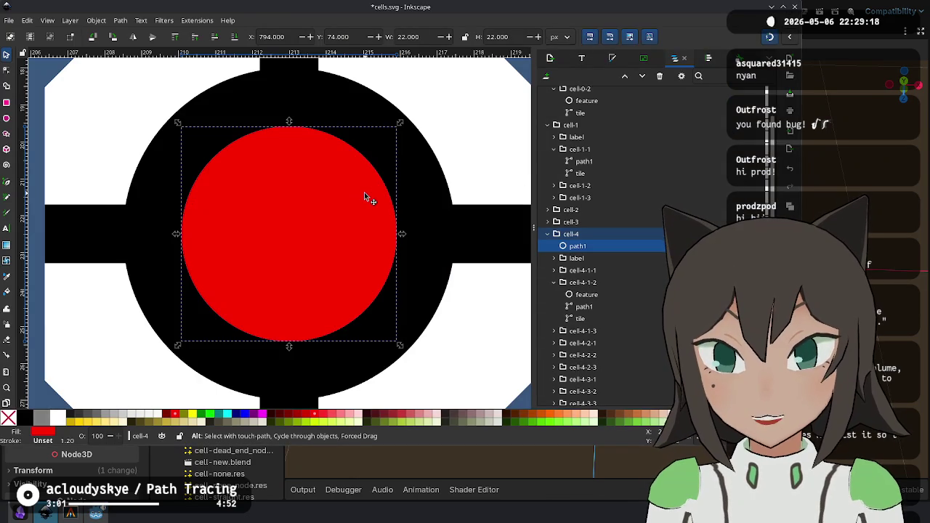
{"action": "key", "text": "ctrl+z"}
{"action": "key", "text": "alt+Tab"}
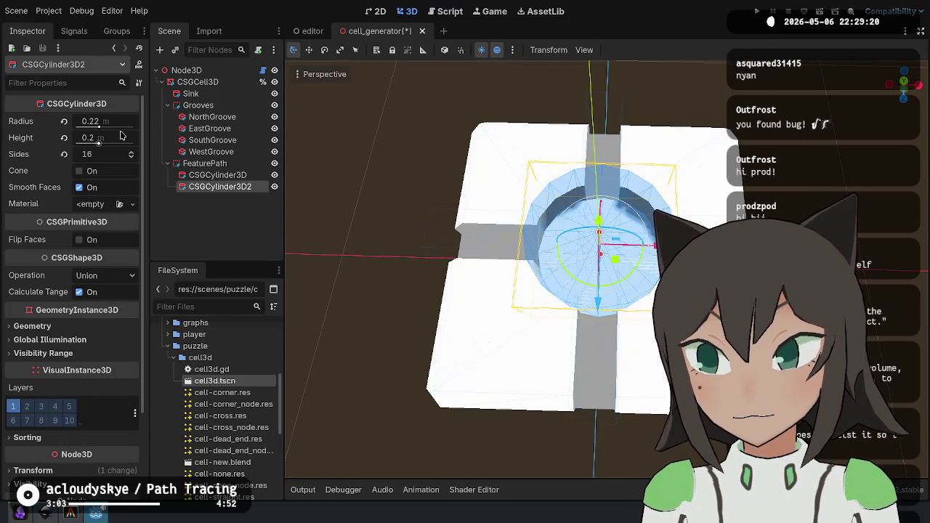
Set the duplicate cylinder's radius to 0.34 m.
{"action": "left_click", "coordinate": [112, 124]}
{"action": "key", "text": "BackSpace"}
{"action": "type", "text": "0.34"}
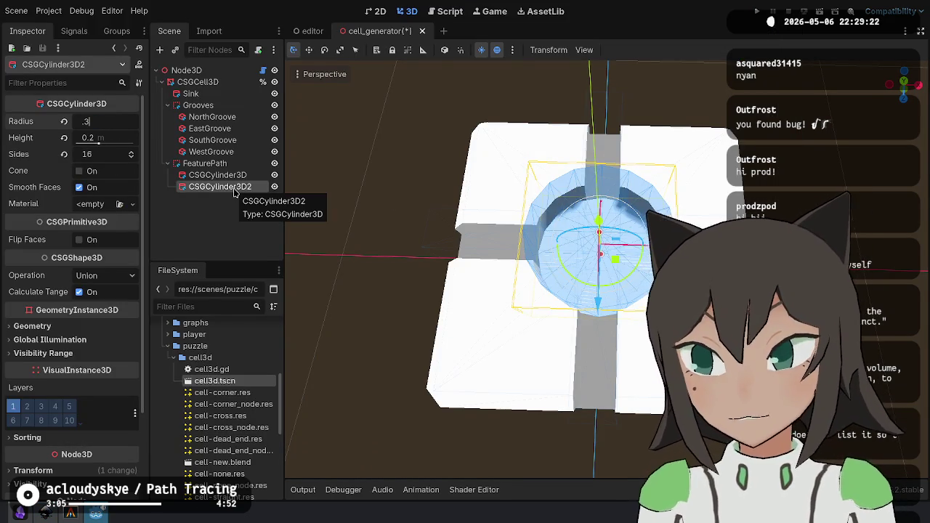
{"action": "key", "text": "Return"}
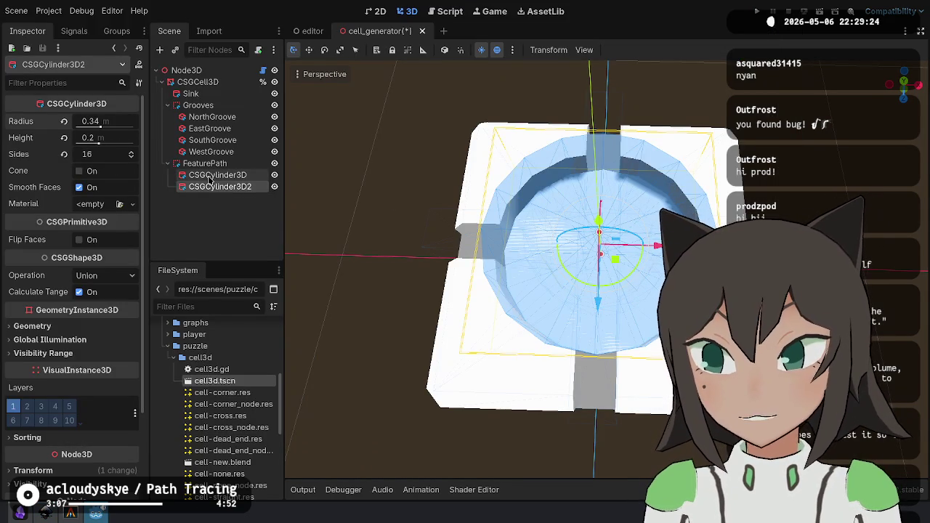
Set the original smaller cylinder's Operation to Subtraction.
{"action": "left_click", "coordinate": [210, 176]}
{"action": "left_click", "coordinate": [108, 276]}
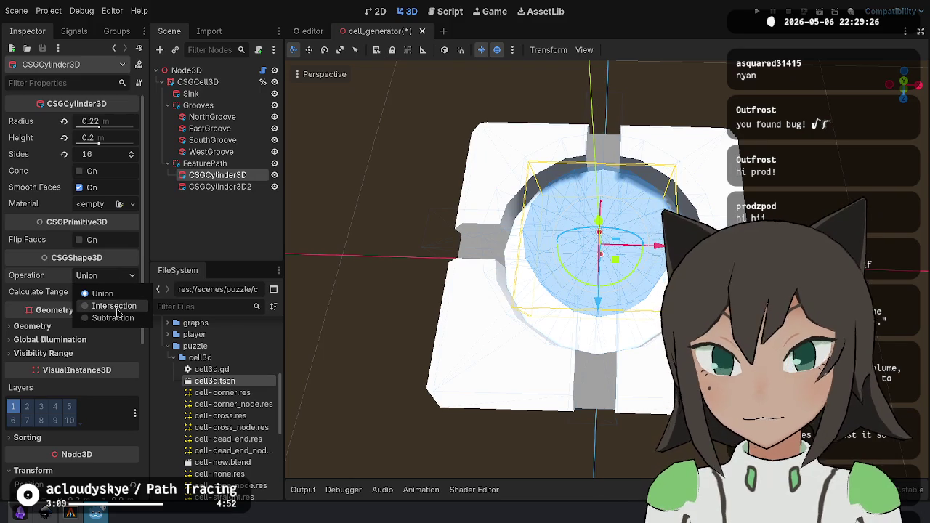
{"action": "left_click", "coordinate": [112, 318]}
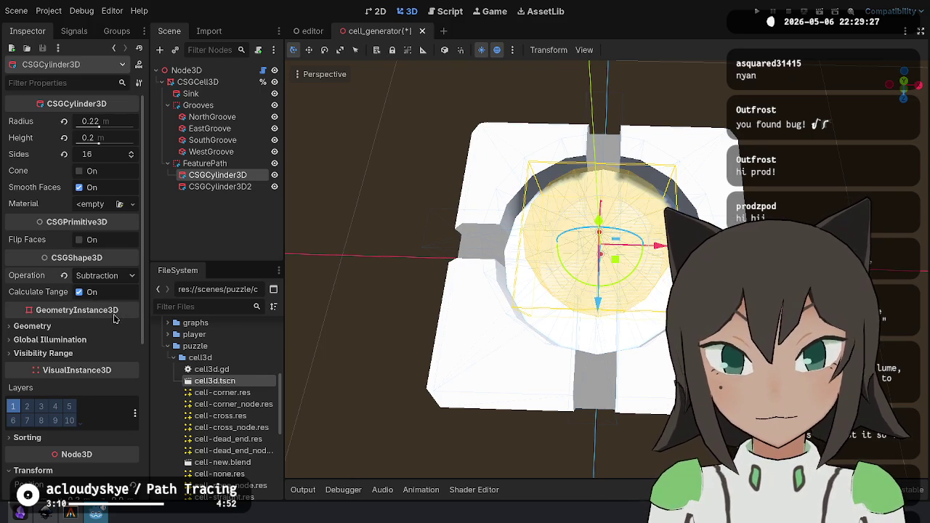
Move the larger cylinder above the smaller one and name them Outside and Inside.
{"action": "left_click", "coordinate": [220, 187]}
{"action": "left_click_drag", "start_coordinate": [226, 168], "coordinate": [226, 171]}
{"action": "type", "text": "Outside"}
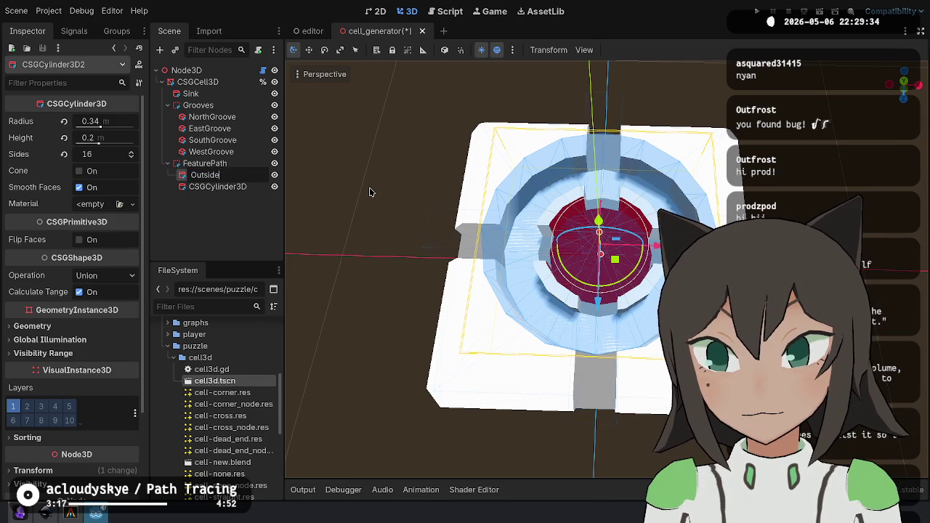
{"action": "key", "text": "Return"}
{"action": "key", "text": "Down"}
{"action": "key", "text": "F2"}
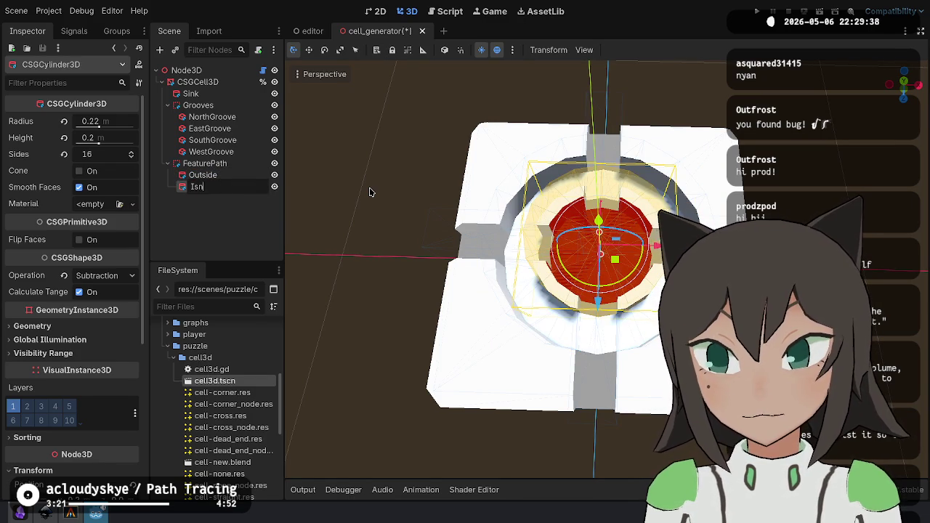
{"action": "type", "text": "ide"}
{"action": "key", "text": "Return"}
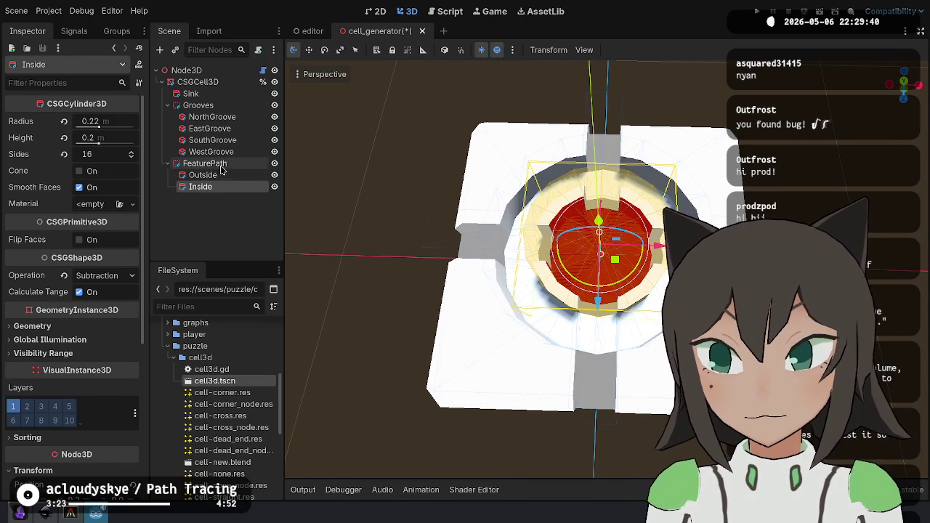
Orbit and zoom around FeaturePath to inspect the ring cut, then select SouthGroove.
{"action": "left_click", "coordinate": [218, 164]}
{"action": "mouse_move", "coordinate": [642, 261]}
{"action": "left_mouse_down"}
{"action": "mouse_move", "coordinate": [491, 281]}
{"action": "mouse_move", "coordinate": [504, 315]}
{"action": "mouse_move", "coordinate": [479, 271]}
{"action": "mouse_move", "coordinate": [582, 222]}
{"action": "mouse_move", "coordinate": [562, 229]}
{"action": "mouse_move", "coordinate": [592, 243]}
{"action": "mouse_move", "coordinate": [640, 179]}
{"action": "mouse_move", "coordinate": [407, 229]}
{"action": "left_mouse_up"}
{"action": "scroll", "coordinate": [479, 271], "scroll_direction": "down", "scroll_amount": 3}
{"action": "scroll", "coordinate": [588, 219], "scroll_direction": "up", "scroll_amount": 6}
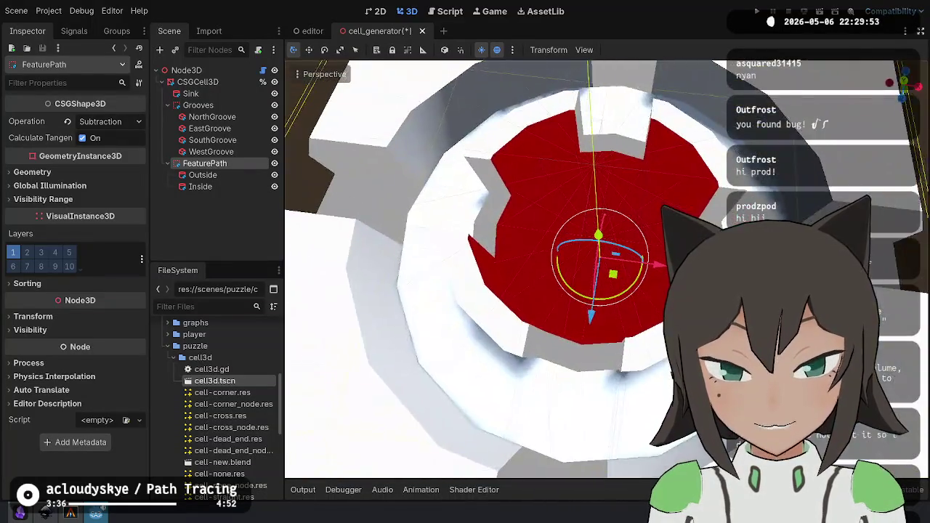
{"action": "scroll", "coordinate": [384, 234], "scroll_direction": "down", "scroll_amount": 2}
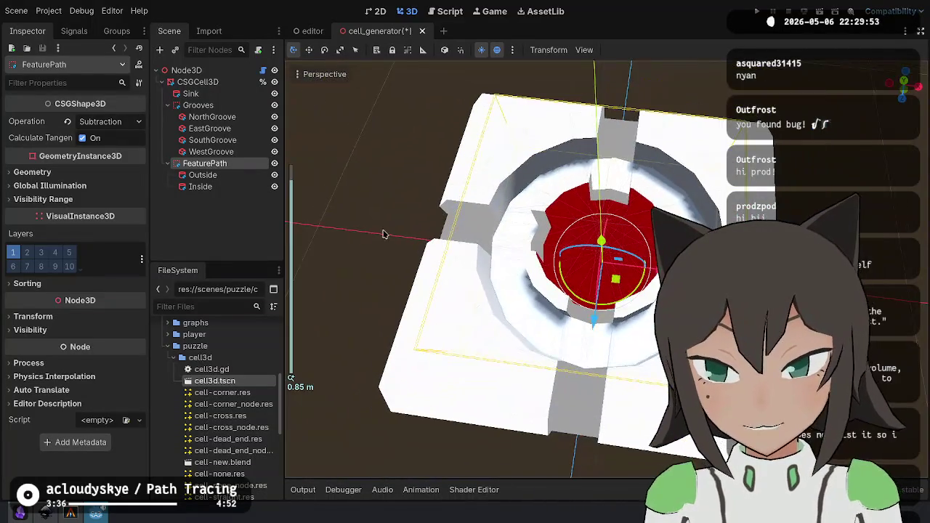
{"action": "left_click", "coordinate": [213, 140]}
Copy SouthGroove's material and paste it onto the Outside and Inside cylinders.
{"action": "left_click", "coordinate": [132, 111]}
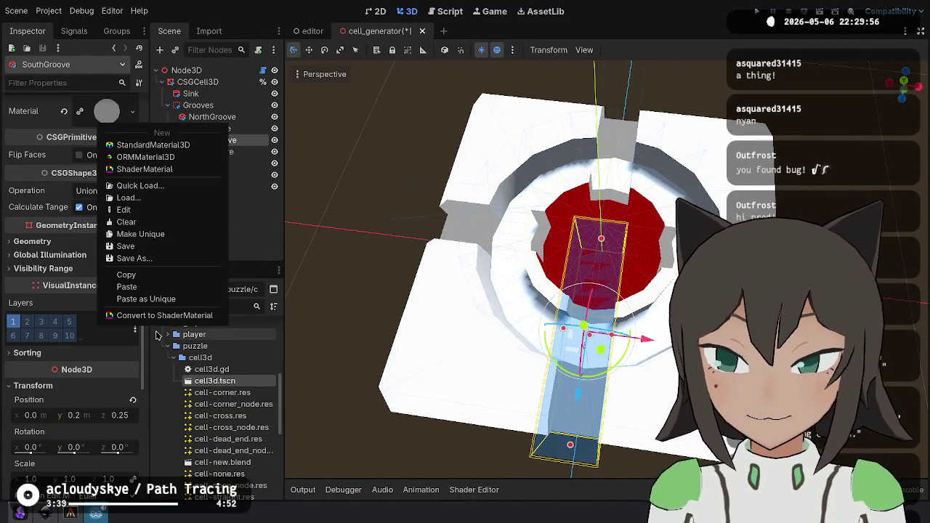
{"action": "left_click", "coordinate": [161, 275]}
{"action": "left_click", "coordinate": [202, 175]}
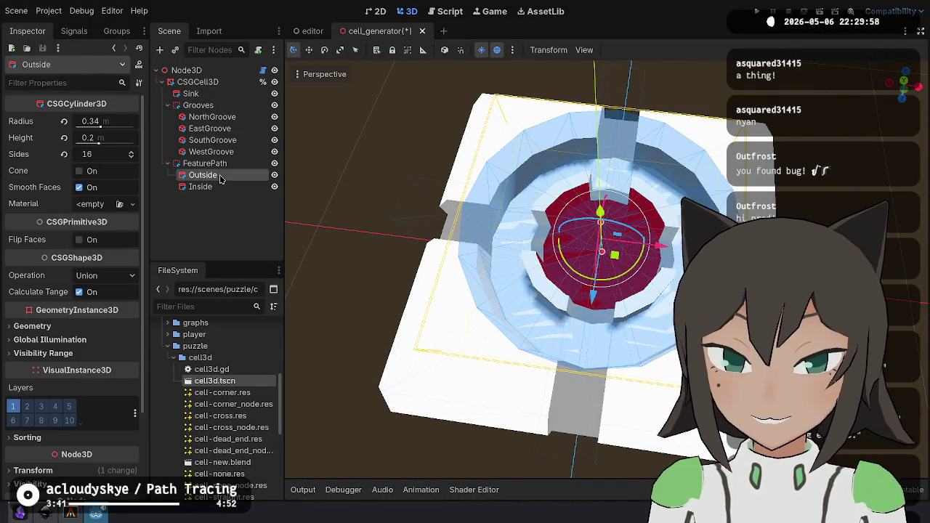
{"action": "left_click", "coordinate": [132, 204]}
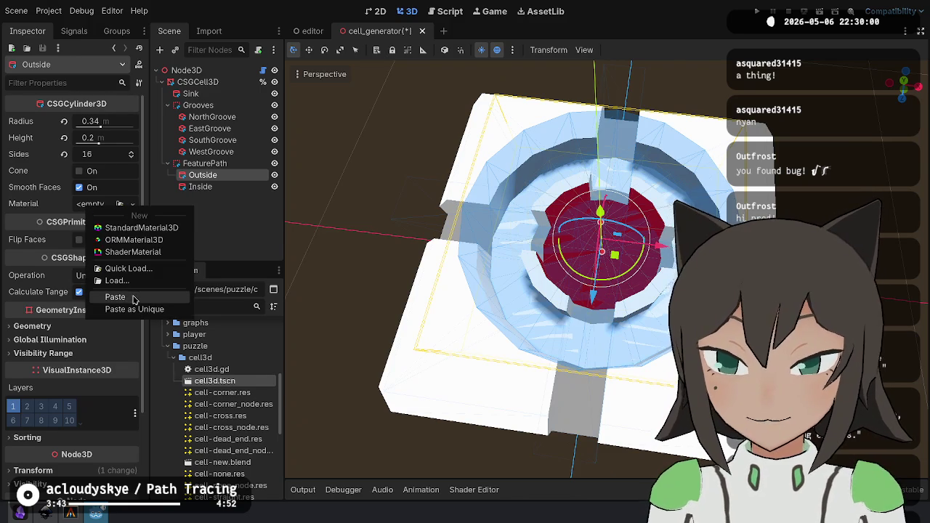
{"action": "left_click", "coordinate": [114, 297]}
{"action": "left_click", "coordinate": [200, 187]}
{"action": "left_click", "coordinate": [94, 204]}
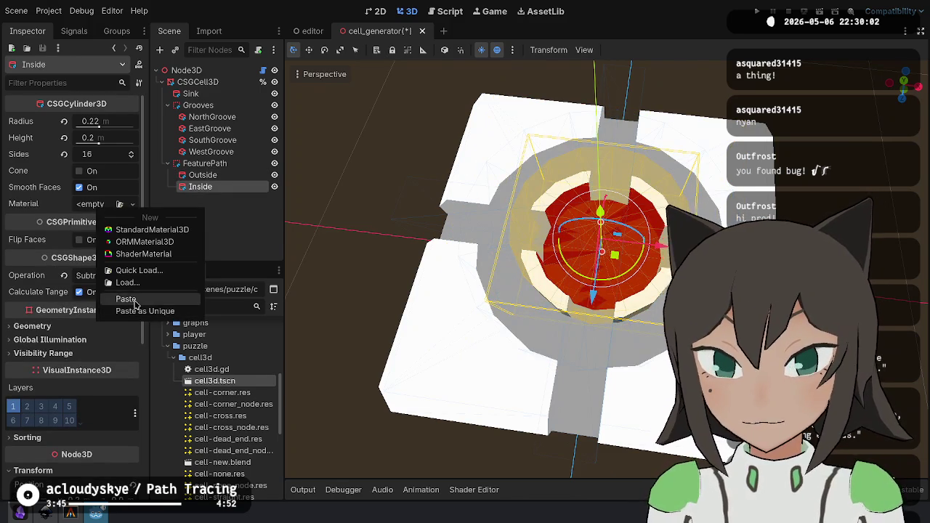
{"action": "left_click", "coordinate": [122, 300]}
Orbit the view to look down on the cell, then switch to Inkscape.
{"action": "left_click", "coordinate": [356, 183]}
{"action": "mouse_move", "coordinate": [357, 183]}
{"action": "left_mouse_down"}
{"action": "mouse_move", "coordinate": [495, 312]}
{"action": "mouse_move", "coordinate": [567, 326]}
{"action": "left_mouse_up"}
{"action": "scroll", "coordinate": [608, 271], "scroll_direction": "down", "scroll_amount": 3}
{"action": "key", "text": "alt+Tab"}
Delete the red measuring circle from cell-4 and go back to Godot.
{"action": "scroll", "coordinate": [418, 180], "scroll_direction": "down", "scroll_amount": 2}
{"action": "scroll", "coordinate": [420, 181], "scroll_direction": "down", "scroll_amount": 2}
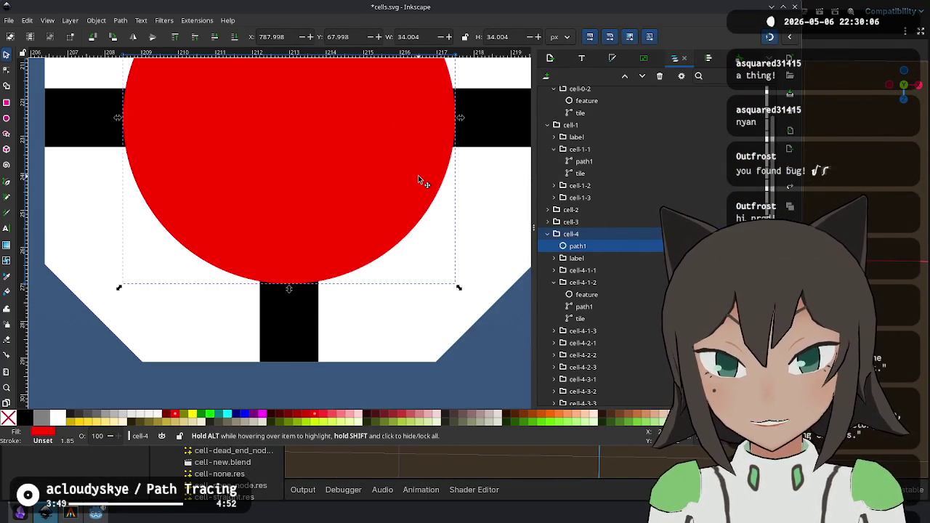
{"action": "key", "text": "Delete"}
{"action": "scroll", "coordinate": [434, 138], "scroll_direction": "up", "scroll_amount": 2}
{"action": "scroll", "coordinate": [411, 229], "scroll_direction": "down", "scroll_amount": 4}
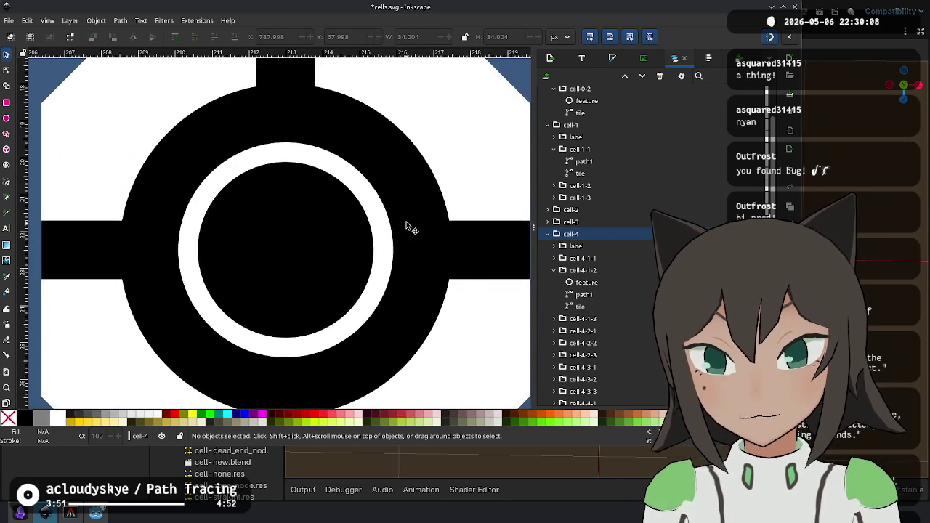
{"action": "scroll", "coordinate": [392, 209], "scroll_direction": "up", "scroll_amount": 1}
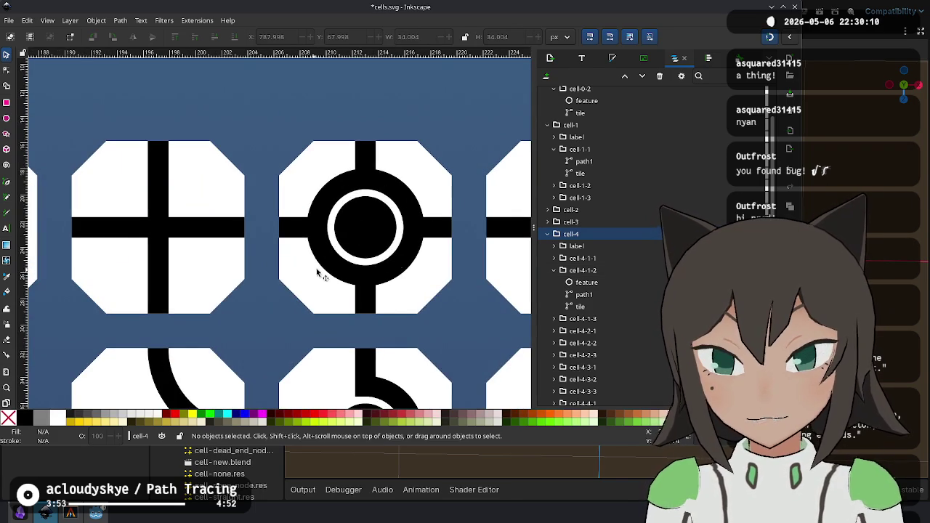
{"action": "key", "text": "alt+Tab"}
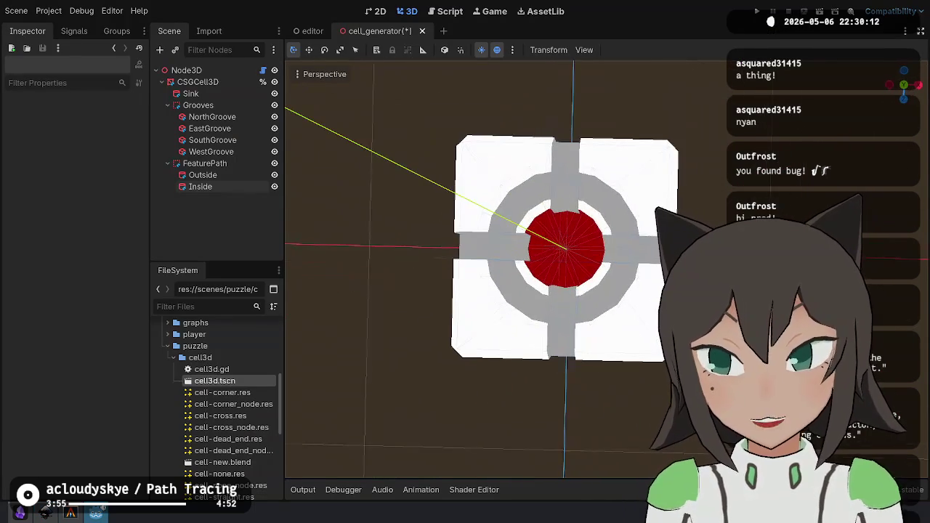
Hide the grooves and compare the ring against the Inkscape tile art.
{"action": "left_click", "coordinate": [274, 104]}
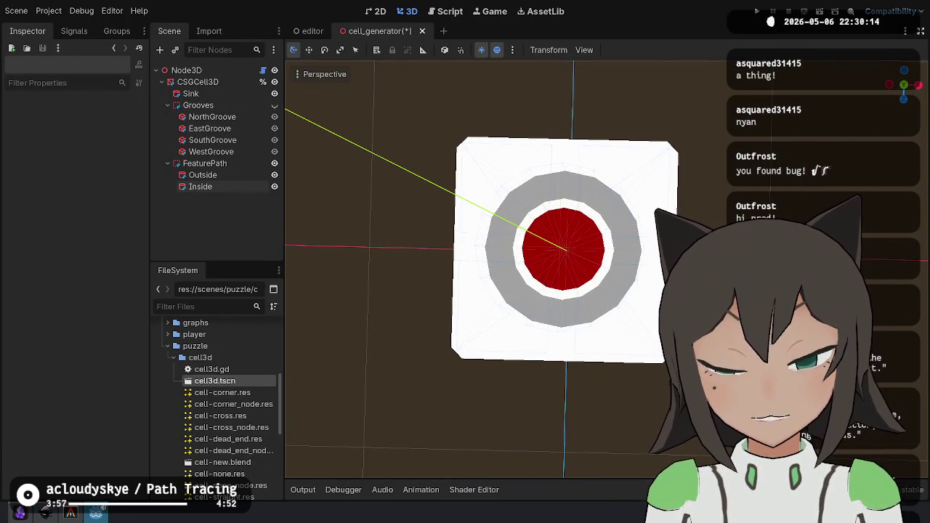
{"action": "scroll", "coordinate": [509, 269], "scroll_direction": "up", "scroll_amount": 5}
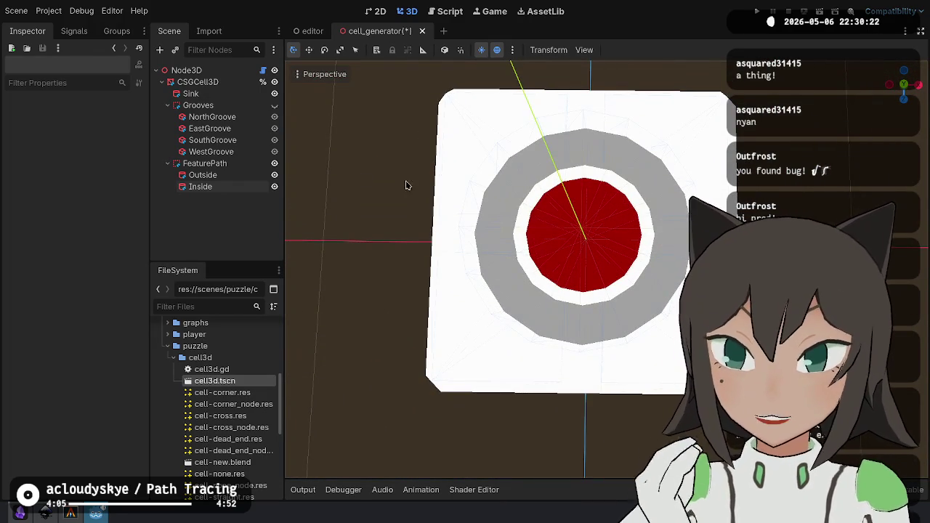
{"action": "key", "text": "alt+Tab"}
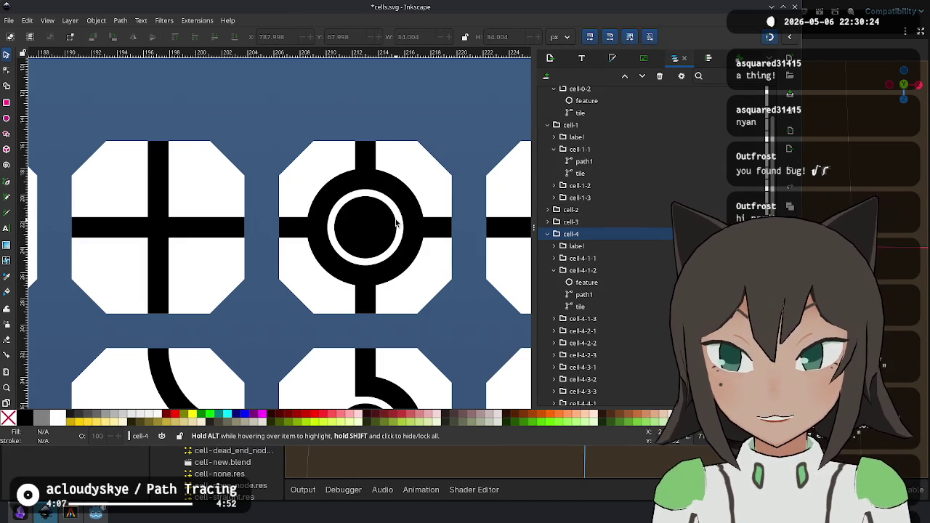
{"action": "scroll", "coordinate": [396, 223], "scroll_direction": "down", "scroll_amount": 5}
{"action": "scroll", "coordinate": [396, 223], "scroll_direction": "right", "scroll_amount": 2}
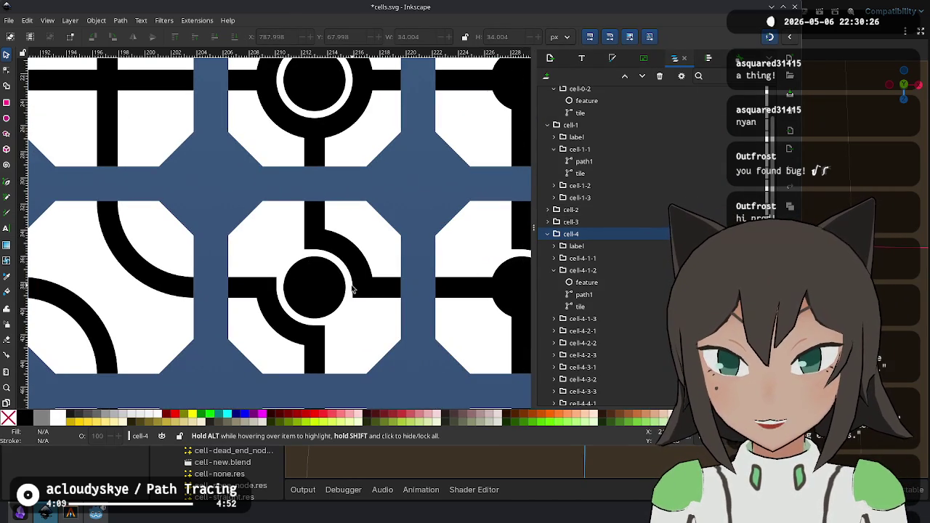
{"action": "key", "text": "alt+Tab"}
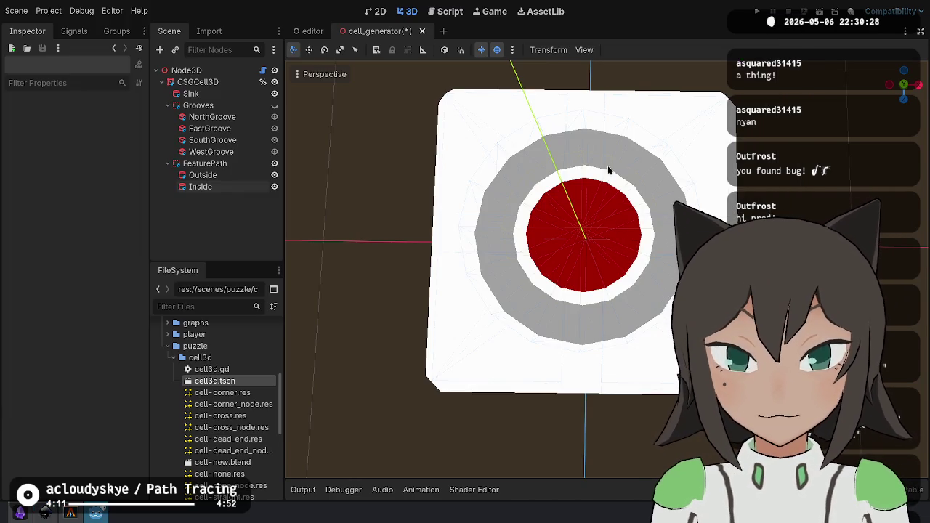
Recentre the view on the cell and start renaming the Grooves group.
{"action": "scroll", "coordinate": [652, 218], "scroll_direction": "up", "scroll_amount": 5}
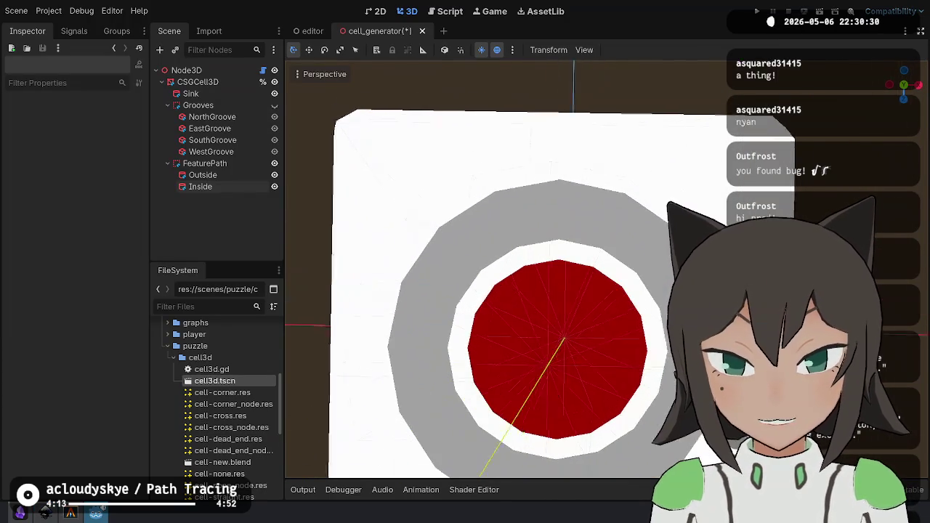
{"action": "scroll", "coordinate": [581, 291], "scroll_direction": "down", "scroll_amount": 3}
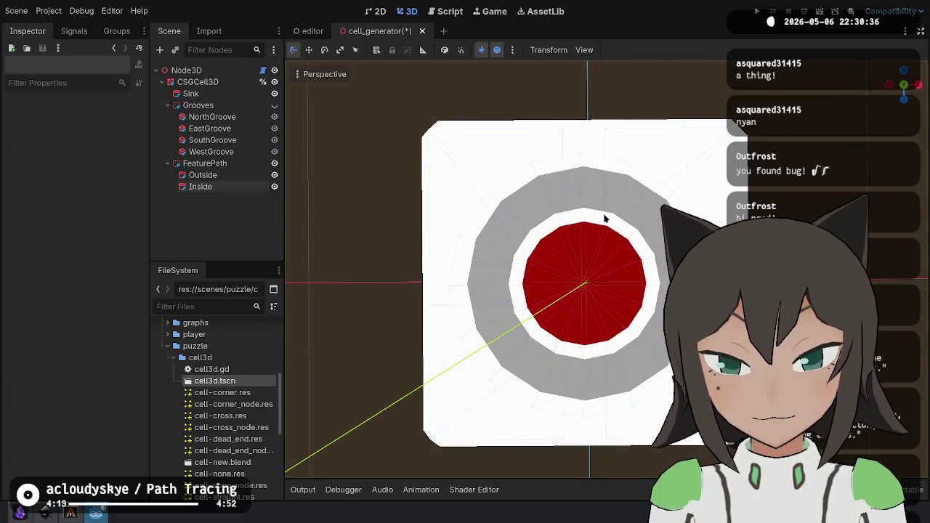
{"action": "mouse_move", "coordinate": [605, 218]}
{"action": "left_mouse_down"}
{"action": "mouse_move", "coordinate": [581, 232]}
{"action": "mouse_move", "coordinate": [523, 204]}
{"action": "left_mouse_up"}
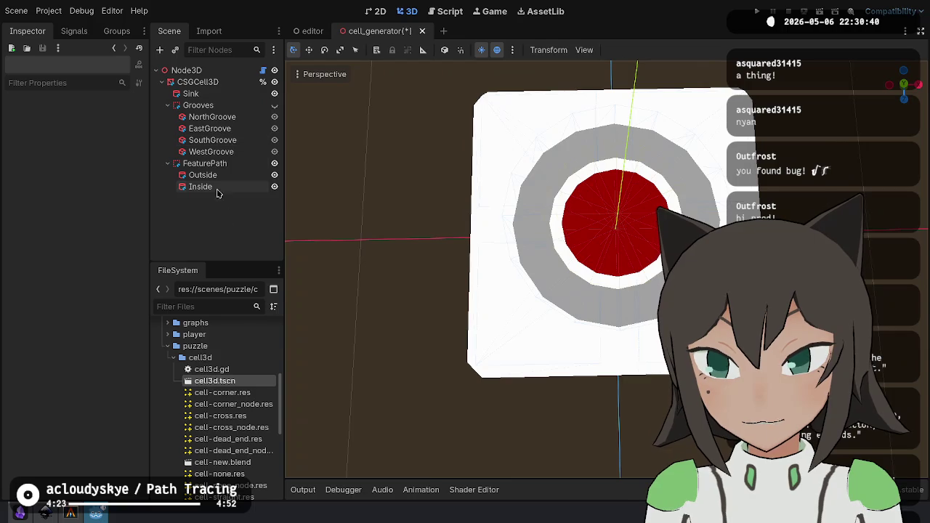
{"action": "left_click", "coordinate": [205, 163]}
{"action": "left_click", "coordinate": [218, 106]}
{"action": "left_click", "coordinate": [223, 109]}
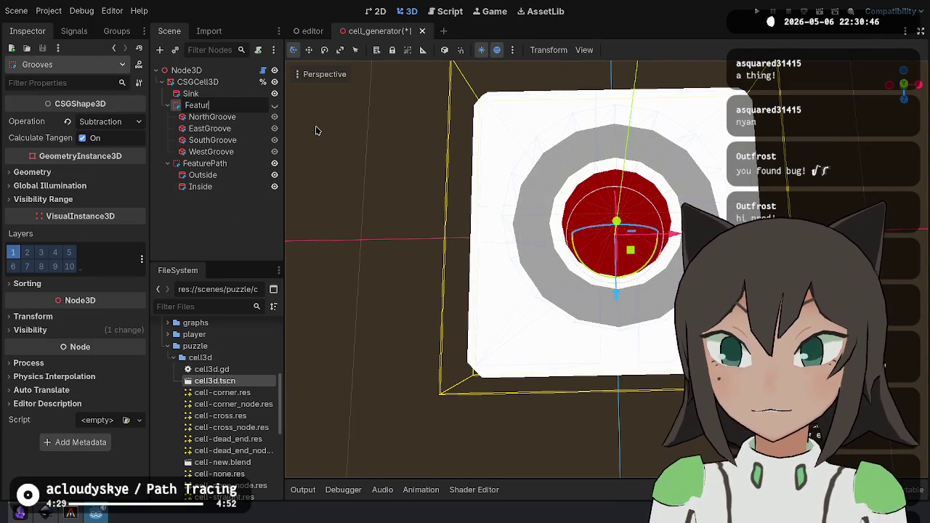
Name the group FeatureGrooves and duplicate it as PathGrooves.
{"action": "key", "text": "Return"}
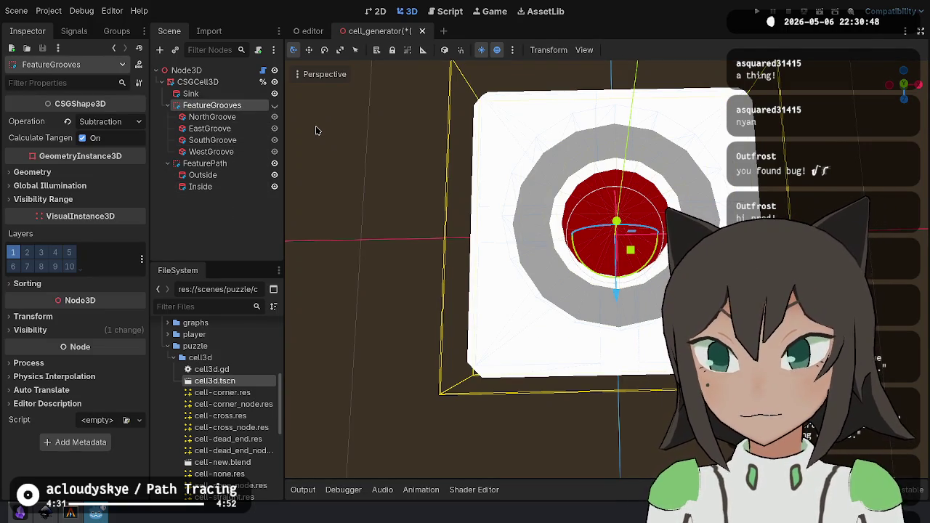
{"action": "key", "text": "ctrl+d"}
{"action": "type", "text": "PathGrooves"}
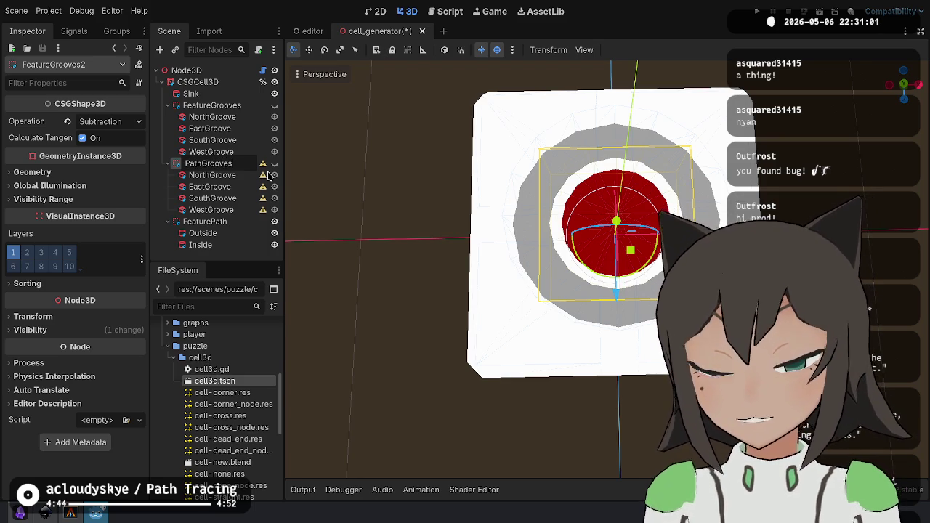
{"action": "key", "text": "Return"}
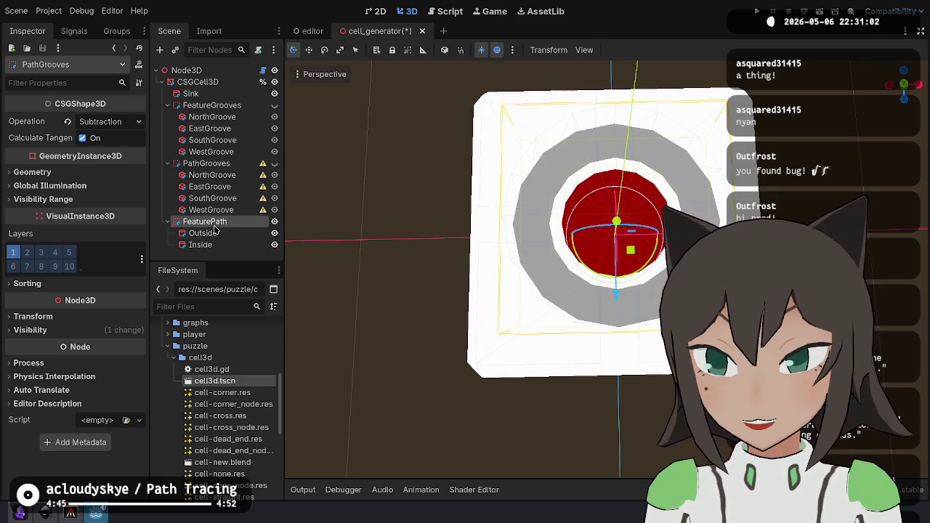
Rename FeaturePath to AvoidFeature and PathGrooves to AvoidGrooves.
{"action": "double_click", "coordinate": [230, 220]}
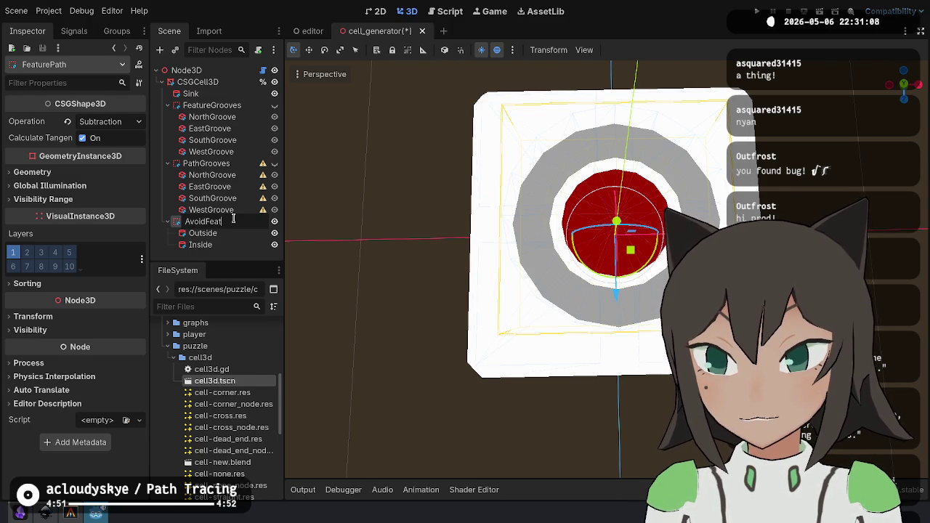
{"action": "type", "text": "ure"}
{"action": "key", "text": "Return"}
{"action": "key", "text": "Up"}
{"action": "key", "text": "Up"}
{"action": "key", "text": "Up"}
{"action": "key", "text": "F2"}
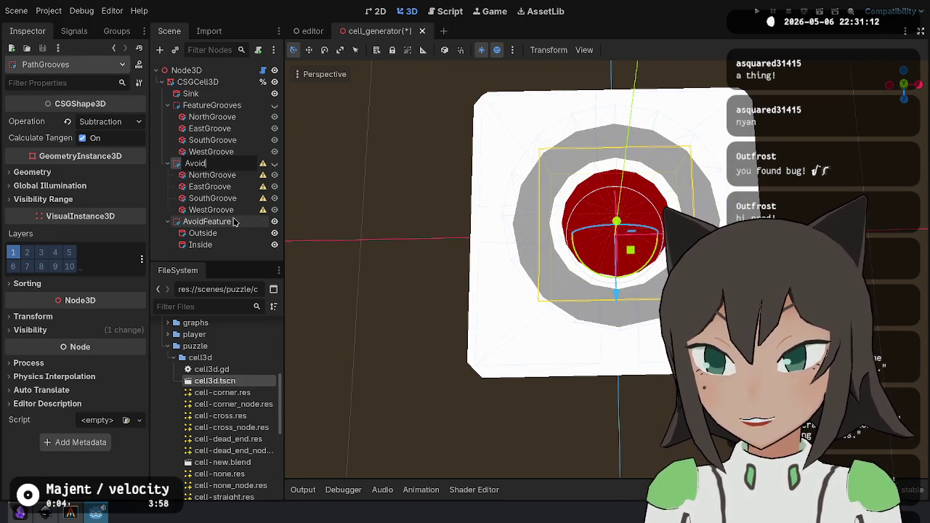
{"action": "key", "text": "Return"}
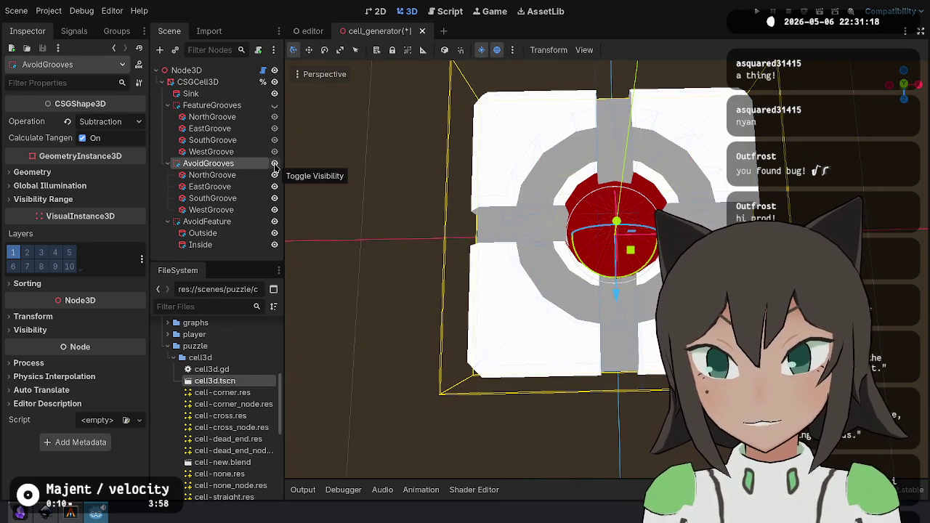
{"action": "left_click", "coordinate": [274, 164]}
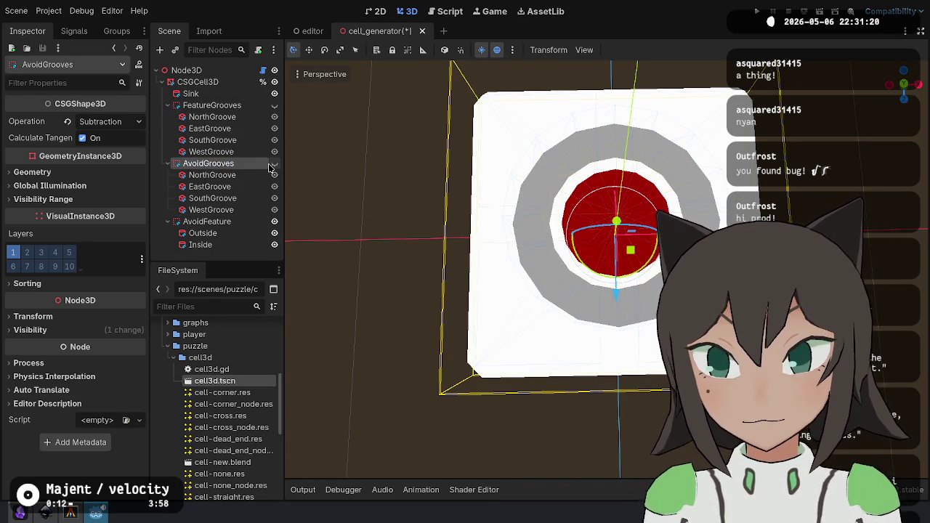
{"action": "left_click", "coordinate": [275, 164]}
{"action": "left_click", "coordinate": [274, 222]}
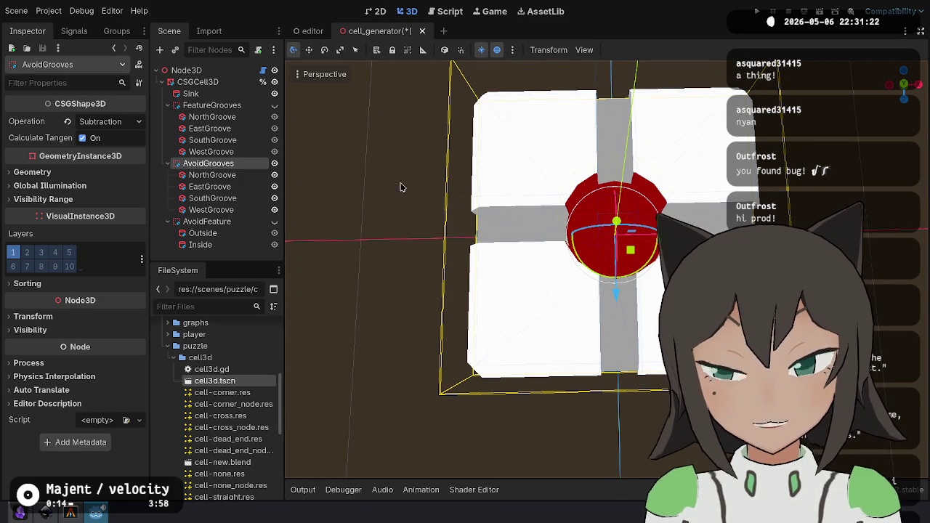
{"action": "left_click", "coordinate": [240, 240]}
{"action": "left_click", "coordinate": [275, 222]}
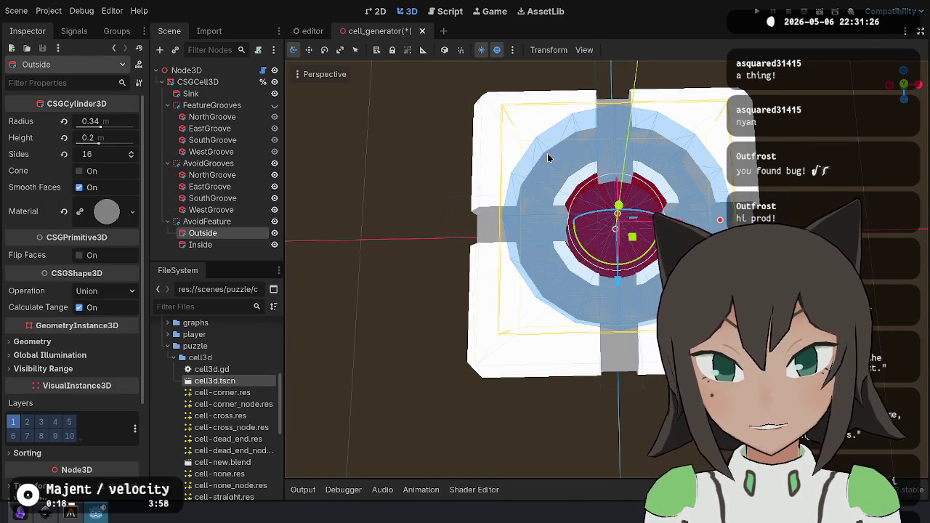
{"action": "key", "text": "alt+Tab"}
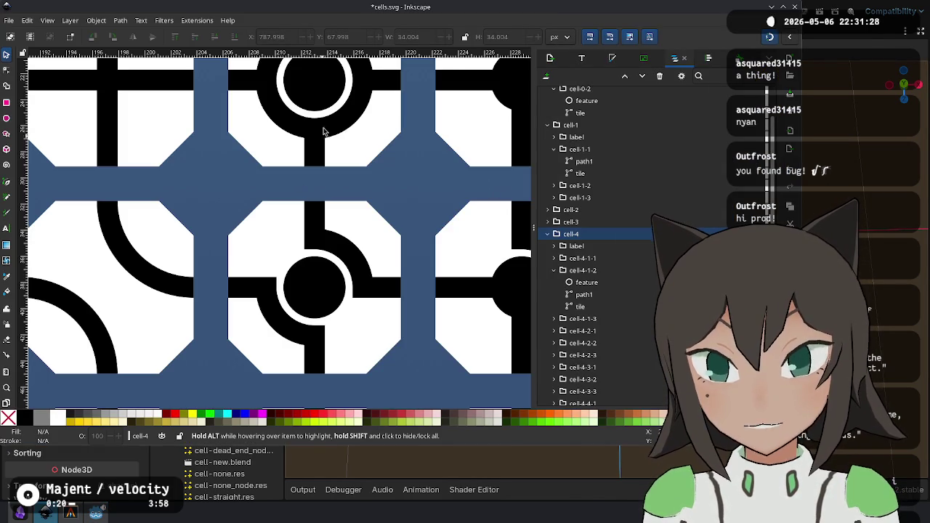
{"action": "key", "text": "alt+Tab"}
{"action": "left_click", "coordinate": [201, 244]}
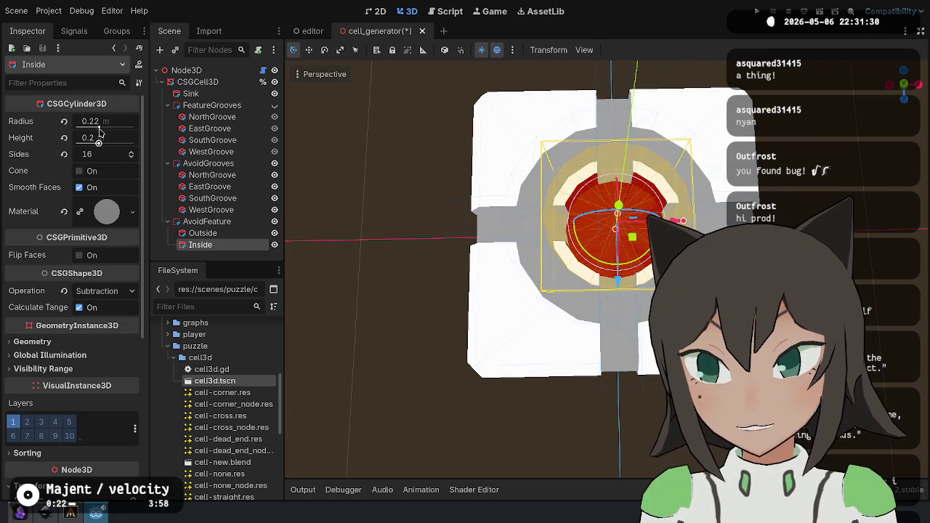
{"action": "left_click", "coordinate": [231, 176]}
{"action": "left_click_drag", "start_coordinate": [535, 209], "coordinate": [603, 218]}
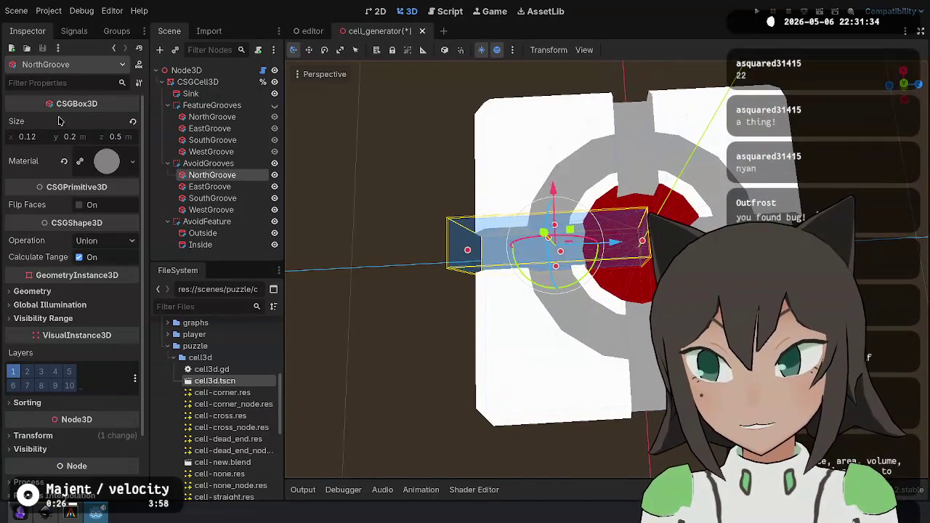
Resize NorthGroove to a 0.12 × 0.2 × 0.28 m box and slide it along z near the sink.
{"action": "left_click_drag", "start_coordinate": [468, 251], "coordinate": [541, 224]}
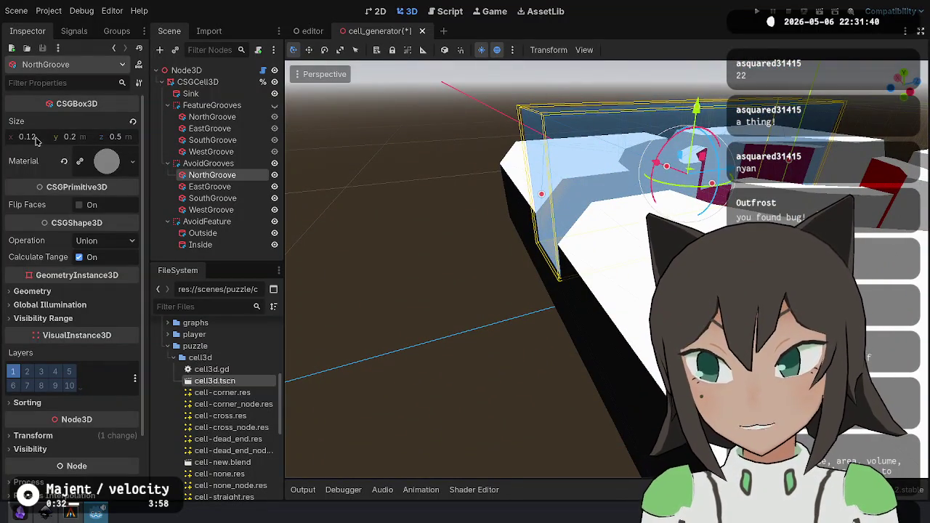
{"action": "left_click", "coordinate": [117, 138]}
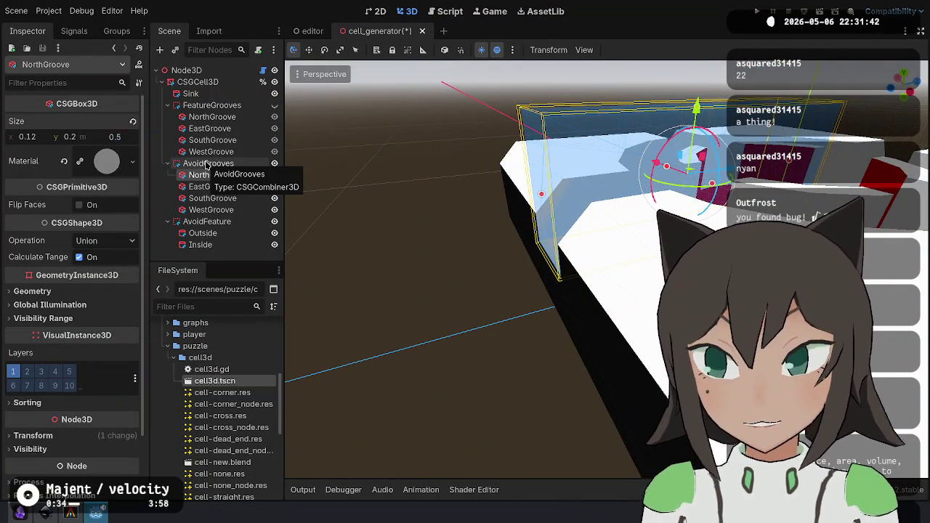
{"action": "type", "text": "22"}
{"action": "double_click", "coordinate": [210, 174]}
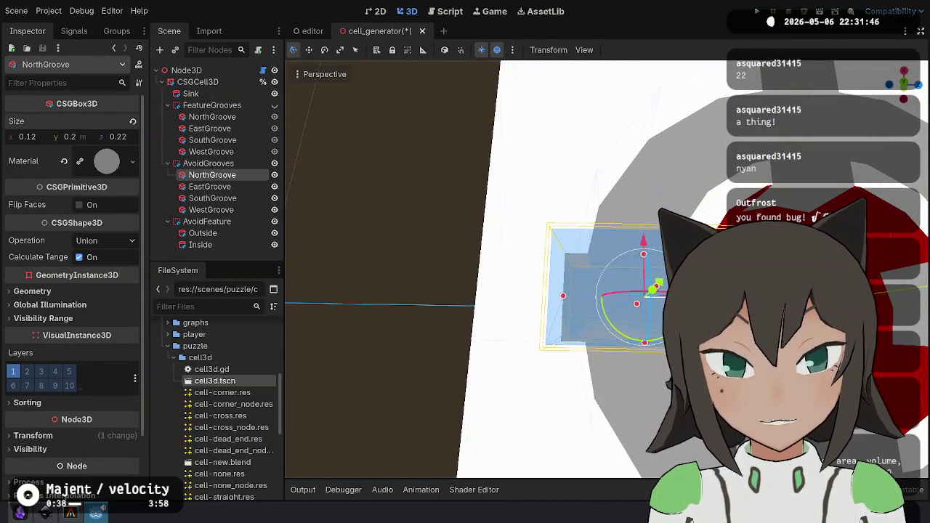
{"action": "left_click_drag", "start_coordinate": [701, 295], "coordinate": [653, 301]}
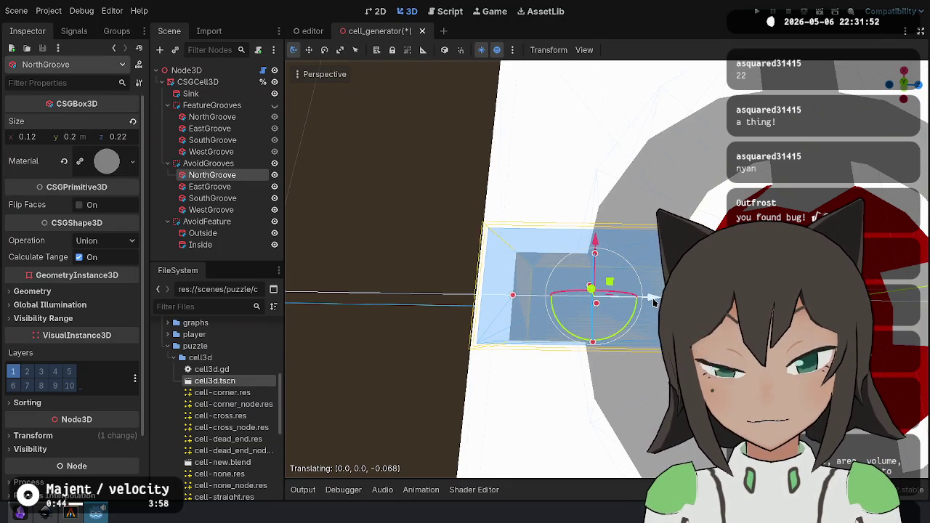
{"action": "left_click", "coordinate": [130, 138]}
{"action": "type", "text": "0.28"}
{"action": "key", "text": "Return"}
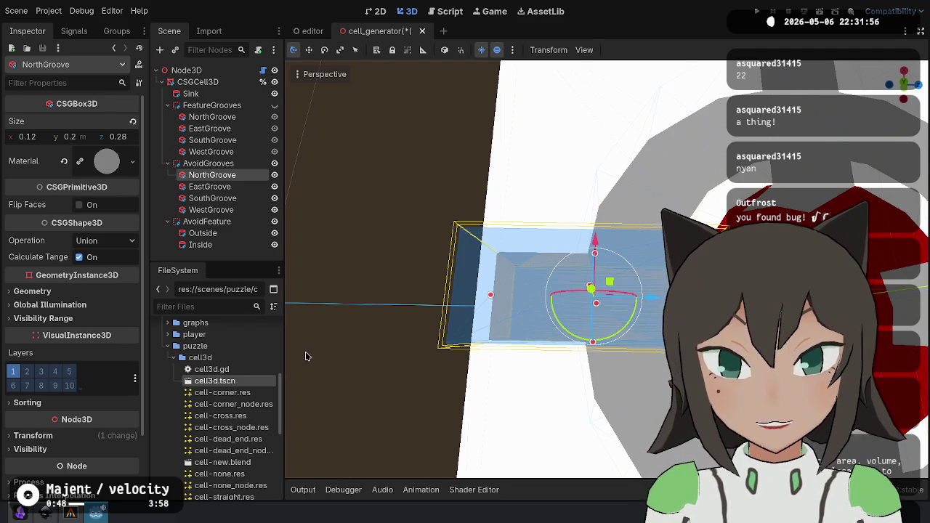
{"action": "left_click_drag", "start_coordinate": [653, 297], "coordinate": [630, 301]}
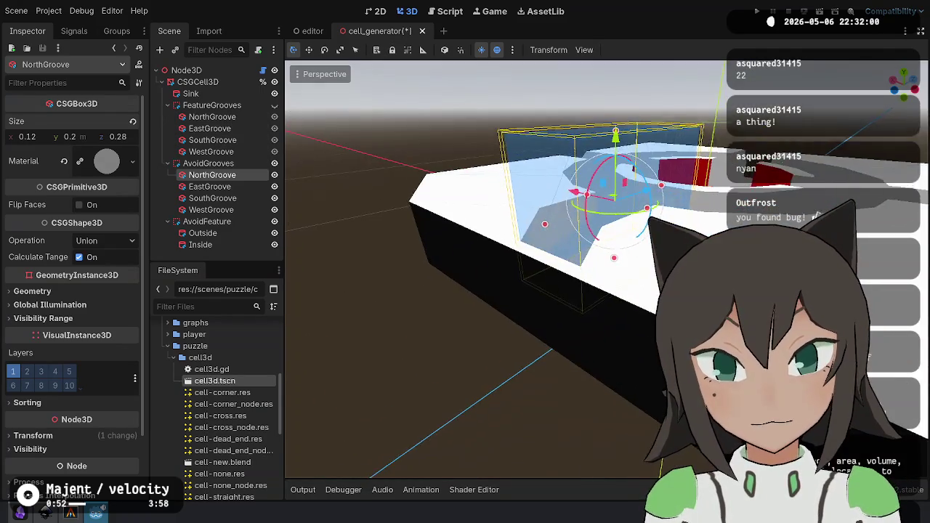
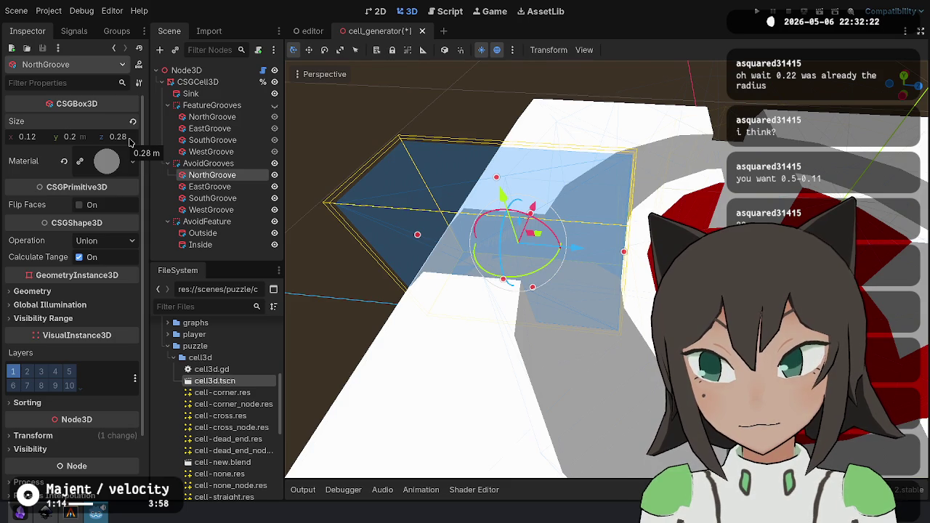
Set the avoid-side NorthGroove's Z position to -0.36 (0.5 minus 0.14, negated).
{"action": "scroll", "coordinate": [109, 349], "scroll_direction": "down", "scroll_amount": 3}
{"action": "left_click", "coordinate": [110, 365]}
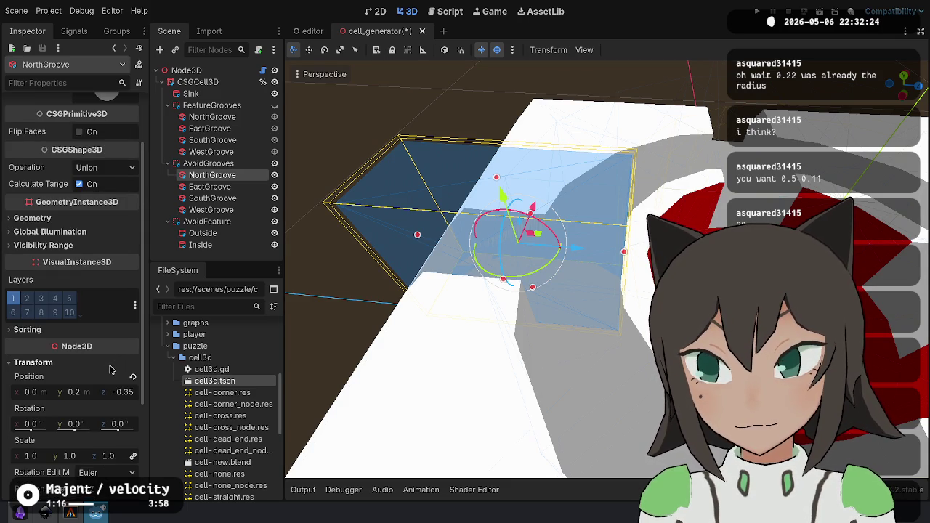
{"action": "scroll", "coordinate": [107, 195], "scroll_direction": "up", "scroll_amount": 3}
{"action": "scroll", "coordinate": [124, 290], "scroll_direction": "down", "scroll_amount": 2}
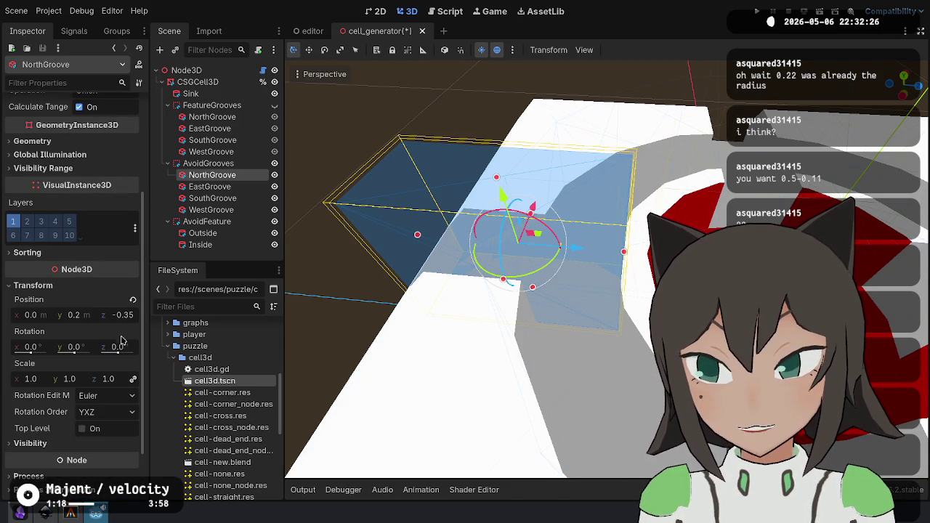
{"action": "scroll", "coordinate": [130, 320], "scroll_direction": "up", "scroll_amount": 5}
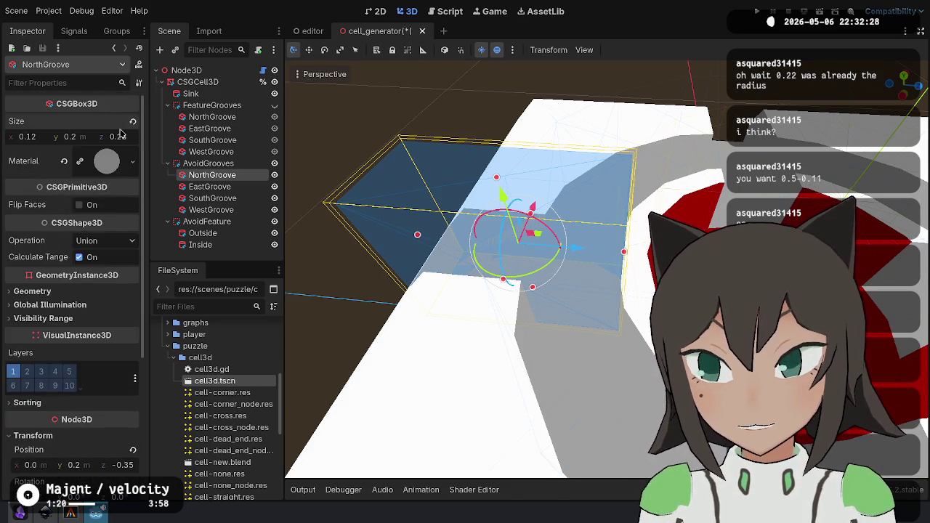
{"action": "scroll", "coordinate": [130, 319], "scroll_direction": "down", "scroll_amount": 5}
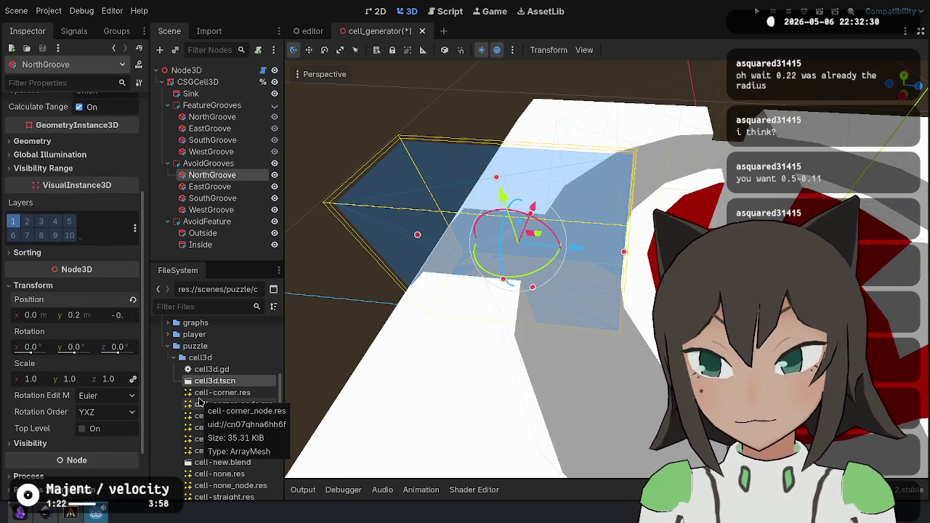
{"action": "type", "text": "14"}
{"action": "key", "text": "Return"}
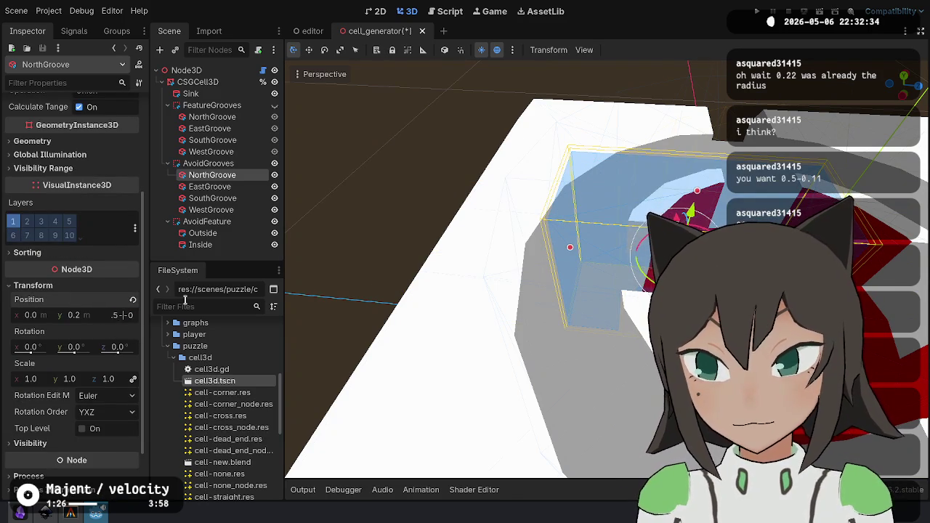
{"action": "type", "text": ".14"}
{"action": "key", "text": "Return"}
{"action": "key", "text": "f"}
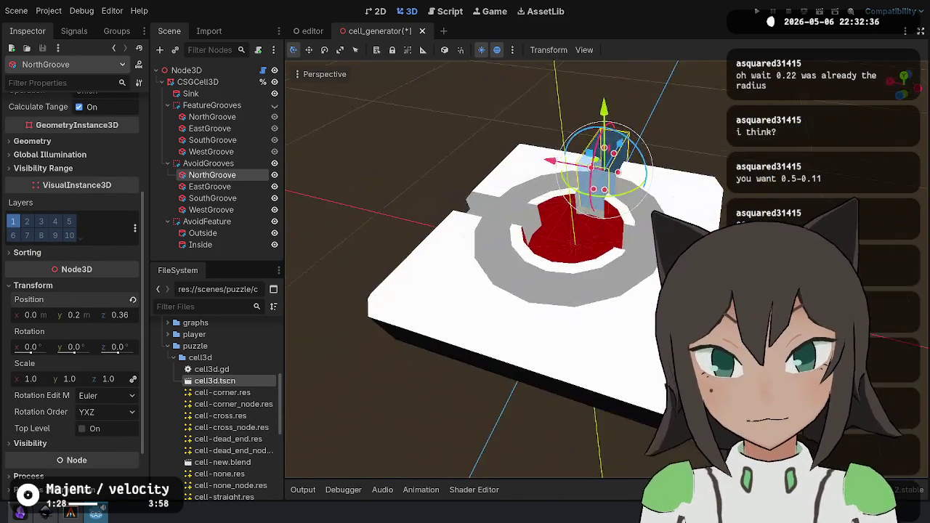
{"action": "type", "text": "-"}
{"action": "key", "text": "Return"}
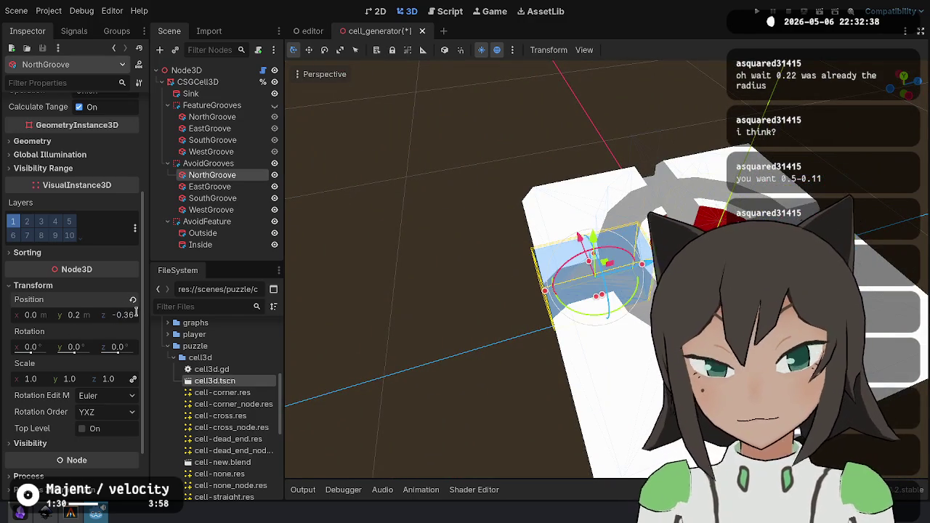
{"action": "key", "text": "f"}
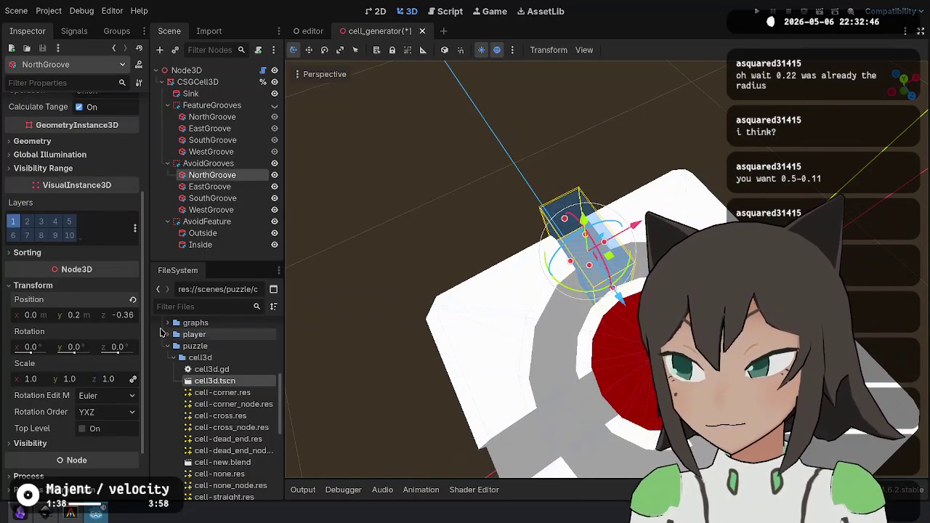
Delete the EastGroove, SouthGroove and WestGroove boxes under AvoidGrooves.
{"action": "left_click", "coordinate": [218, 187]}
{"action": "left_click", "coordinate": [218, 199], "text": "shift"}
{"action": "left_click", "coordinate": [218, 210], "text": "shift"}
{"action": "key", "text": "Delete"}
{"action": "key", "text": "Return"}
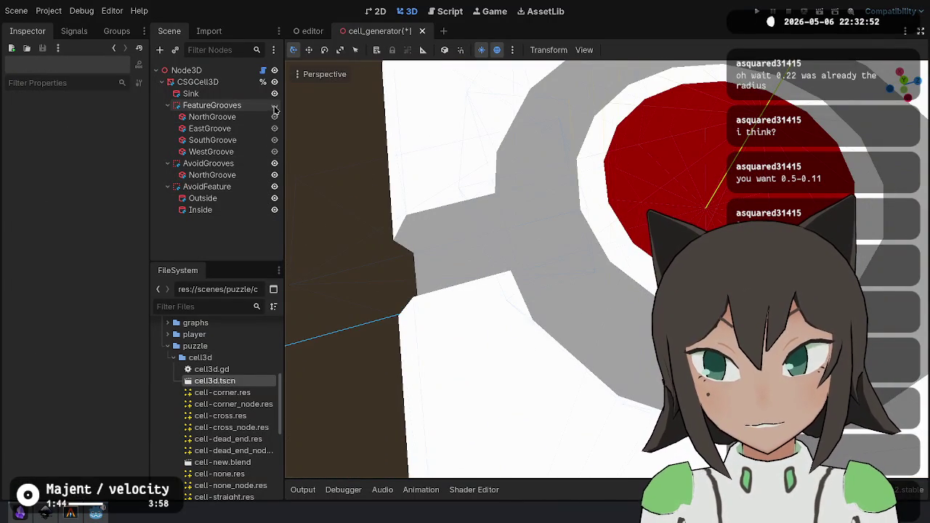
{"action": "left_click", "coordinate": [275, 175]}
{"action": "left_click", "coordinate": [275, 175]}
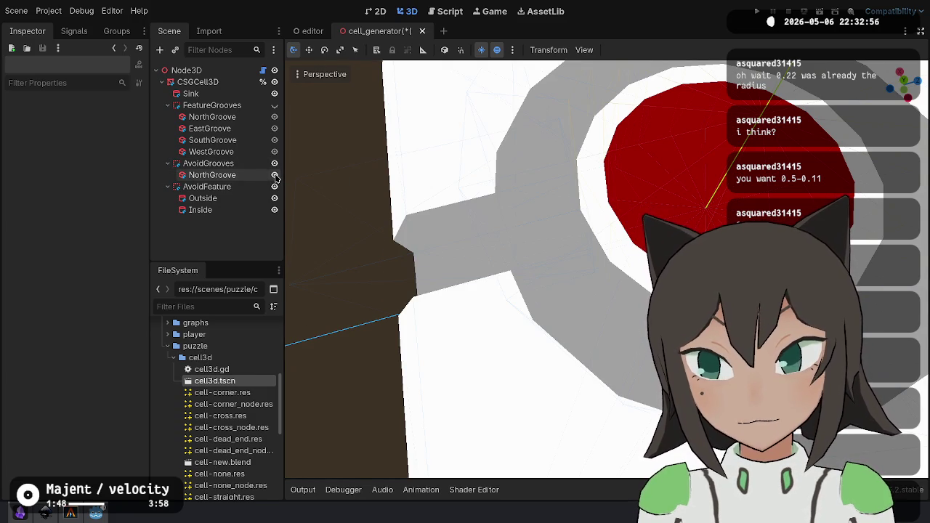
{"action": "left_click", "coordinate": [276, 187]}
{"action": "left_click", "coordinate": [276, 186]}
{"action": "left_click", "coordinate": [276, 187]}
{"action": "left_click", "coordinate": [275, 186]}
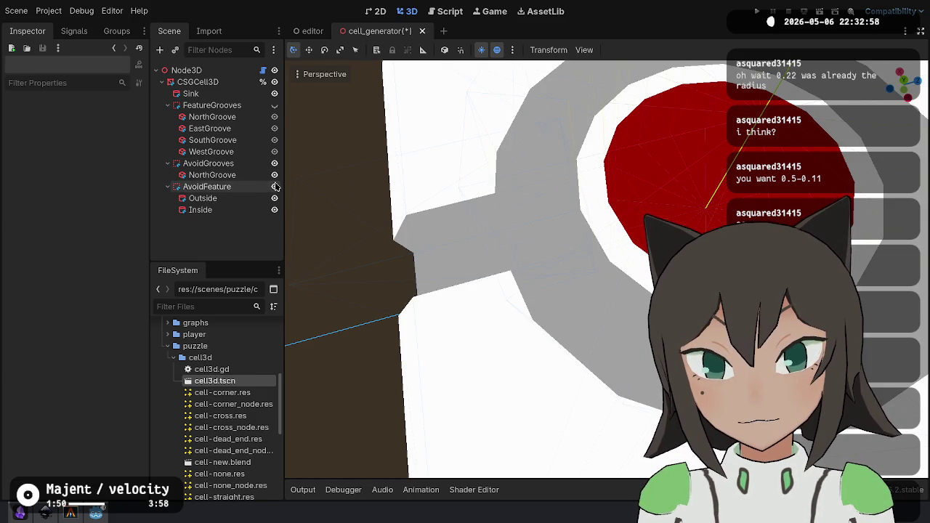
{"action": "left_click_drag", "start_coordinate": [465, 261], "coordinate": [509, 240]}
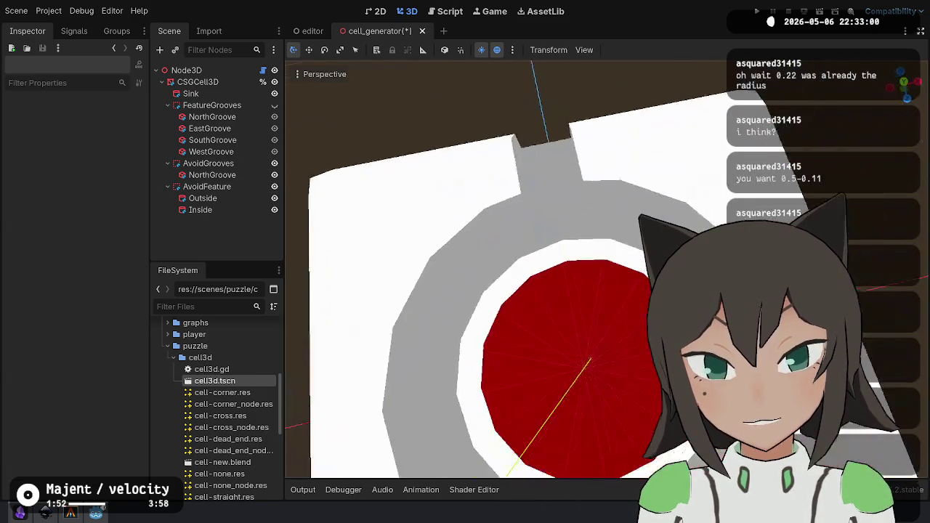
{"action": "scroll", "coordinate": [541, 140], "scroll_direction": "up", "scroll_amount": 1}
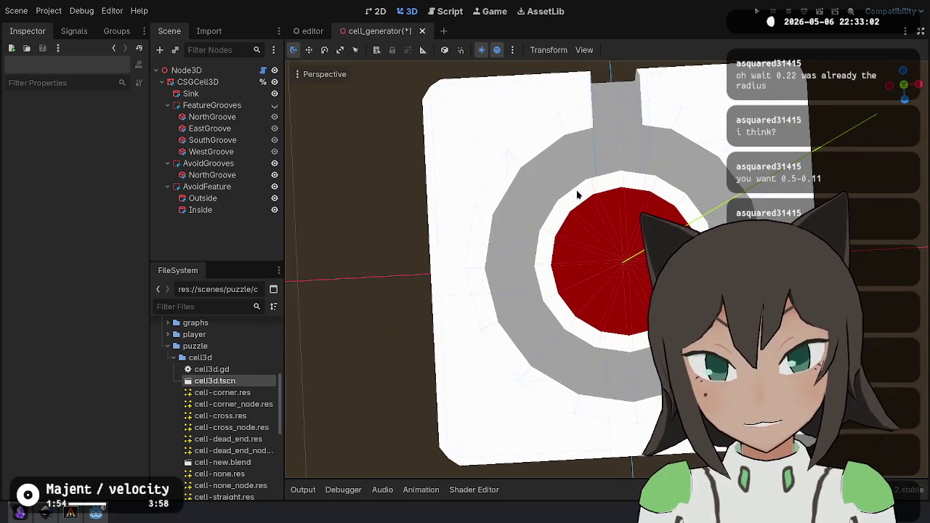
{"action": "scroll", "coordinate": [623, 164], "scroll_direction": "up", "scroll_amount": 2}
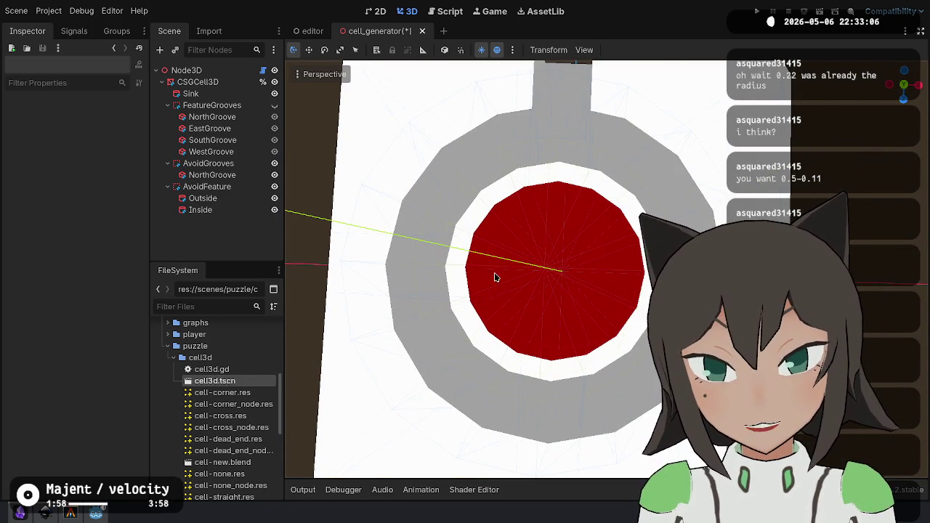
{"action": "left_click", "coordinate": [207, 189]}
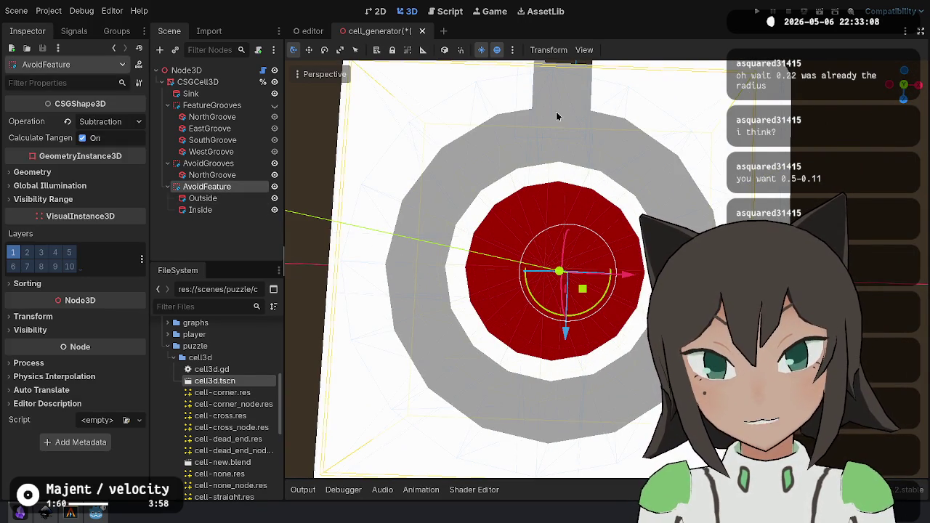
{"action": "left_click_drag", "start_coordinate": [521, 202], "coordinate": [530, 182]}
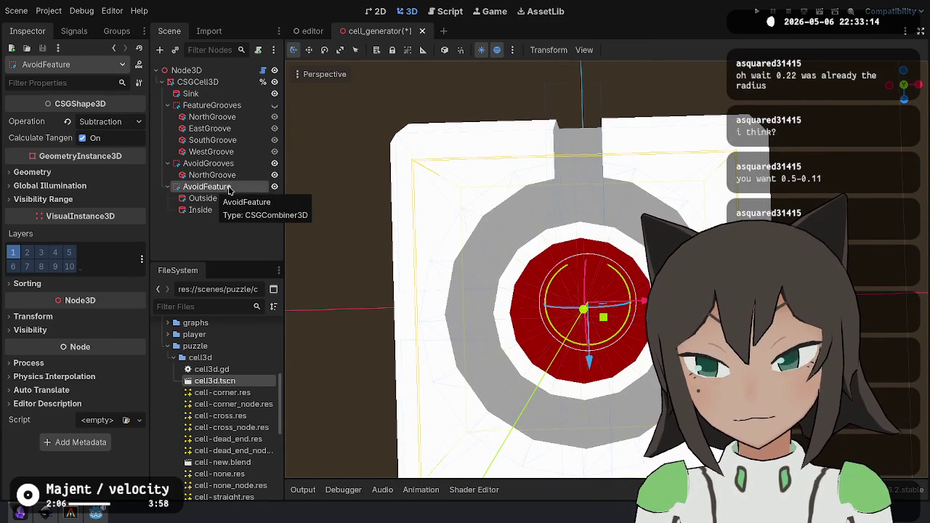
{"action": "left_click", "coordinate": [215, 176]}
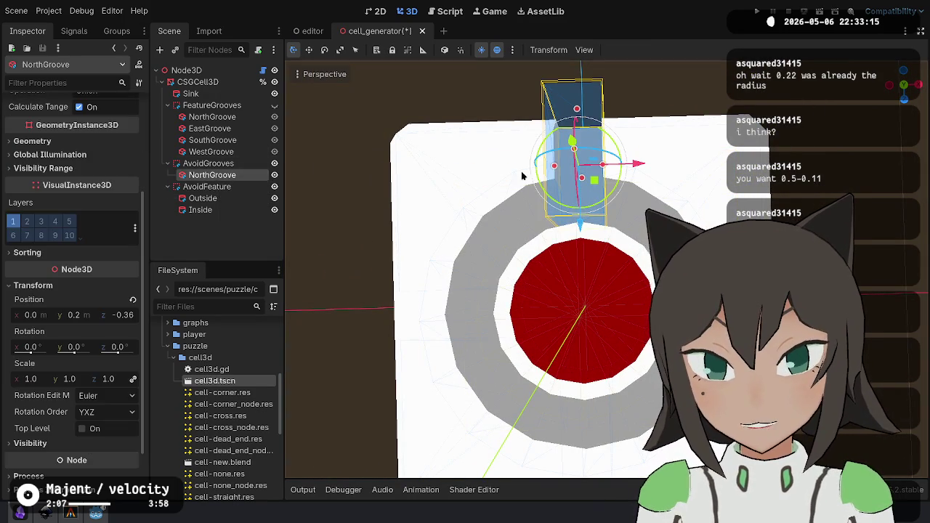
Parent NorthGroove to a new Node3D pivot under AvoidGrooves and duplicate the pivot twice.
{"action": "right_click", "coordinate": [243, 163]}
{"action": "left_click", "coordinate": [284, 173]}
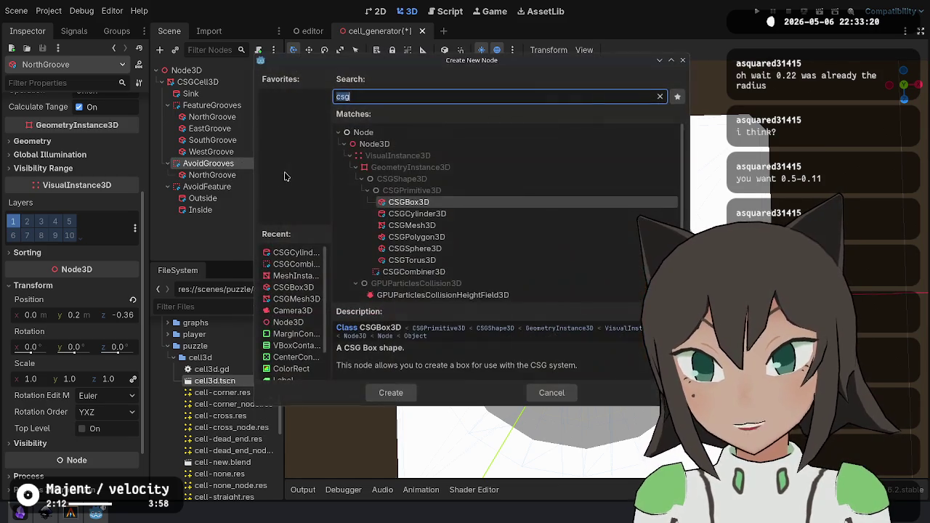
{"action": "double_click", "coordinate": [374, 144]}
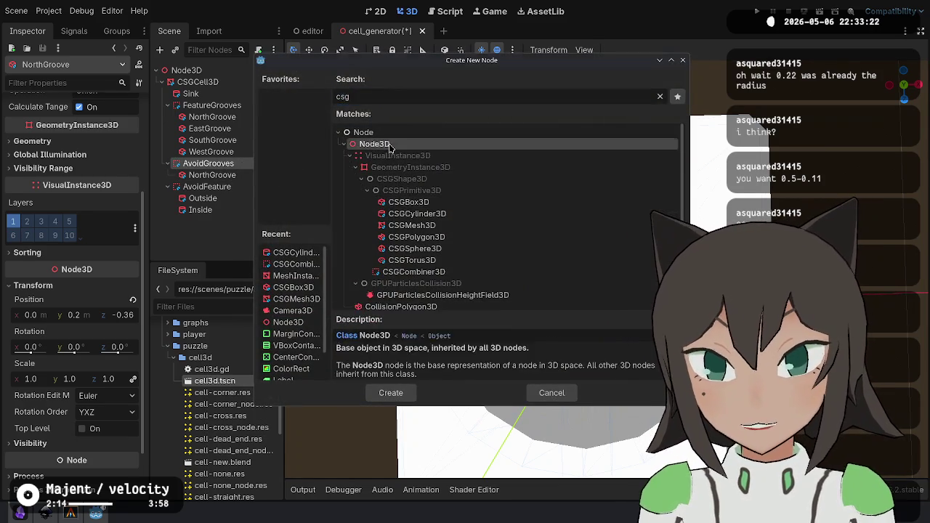
{"action": "left_click_drag", "start_coordinate": [212, 175], "coordinate": [236, 186]}
{"action": "left_click", "coordinate": [237, 180]}
{"action": "key", "text": "ctrl+d"}
{"action": "key", "text": "ctrl+d"}
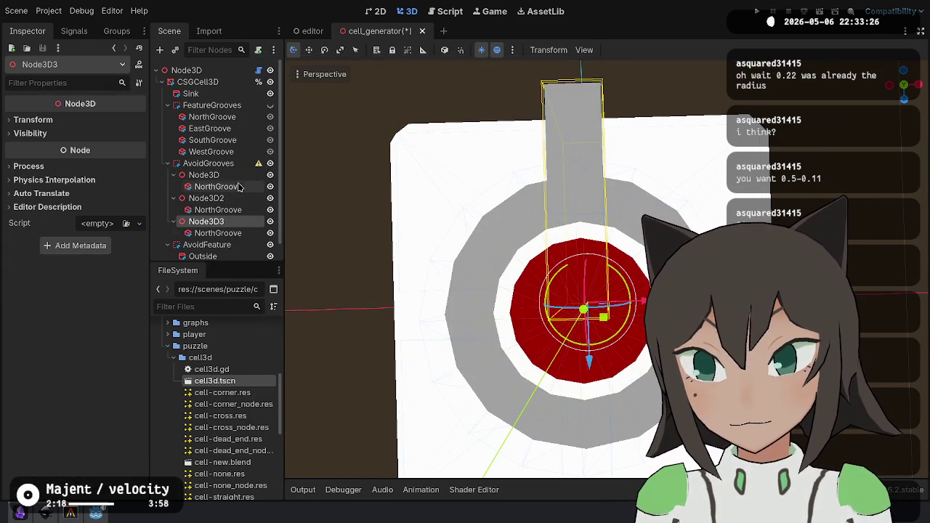
{"action": "key", "text": "ctrl+d"}
Return the original NorthGroove directly under AvoidGrooves and delete its empty Node3D pivot.
{"action": "left_click", "coordinate": [217, 186]}
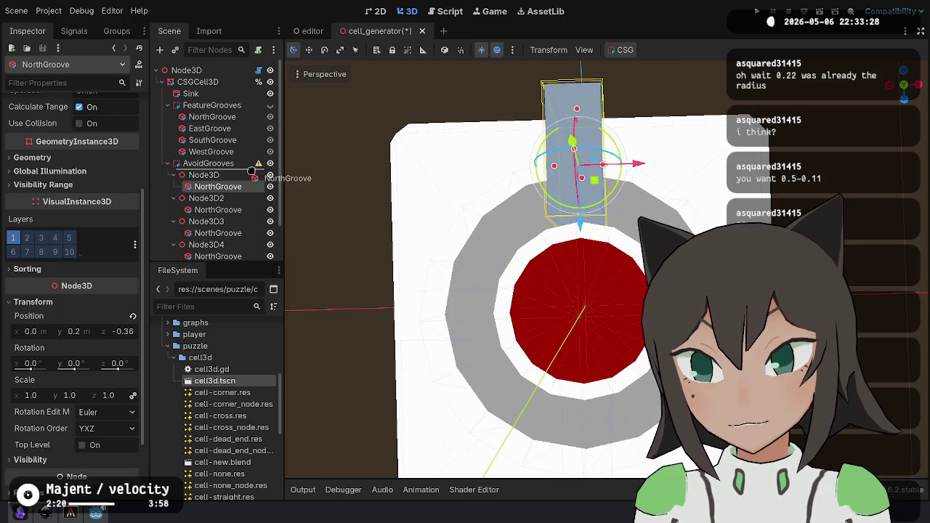
{"action": "left_click_drag", "start_coordinate": [250, 170], "coordinate": [251, 172]}
{"action": "left_click", "coordinate": [232, 186]}
{"action": "key", "text": "Delete"}
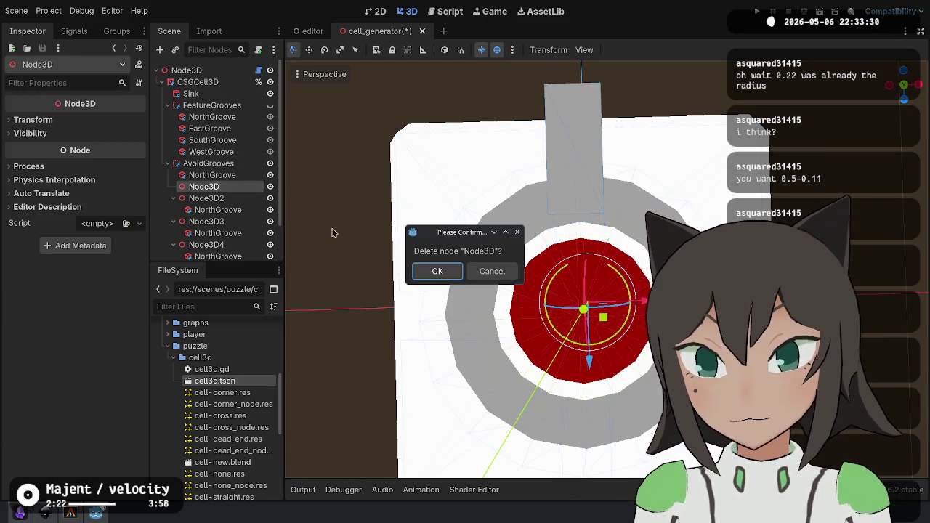
{"action": "key", "text": "Return"}
Rotate Node3D2 90° and move its groove under AvoidGrooves, renamed EastGroove.
{"action": "scroll", "coordinate": [332, 232], "scroll_direction": "down", "scroll_amount": 3}
{"action": "left_click", "coordinate": [207, 186]}
{"action": "key", "text": "e"}
{"action": "left_click_drag", "start_coordinate": [612, 296], "coordinate": [554, 324]}
{"action": "left_click_drag", "start_coordinate": [218, 198], "coordinate": [244, 183]}
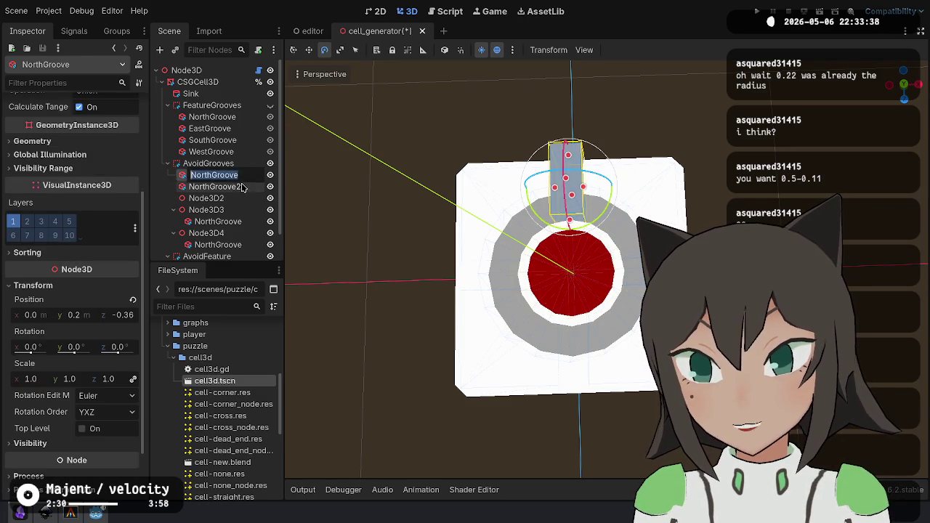
{"action": "key", "text": "F2"}
{"action": "type", "text": "Ea"}
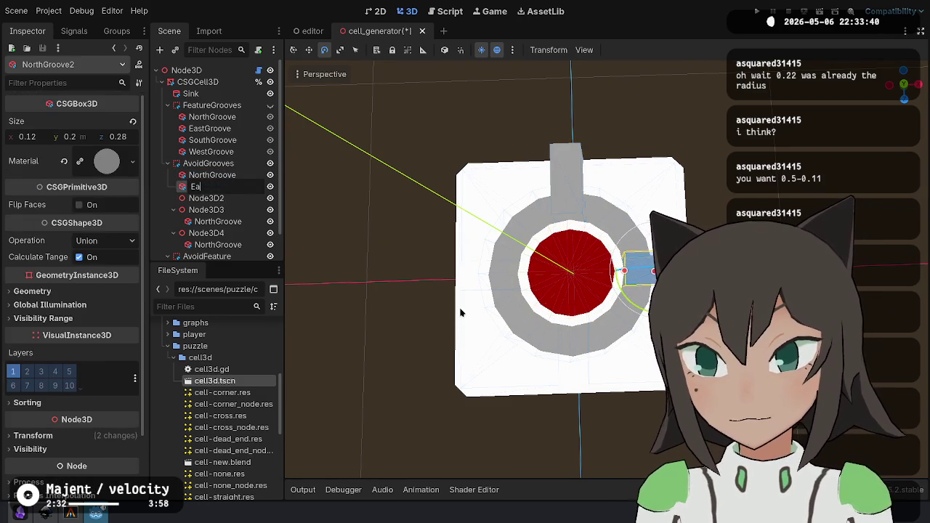
{"action": "type", "text": "stGroove"}
{"action": "key", "text": "Return"}
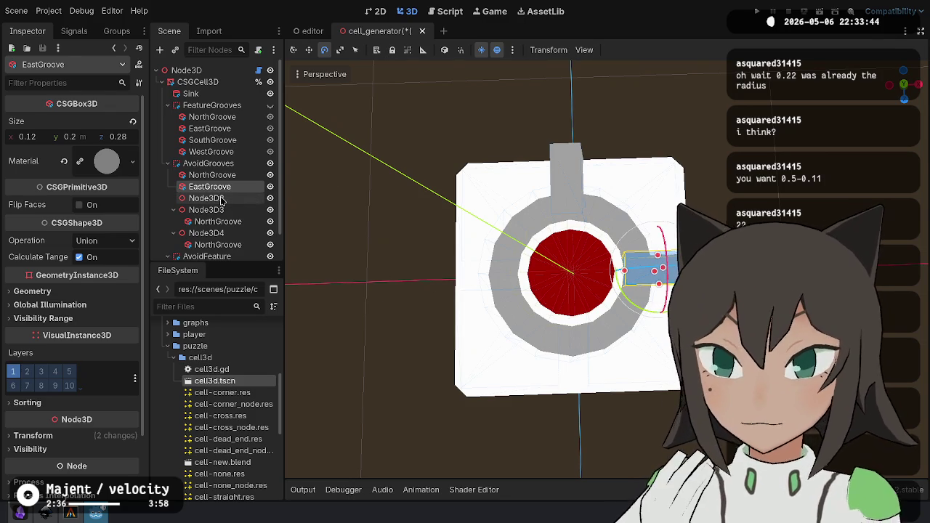
Delete the leftover Node3D2 pivot and select NorthGroove.
{"action": "key", "text": "Down"}
{"action": "mouse_move", "coordinate": [585, 178]}
{"action": "left_mouse_down"}
{"action": "mouse_move", "coordinate": [523, 240]}
{"action": "mouse_move", "coordinate": [585, 291]}
{"action": "mouse_move", "coordinate": [407, 247]}
{"action": "left_mouse_up"}
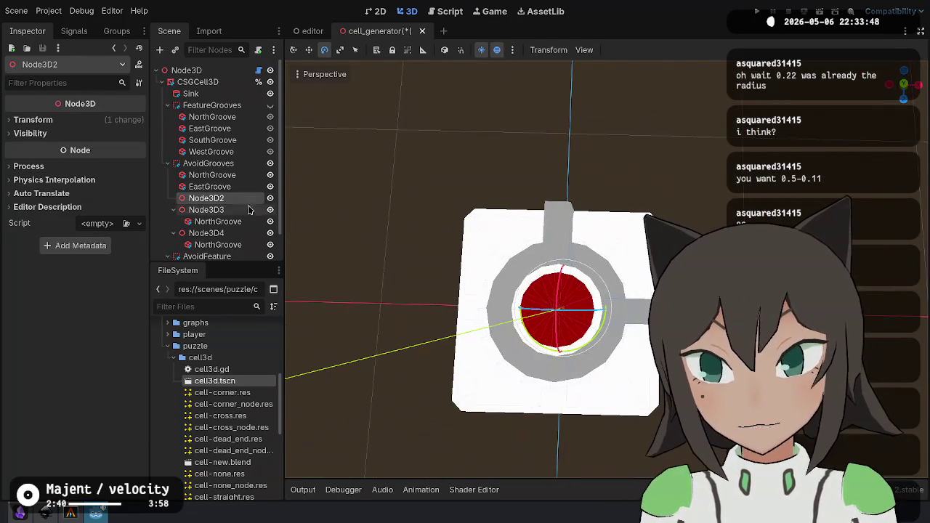
{"action": "key", "text": "Delete"}
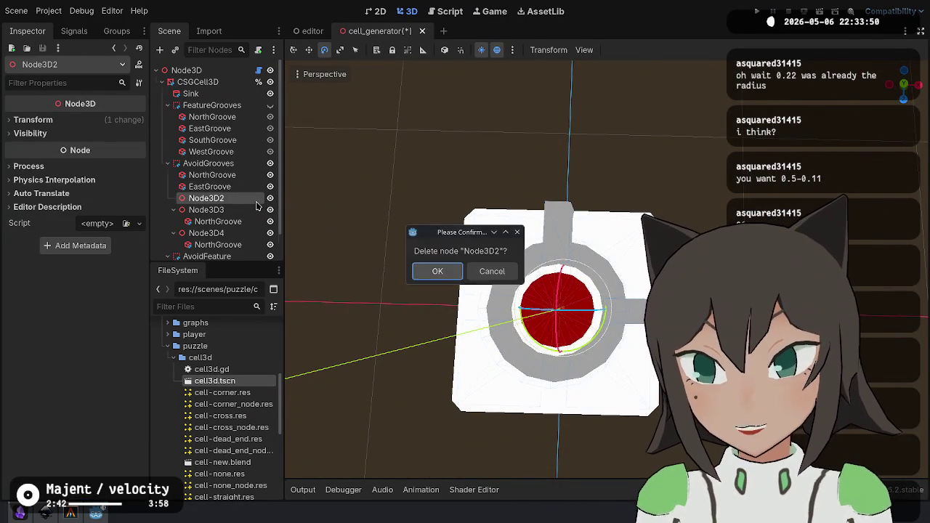
{"action": "key", "text": "Return"}
{"action": "left_click", "coordinate": [214, 175]}
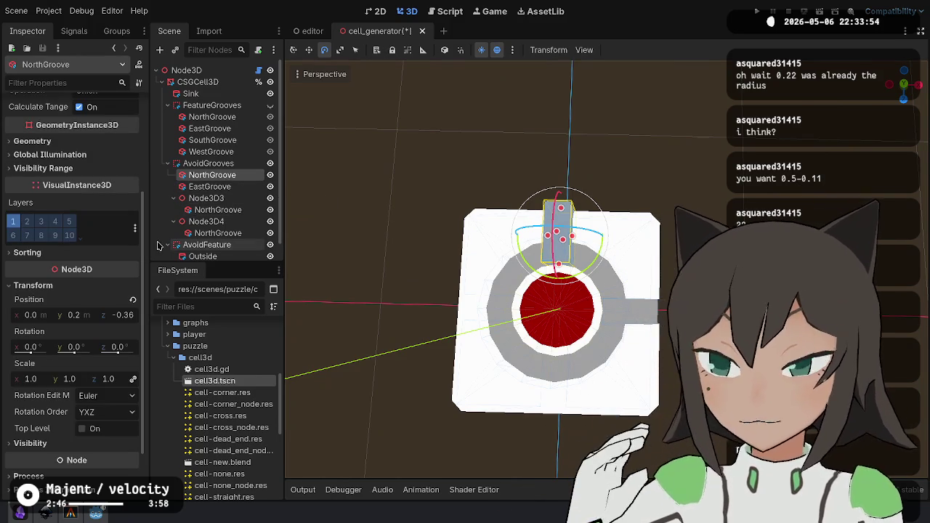
Rotate Node3D3 180°, move its groove under AvoidGrooves as SouthGroove, and delete Node3D3.
{"action": "scroll", "coordinate": [91, 189], "scroll_direction": "up", "scroll_amount": 5}
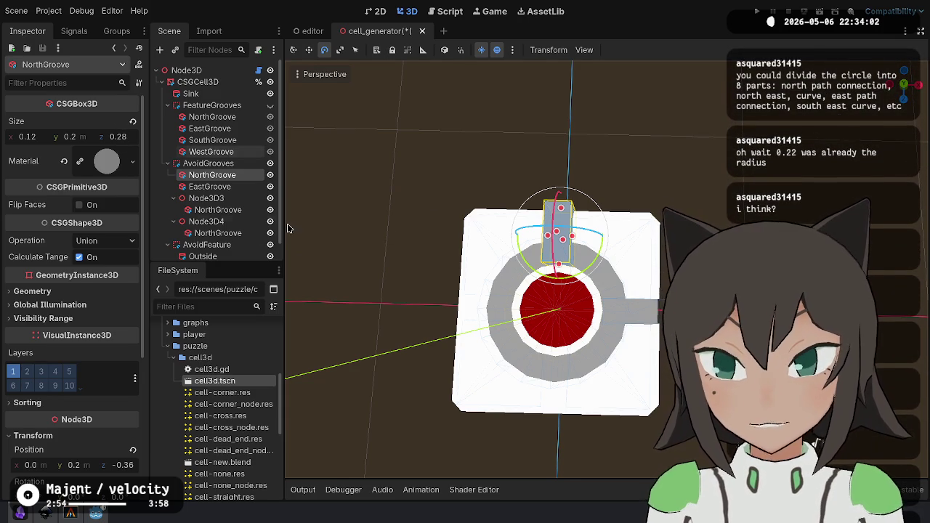
{"action": "scroll", "coordinate": [125, 285], "scroll_direction": "down", "scroll_amount": 5}
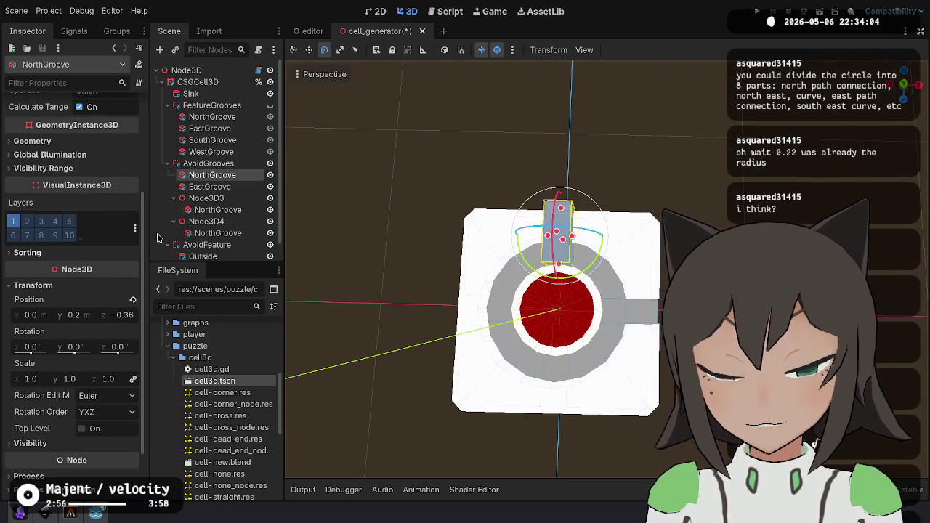
{"action": "scroll", "coordinate": [221, 186], "scroll_direction": "up", "scroll_amount": 1}
{"action": "left_click", "coordinate": [222, 185]}
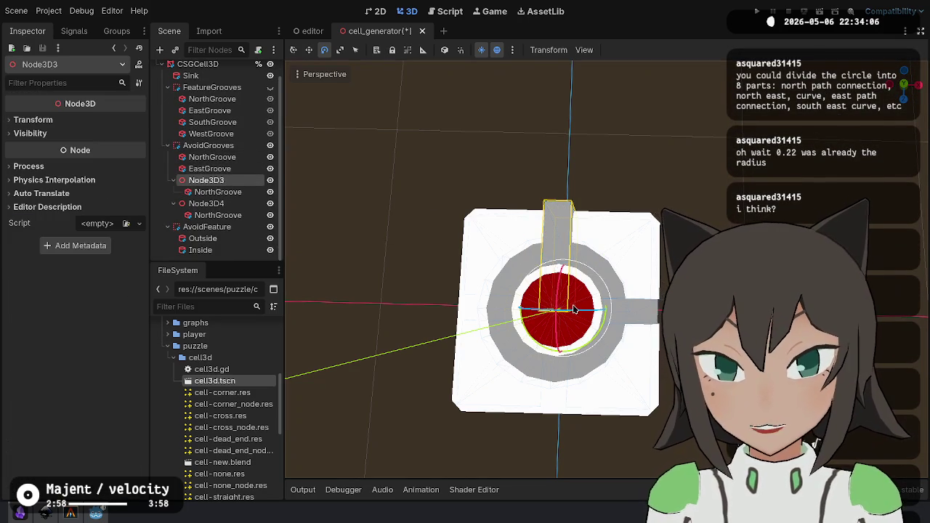
{"action": "key", "text": "r"}
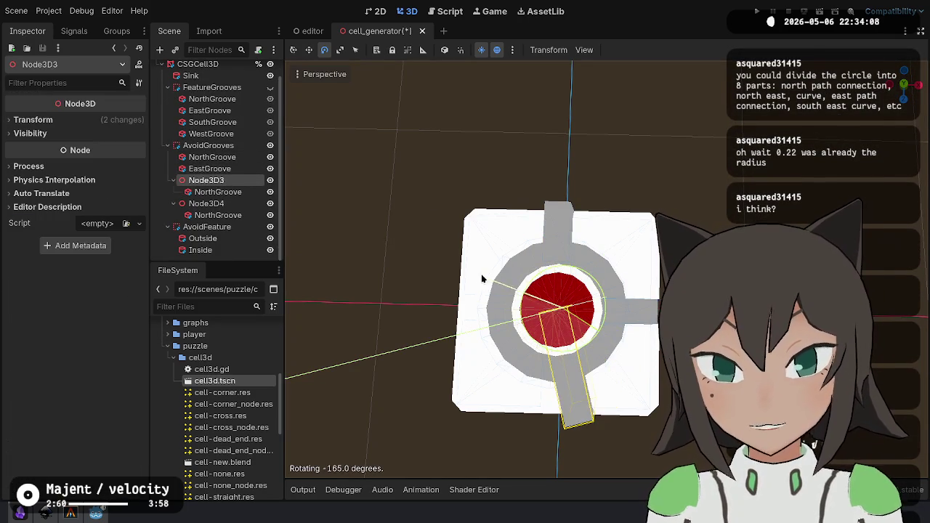
{"action": "left_click", "coordinate": [503, 265]}
{"action": "left_click_drag", "start_coordinate": [218, 191], "coordinate": [229, 176]}
{"action": "key", "text": "F2"}
{"action": "type", "text": "SouthGroove"}
{"action": "key", "text": "Return"}
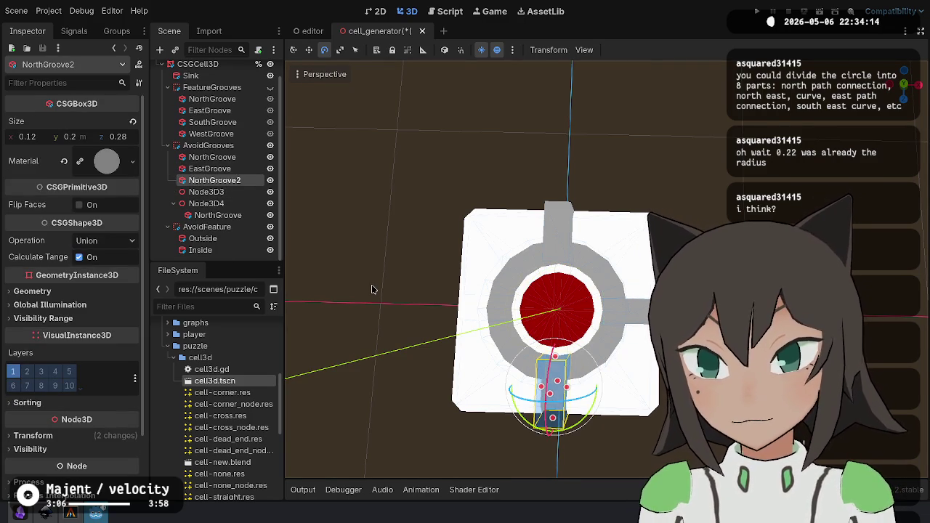
{"action": "left_click", "coordinate": [218, 192]}
{"action": "key", "text": "Delete"}
{"action": "key", "text": "Return"}
Rotate Node3D4 90°, move its groove under AvoidGrooves as WestGroove, and delete Node3D4.
{"action": "left_click", "coordinate": [216, 215]}
{"action": "left_click", "coordinate": [214, 205]}
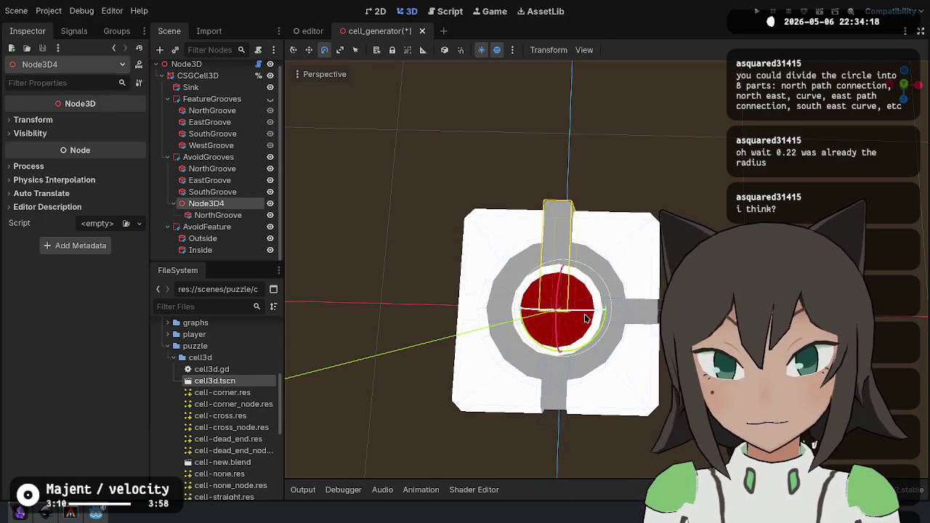
{"action": "left_click_drag", "start_coordinate": [595, 336], "coordinate": [622, 254]}
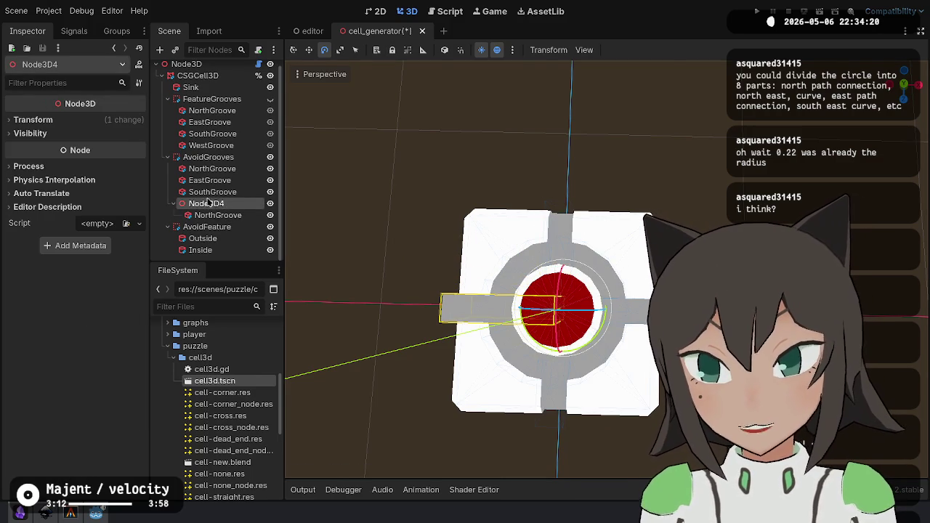
{"action": "mouse_move", "coordinate": [216, 215]}
{"action": "left_mouse_down"}
{"action": "mouse_move", "coordinate": [251, 208]}
{"action": "mouse_move", "coordinate": [232, 199]}
{"action": "left_mouse_up"}
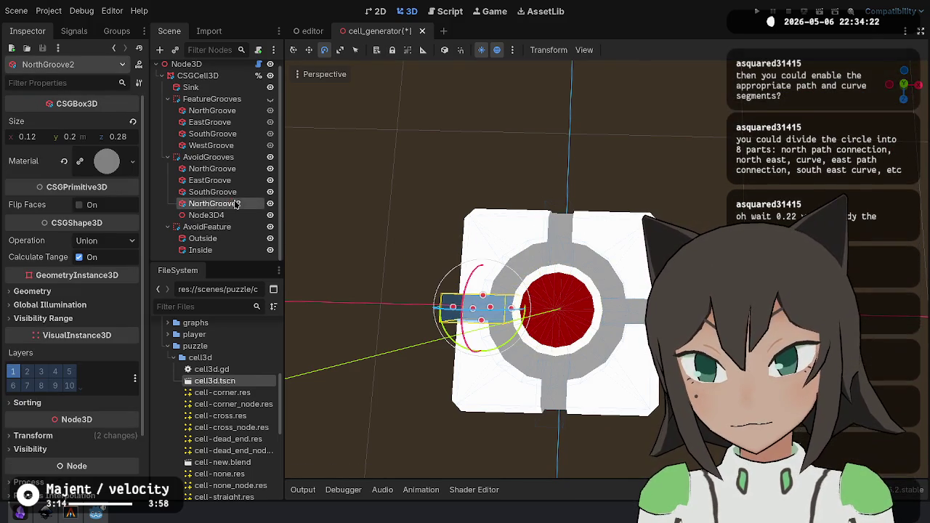
{"action": "type", "text": "WestGroove"}
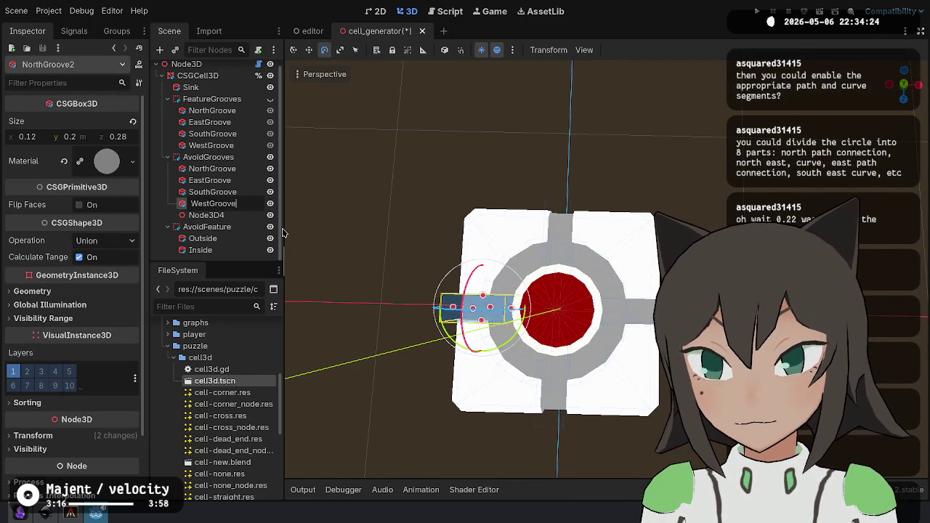
{"action": "key", "text": "Return"}
{"action": "left_click", "coordinate": [248, 215]}
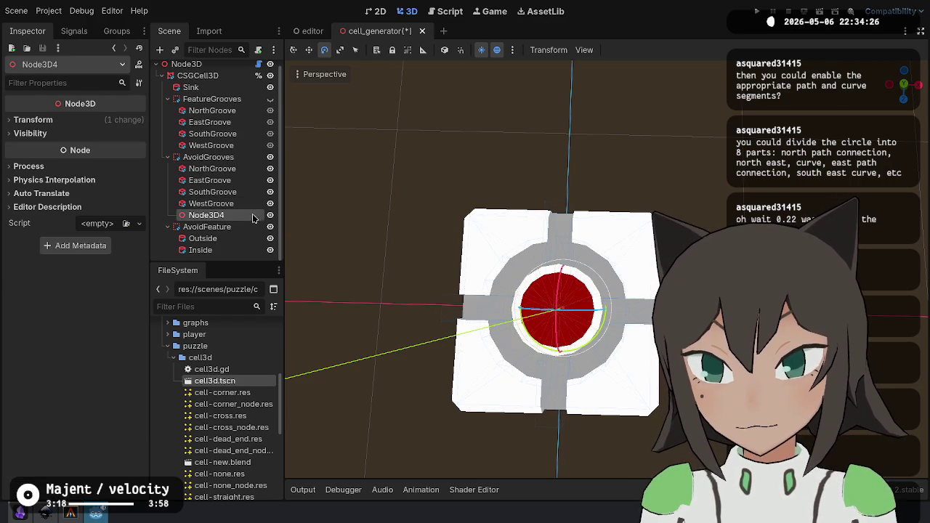
{"action": "key", "text": "Delete"}
{"action": "key", "text": "Return"}
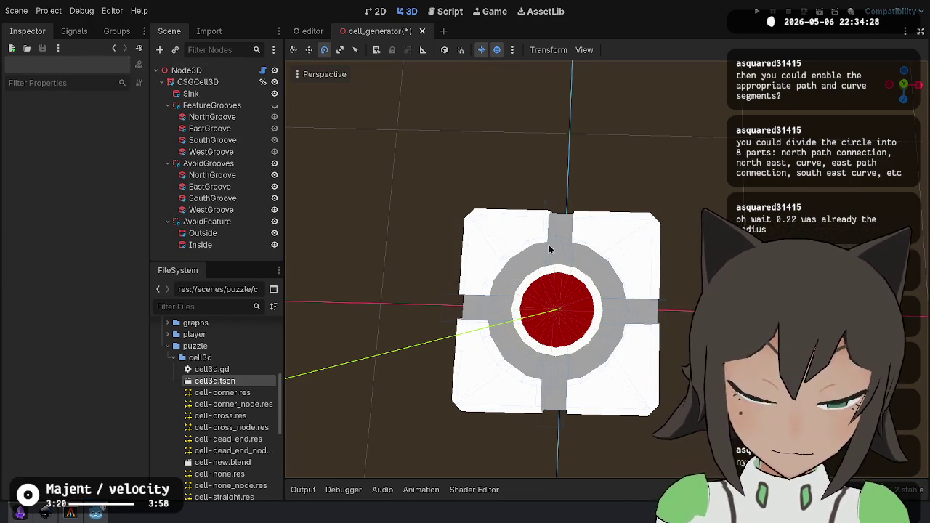
Save the cell scene, toggling AvoidGrooves visibility off and on to compare.
{"action": "key", "text": "ctrl+s"}
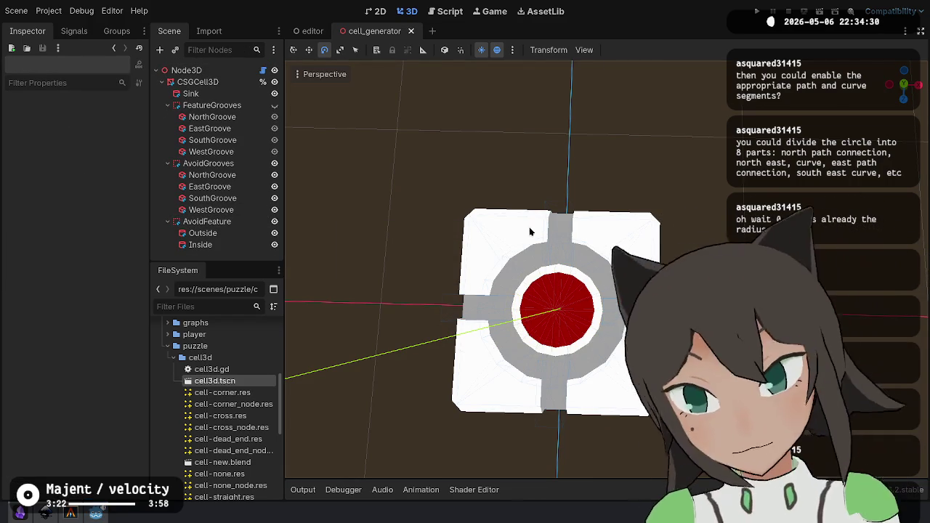
{"action": "left_click", "coordinate": [274, 164]}
{"action": "left_click", "coordinate": [274, 163]}
{"action": "left_click", "coordinate": [274, 164]}
{"action": "left_click", "coordinate": [274, 164]}
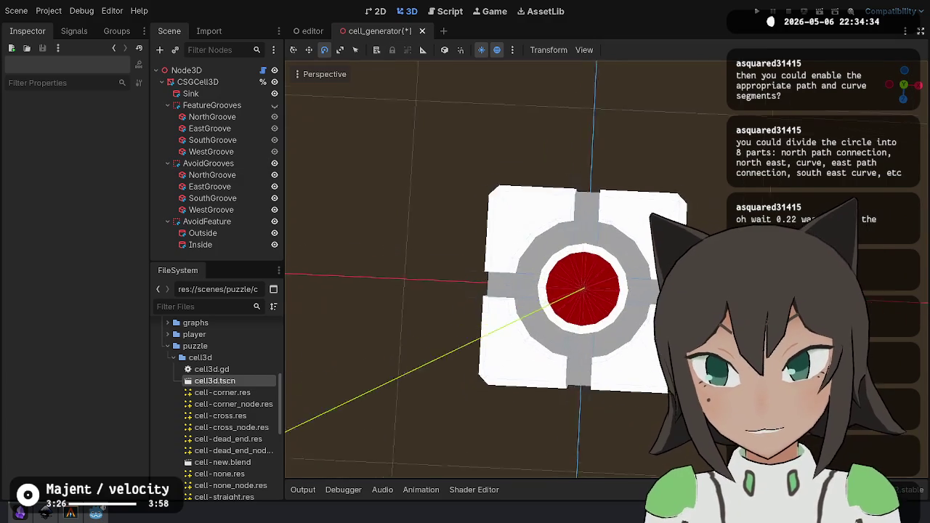
{"action": "key", "text": "ctrl+s"}
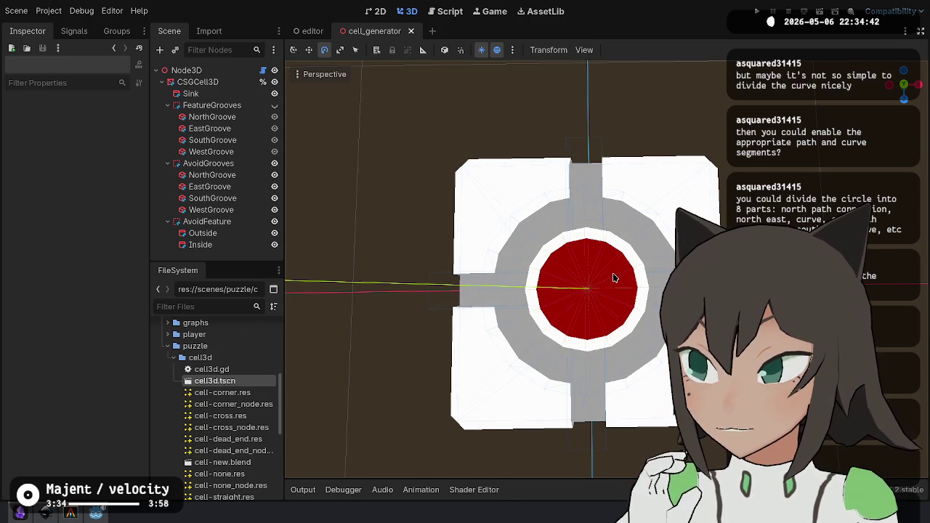
Begin renaming the AvoidFeature ring node to a NorthWest name.
{"action": "left_click_drag", "start_coordinate": [587, 215], "coordinate": [593, 216]}
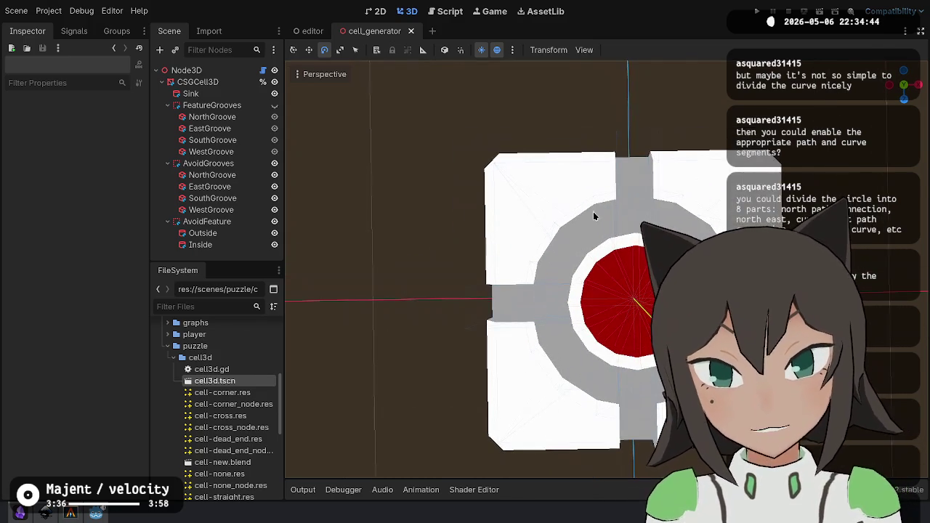
{"action": "left_click", "coordinate": [233, 222]}
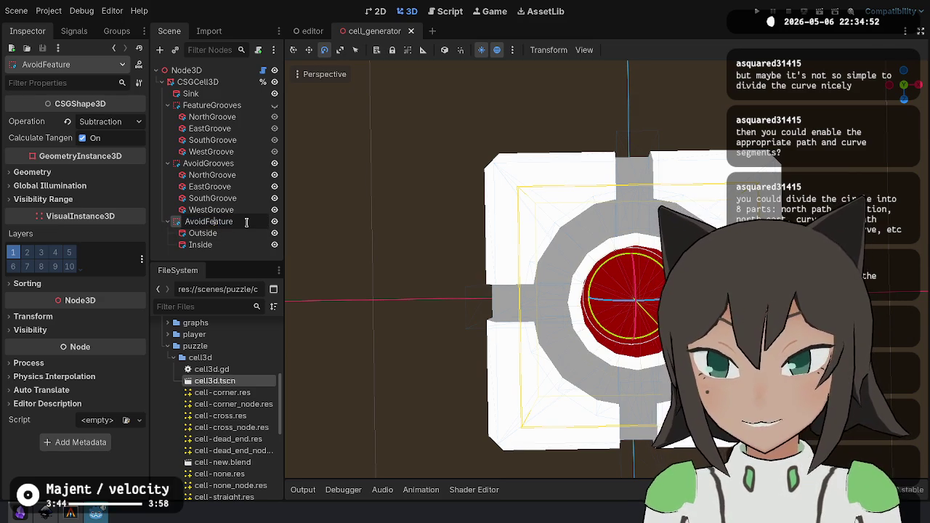
{"action": "double_click", "coordinate": [243, 222]}
{"action": "type", "text": "NorthWestGroov"}
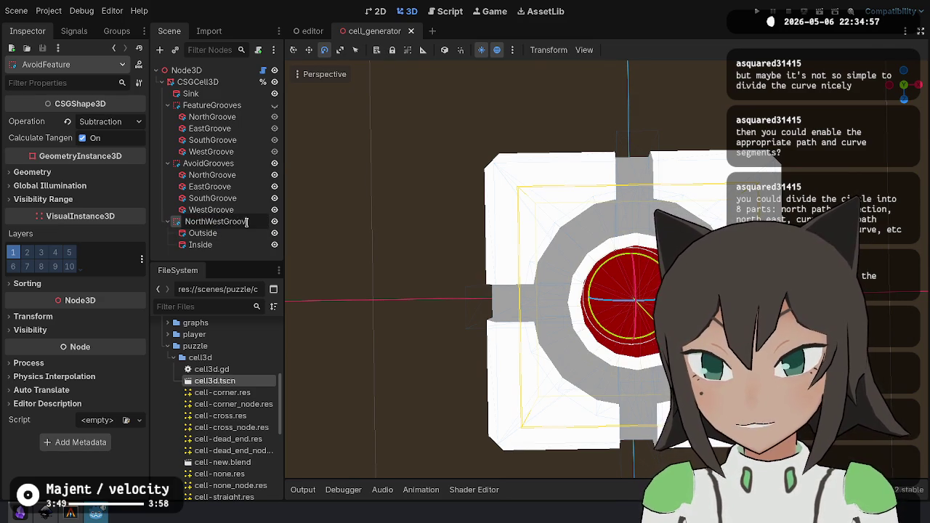
Name the ring NorthWestGroove, place it under AvoidGrooves after NorthGroove, and set Operation to Union.
{"action": "key", "text": "Return"}
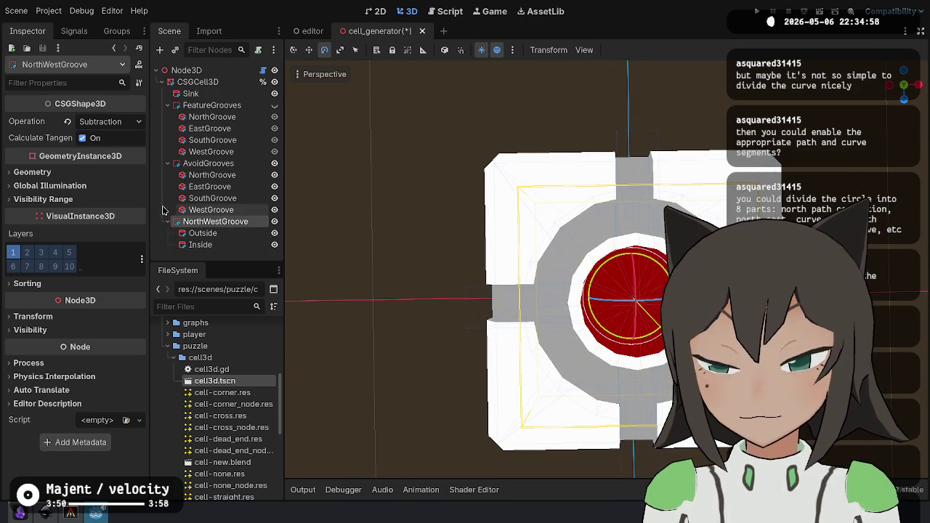
{"action": "left_click_drag", "start_coordinate": [229, 182], "coordinate": [239, 186]}
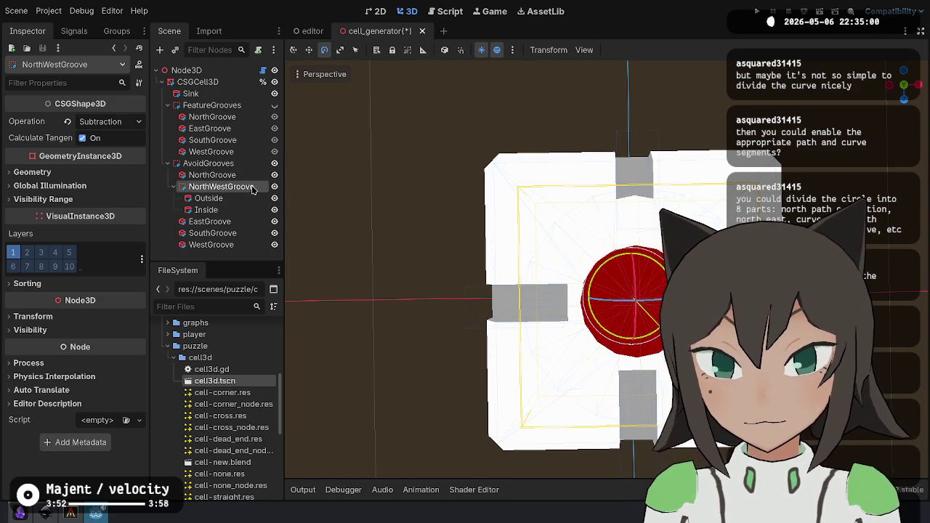
{"action": "left_click", "coordinate": [108, 121]}
{"action": "left_click", "coordinate": [105, 138]}
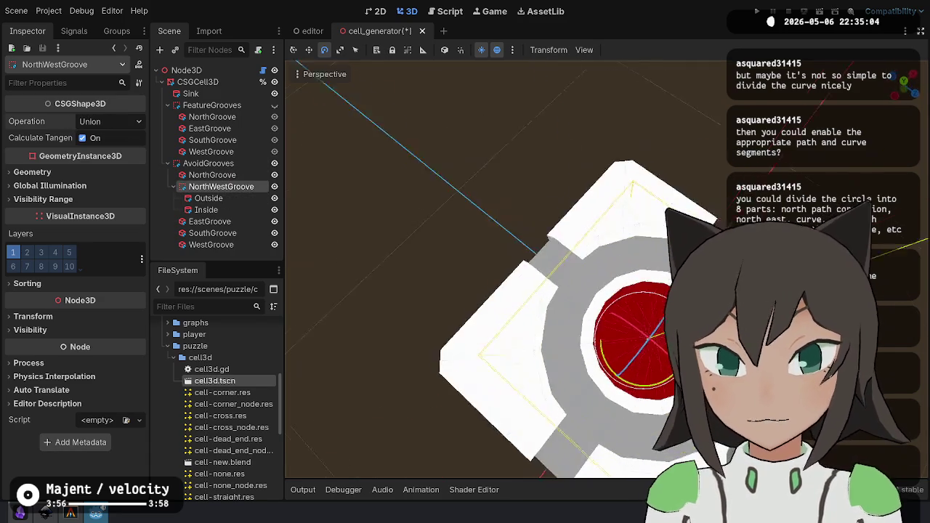
Inspect the ring's Outside and Inside parts and hide SouthGroove and WestGroove.
{"action": "left_click_drag", "start_coordinate": [903, 86], "coordinate": [898, 99]}
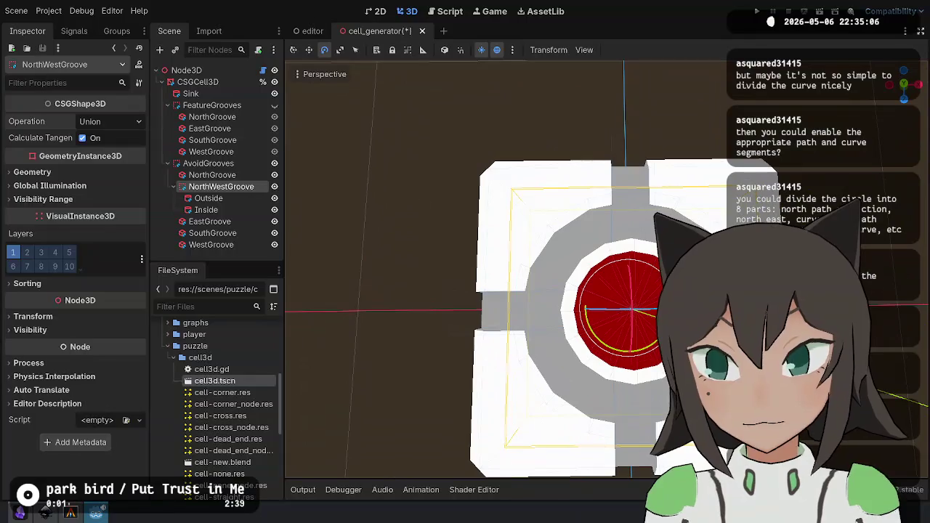
{"action": "left_click", "coordinate": [208, 198]}
{"action": "left_click", "coordinate": [207, 210]}
{"action": "left_click", "coordinate": [231, 187]}
{"action": "right_click", "coordinate": [234, 187]}
{"action": "left_click", "coordinate": [266, 198]}
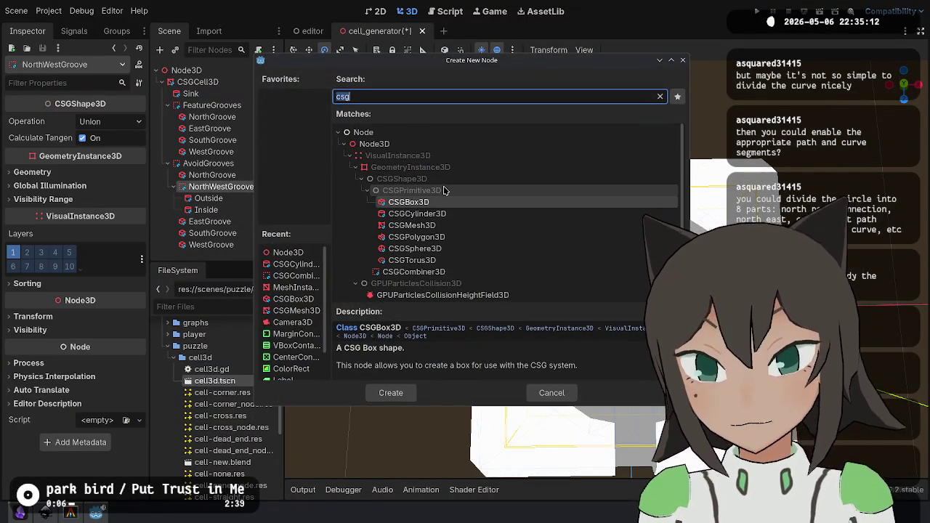
{"action": "key", "text": "Escape"}
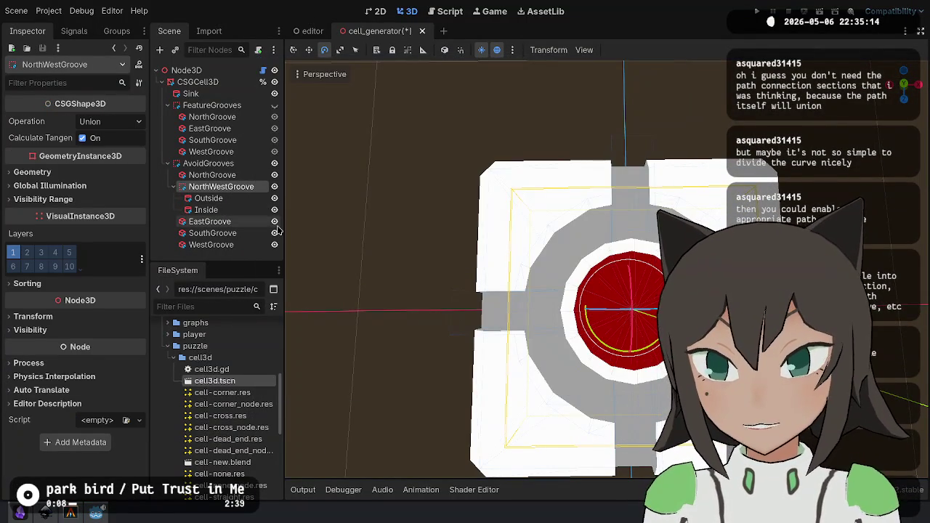
{"action": "left_click", "coordinate": [275, 232]}
{"action": "left_click", "coordinate": [275, 244]}
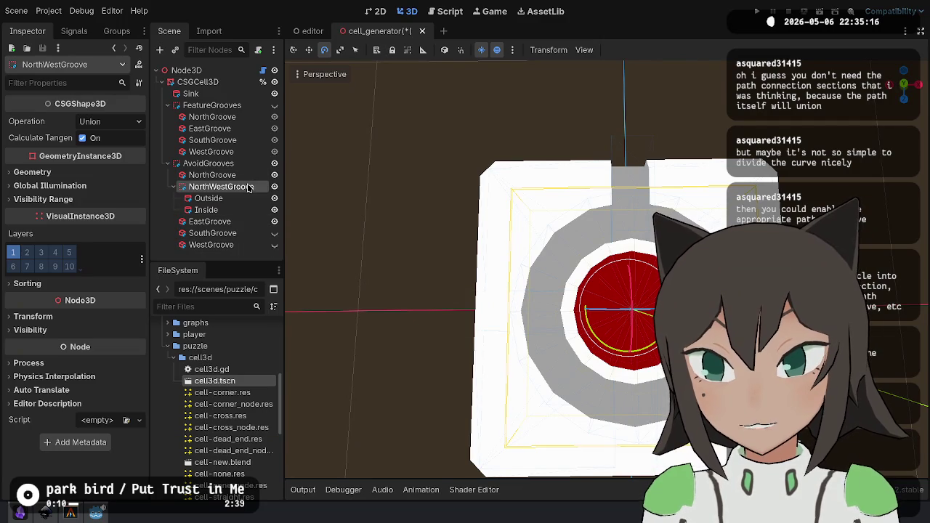
Rename the ring NorthEastGroove and save the scene.
{"action": "double_click", "coordinate": [249, 187]}
{"action": "key", "text": "BackSpace"}
{"action": "key", "text": "BackSpace"}
{"action": "key", "text": "BackSpace"}
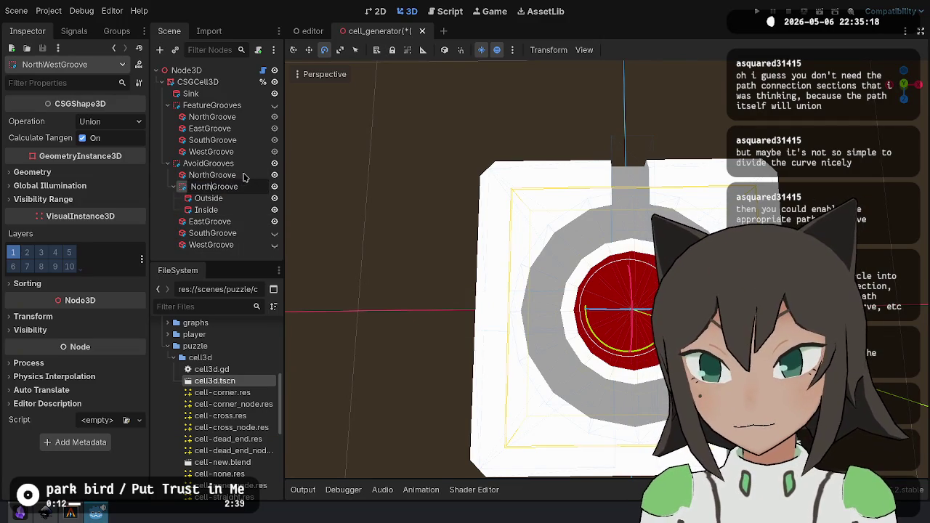
{"action": "type", "text": "East"}
{"action": "key", "text": "Return"}
{"action": "key", "text": "ctrl+s"}
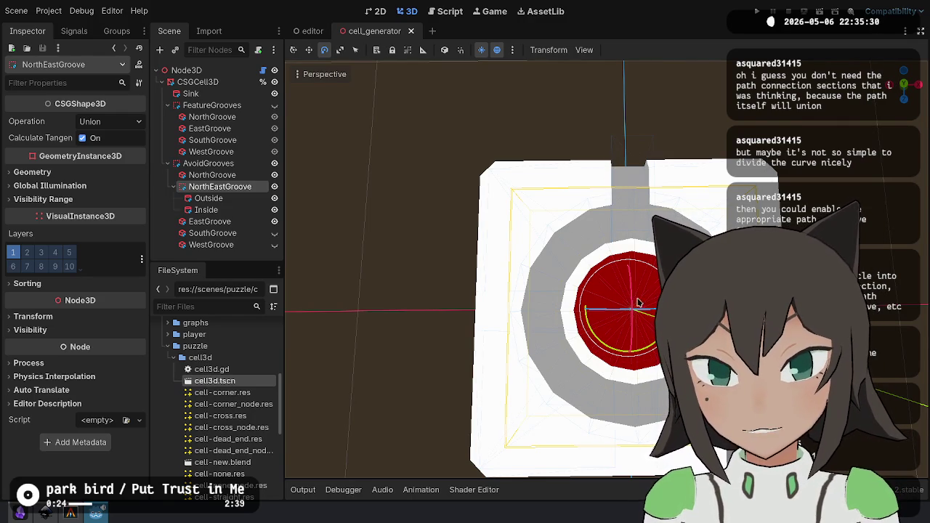
Frame NorthEastGroove and toggle its visibility to compare the result.
{"action": "key", "text": "f"}
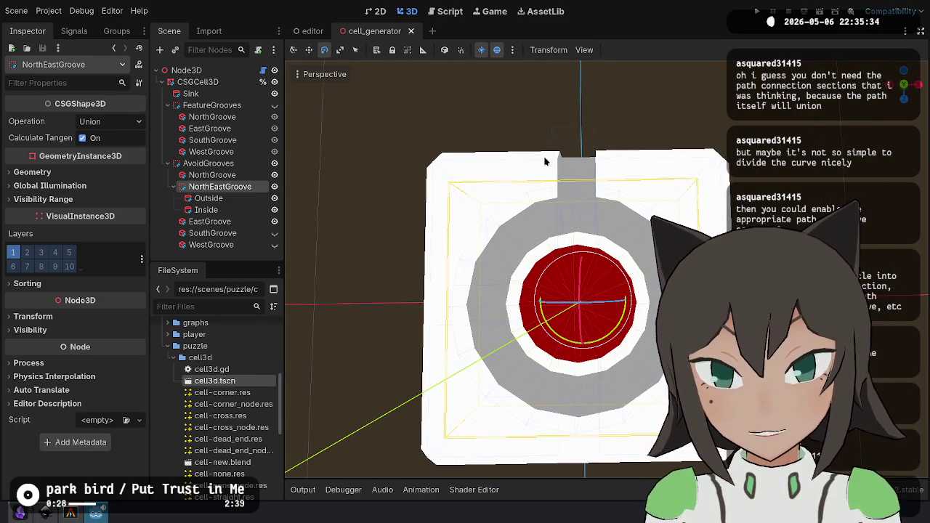
{"action": "scroll", "coordinate": [561, 242], "scroll_direction": "up", "scroll_amount": 3}
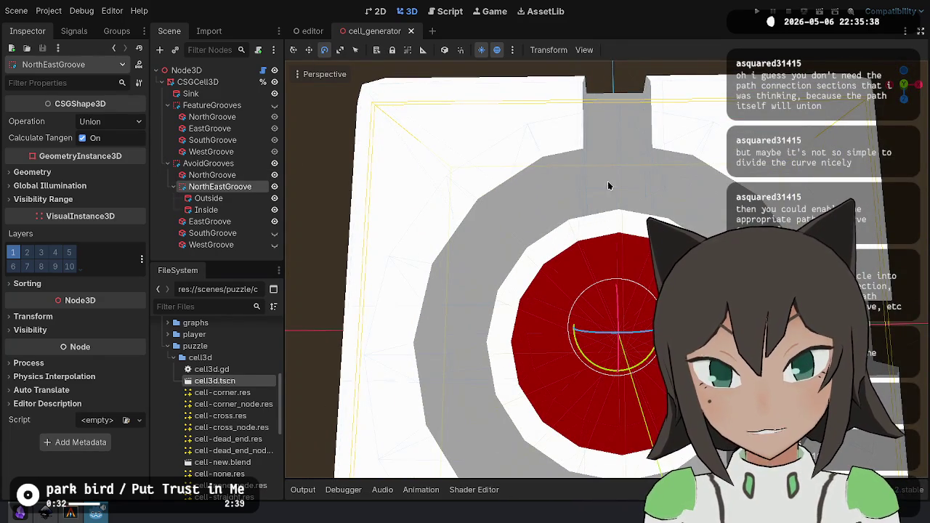
{"action": "left_click", "coordinate": [275, 188]}
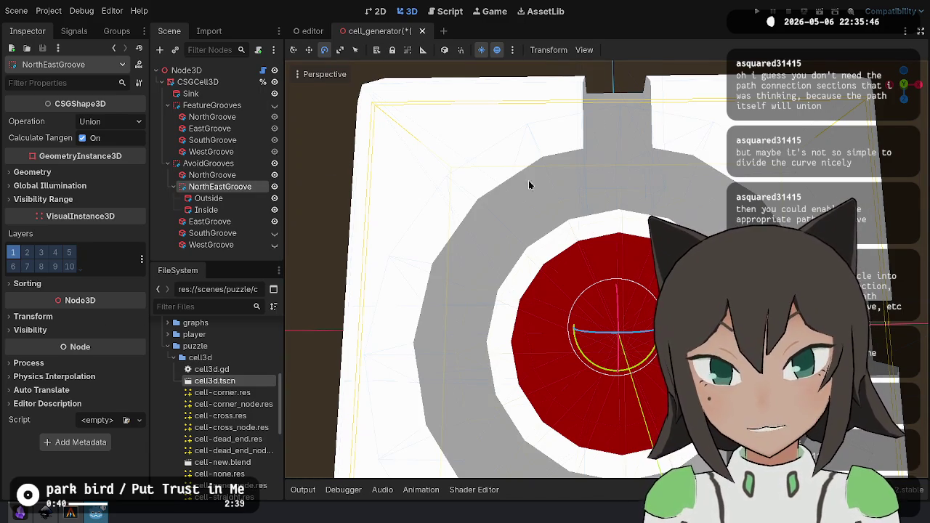
{"action": "scroll", "coordinate": [600, 187], "scroll_direction": "down", "scroll_amount": 5}
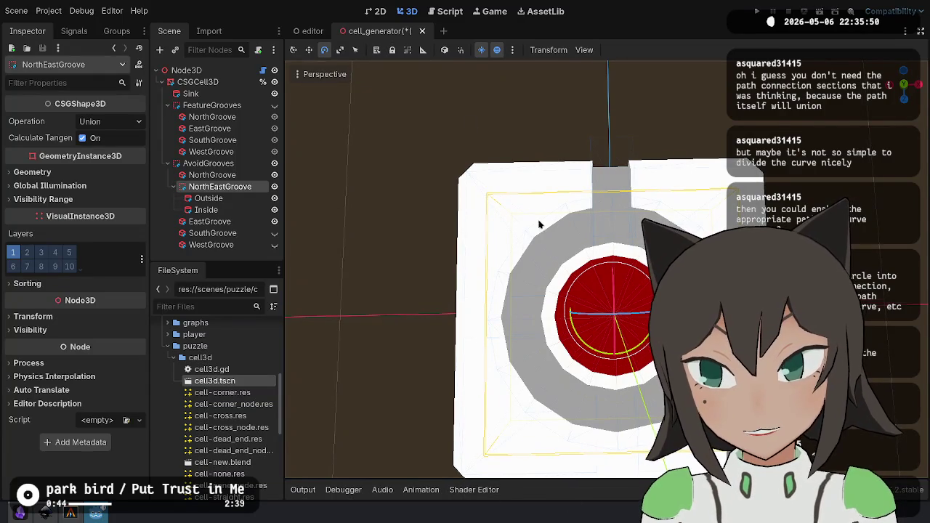
{"action": "scroll", "coordinate": [531, 212], "scroll_direction": "down", "scroll_amount": 2}
Add a CSGBox3D under NorthEastGroove with x size 0.5.
{"action": "right_click", "coordinate": [218, 187]}
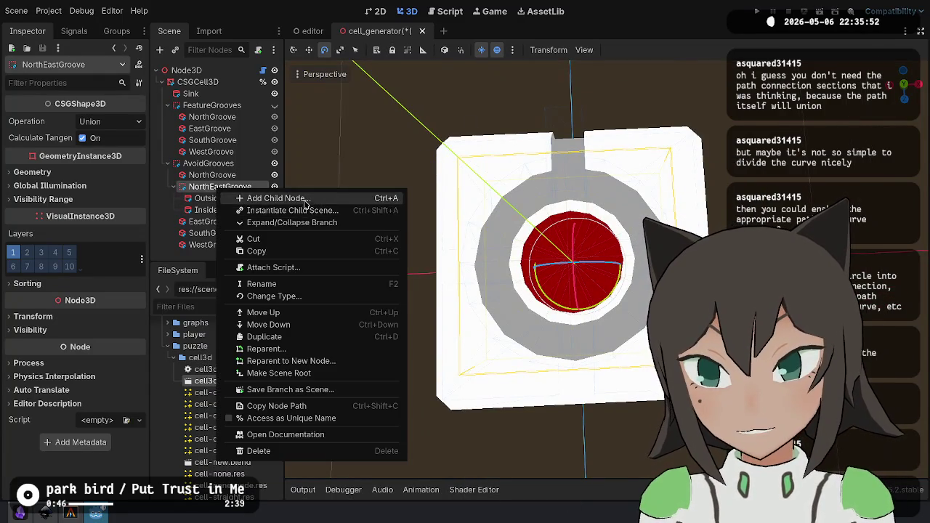
{"action": "left_click", "coordinate": [305, 199]}
{"action": "key", "text": "Down"}
{"action": "key", "text": "Down"}
{"action": "key", "text": "Down"}
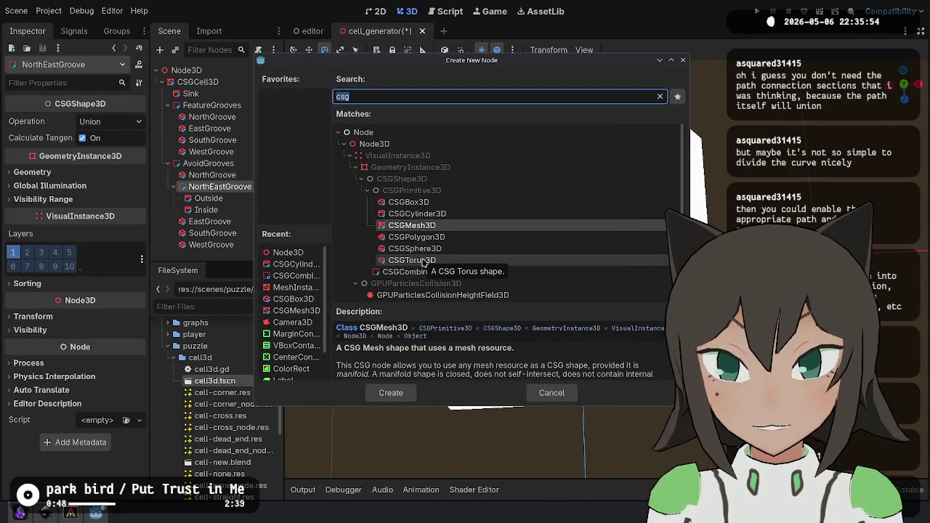
{"action": "key", "text": "Up"}
{"action": "key", "text": "Up"}
{"action": "key", "text": "Up"}
{"action": "key", "text": "Up"}
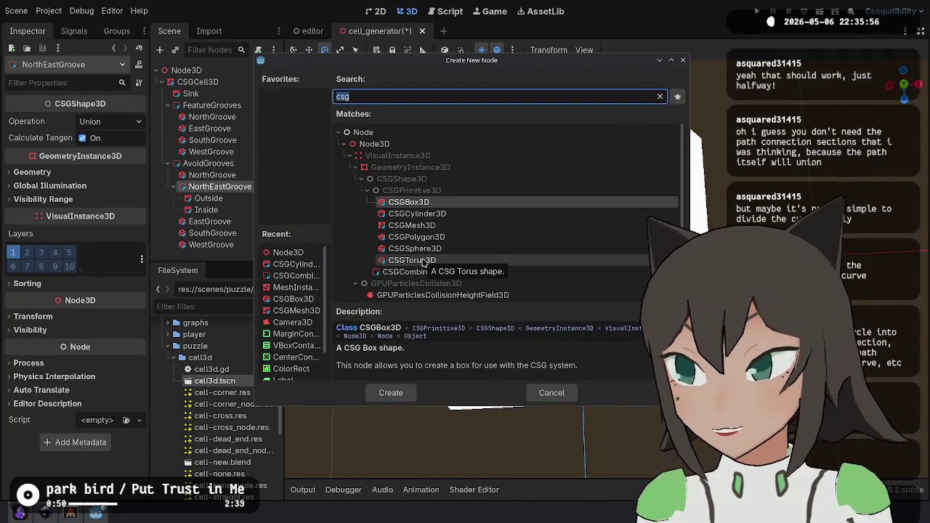
{"action": "key", "text": "Return"}
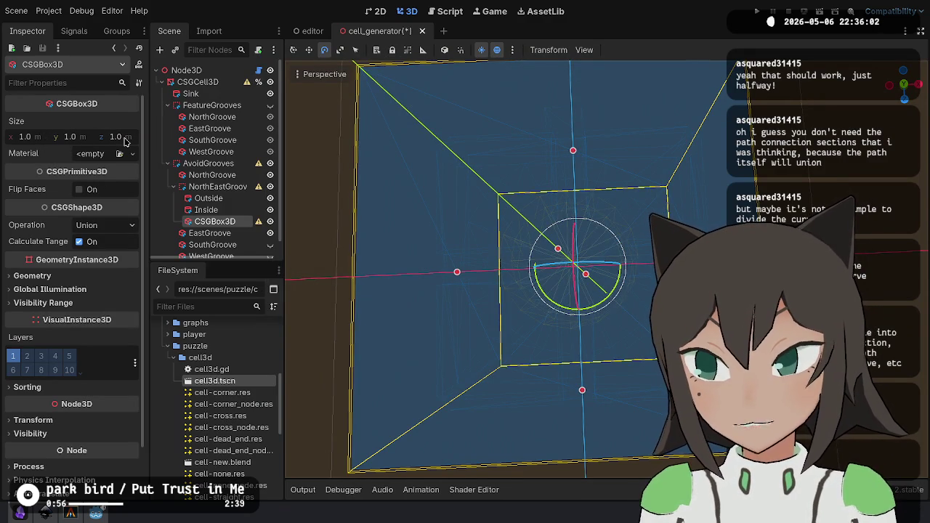
{"action": "left_click", "coordinate": [52, 142]}
{"action": "key", "text": "shift+Tab"}
{"action": "key", "text": "BackSpace"}
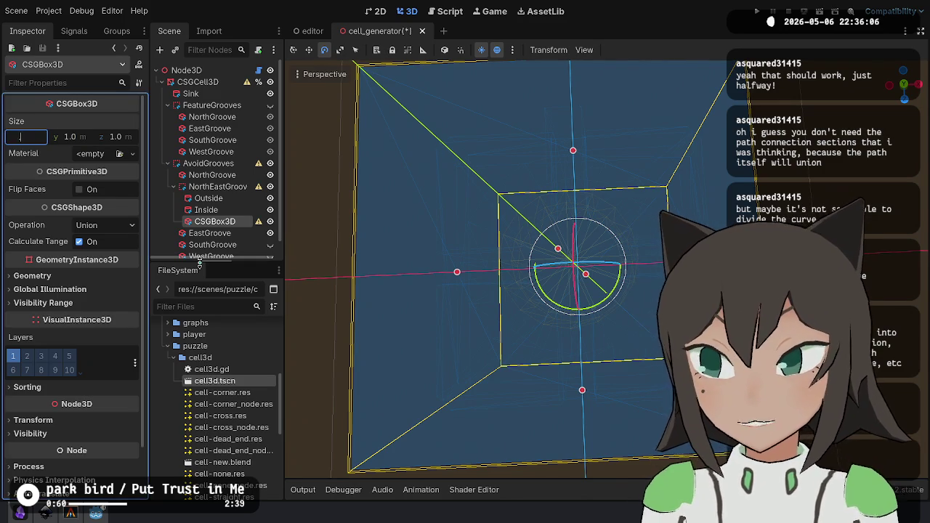
{"action": "key", "text": "Return"}
Set the box's x position to -0.25 and its Operation to Subtraction.
{"action": "scroll", "coordinate": [71, 297], "scroll_direction": "down", "scroll_amount": 2}
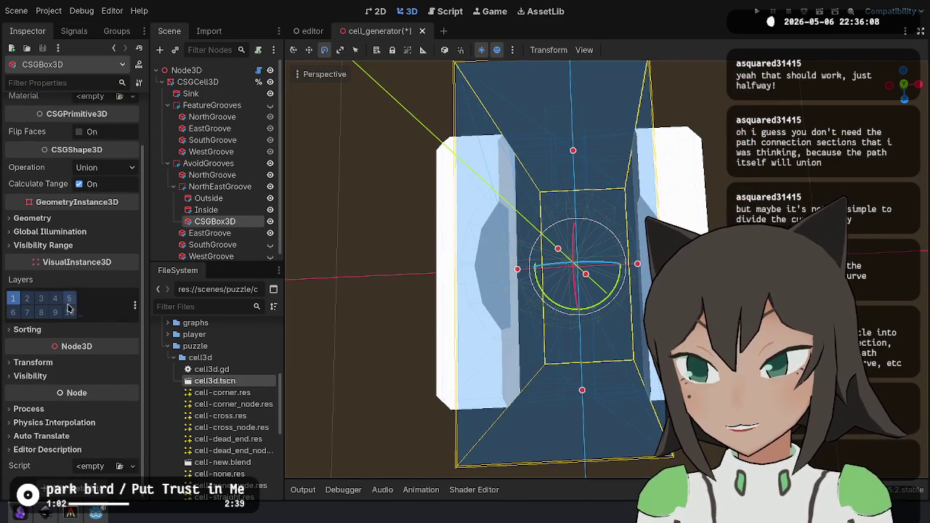
{"action": "left_click", "coordinate": [53, 396]}
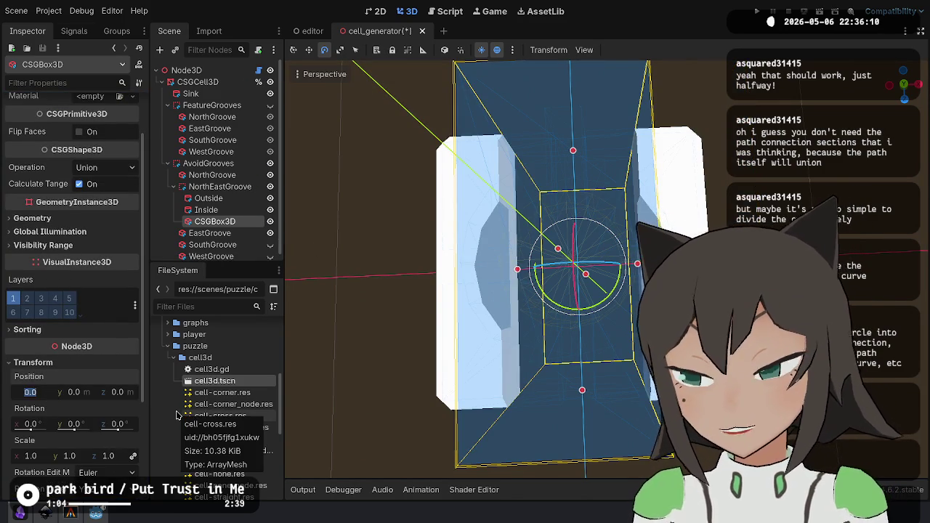
{"action": "type", "text": "5"}
{"action": "key", "text": "Return"}
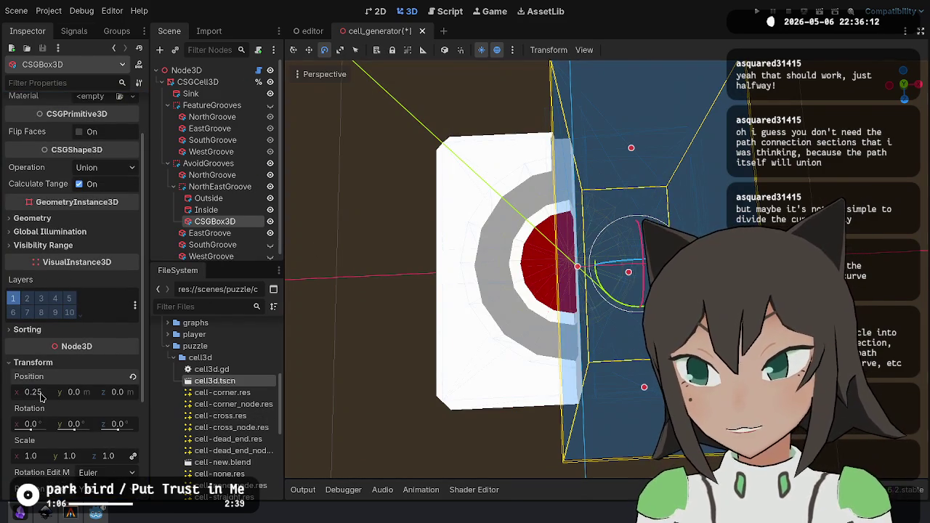
{"action": "type", "text": "-"}
{"action": "key", "text": "Return"}
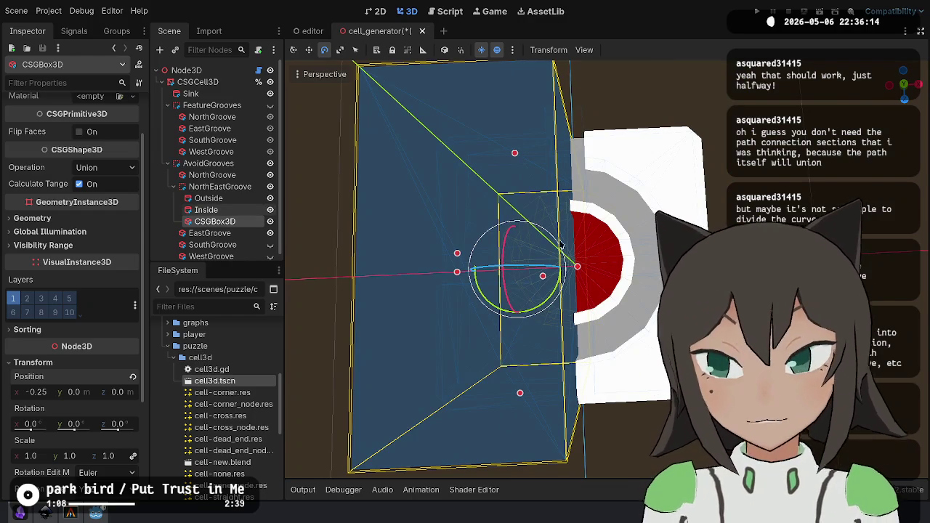
{"action": "left_click", "coordinate": [101, 167]}
{"action": "left_click", "coordinate": [120, 214]}
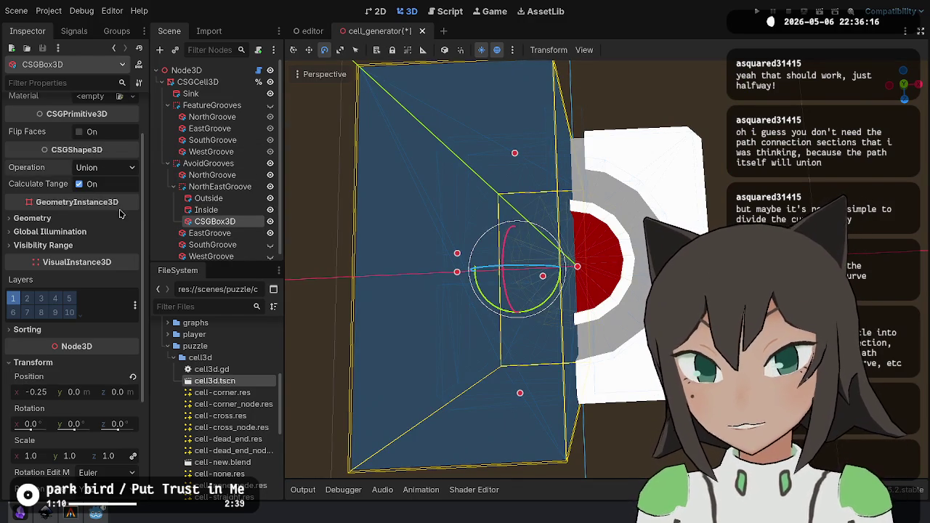
{"action": "left_click", "coordinate": [436, 327]}
Duplicate the cutting box, rotate it 90°, and position it at x 0, z 0.25.
{"action": "mouse_move", "coordinate": [574, 240]}
{"action": "left_mouse_down"}
{"action": "mouse_move", "coordinate": [568, 208]}
{"action": "mouse_move", "coordinate": [494, 209]}
{"action": "left_mouse_up"}
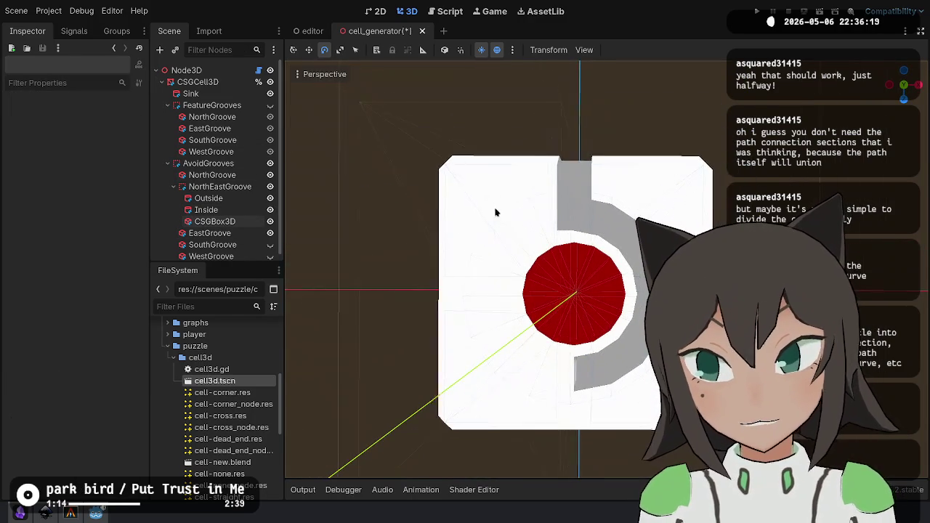
{"action": "left_click", "coordinate": [217, 215]}
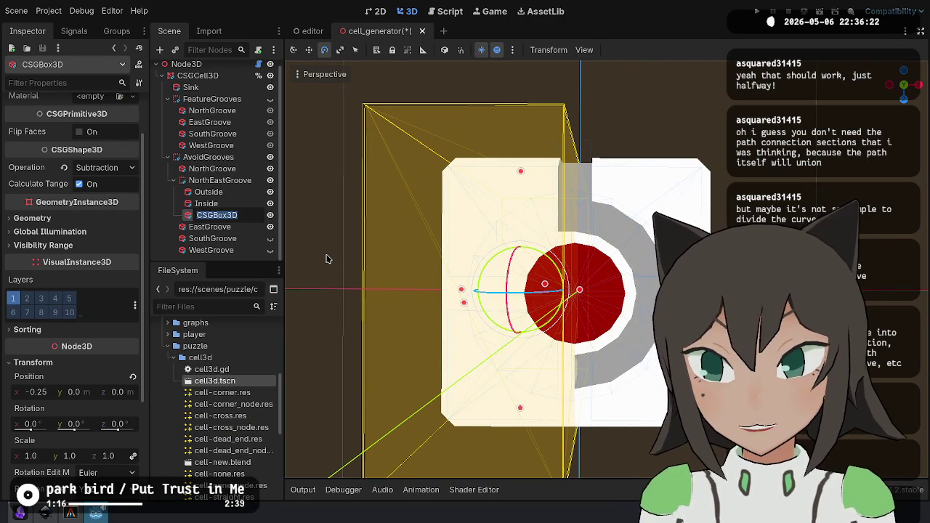
{"action": "key", "text": "ctrl+d"}
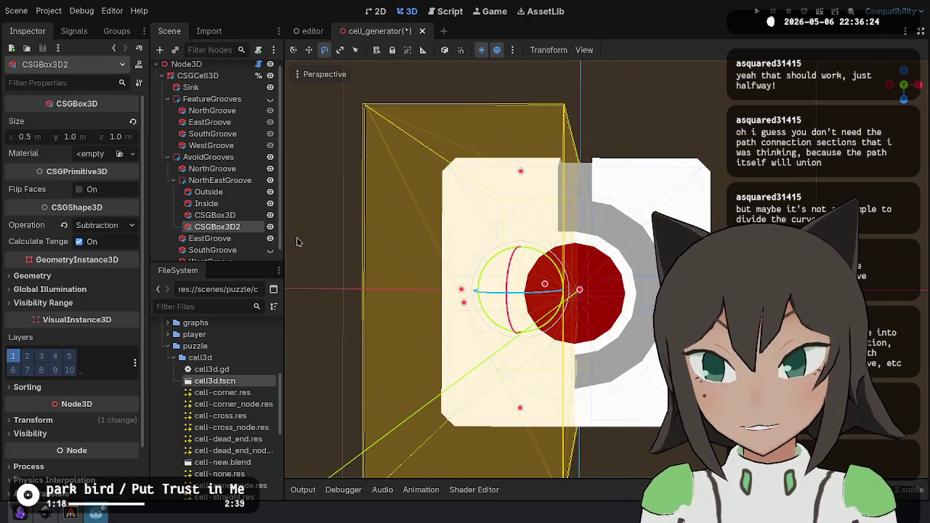
{"action": "mouse_move", "coordinate": [523, 295]}
{"action": "left_mouse_down"}
{"action": "mouse_move", "coordinate": [508, 248]}
{"action": "mouse_move", "coordinate": [497, 244]}
{"action": "left_mouse_up"}
{"action": "scroll", "coordinate": [82, 392], "scroll_direction": "down", "scroll_amount": 2}
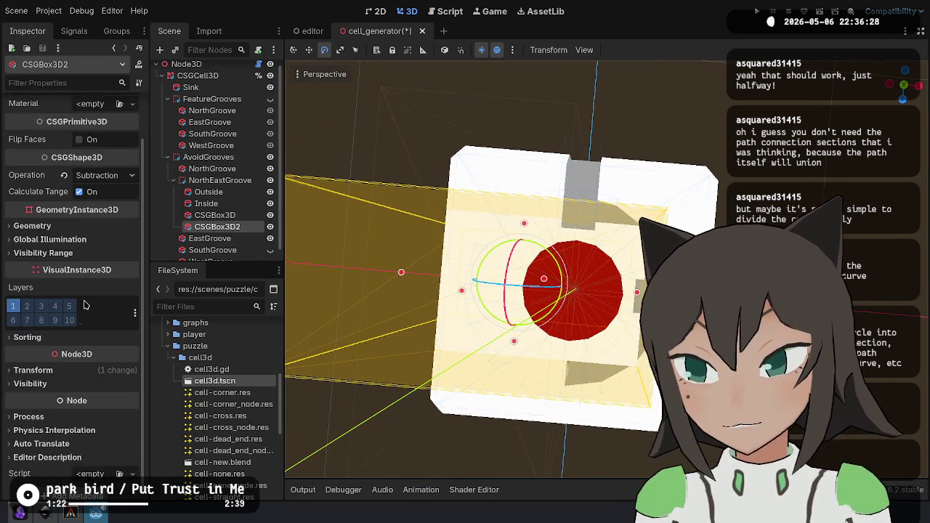
{"action": "left_click", "coordinate": [82, 364]}
{"action": "type", "text": "0"}
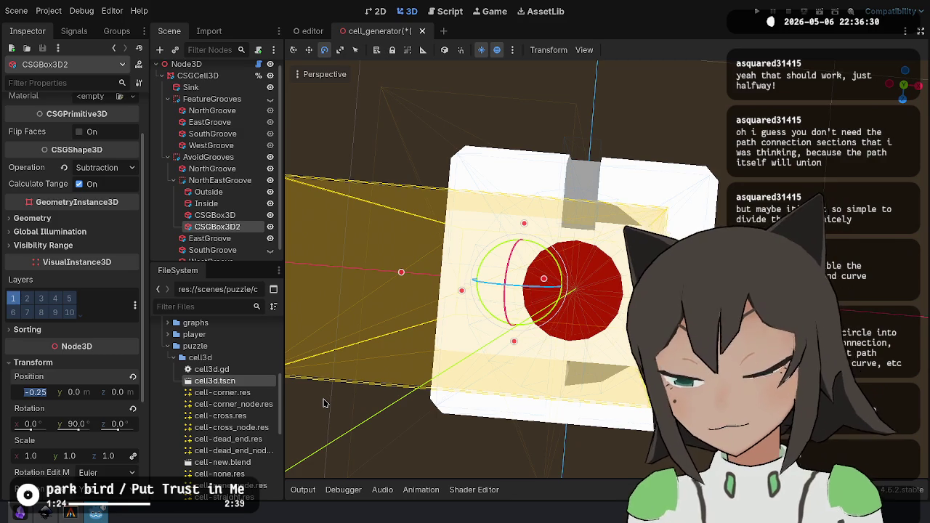
{"action": "key", "text": "Tab"}
{"action": "key", "text": "Tab"}
{"action": "type", "text": "0.25"}
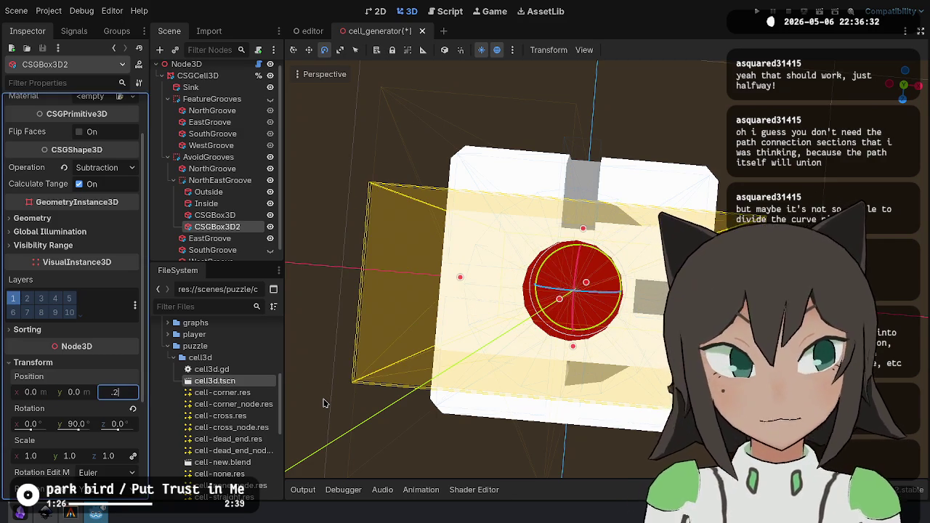
{"action": "key", "text": "Return"}
{"action": "left_click", "coordinate": [406, 145]}
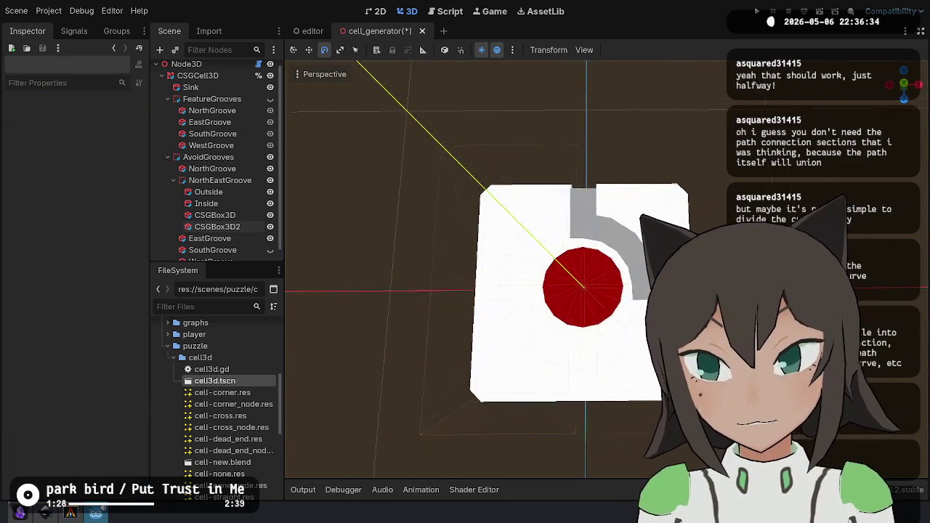
{"action": "left_click", "coordinate": [200, 180]}
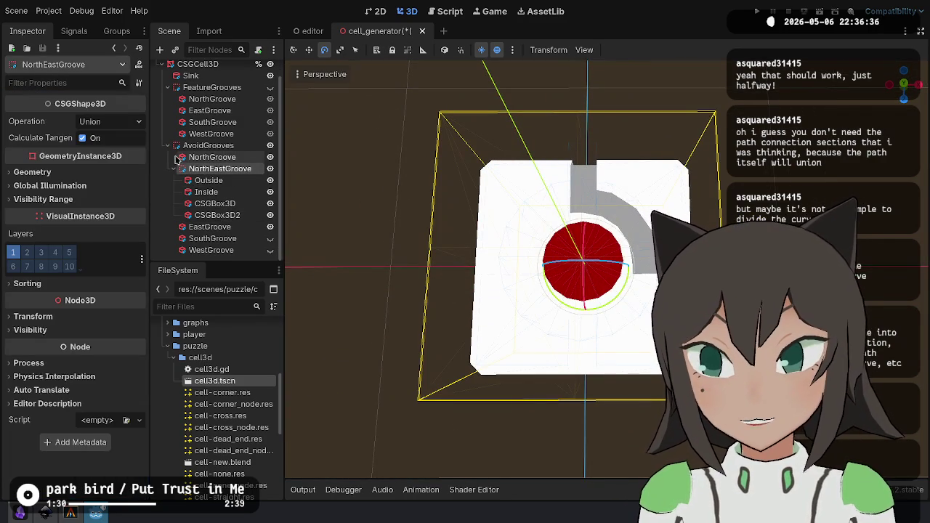
Duplicate NorthEastGroove, rotate the copy 90° around the sink and name it SouthEastGroove.
{"action": "key", "text": "Left"}
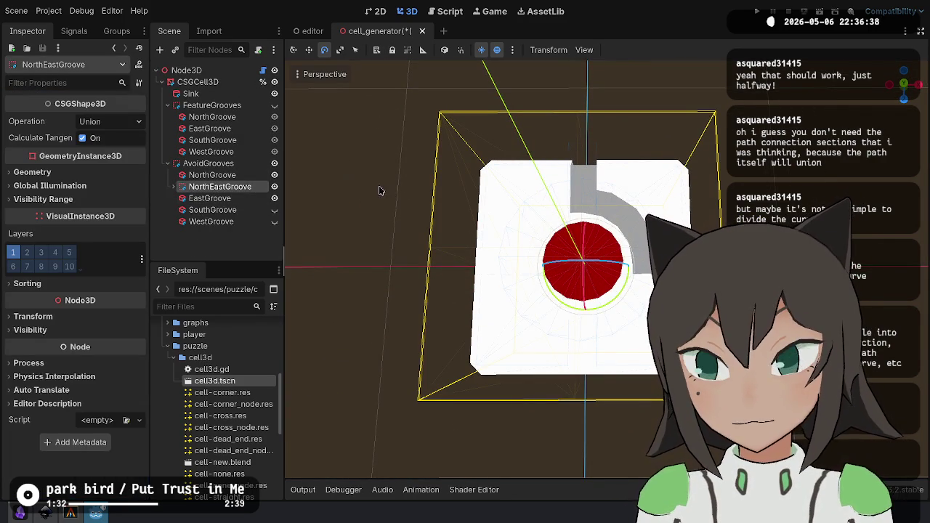
{"action": "key", "text": "ctrl+d"}
{"action": "key", "text": "Left"}
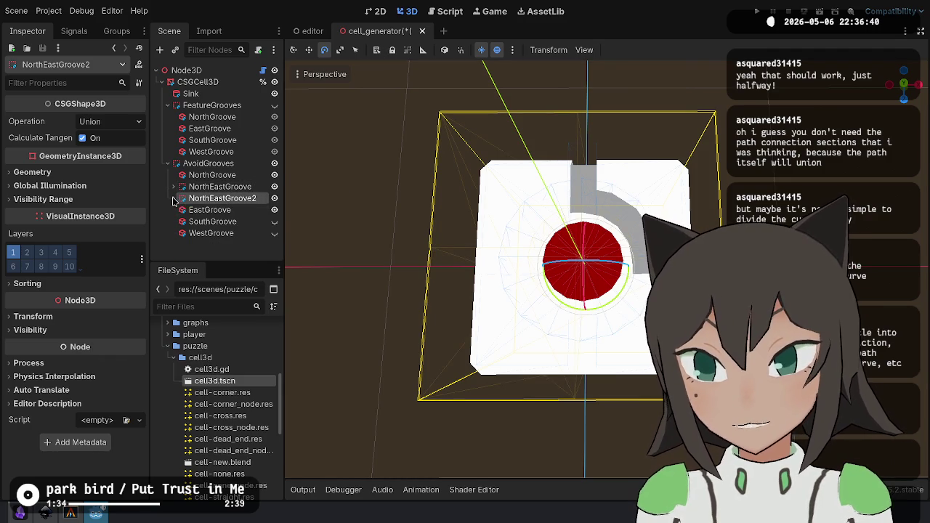
{"action": "left_click_drag", "start_coordinate": [222, 199], "coordinate": [227, 213]}
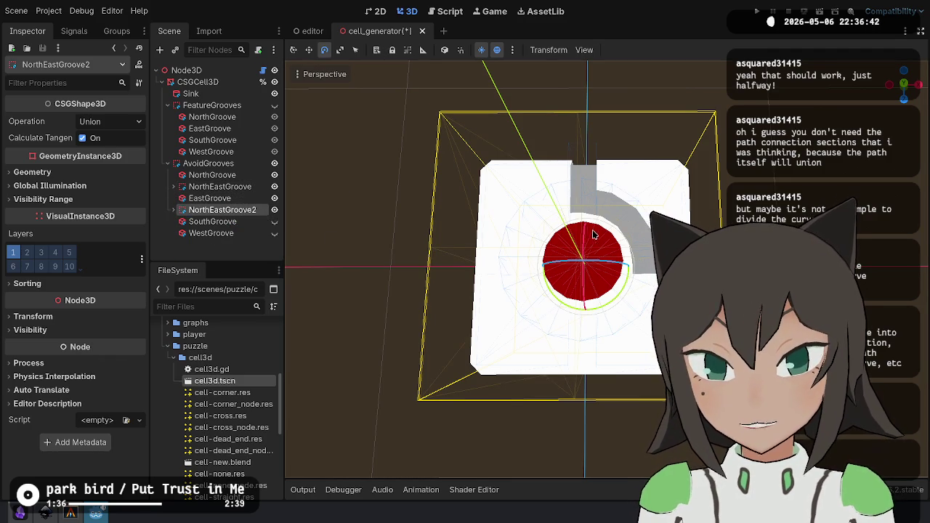
{"action": "key", "text": "r"}
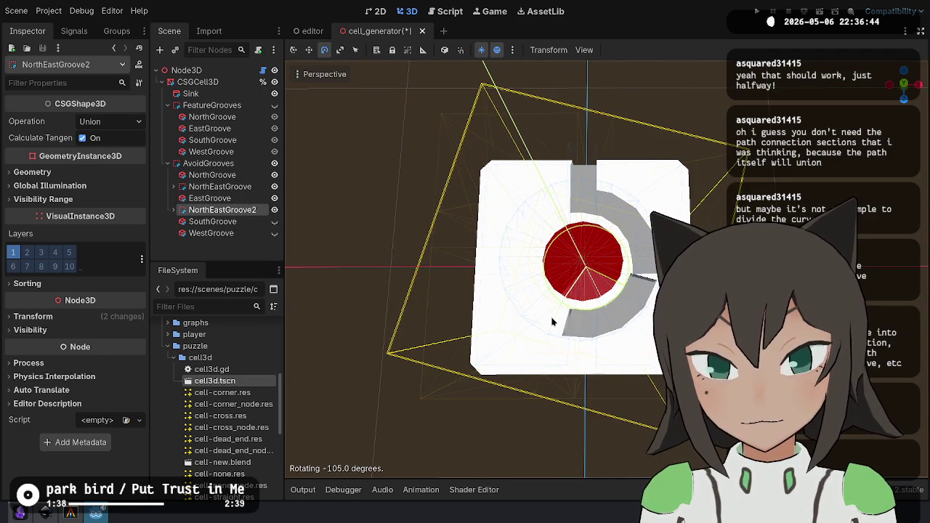
{"action": "left_click", "coordinate": [562, 320]}
{"action": "left_click", "coordinate": [223, 210]}
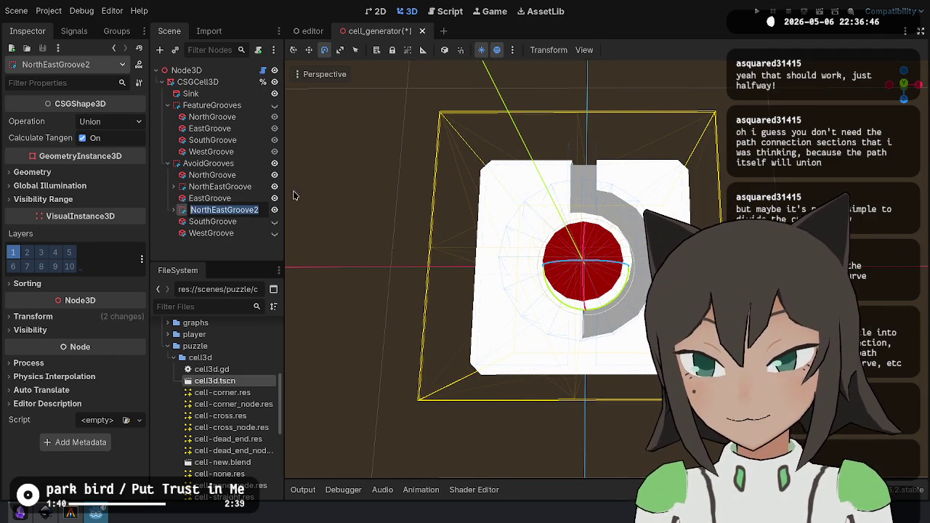
{"action": "type", "text": "South"}
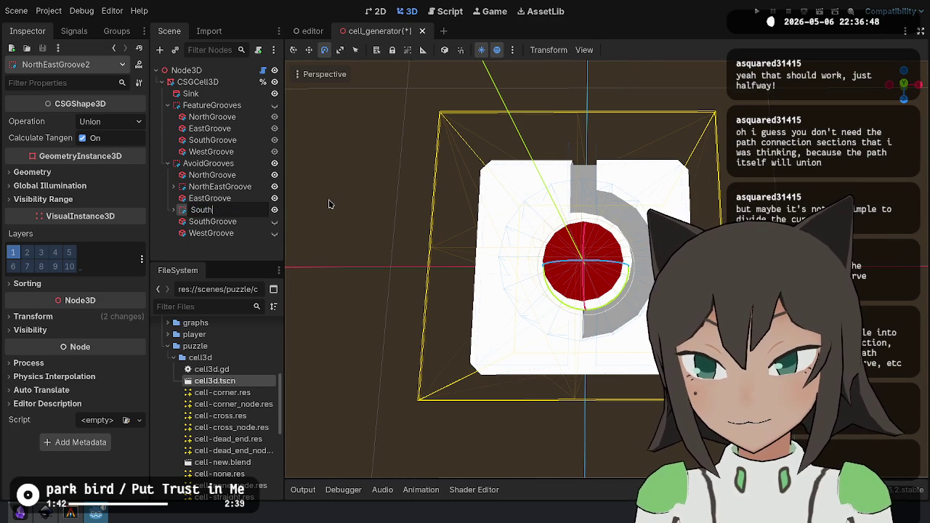
{"action": "type", "text": "EastGroove"}
{"action": "key", "text": "Return"}
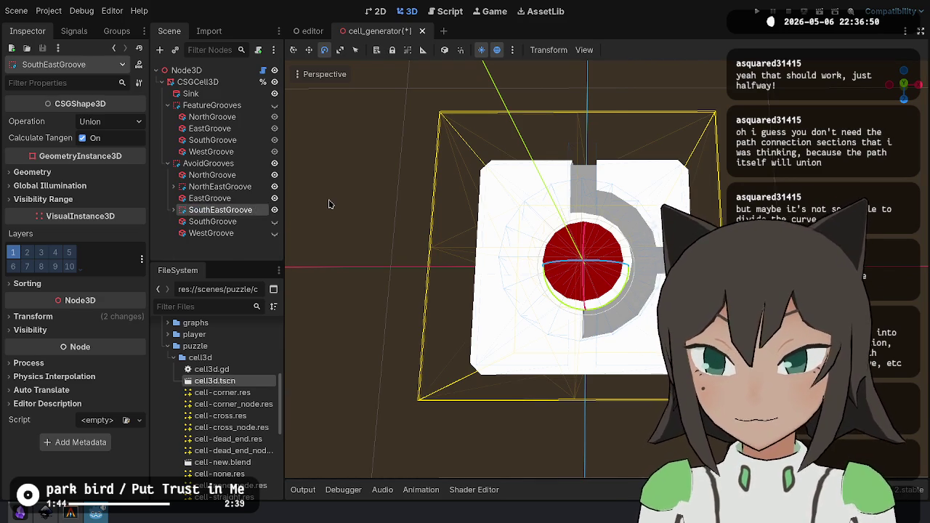
Add a SouthWestGroove copy rotated into the south-west quarter of the ring.
{"action": "key", "text": "ctrl+d"}
{"action": "scroll", "coordinate": [234, 253], "scroll_direction": "down", "scroll_amount": 2}
{"action": "left_click_drag", "start_coordinate": [229, 180], "coordinate": [223, 243]}
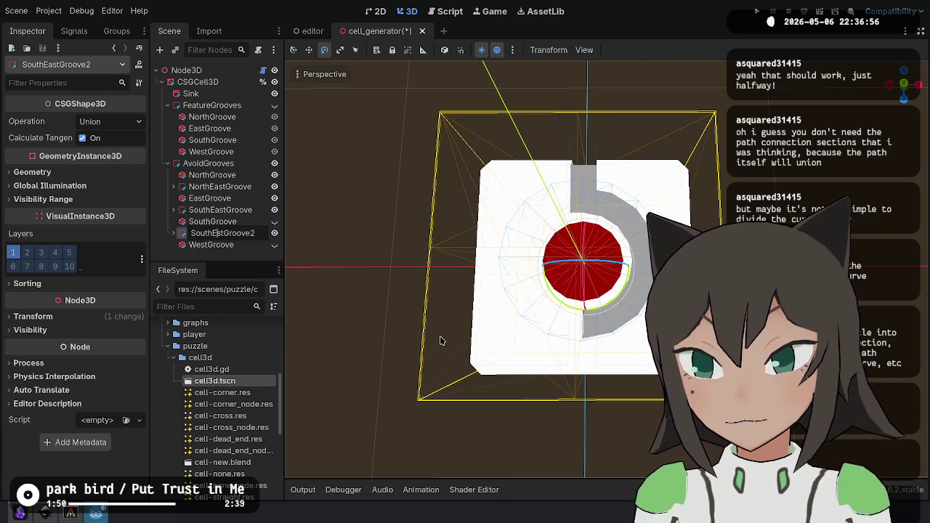
{"action": "key", "text": "BackSpace"}
{"action": "key", "text": "Return"}
{"action": "mouse_move", "coordinate": [611, 300]}
{"action": "left_mouse_down"}
{"action": "mouse_move", "coordinate": [564, 313]}
{"action": "mouse_move", "coordinate": [530, 298]}
{"action": "mouse_move", "coordinate": [523, 254]}
{"action": "left_mouse_up"}
Add a NorthWestGroove copy at the end of AvoidGrooves.
{"action": "key", "text": "ctrl+d"}
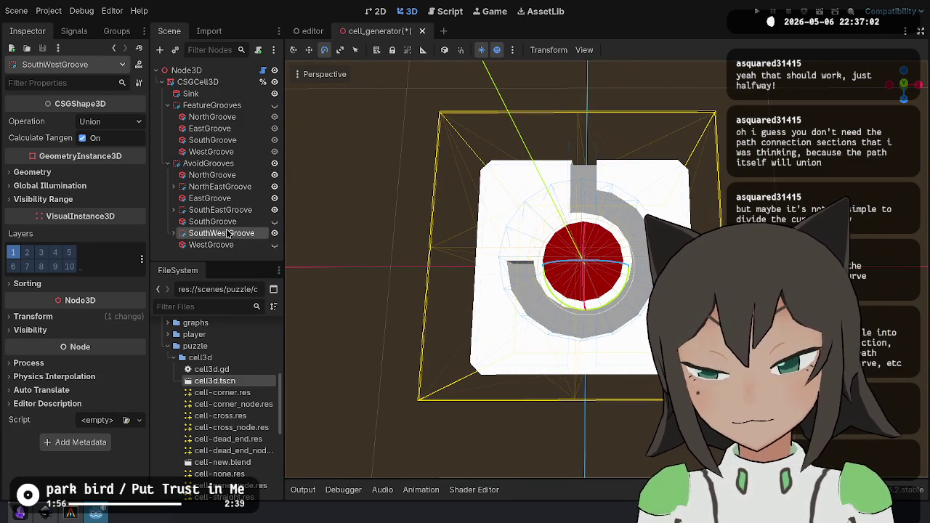
{"action": "scroll", "coordinate": [225, 218], "scroll_direction": "down", "scroll_amount": 3}
{"action": "key", "text": "Left"}
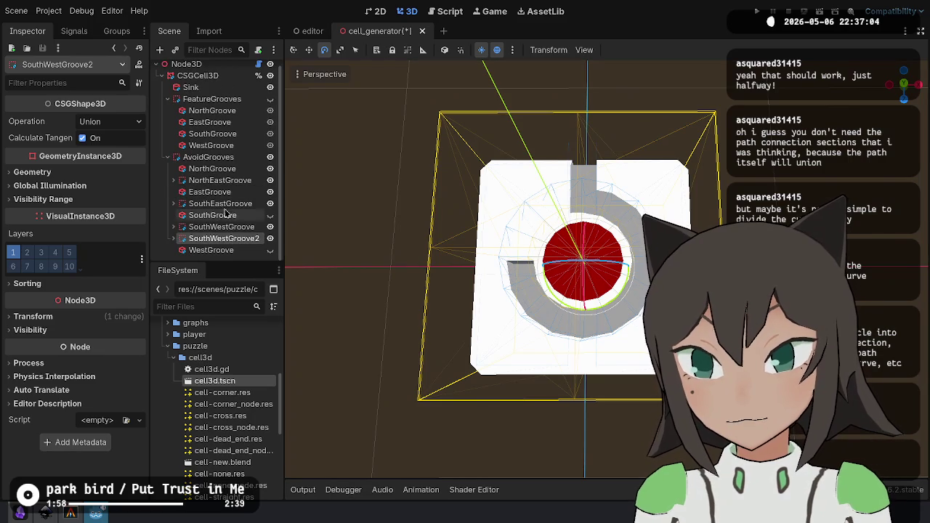
{"action": "left_click_drag", "start_coordinate": [226, 249], "coordinate": [212, 259]}
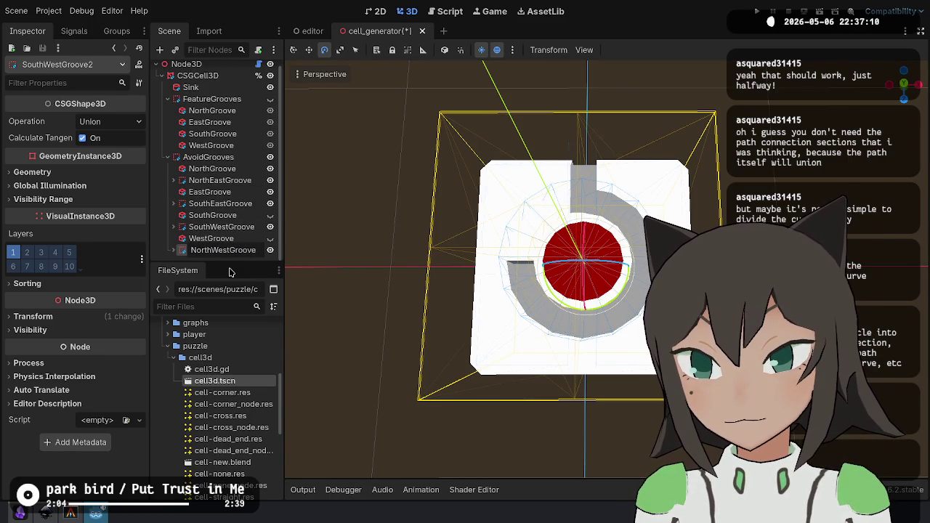
{"action": "key", "text": "Return"}
Frame the new arc, save the scene and tilt the view of the tile.
{"action": "key", "text": "f"}
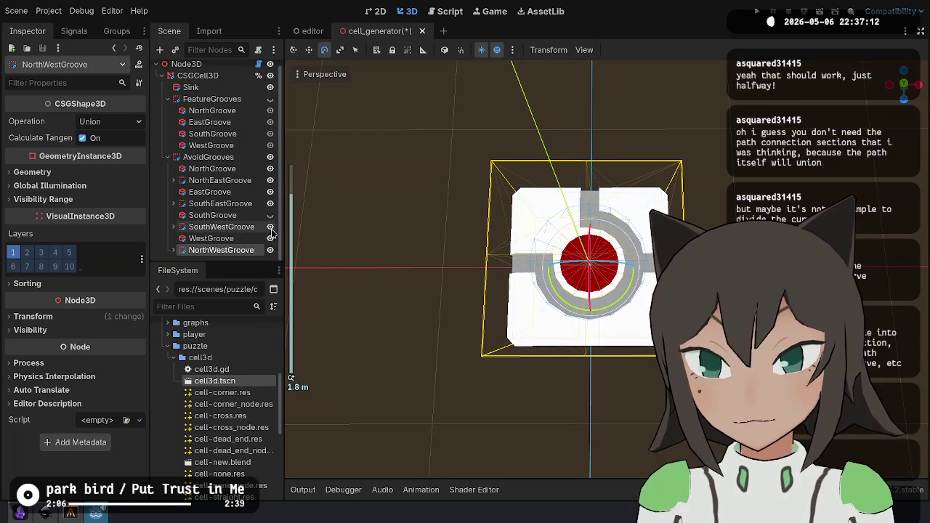
{"action": "key", "text": "ctrl+s"}
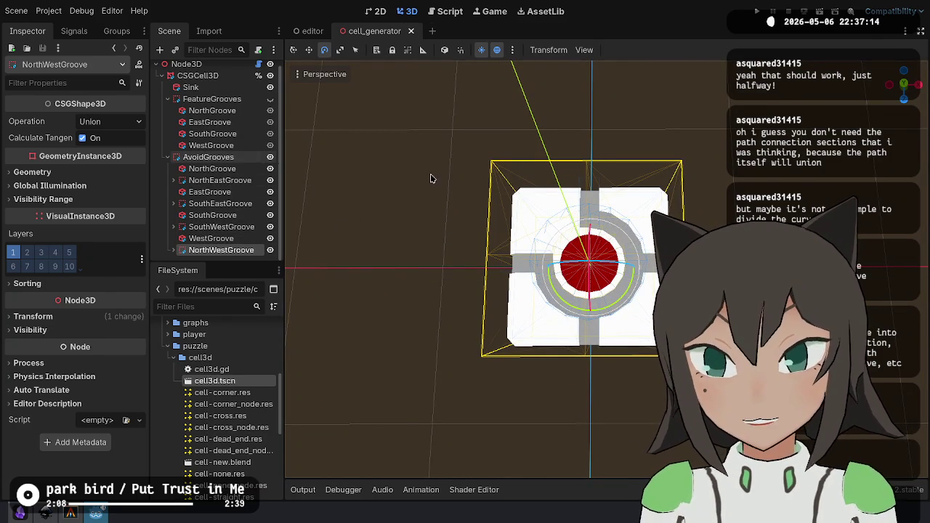
{"action": "left_click", "coordinate": [407, 218]}
{"action": "mouse_move", "coordinate": [406, 218]}
{"action": "left_mouse_down"}
{"action": "mouse_move", "coordinate": [465, 247]}
{"action": "mouse_move", "coordinate": [498, 282]}
{"action": "left_mouse_up"}
{"action": "key", "text": "alt+Tab"}
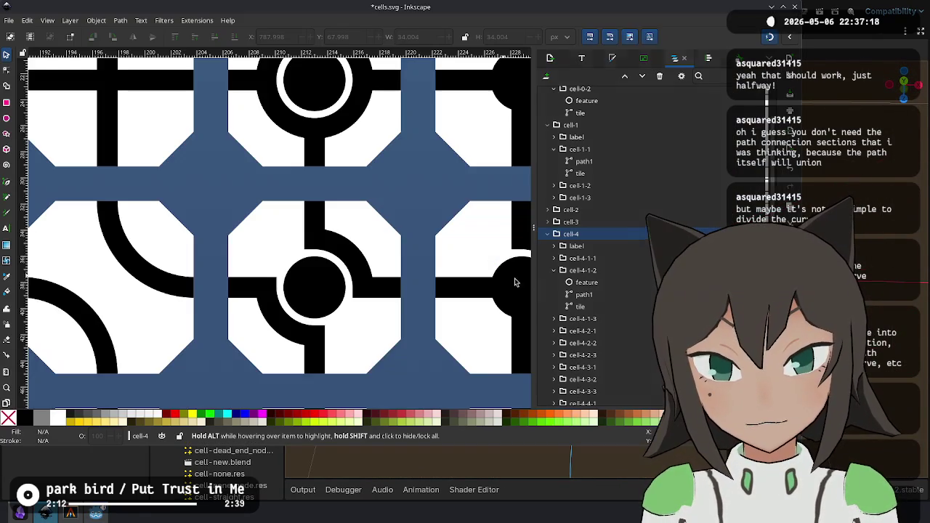
{"action": "scroll", "coordinate": [356, 239], "scroll_direction": "down", "scroll_amount": 10}
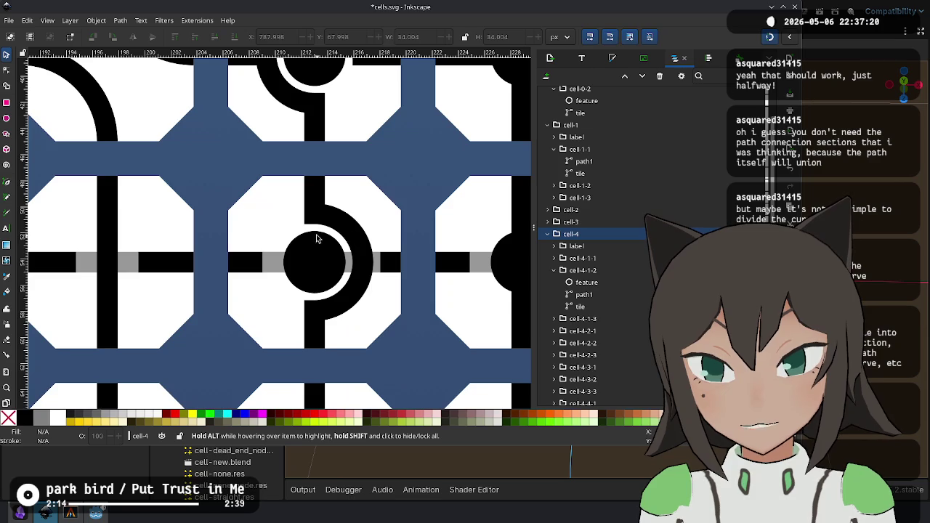
{"action": "key", "text": "alt+Tab"}
{"action": "mouse_move", "coordinate": [509, 239]}
{"action": "left_mouse_down"}
{"action": "mouse_move", "coordinate": [502, 203]}
{"action": "mouse_move", "coordinate": [513, 159]}
{"action": "left_mouse_up"}
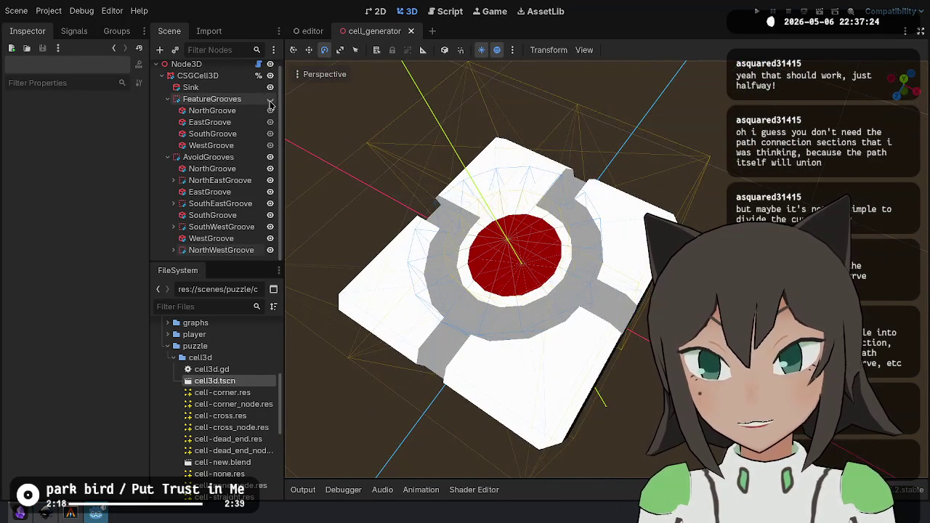
Hide the AvoidGrooves and FeatureGrooves groups so only the red sink shows.
{"action": "left_click", "coordinate": [269, 157]}
{"action": "left_click", "coordinate": [271, 99]}
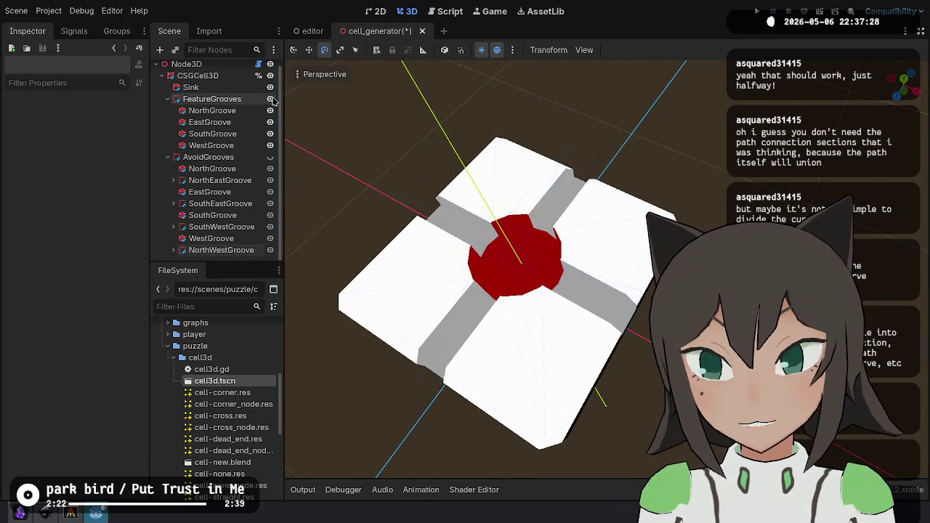
{"action": "left_click", "coordinate": [271, 99]}
View tile groups 3 and 4 on the Inkscape tile sheet.
{"action": "key", "text": "alt+Tab"}
{"action": "key", "text": "5"}
{"action": "scroll", "coordinate": [41, 240], "scroll_direction": "up", "scroll_amount": 2}
{"action": "left_click_drag", "start_coordinate": [465, 292], "coordinate": [364, 273]}
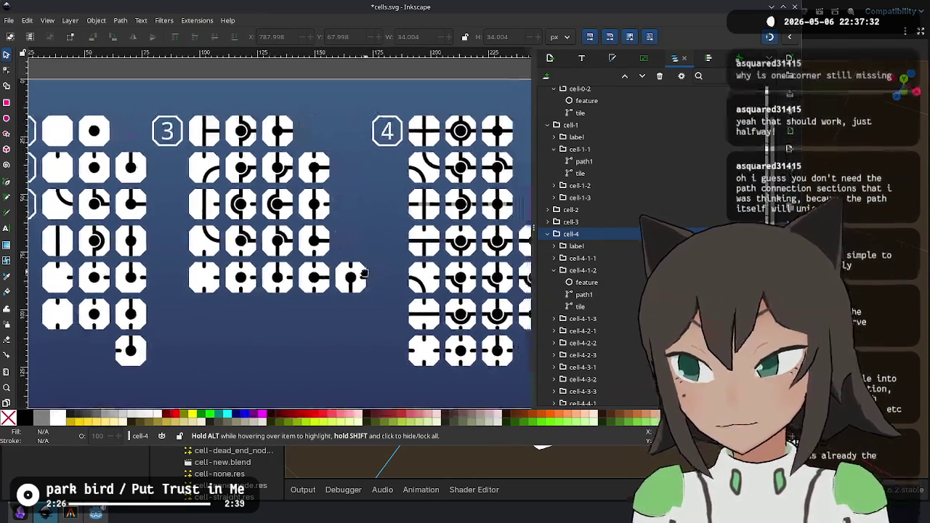
Back in Godot, rotate the NorthWestGroove arc by -90° and save the scene.
{"action": "key", "text": "alt+Tab"}
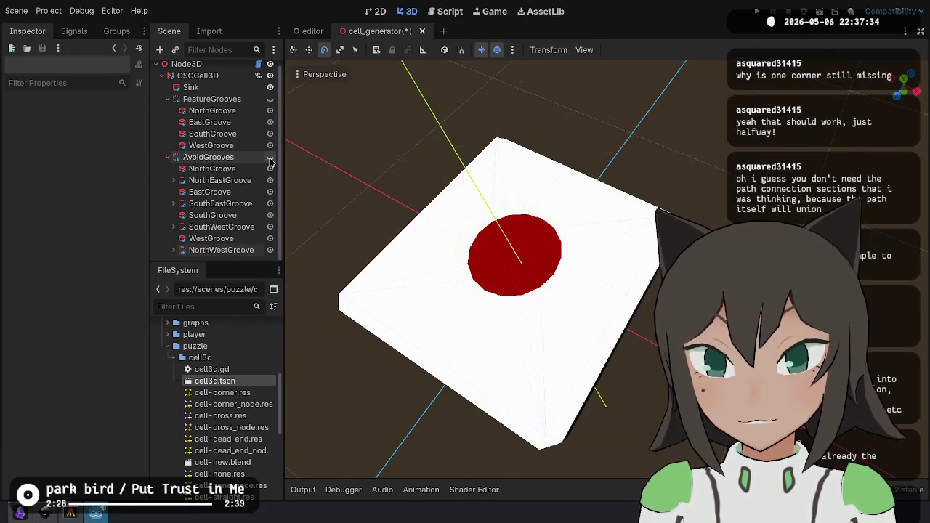
{"action": "left_click", "coordinate": [271, 157]}
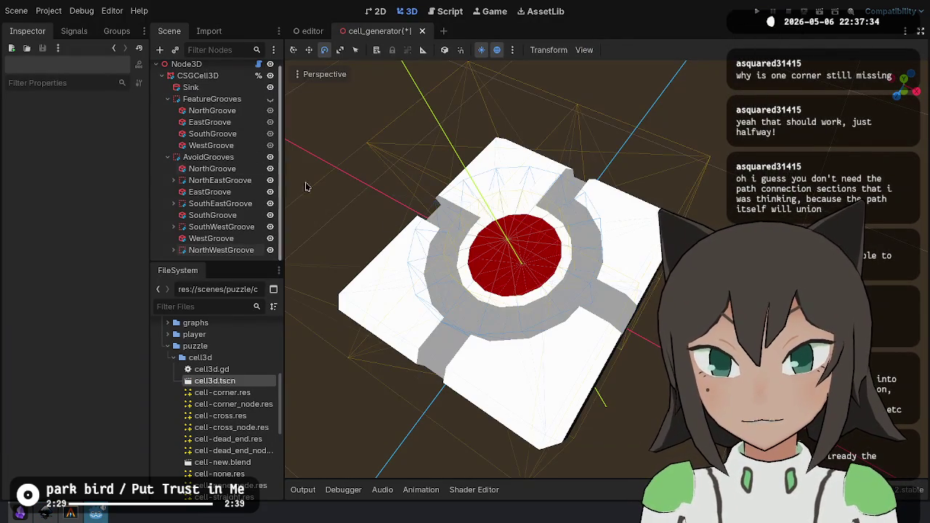
{"action": "left_click", "coordinate": [221, 249]}
{"action": "left_click_drag", "start_coordinate": [543, 305], "coordinate": [474, 309]}
{"action": "key", "text": "ctrl+s"}
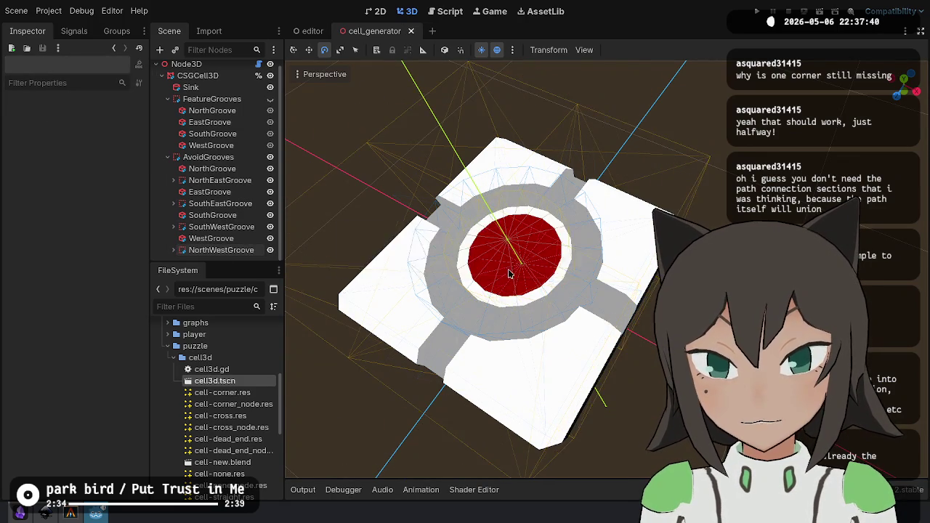
Hide both groove groups again and return to the Inkscape tile sheet.
{"action": "left_click", "coordinate": [271, 157]}
{"action": "left_click", "coordinate": [270, 98]}
{"action": "left_click", "coordinate": [270, 99]}
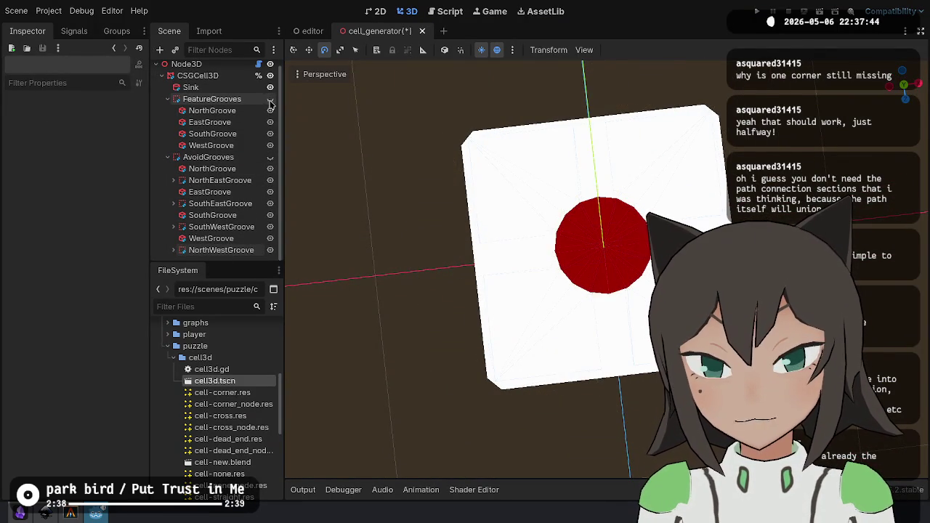
{"action": "key", "text": "alt+Tab"}
{"action": "scroll", "coordinate": [448, 220], "scroll_direction": "up", "scroll_amount": 5}
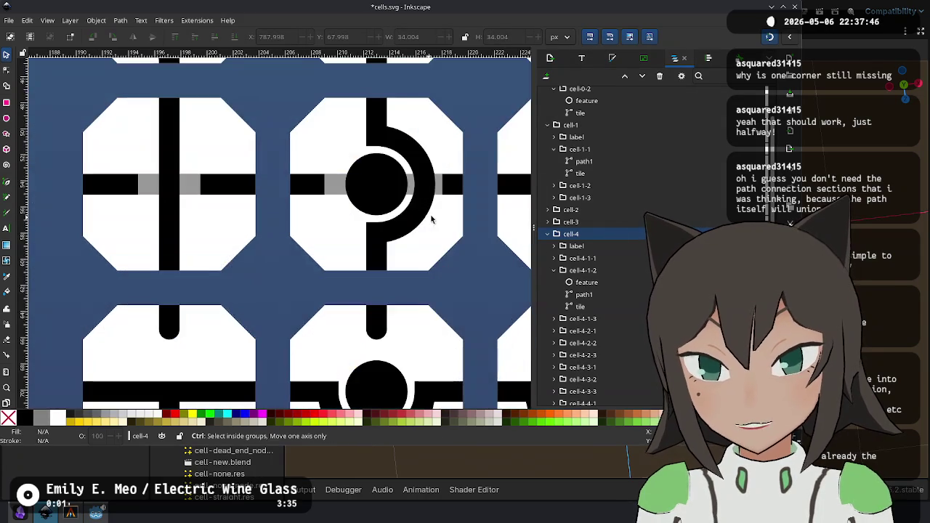
Zoom around the group 4 arc tiles and select tile cell-4-2-1.
{"action": "scroll", "coordinate": [429, 218], "scroll_direction": "down", "scroll_amount": 2}
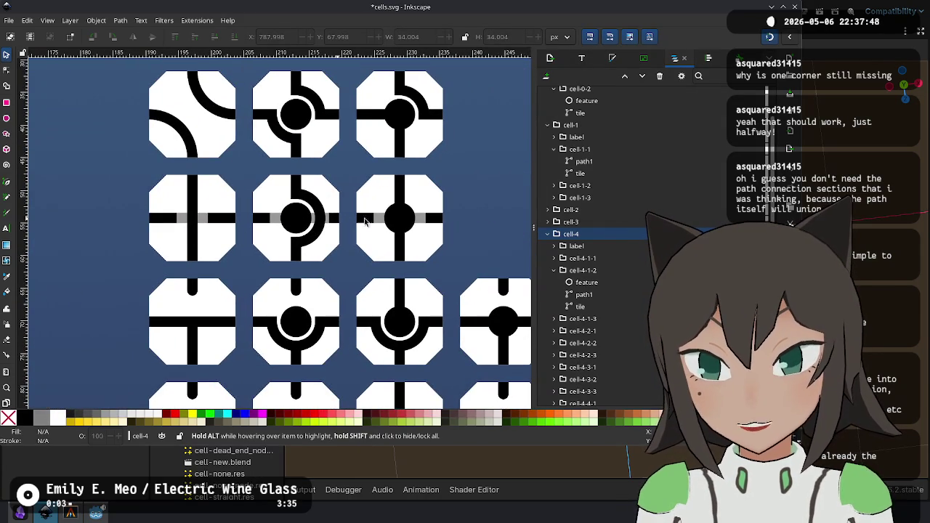
{"action": "scroll", "coordinate": [309, 220], "scroll_direction": "down", "scroll_amount": 3}
{"action": "scroll", "coordinate": [228, 274], "scroll_direction": "up", "scroll_amount": 2}
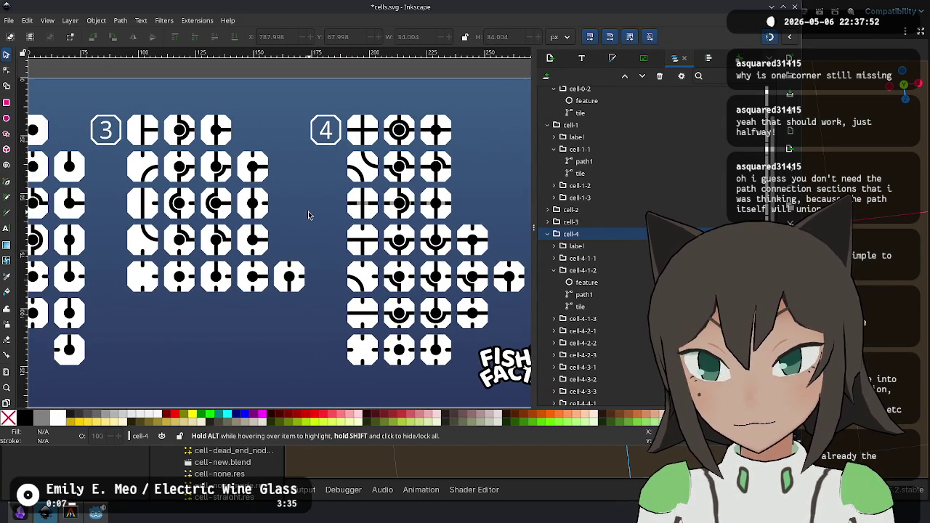
{"action": "scroll", "coordinate": [308, 215], "scroll_direction": "up", "scroll_amount": 3}
{"action": "scroll", "coordinate": [276, 128], "scroll_direction": "down", "scroll_amount": 3}
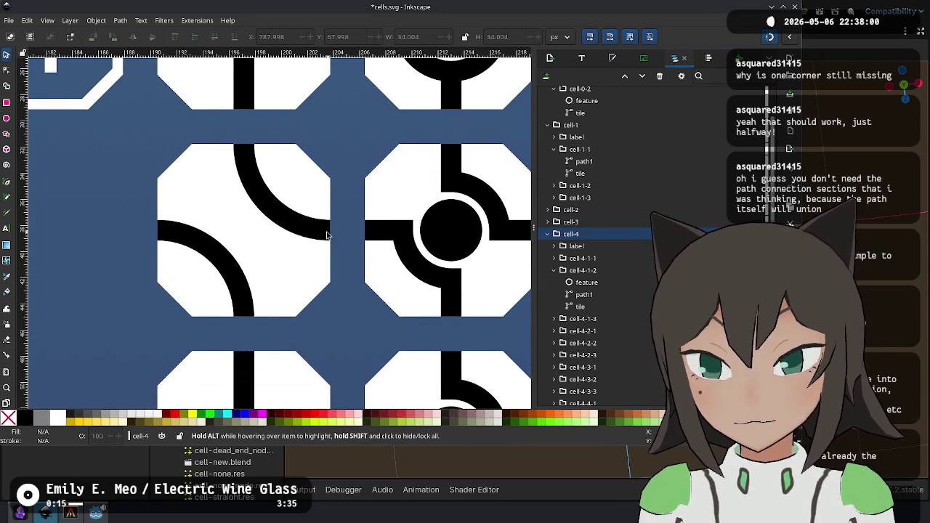
{"action": "scroll", "coordinate": [320, 247], "scroll_direction": "up", "scroll_amount": 1}
{"action": "left_click_drag", "start_coordinate": [236, 158], "coordinate": [287, 195]}
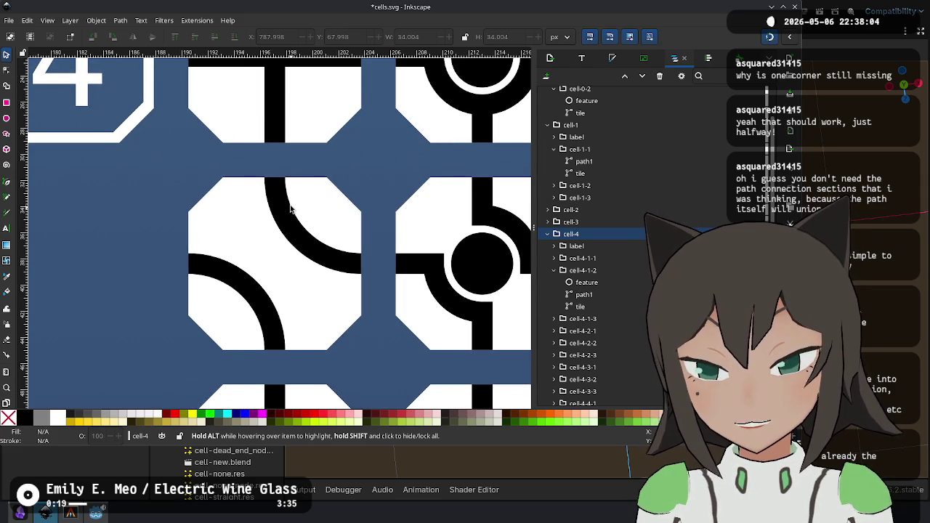
{"action": "scroll", "coordinate": [270, 182], "scroll_direction": "up", "scroll_amount": 1}
{"action": "scroll", "coordinate": [281, 199], "scroll_direction": "down", "scroll_amount": 1}
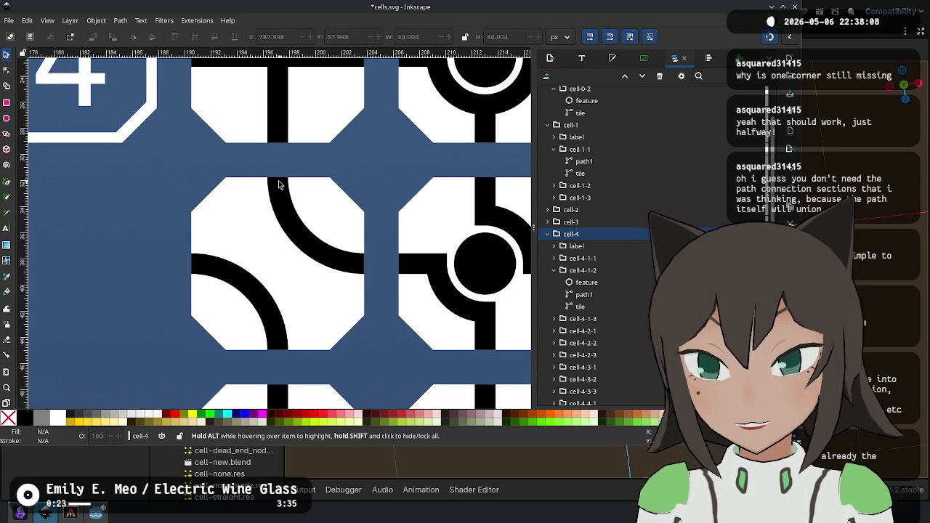
{"action": "left_click", "coordinate": [292, 213]}
Clear the tile selection, look over the sheet, and return to Godot.
{"action": "scroll", "coordinate": [289, 194], "scroll_direction": "up", "scroll_amount": 2}
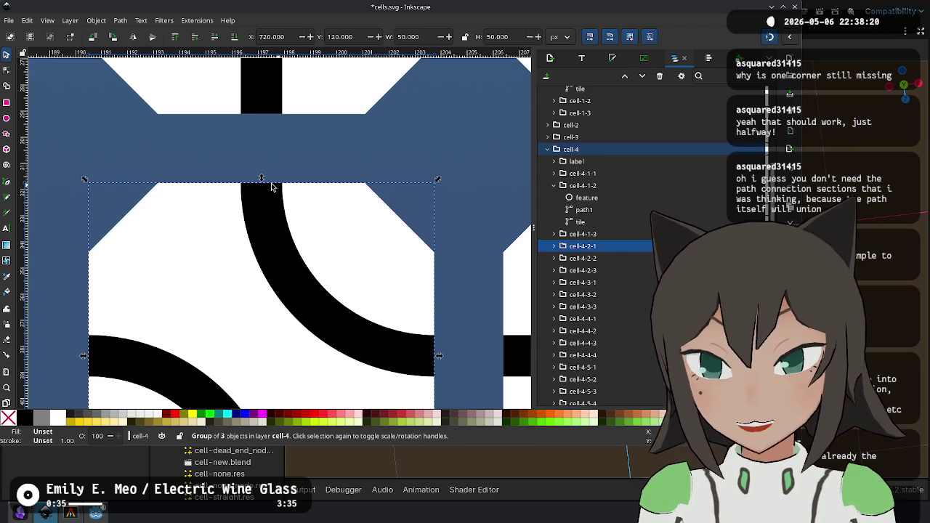
{"action": "scroll", "coordinate": [332, 272], "scroll_direction": "down", "scroll_amount": 6, "text": "ctrl"}
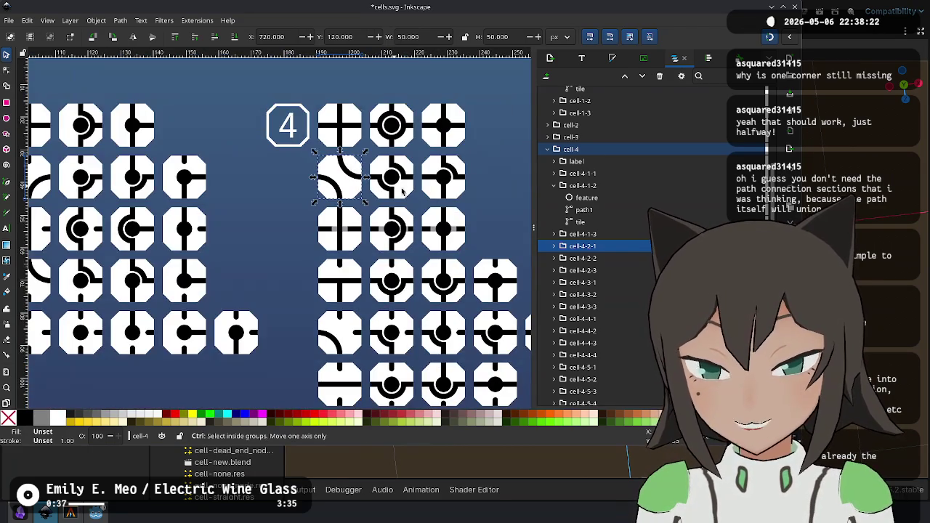
{"action": "scroll", "coordinate": [405, 238], "scroll_direction": "down", "scroll_amount": 1, "text": "ctrl"}
{"action": "left_click", "coordinate": [303, 80]}
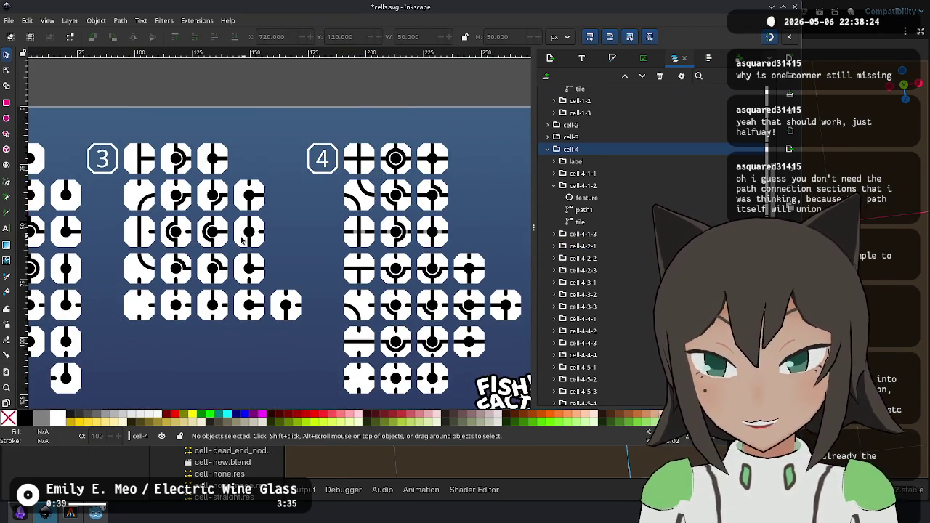
{"action": "scroll", "coordinate": [312, 182], "scroll_direction": "down", "scroll_amount": 2, "text": "ctrl"}
{"action": "scroll", "coordinate": [356, 240], "scroll_direction": "up", "scroll_amount": 2, "text": "ctrl"}
{"action": "scroll", "coordinate": [356, 240], "scroll_direction": "up", "scroll_amount": 7, "text": "ctrl"}
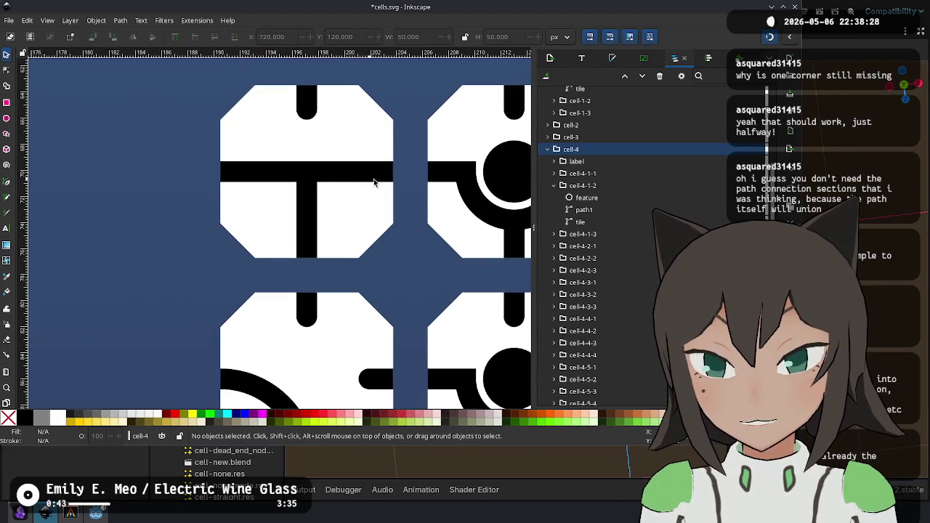
{"action": "key", "text": "alt+Tab"}
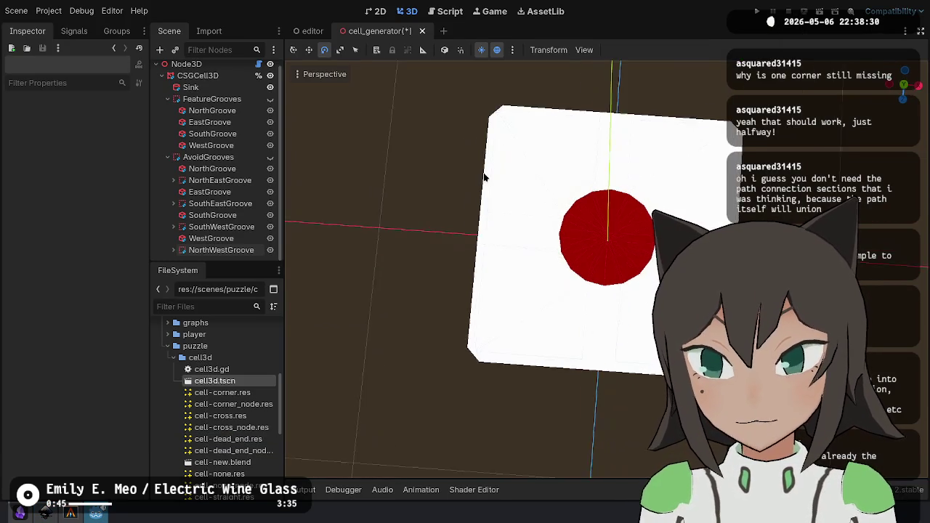
Show FeatureGrooves and hide AvoidGrooves, Sink, NorthGroove and EastGroove, leaving the south–west groove.
{"action": "left_click", "coordinate": [271, 157]}
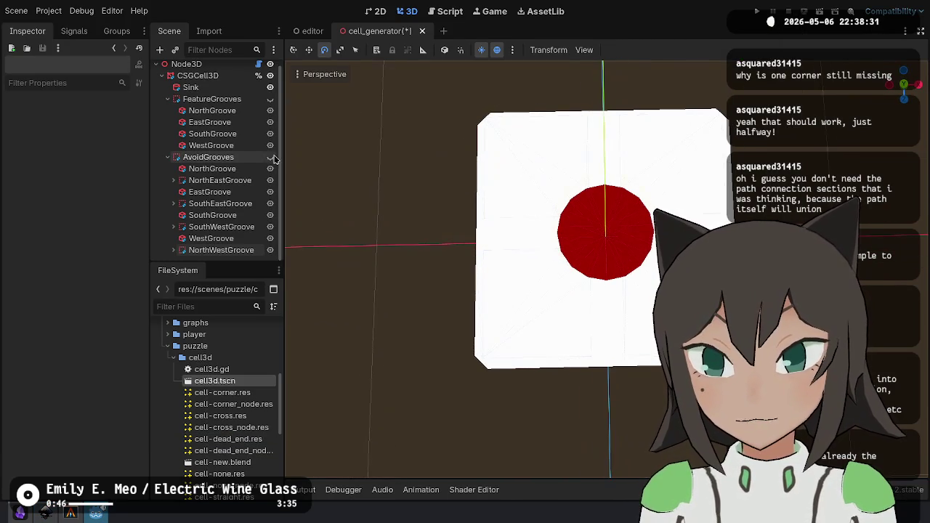
{"action": "left_click", "coordinate": [271, 99]}
{"action": "left_click", "coordinate": [270, 157]}
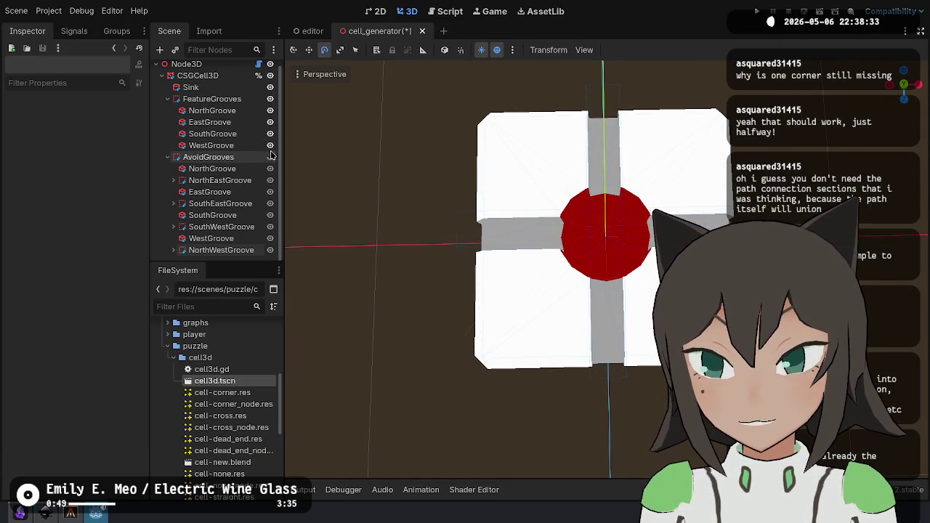
{"action": "left_click", "coordinate": [270, 87]}
{"action": "left_click", "coordinate": [271, 111]}
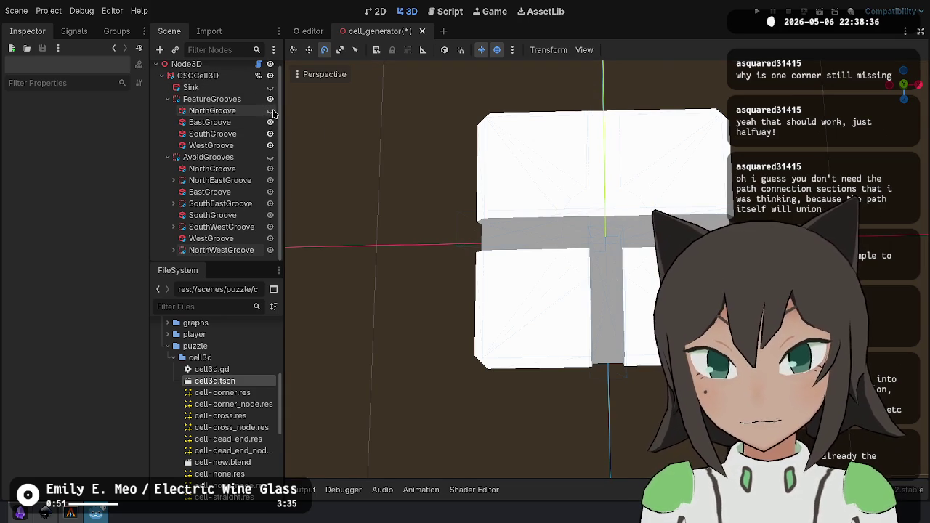
{"action": "mouse_move", "coordinate": [628, 237]}
{"action": "left_mouse_down"}
{"action": "mouse_move", "coordinate": [356, 179]}
{"action": "mouse_move", "coordinate": [286, 123]}
{"action": "left_mouse_up"}
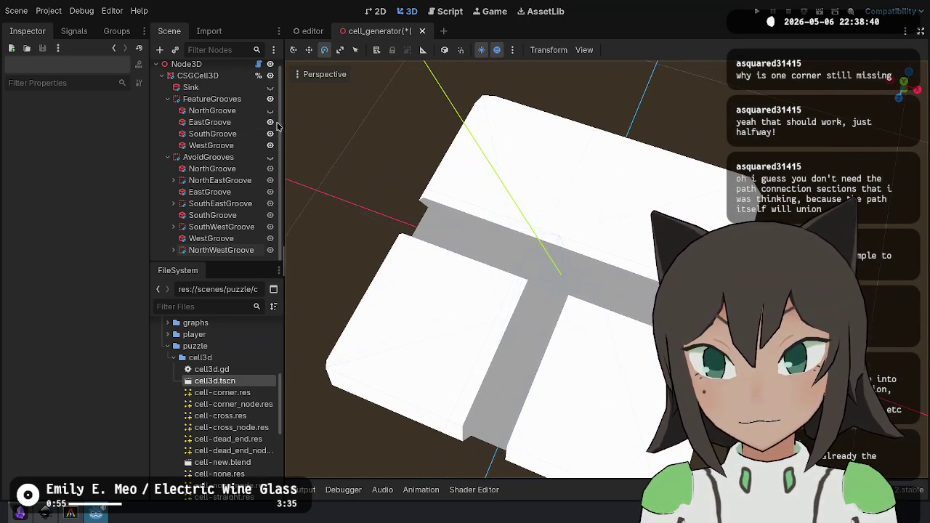
{"action": "left_click", "coordinate": [270, 122]}
{"action": "mouse_move", "coordinate": [637, 316]}
{"action": "left_mouse_down"}
{"action": "mouse_move", "coordinate": [563, 245]}
{"action": "mouse_move", "coordinate": [632, 281]}
{"action": "mouse_move", "coordinate": [581, 247]}
{"action": "left_mouse_up"}
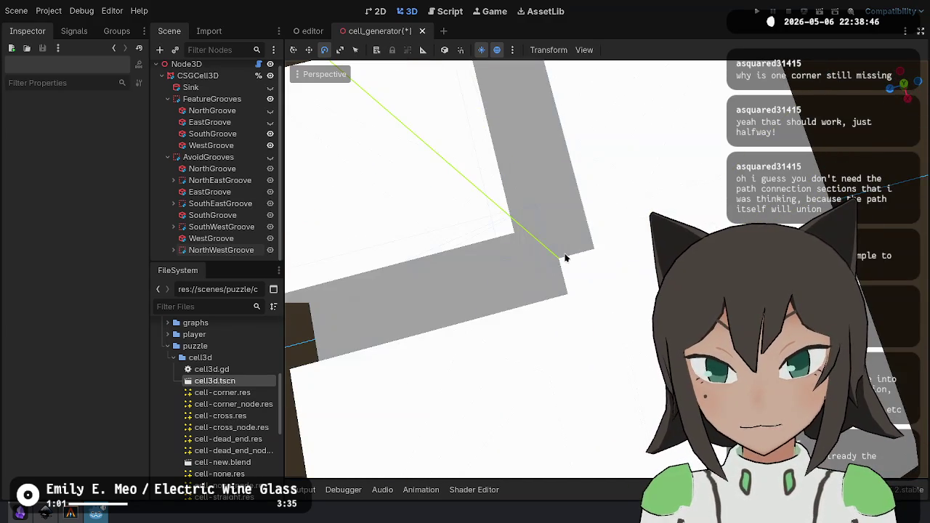
{"action": "scroll", "coordinate": [542, 310], "scroll_direction": "down", "scroll_amount": 5}
{"action": "left_click_drag", "start_coordinate": [542, 310], "coordinate": [509, 276]}
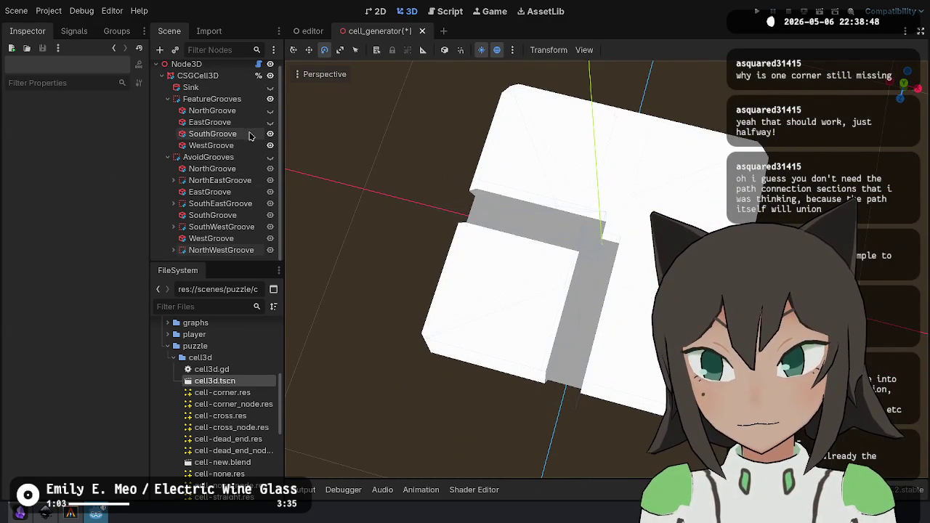
{"action": "left_click", "coordinate": [212, 111]}
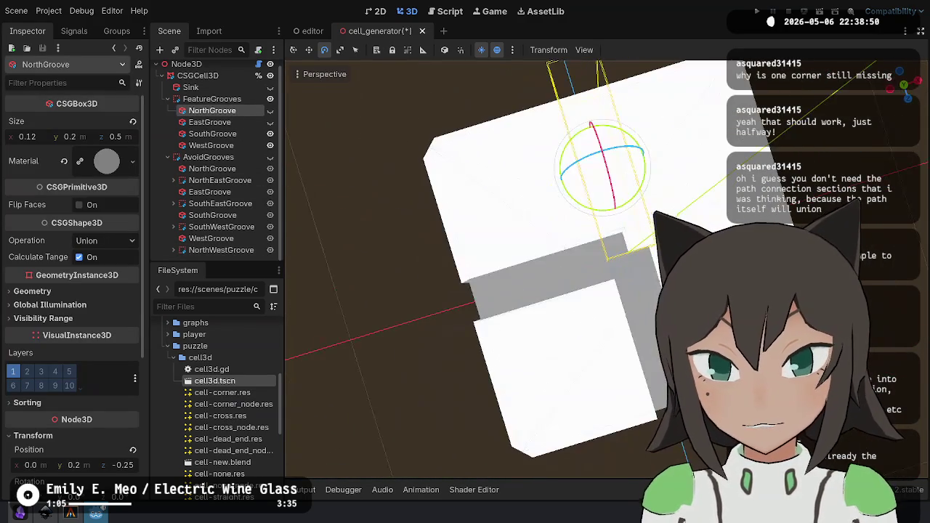
Set SouthGroove's Size z to 0.56 and Position z to 0.22.
{"action": "mouse_move", "coordinate": [581, 218]}
{"action": "left_mouse_down"}
{"action": "mouse_move", "coordinate": [596, 214]}
{"action": "mouse_move", "coordinate": [622, 247]}
{"action": "left_mouse_up"}
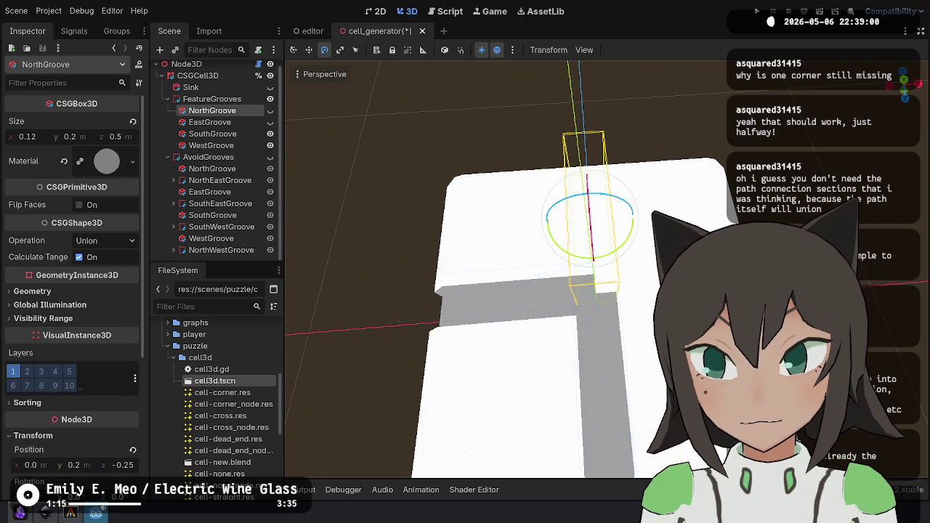
{"action": "left_click", "coordinate": [270, 110]}
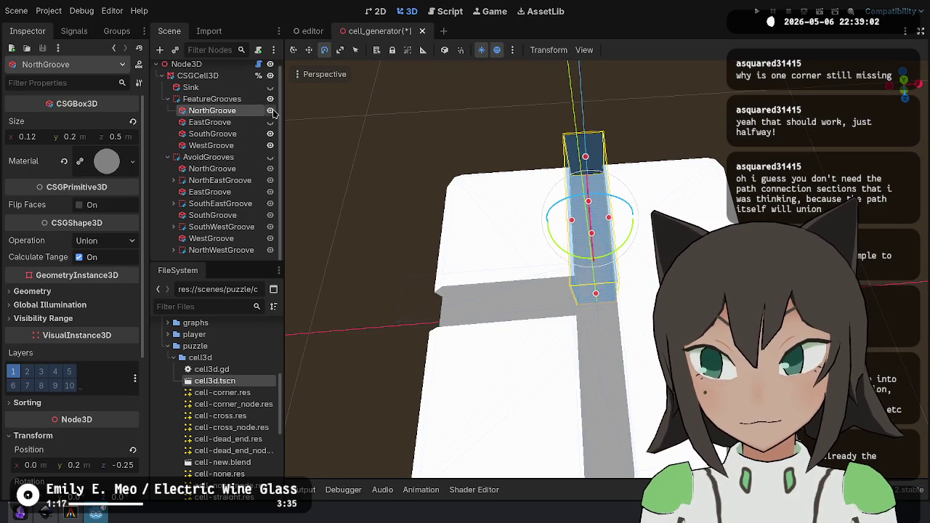
{"action": "left_click", "coordinate": [271, 111]}
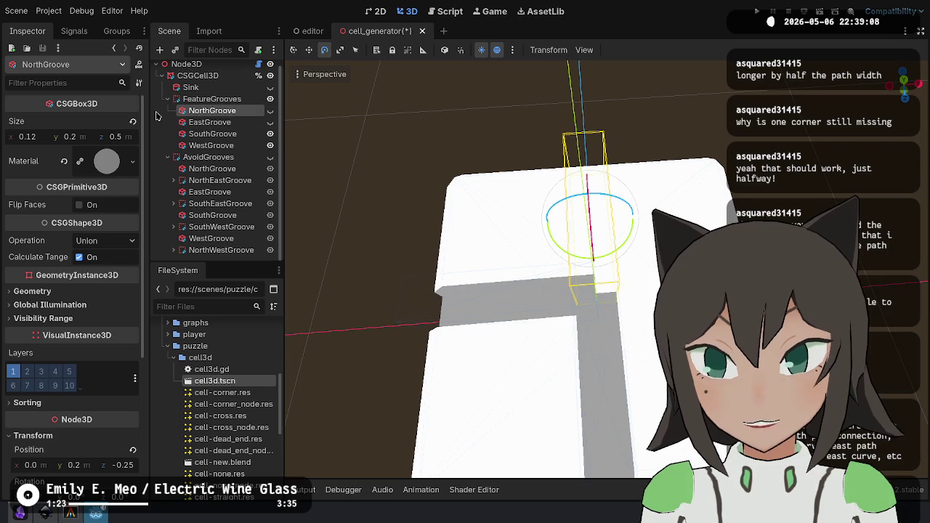
{"action": "left_click", "coordinate": [209, 124]}
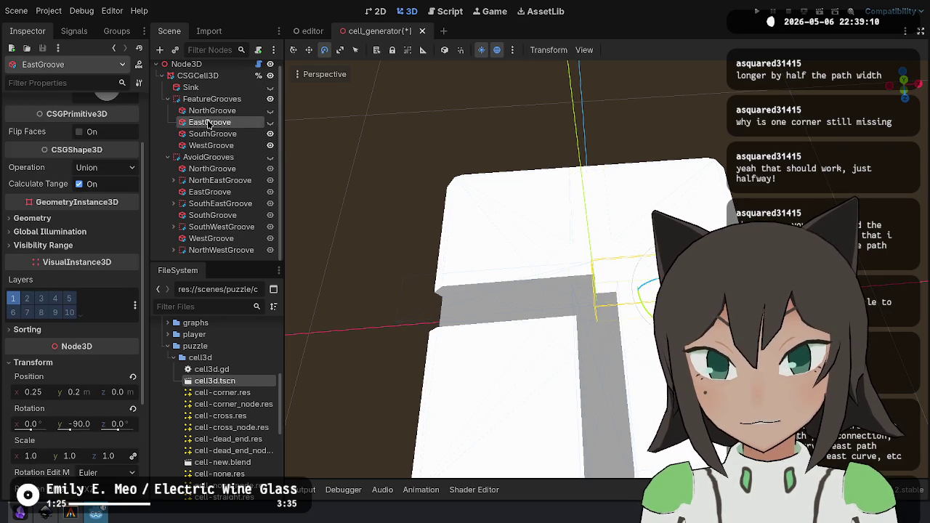
{"action": "left_click", "coordinate": [202, 134]}
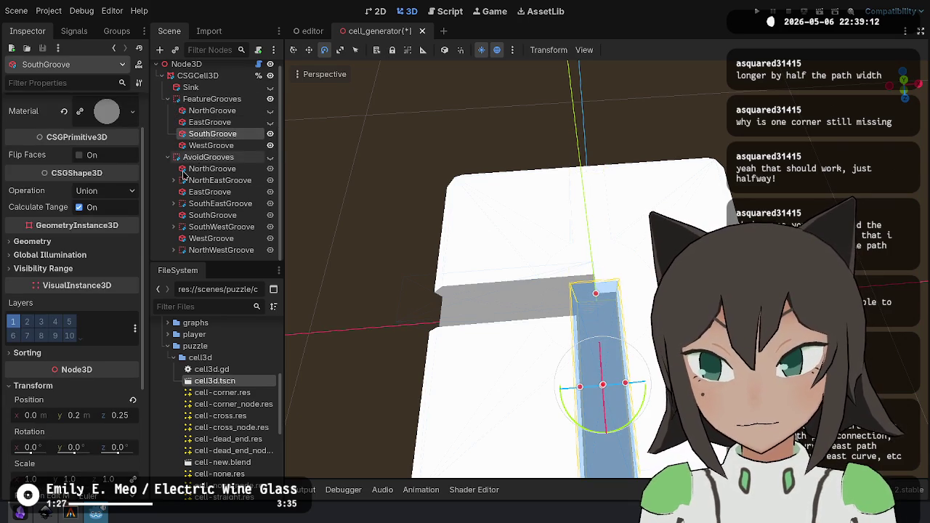
{"action": "scroll", "coordinate": [80, 136], "scroll_direction": "up", "scroll_amount": 2}
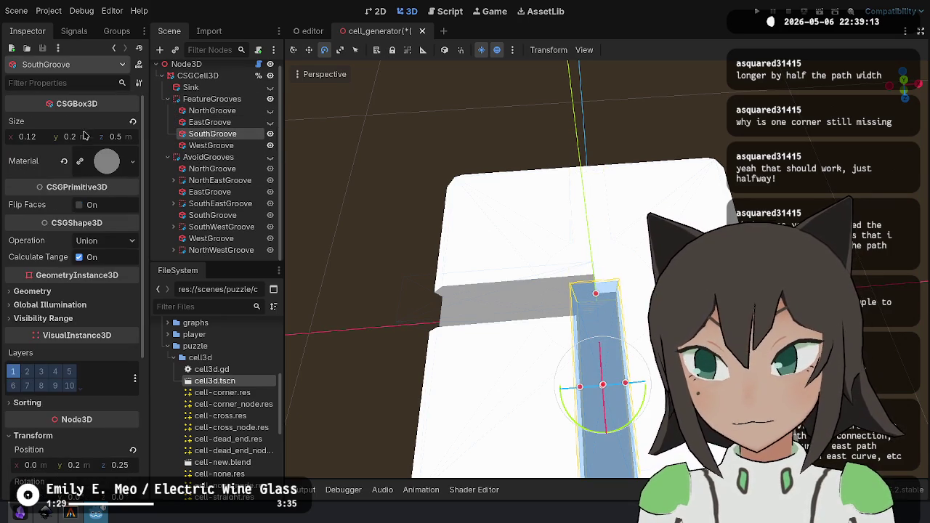
{"action": "left_click", "coordinate": [125, 137]}
{"action": "type", "text": "6"}
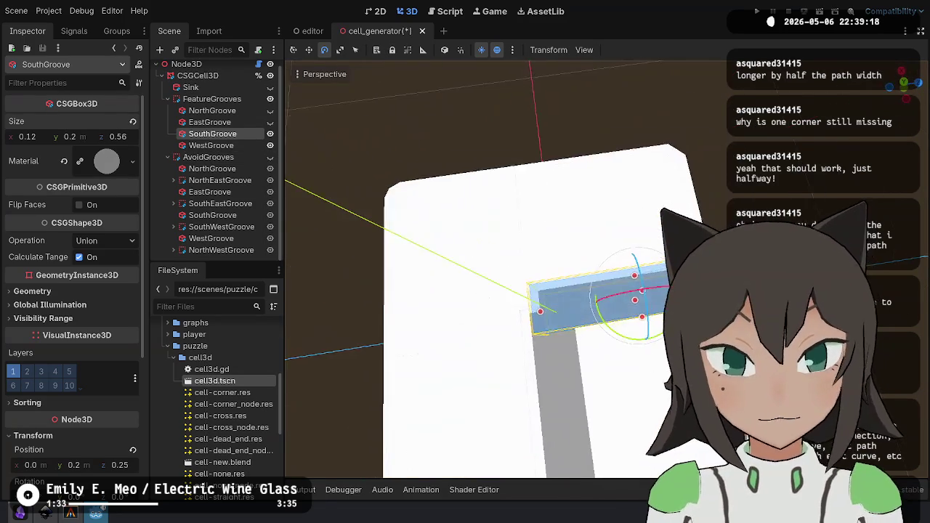
{"action": "scroll", "coordinate": [568, 208], "scroll_direction": "up", "scroll_amount": 2}
{"action": "scroll", "coordinate": [94, 290], "scroll_direction": "down", "scroll_amount": 5}
{"action": "left_click", "coordinate": [119, 265]}
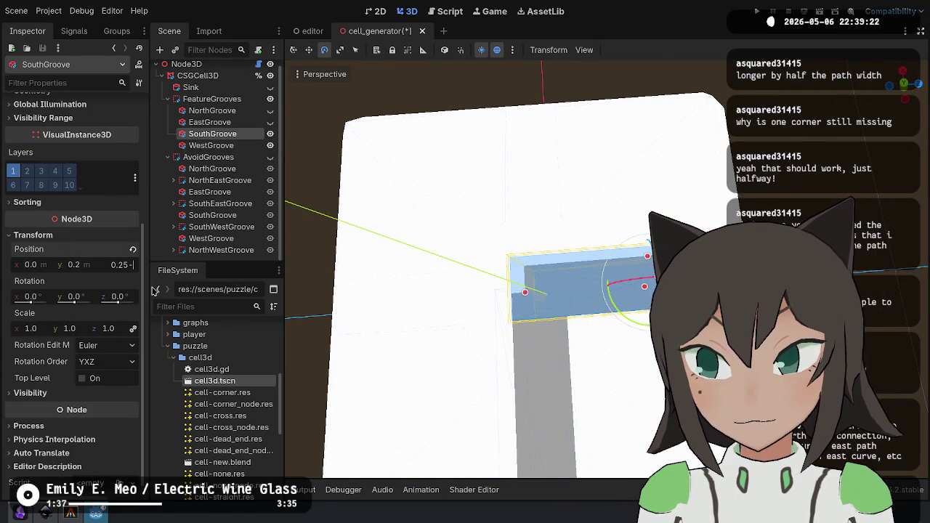
{"action": "type", "text": "2"}
{"action": "key", "text": "Return"}
Set WestGroove's Position x to -0.22 and Size z to 0.56.
{"action": "left_click_drag", "start_coordinate": [436, 218], "coordinate": [458, 276]}
{"action": "left_click", "coordinate": [201, 146]}
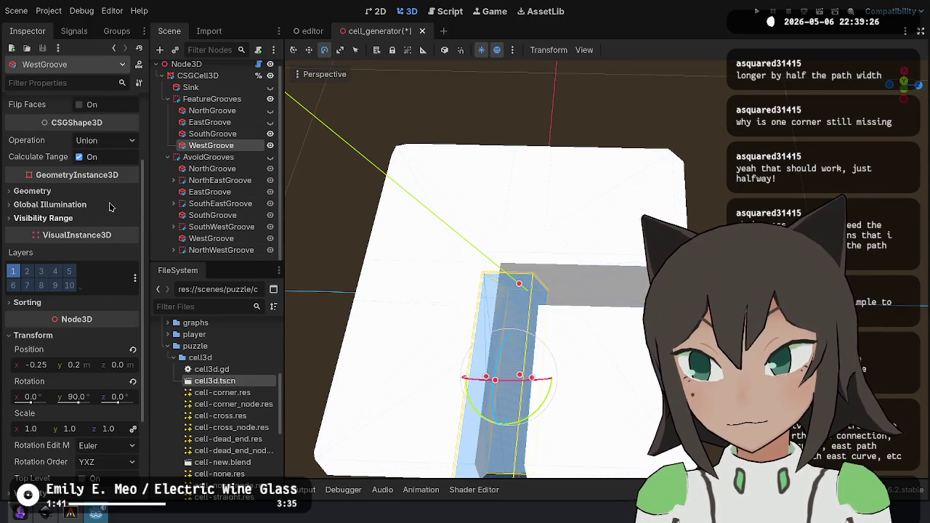
{"action": "scroll", "coordinate": [111, 269], "scroll_direction": "down", "scroll_amount": 2}
{"action": "left_click", "coordinate": [52, 315]}
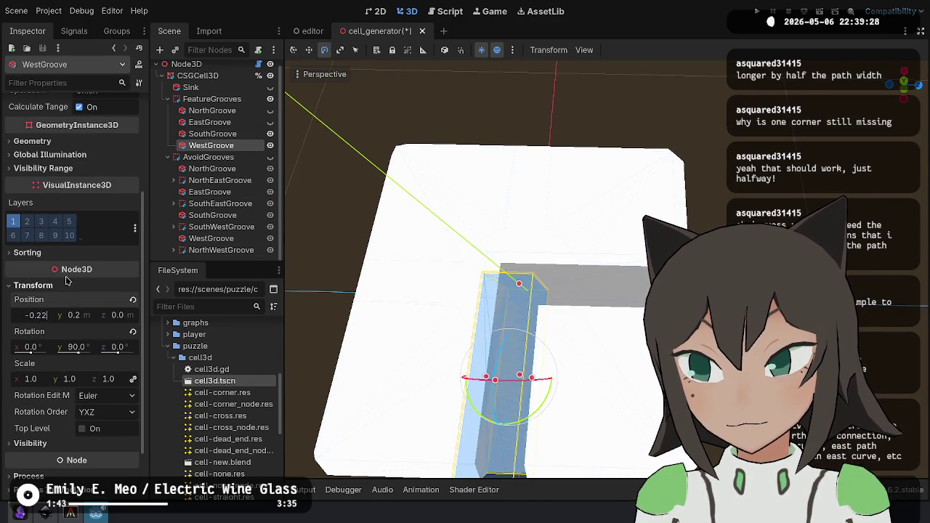
{"action": "key", "text": "Return"}
{"action": "scroll", "coordinate": [73, 276], "scroll_direction": "up", "scroll_amount": 6}
{"action": "left_click", "coordinate": [125, 137]}
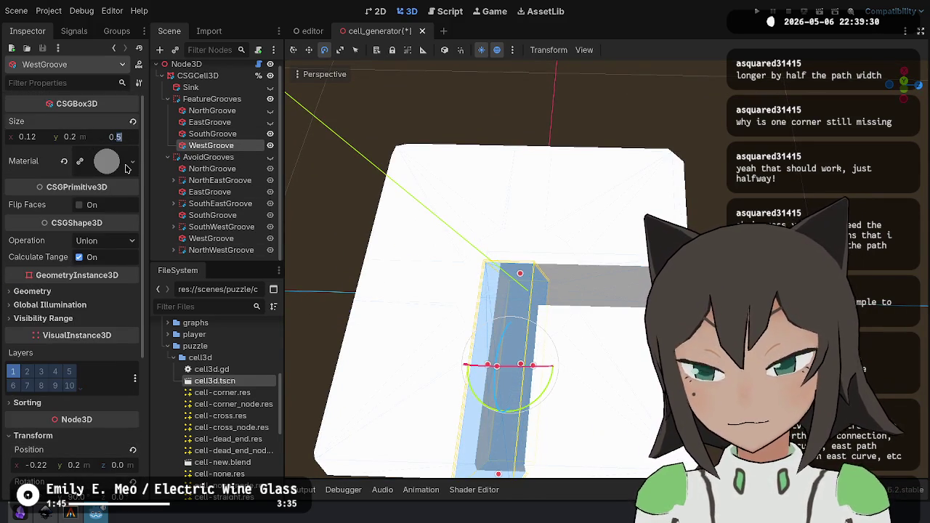
{"action": "key", "text": "Return"}
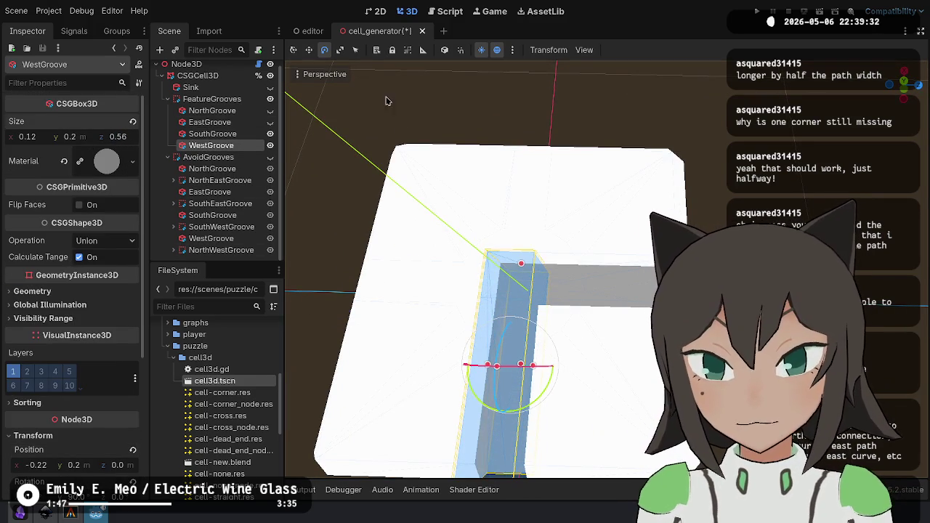
{"action": "left_click", "coordinate": [190, 122]}
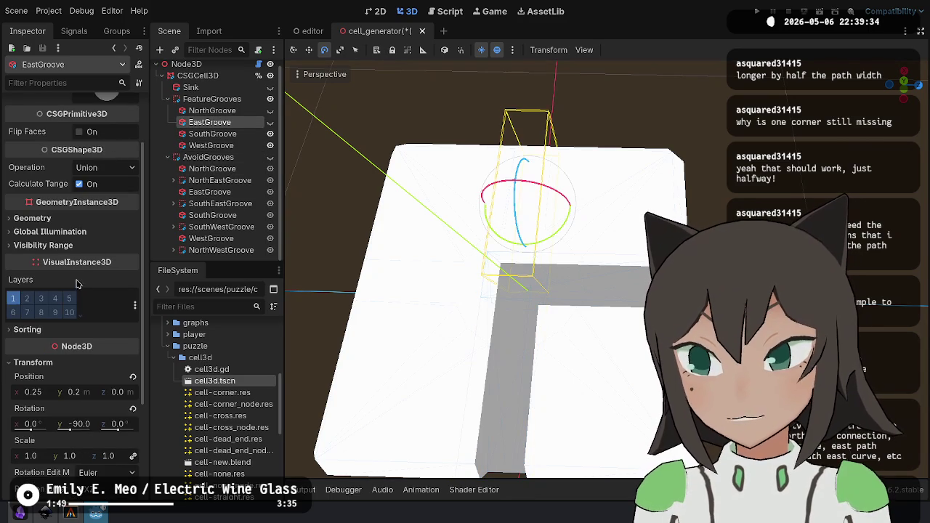
Set EastGroove's Position x to 0.22.
{"action": "left_click", "coordinate": [41, 392]}
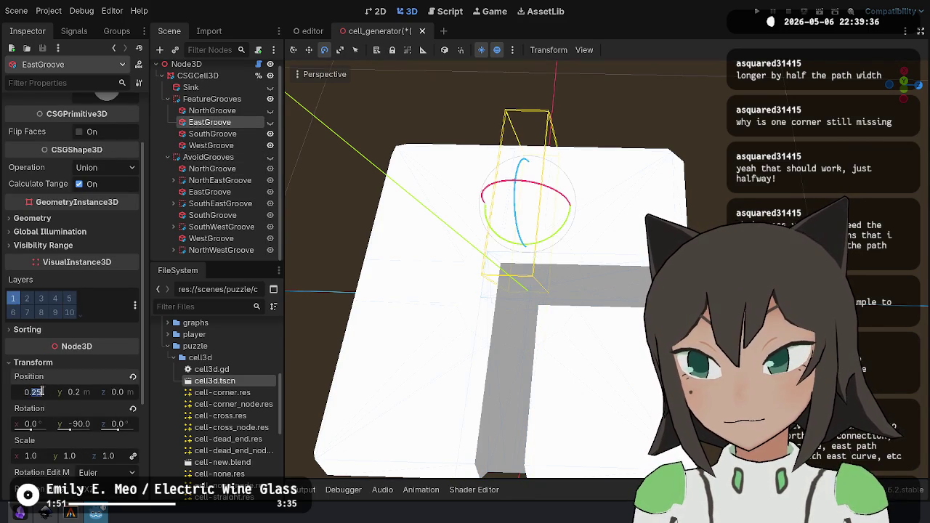
{"action": "type", "text": "2"}
{"action": "key", "text": "Return"}
{"action": "scroll", "coordinate": [124, 144], "scroll_direction": "up", "scroll_amount": 3}
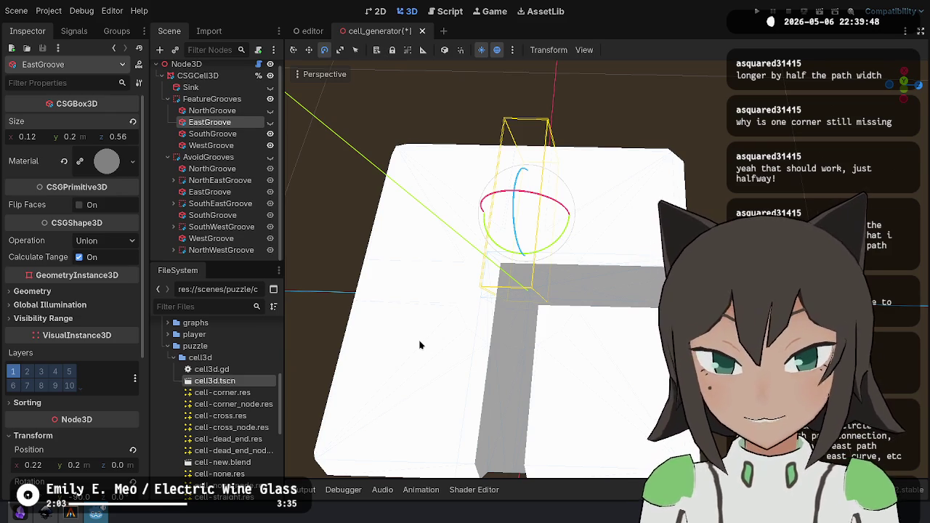
{"action": "left_click_drag", "start_coordinate": [509, 312], "coordinate": [603, 312]}
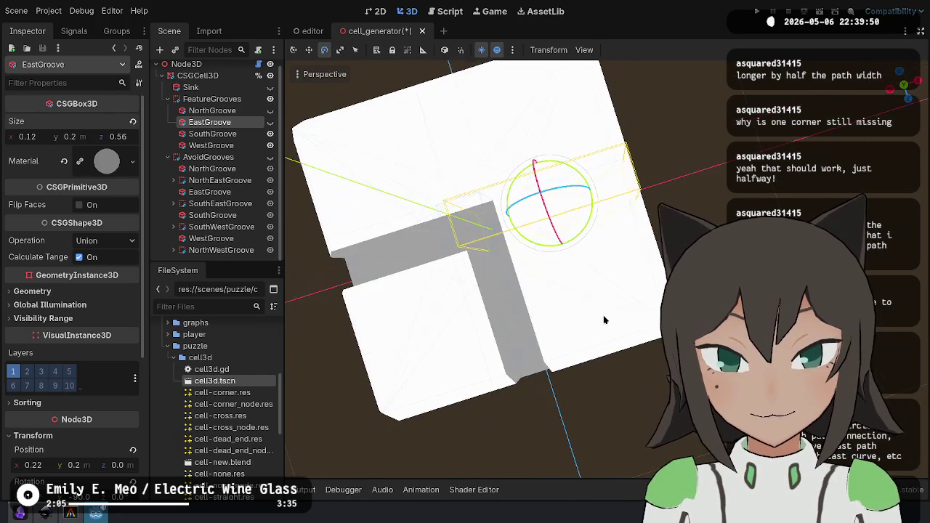
Toggle the individual groove visibilities to compare, ending with all four grooves shown.
{"action": "left_click", "coordinate": [270, 134]}
{"action": "left_click", "coordinate": [270, 145]}
{"action": "left_click", "coordinate": [271, 122]}
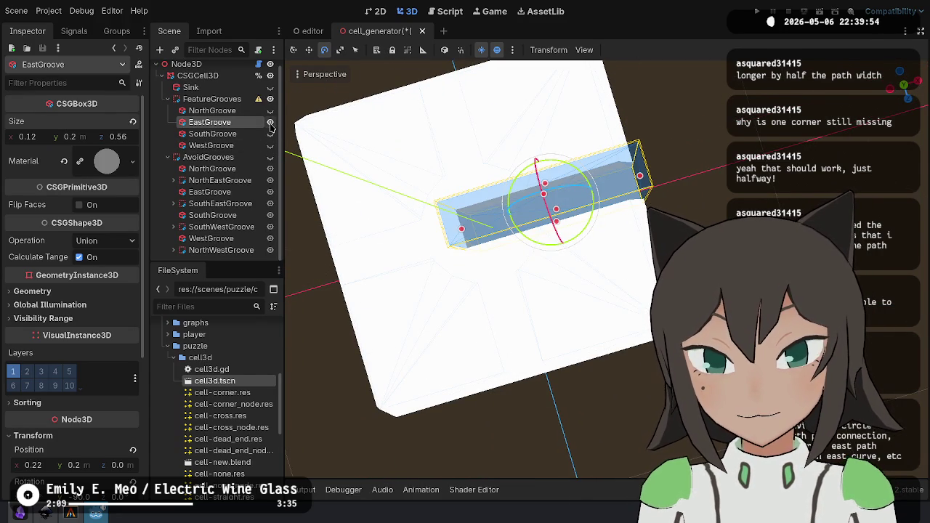
{"action": "left_click", "coordinate": [270, 111]}
{"action": "left_click", "coordinate": [270, 111]}
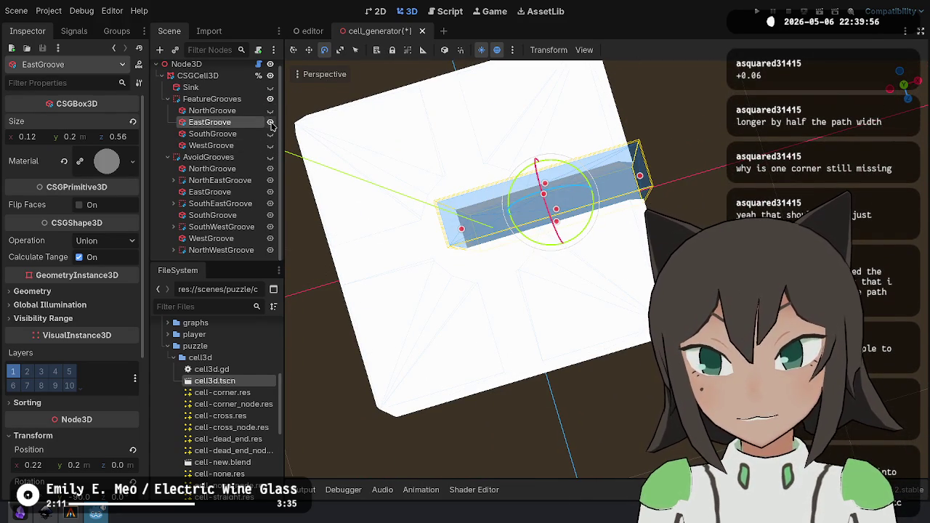
{"action": "left_click", "coordinate": [270, 133]}
{"action": "left_click", "coordinate": [270, 134]}
{"action": "left_click", "coordinate": [269, 145]}
{"action": "left_click", "coordinate": [269, 146]}
{"action": "left_click", "coordinate": [271, 133]}
{"action": "left_click", "coordinate": [271, 133]}
{"action": "left_click", "coordinate": [269, 145]}
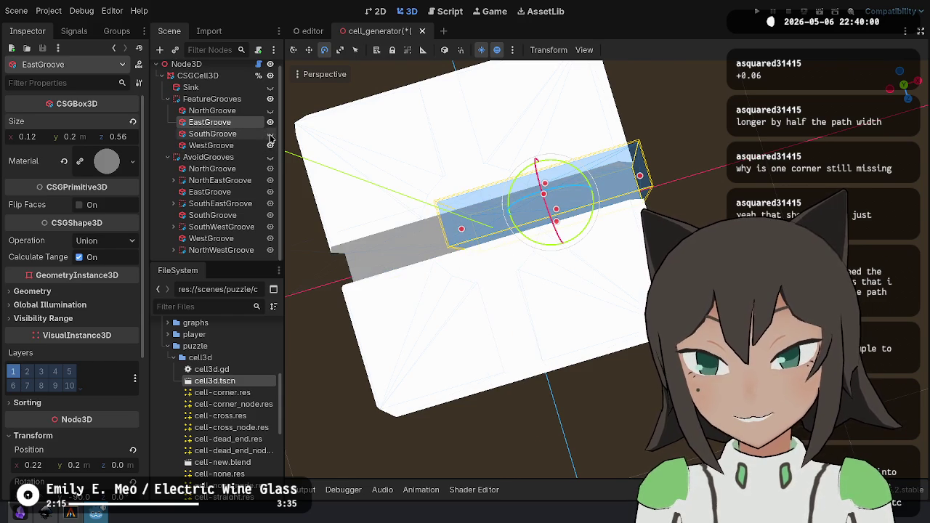
{"action": "left_click", "coordinate": [270, 133]}
{"action": "left_click", "coordinate": [270, 111]}
Set NorthGroove's Size z to 0.56 and Position z to -0.22.
{"action": "left_click", "coordinate": [213, 111]}
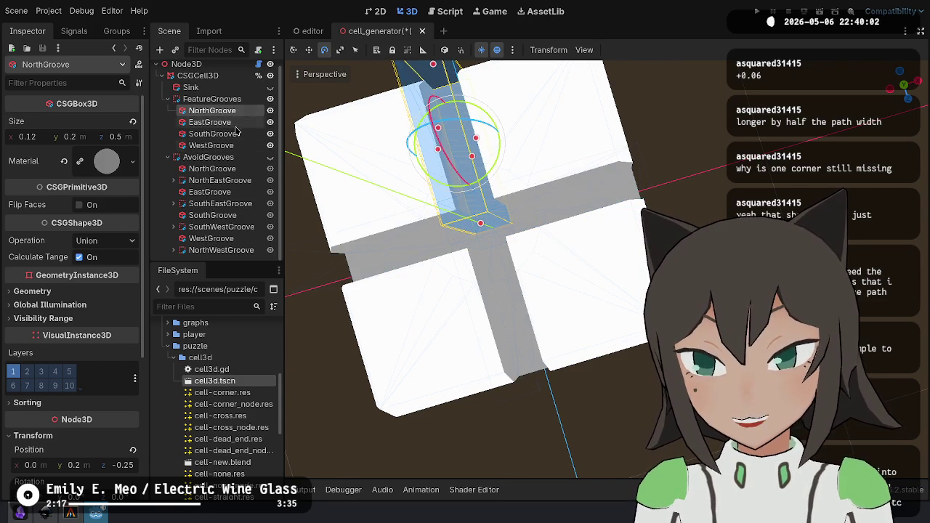
{"action": "left_click", "coordinate": [116, 136]}
{"action": "type", "text": "6"}
{"action": "key", "text": "Return"}
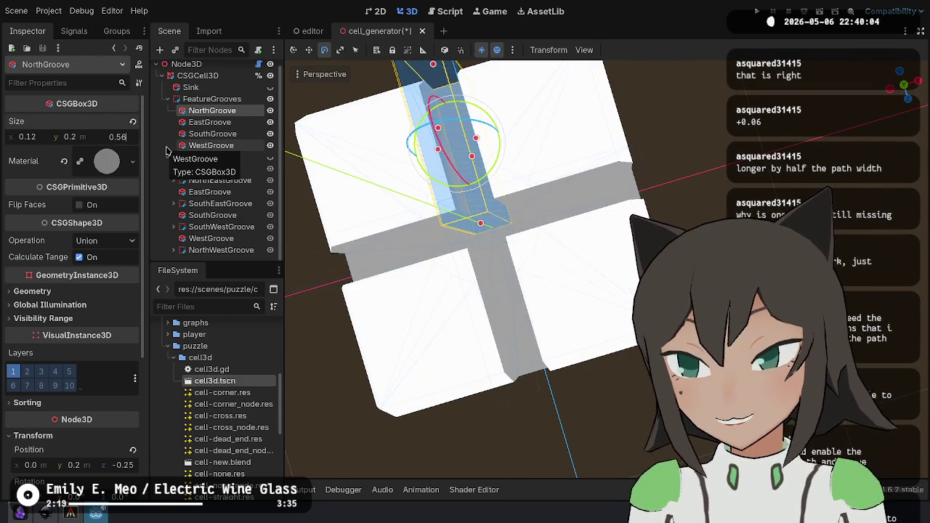
{"action": "scroll", "coordinate": [58, 411], "scroll_direction": "down", "scroll_amount": 2}
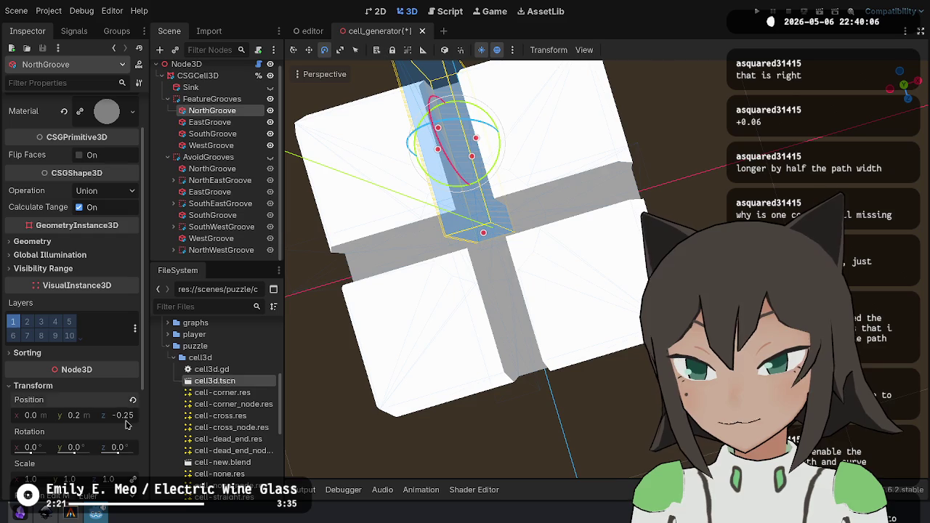
{"action": "key", "text": "BackSpace"}
{"action": "type", "text": "2"}
{"action": "key", "text": "Return"}
{"action": "left_click_drag", "start_coordinate": [509, 160], "coordinate": [552, 186]}
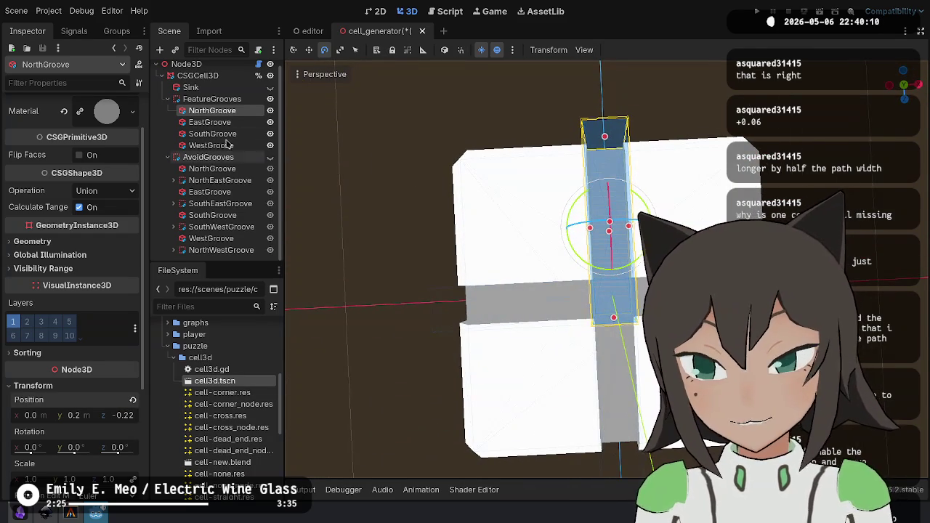
Hide all four grooves and preview each single-groove variant in turn.
{"action": "left_click", "coordinate": [270, 111]}
{"action": "left_click", "coordinate": [270, 122]}
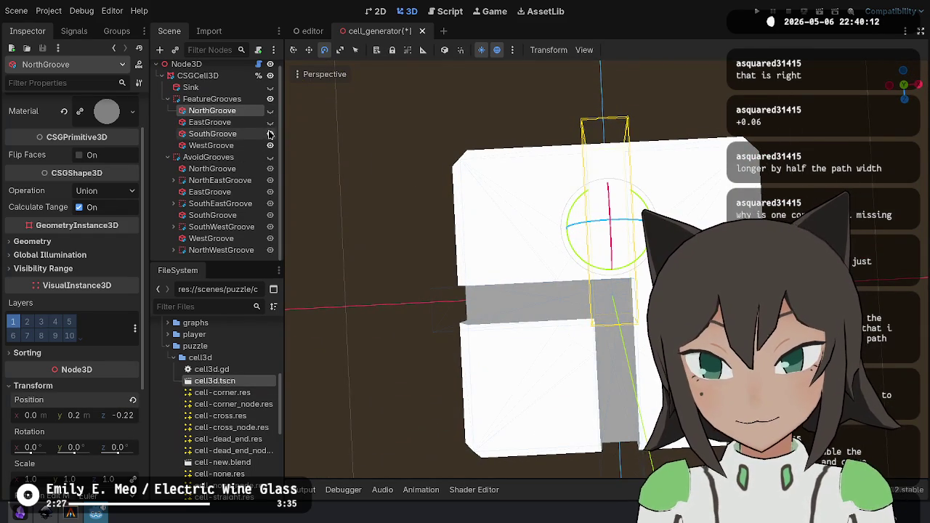
{"action": "left_click", "coordinate": [269, 133]}
{"action": "left_click", "coordinate": [270, 145]}
{"action": "double_click", "coordinate": [270, 111]}
{"action": "left_click", "coordinate": [269, 122]}
{"action": "left_click", "coordinate": [270, 122]}
{"action": "left_click", "coordinate": [269, 133]}
{"action": "left_click", "coordinate": [269, 134]}
{"action": "double_click", "coordinate": [269, 145]}
{"action": "double_click", "coordinate": [270, 110]}
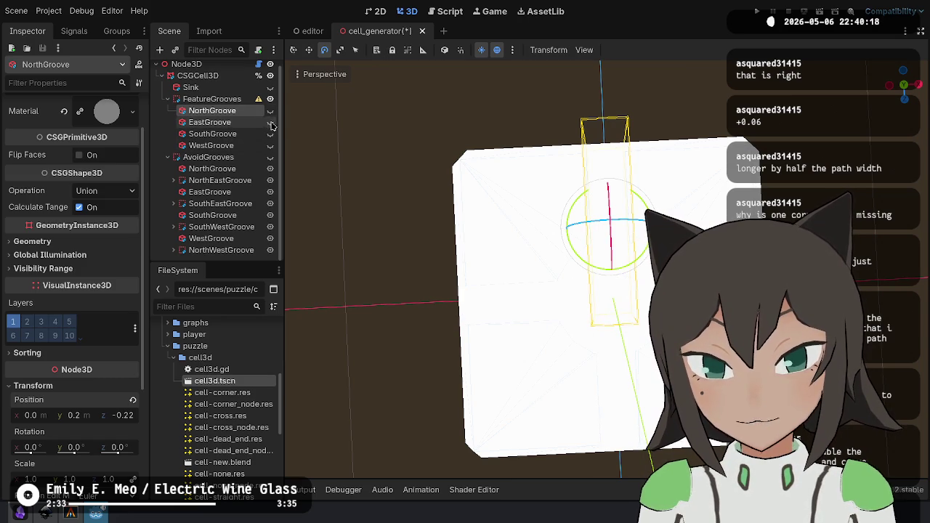
Show all four grooves plus the AvoidGrooves ring again.
{"action": "left_click", "coordinate": [270, 111]}
{"action": "left_click", "coordinate": [270, 122]}
{"action": "left_click", "coordinate": [269, 134]}
{"action": "left_click", "coordinate": [269, 146]}
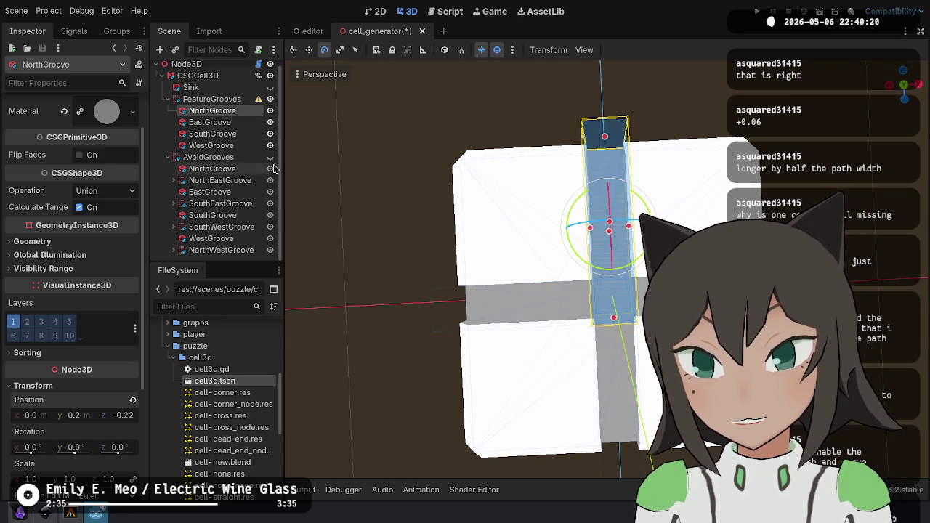
{"action": "left_click", "coordinate": [270, 157]}
{"action": "mouse_move", "coordinate": [441, 152]}
{"action": "left_mouse_down"}
{"action": "mouse_move", "coordinate": [450, 188]}
{"action": "mouse_move", "coordinate": [432, 176]}
{"action": "left_mouse_up"}
Hide the red sink, AvoidGrooves and FeatureGrooves so only the plain slab shows.
{"action": "left_click", "coordinate": [268, 88]}
{"action": "left_click", "coordinate": [269, 88]}
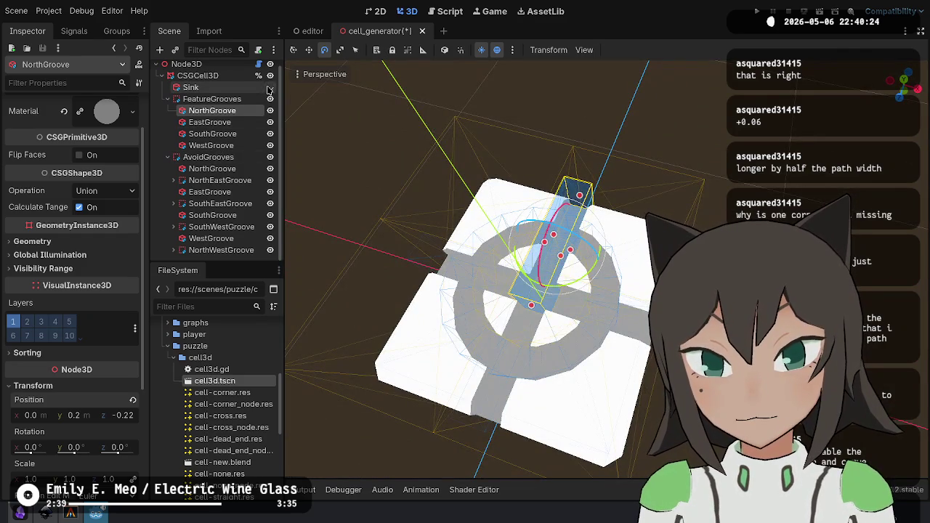
{"action": "left_click", "coordinate": [270, 88]}
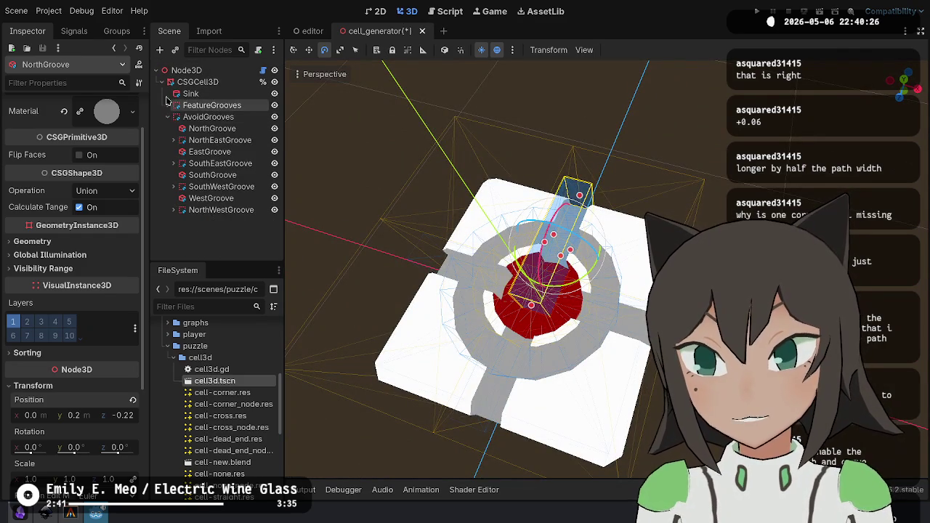
{"action": "left_click", "coordinate": [275, 117]}
{"action": "left_click", "coordinate": [274, 105]}
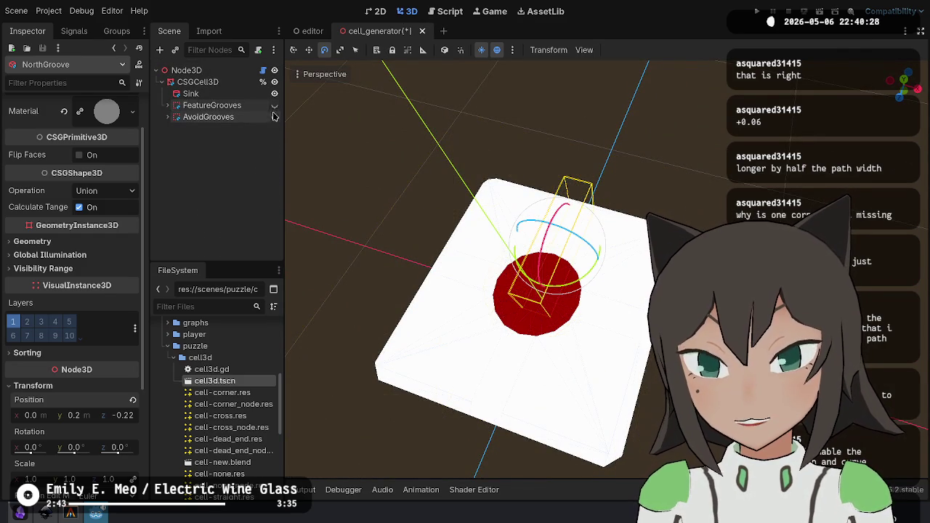
{"action": "left_click", "coordinate": [274, 94]}
{"action": "left_click", "coordinate": [245, 140]}
Orbit to a top-down view of the slab and begin adding a child node under CSGCell3D.
{"action": "left_click_drag", "start_coordinate": [483, 247], "coordinate": [450, 207]}
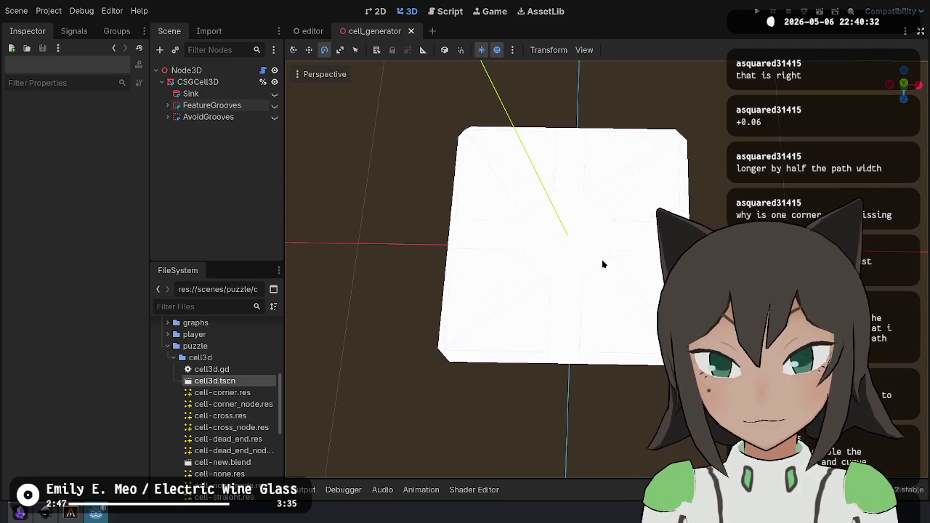
{"action": "right_click", "coordinate": [223, 82]}
{"action": "left_click", "coordinate": [268, 111]}
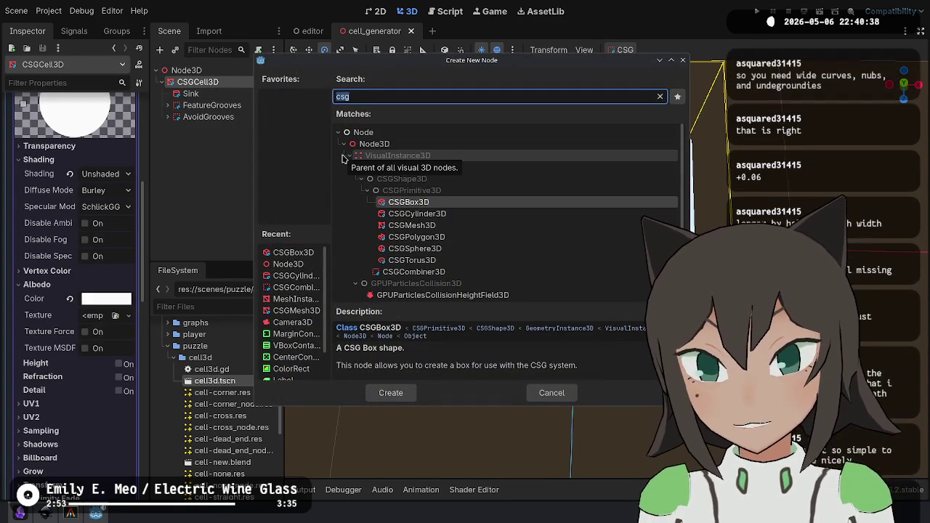
Create a CSGCombiner3D child named ArcGrooves under CSGCell3D with its operation set to Intersection.
{"action": "key", "text": "Down"}
{"action": "key", "text": "Down"}
{"action": "key", "text": "Down"}
{"action": "key", "text": "Return"}
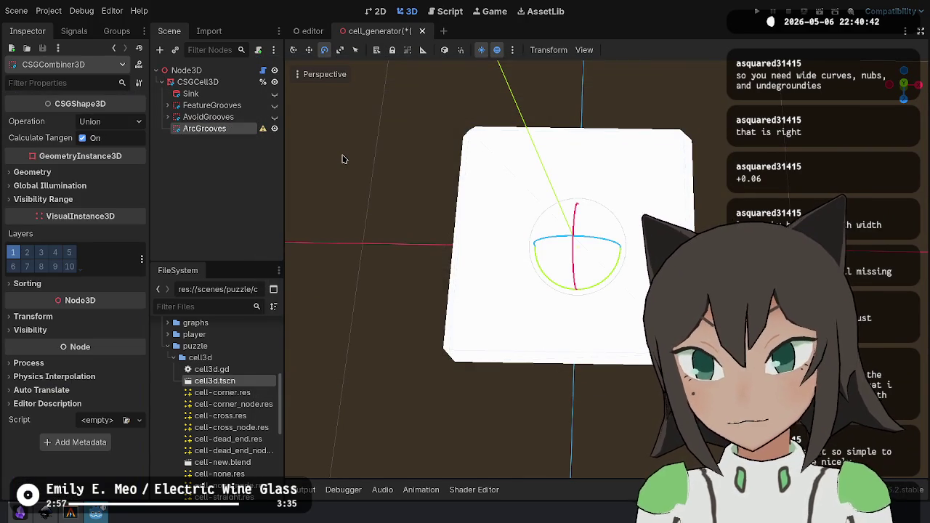
{"action": "left_click", "coordinate": [95, 121]}
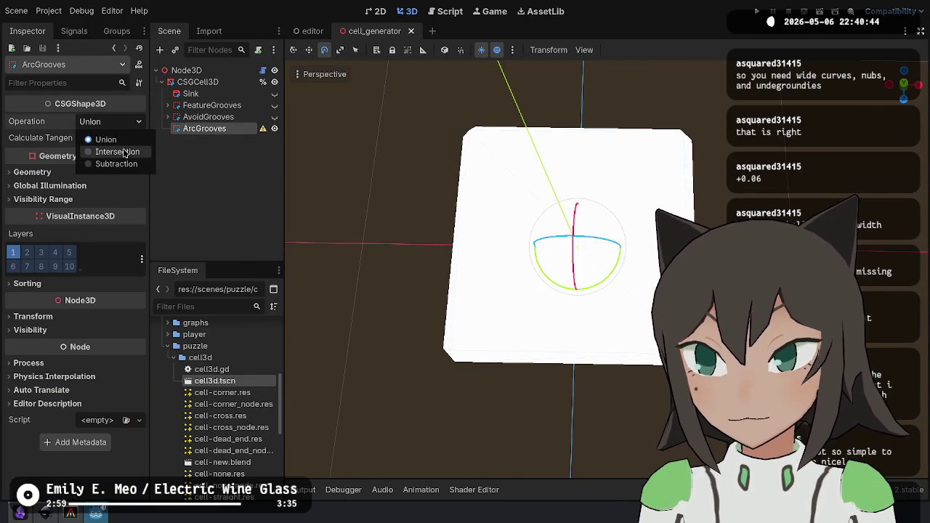
{"action": "left_click", "coordinate": [113, 150]}
{"action": "right_click", "coordinate": [201, 132]}
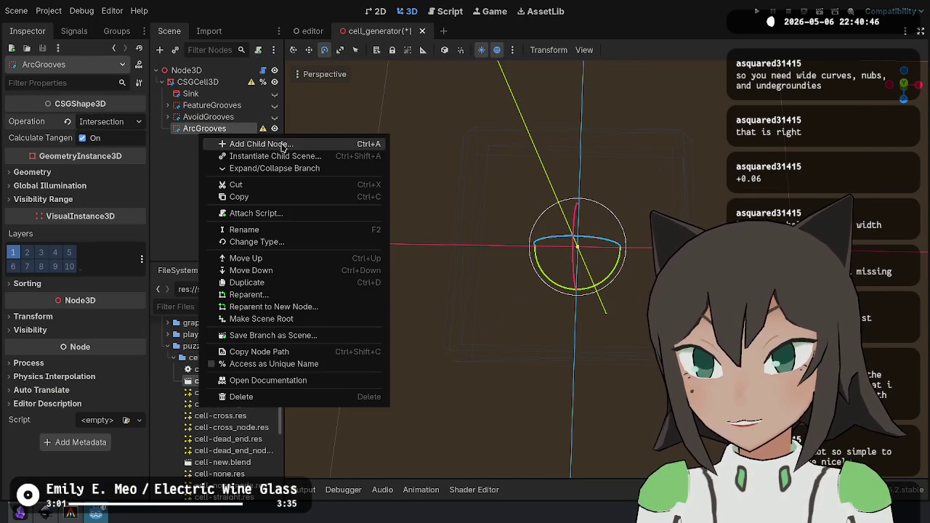
Add a CSGCylinder3D under ArcGrooves and orbit to an angled view of it.
{"action": "left_click", "coordinate": [232, 142]}
{"action": "key", "text": "Down"}
{"action": "key", "text": "Return"}
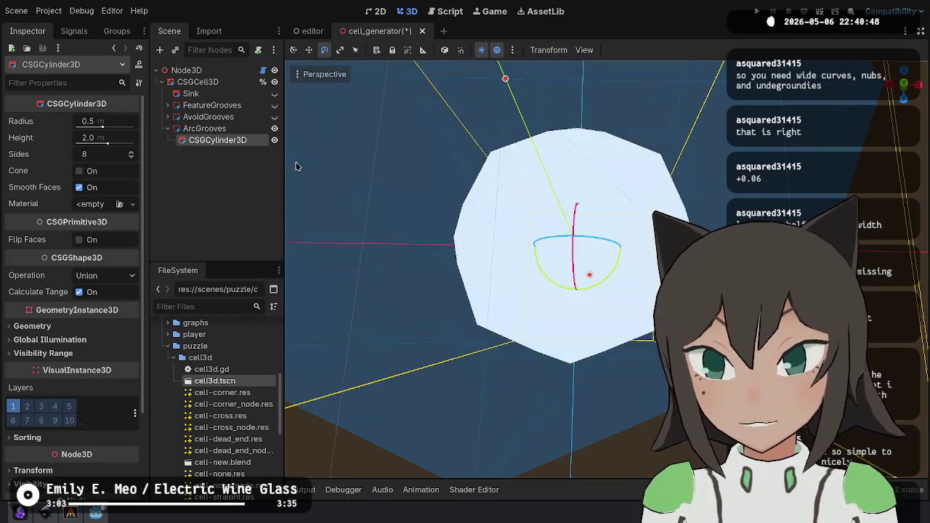
{"action": "mouse_move", "coordinate": [509, 291]}
{"action": "left_mouse_down"}
{"action": "mouse_move", "coordinate": [436, 218]}
{"action": "mouse_move", "coordinate": [325, 74]}
{"action": "left_mouse_up"}
{"action": "scroll", "coordinate": [508, 269], "scroll_direction": "up", "scroll_amount": 8}
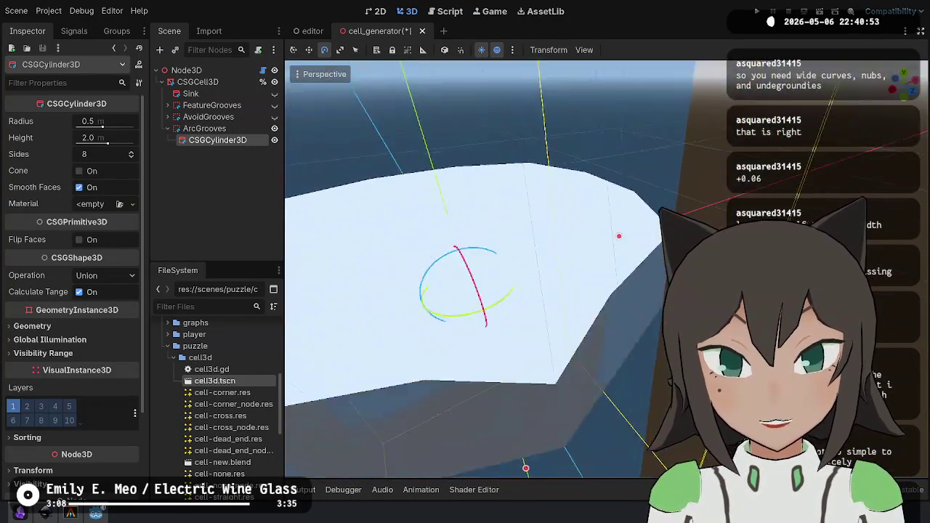
{"action": "mouse_move", "coordinate": [465, 283]}
{"action": "left_mouse_down"}
{"action": "mouse_move", "coordinate": [407, 247]}
{"action": "mouse_move", "coordinate": [451, 262]}
{"action": "mouse_move", "coordinate": [407, 240]}
{"action": "left_mouse_up"}
{"action": "left_click_drag", "start_coordinate": [509, 269], "coordinate": [451, 240]}
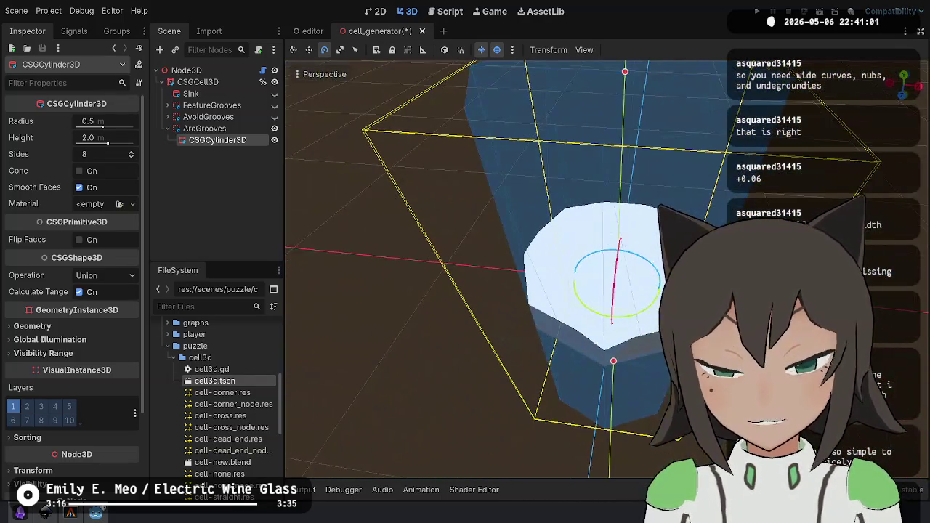
Flatten the cylinder to 0.2 m height and raise it to Y 0.2.
{"action": "left_click", "coordinate": [116, 138]}
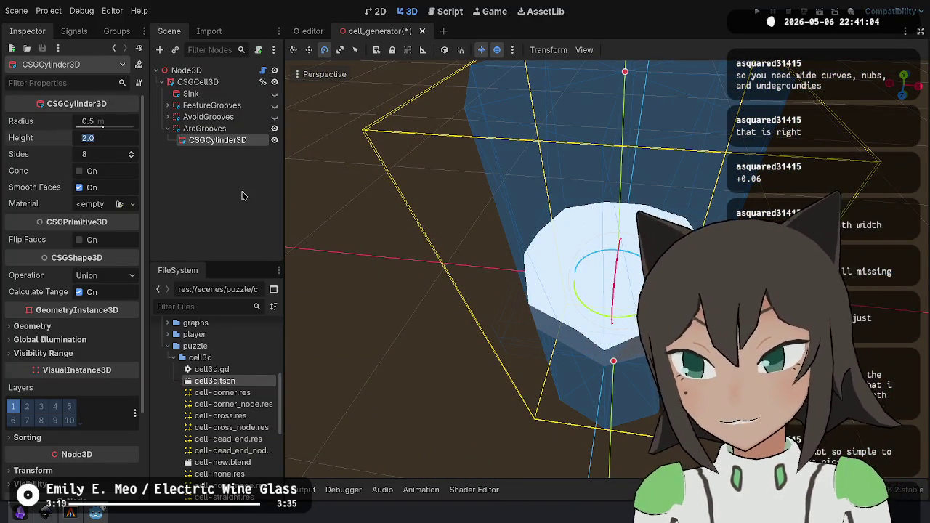
{"action": "type", "text": ".2"}
{"action": "key", "text": "Return"}
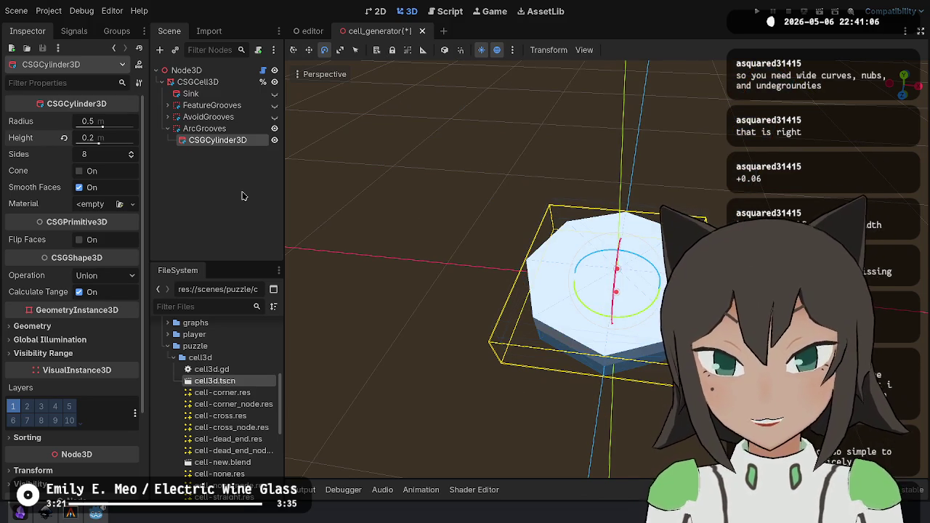
{"action": "scroll", "coordinate": [83, 317], "scroll_direction": "down", "scroll_amount": 3}
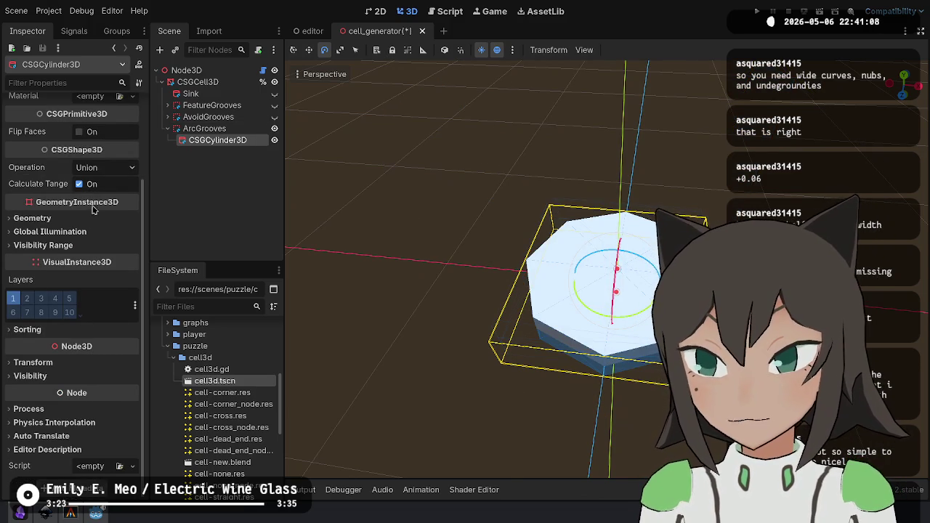
{"action": "left_click", "coordinate": [69, 362]}
{"action": "type", "text": ".2"}
{"action": "key", "text": "Return"}
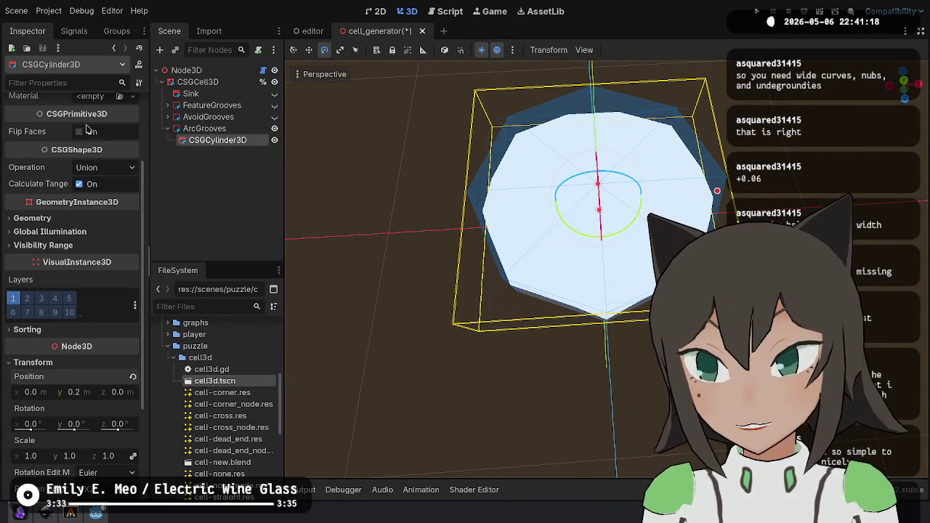
{"action": "scroll", "coordinate": [58, 218], "scroll_direction": "up", "scroll_amount": 3}
{"action": "scroll", "coordinate": [73, 290], "scroll_direction": "down", "scroll_amount": 6}
Move the cylinder to X 0.5 and Z 0.5.
{"action": "left_click", "coordinate": [29, 249]}
{"action": "key", "text": "BackSpace"}
{"action": "type", "text": ".05"}
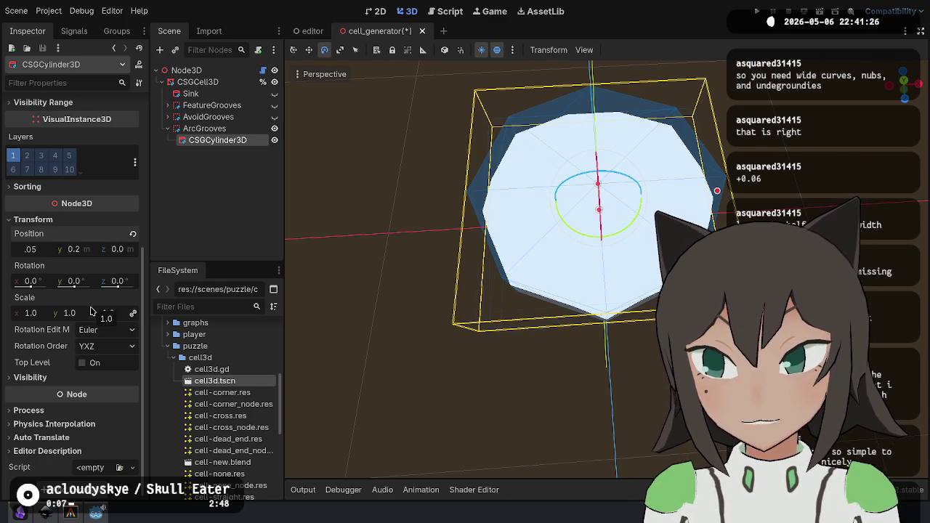
{"action": "key", "text": "Return"}
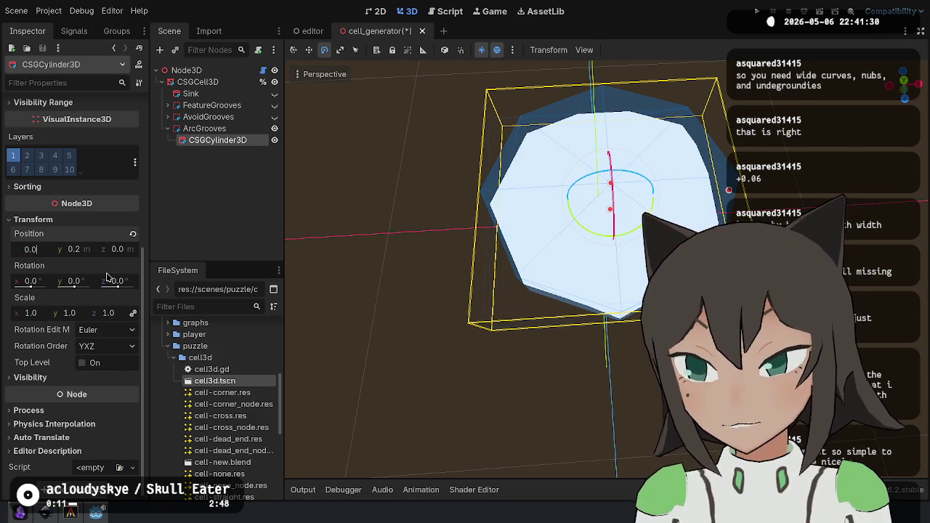
{"action": "type", "text": "5"}
{"action": "key", "text": "Tab"}
{"action": "key", "text": "Tab"}
{"action": "key", "text": "Return"}
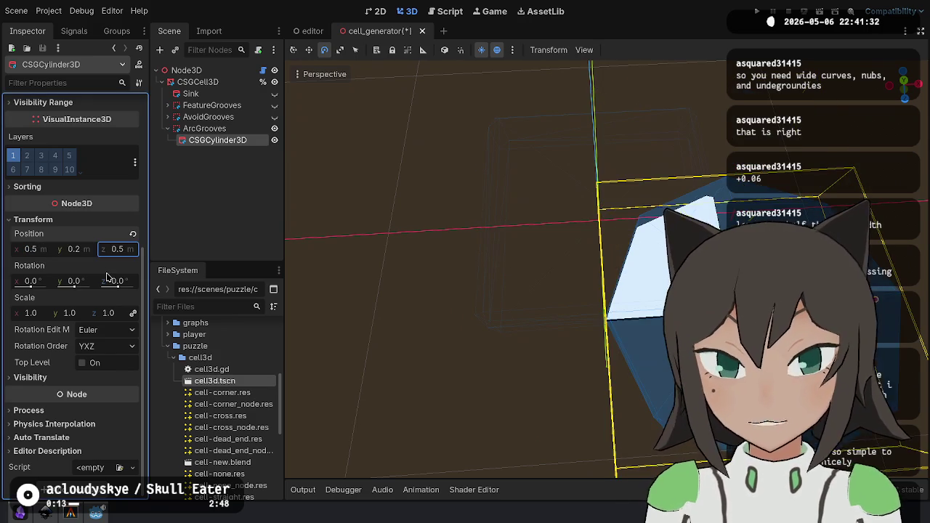
Give the cylinder 16 sides and a 0.56 m radius, then duplicate it.
{"action": "scroll", "coordinate": [390, 346], "scroll_direction": "up", "scroll_amount": 3}
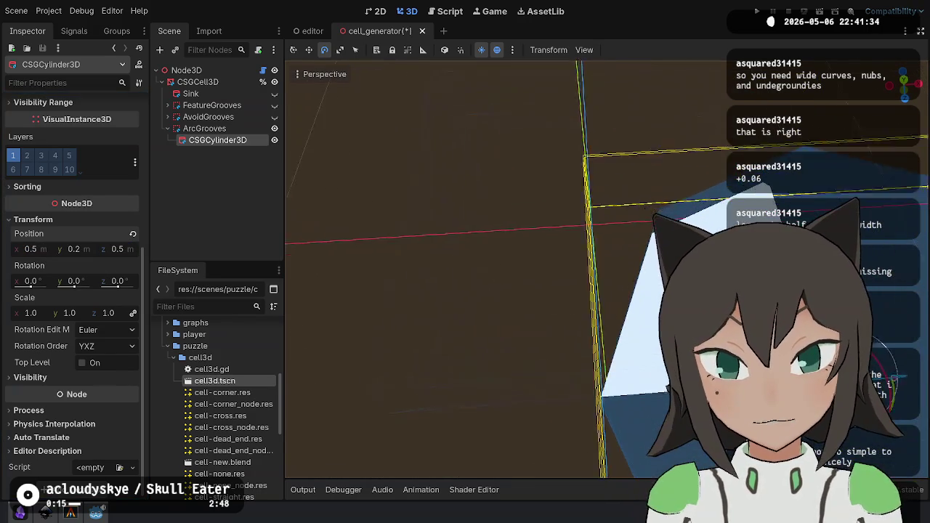
{"action": "scroll", "coordinate": [85, 142], "scroll_direction": "up", "scroll_amount": 3}
{"action": "scroll", "coordinate": [85, 136], "scroll_direction": "up", "scroll_amount": 3}
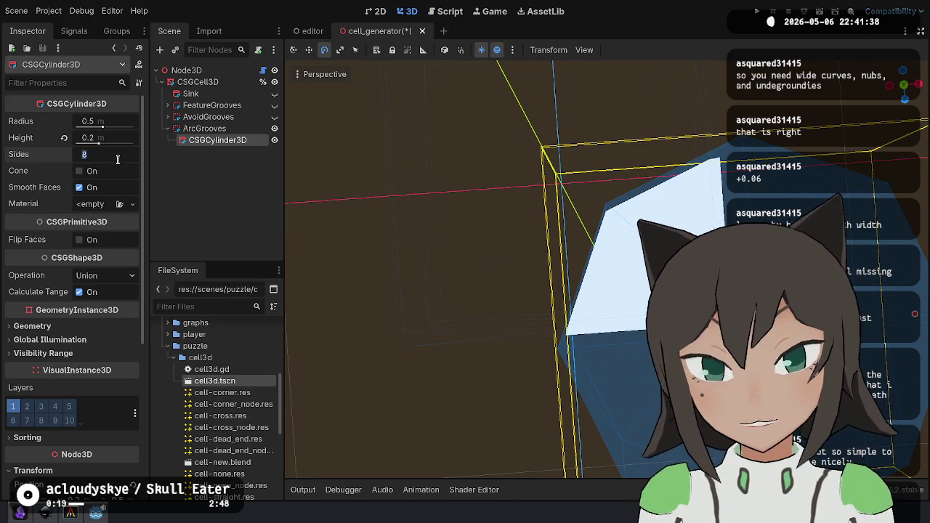
{"action": "key", "text": "Return"}
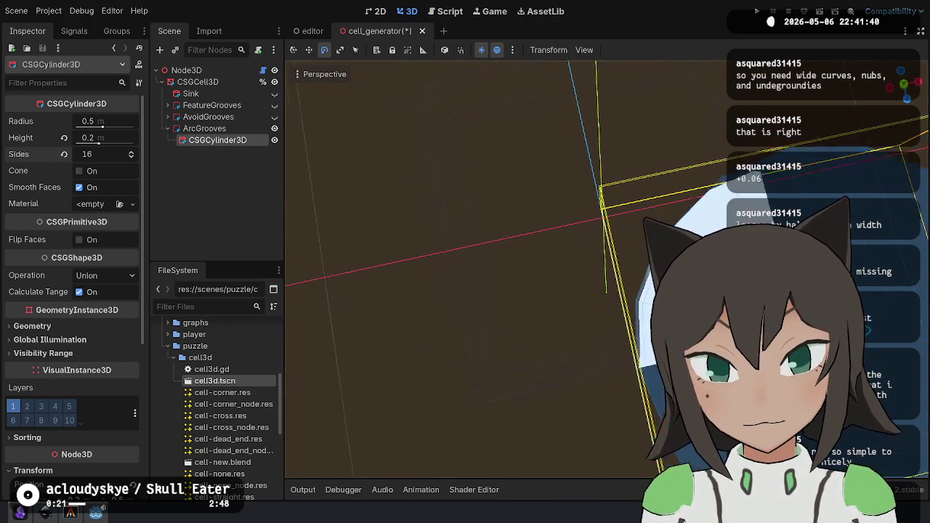
{"action": "mouse_move", "coordinate": [594, 215]}
{"action": "left_mouse_down"}
{"action": "mouse_move", "coordinate": [574, 213]}
{"action": "mouse_move", "coordinate": [594, 214]}
{"action": "left_mouse_up"}
{"action": "left_click", "coordinate": [103, 121]}
{"action": "type", "text": "6"}
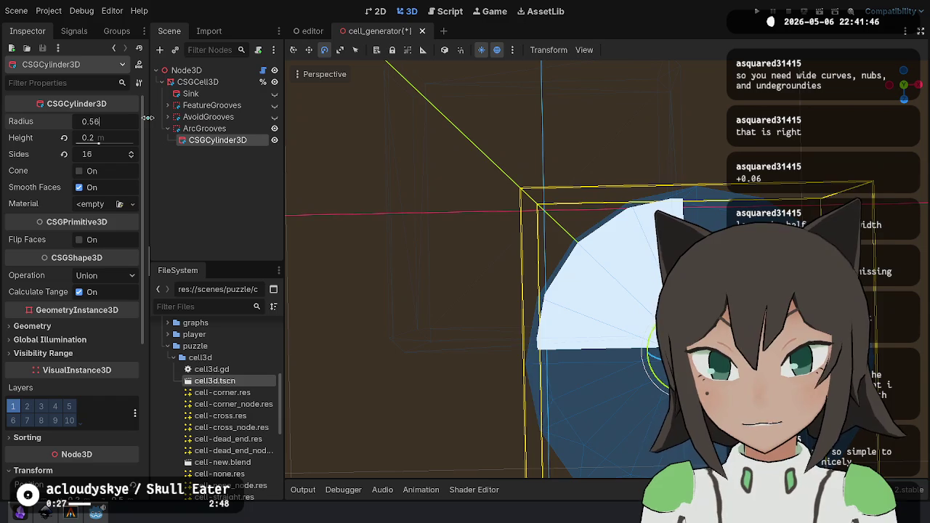
{"action": "key", "text": "Return"}
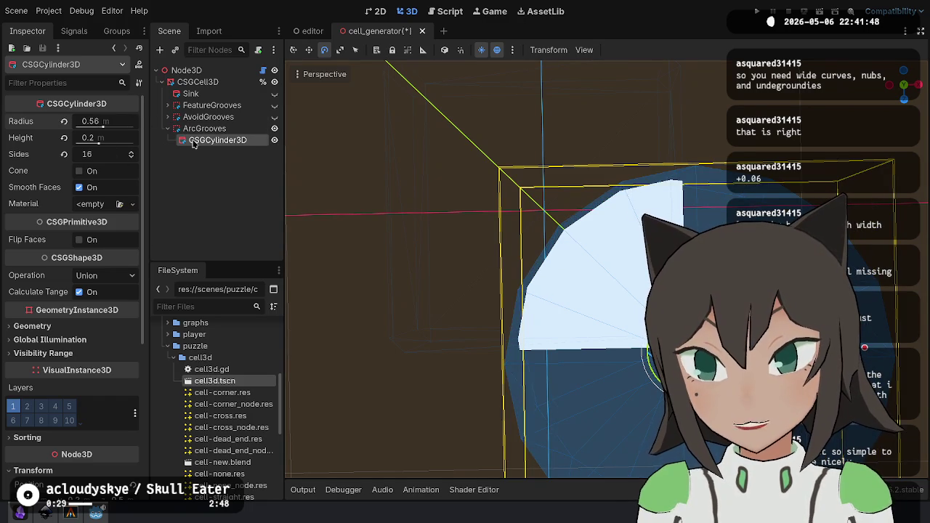
{"action": "key", "text": "ctrl+d"}
{"action": "left_click", "coordinate": [106, 122]}
Set the copy's radius to 0.44 and its operation to Subtraction, forming a ring.
{"action": "type", "text": "0.44"}
{"action": "key", "text": "Return"}
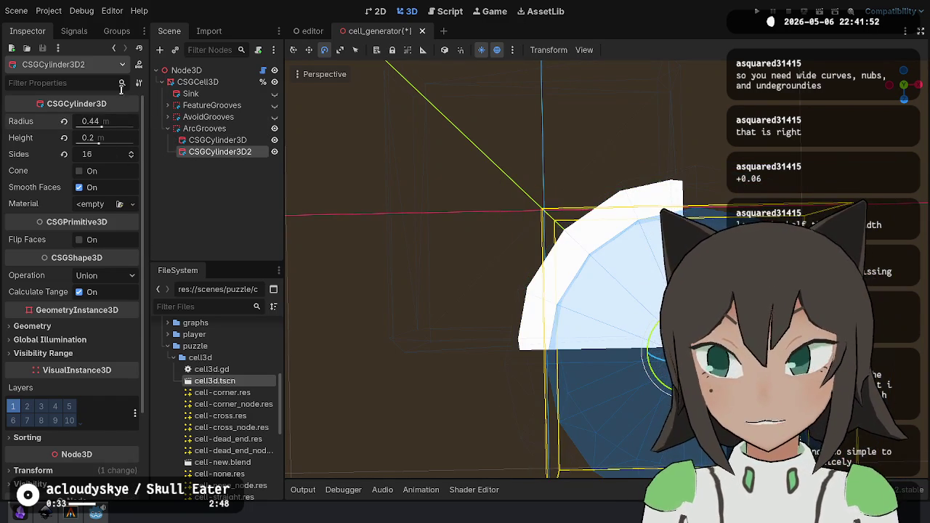
{"action": "left_click", "coordinate": [127, 274]}
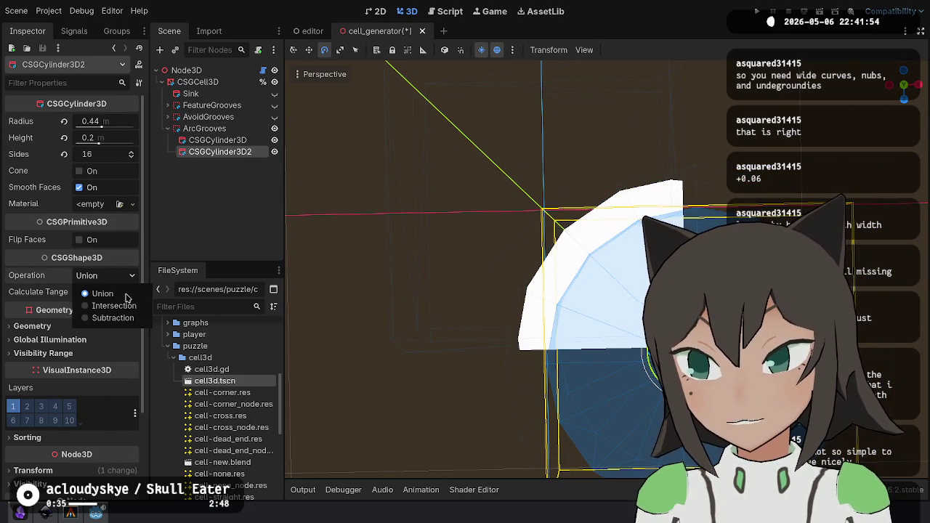
{"action": "left_click", "coordinate": [116, 318]}
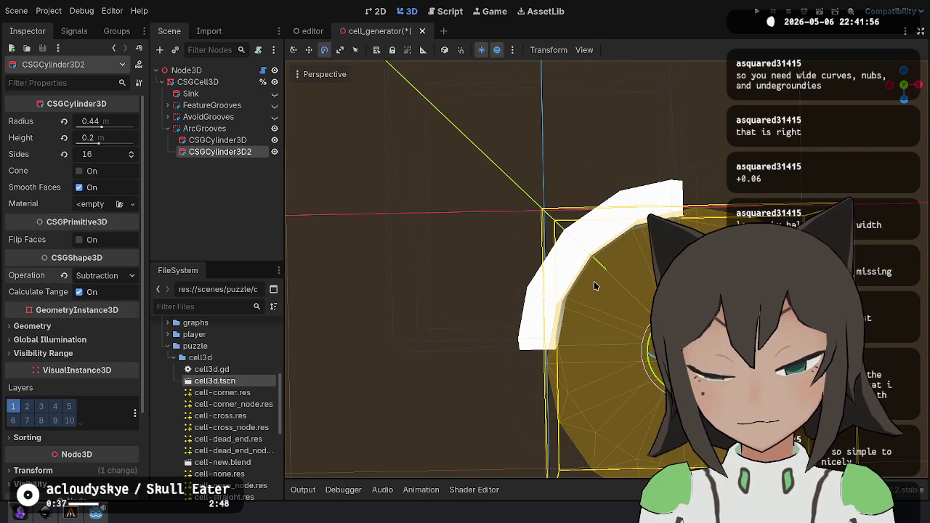
{"action": "left_click", "coordinate": [638, 243]}
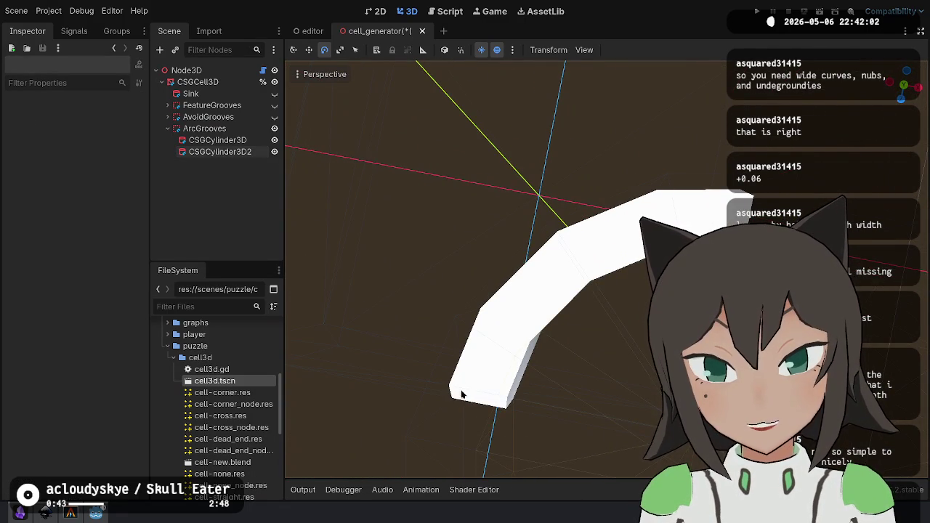
Raise the outer cylinder to 32 sides, save, and set ArcGrooves to Subtraction.
{"action": "left_click", "coordinate": [217, 139]}
{"action": "left_click_drag", "start_coordinate": [87, 154], "coordinate": [109, 154]}
{"action": "left_click", "coordinate": [218, 152]}
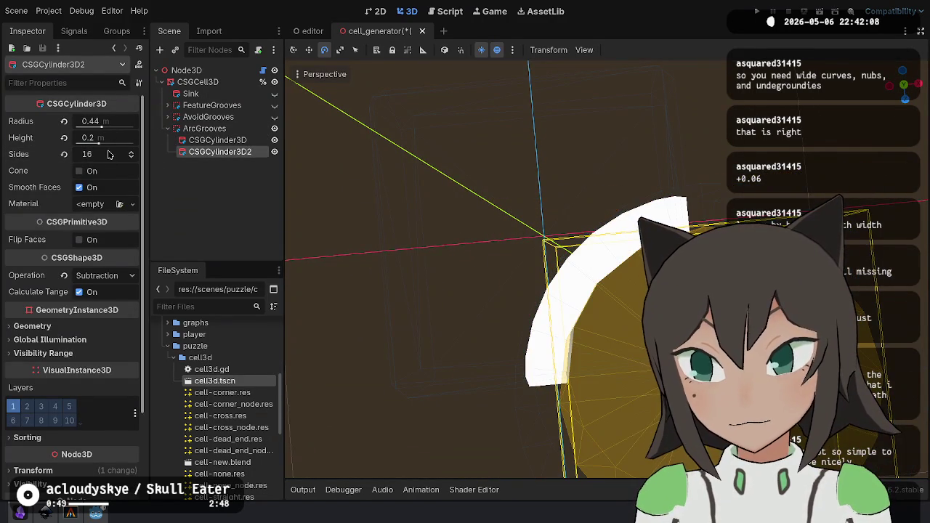
{"action": "key", "text": "ctrl+s"}
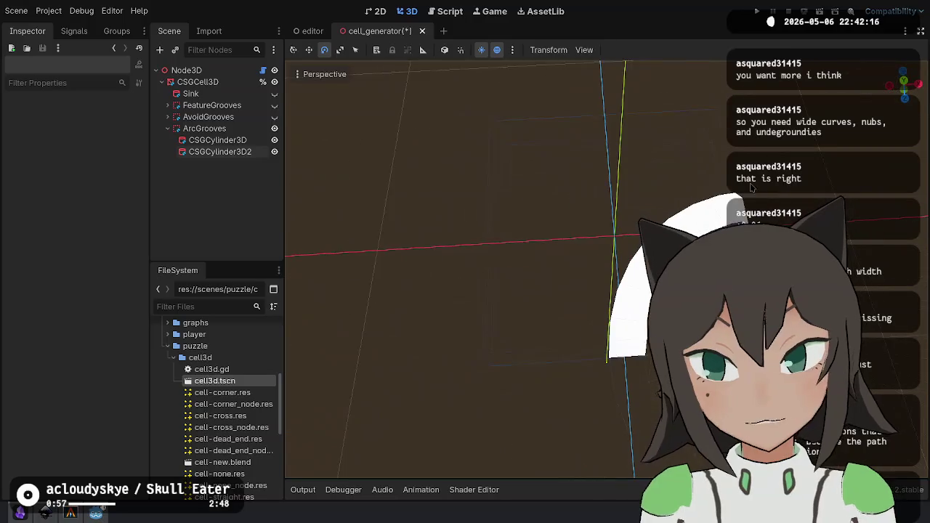
{"action": "left_click", "coordinate": [219, 131]}
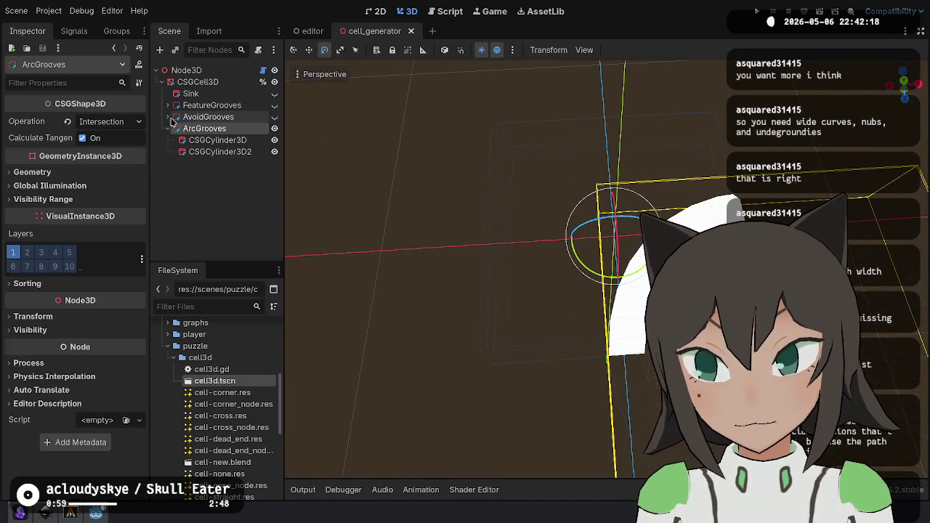
{"action": "left_click", "coordinate": [135, 122]}
{"action": "left_click", "coordinate": [120, 164]}
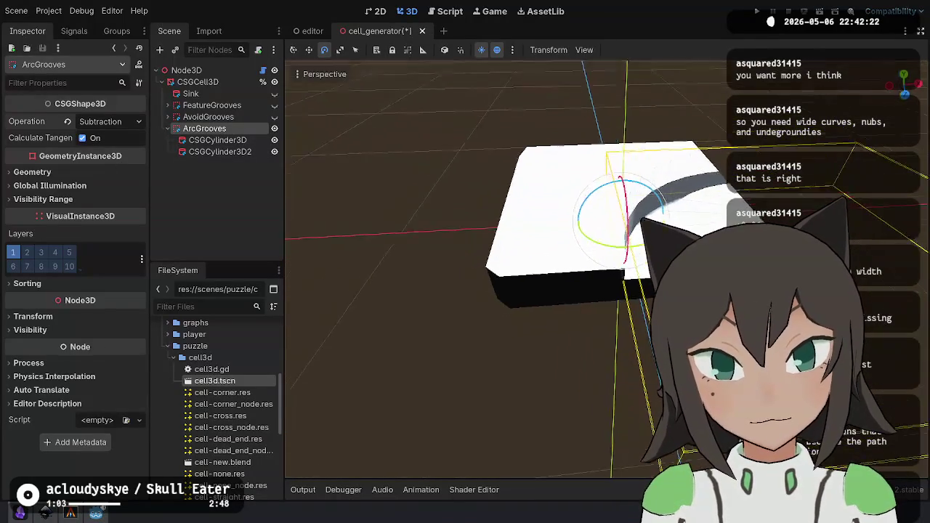
Copy NorthGroove's material from the FeatureGrooves group.
{"action": "left_click", "coordinate": [544, 311]}
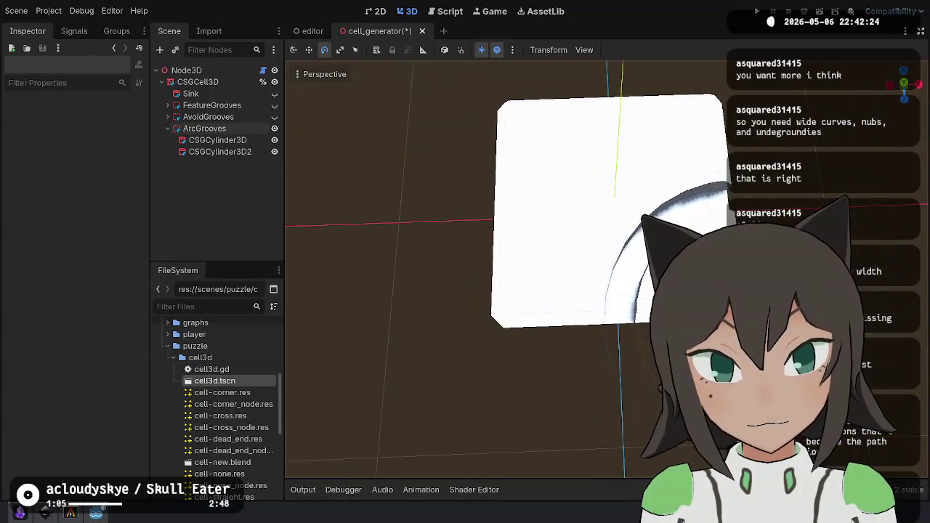
{"action": "left_click", "coordinate": [167, 105]}
{"action": "left_click", "coordinate": [211, 117]}
{"action": "left_click", "coordinate": [132, 112]}
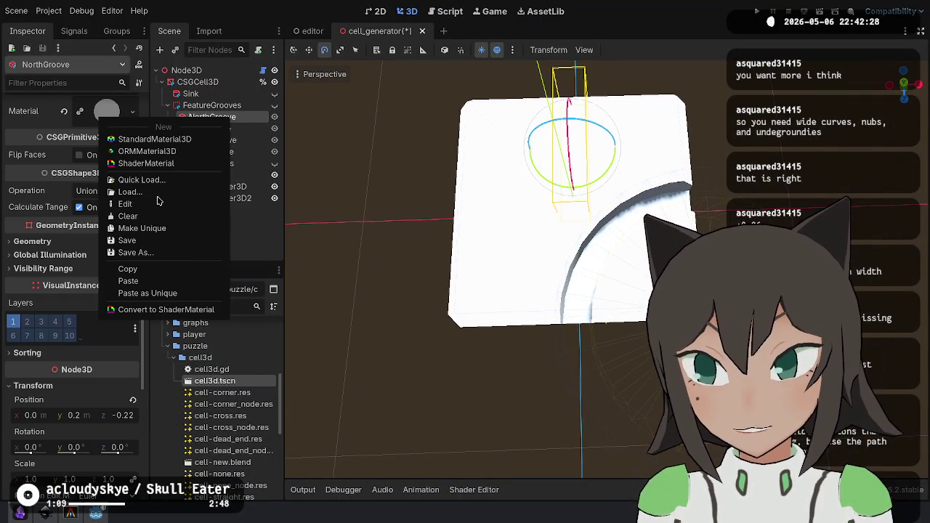
{"action": "left_click", "coordinate": [127, 281]}
Paste the material onto CSGCylinder3D and CSGCylinder3D2, save, and show FeatureGrooves again.
{"action": "left_click", "coordinate": [218, 187]}
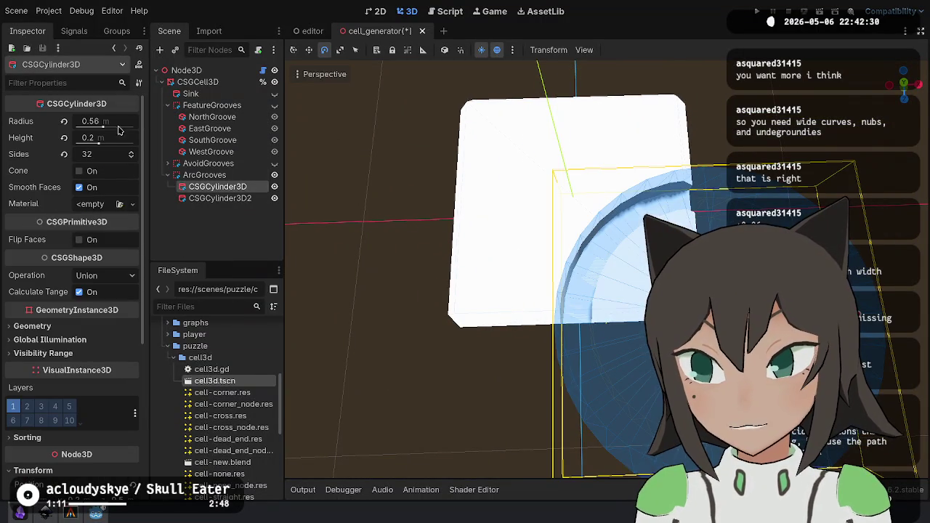
{"action": "left_click", "coordinate": [105, 205]}
{"action": "left_click", "coordinate": [143, 292]}
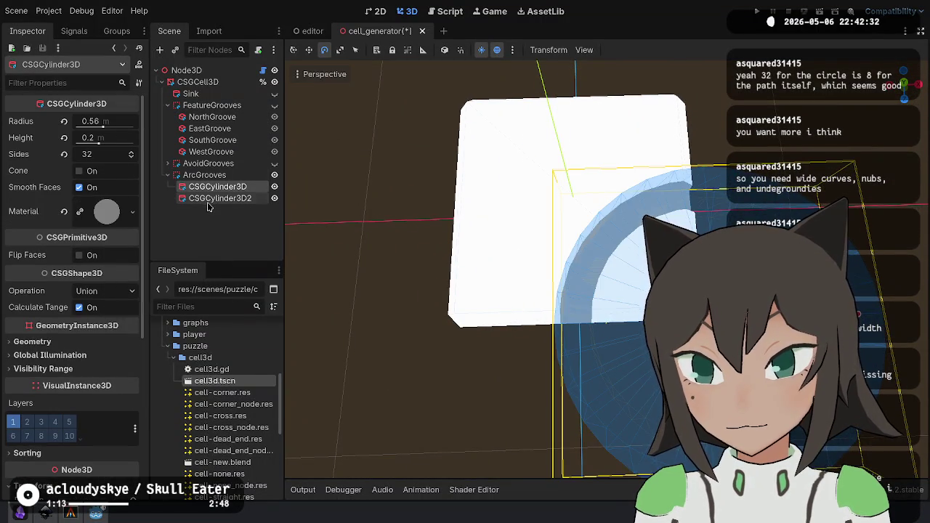
{"action": "left_click", "coordinate": [219, 197]}
{"action": "left_click", "coordinate": [121, 204]}
{"action": "left_click", "coordinate": [132, 304]}
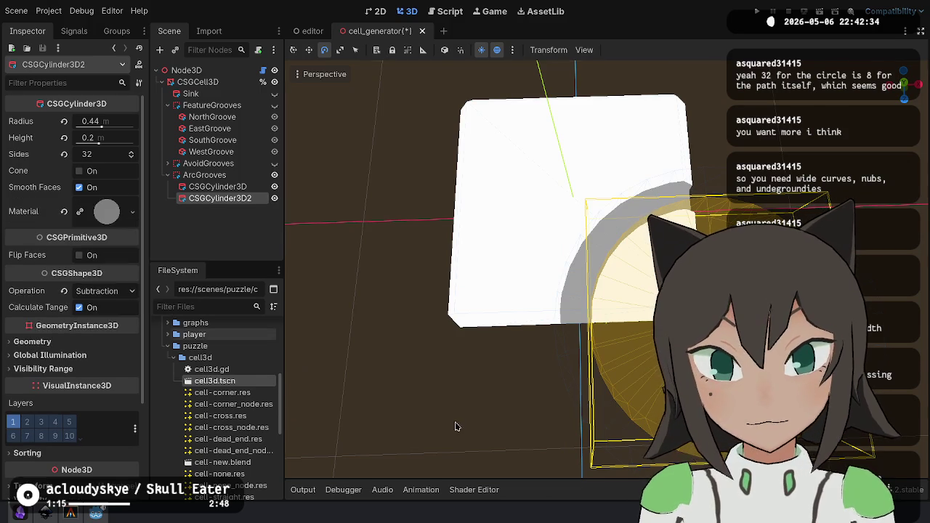
{"action": "key", "text": "ctrl+s"}
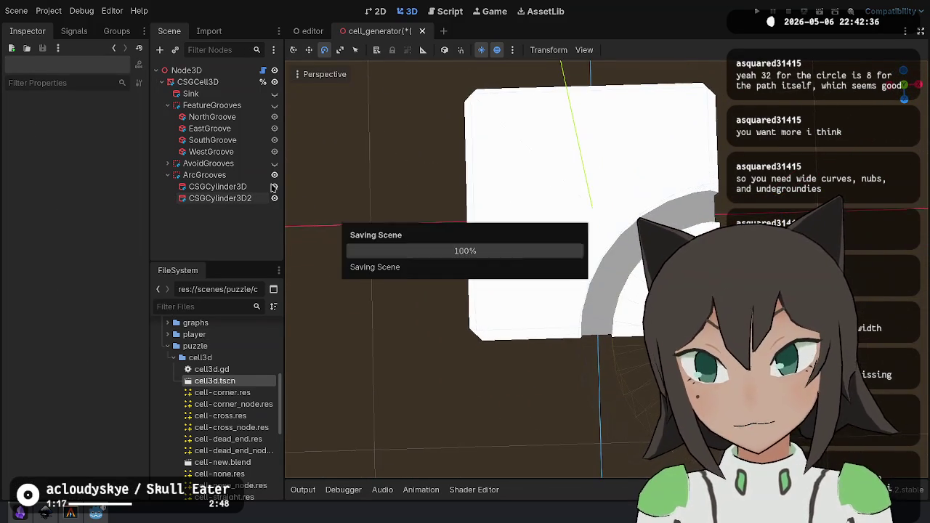
{"action": "left_click", "coordinate": [274, 107]}
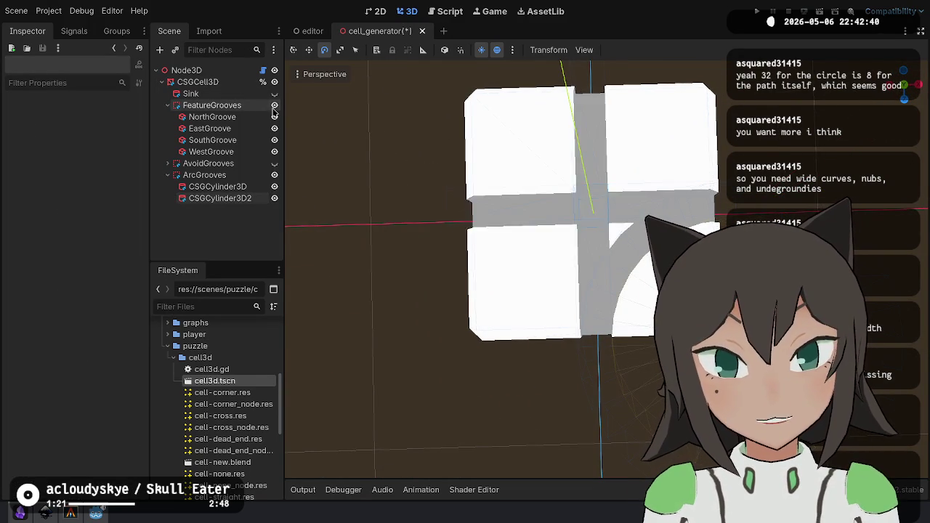
Hide FeatureGrooves, rotate ArcGrooves by -60°, rename it ArcGroove1 and duplicate it.
{"action": "left_click", "coordinate": [274, 106]}
{"action": "left_click", "coordinate": [230, 176]}
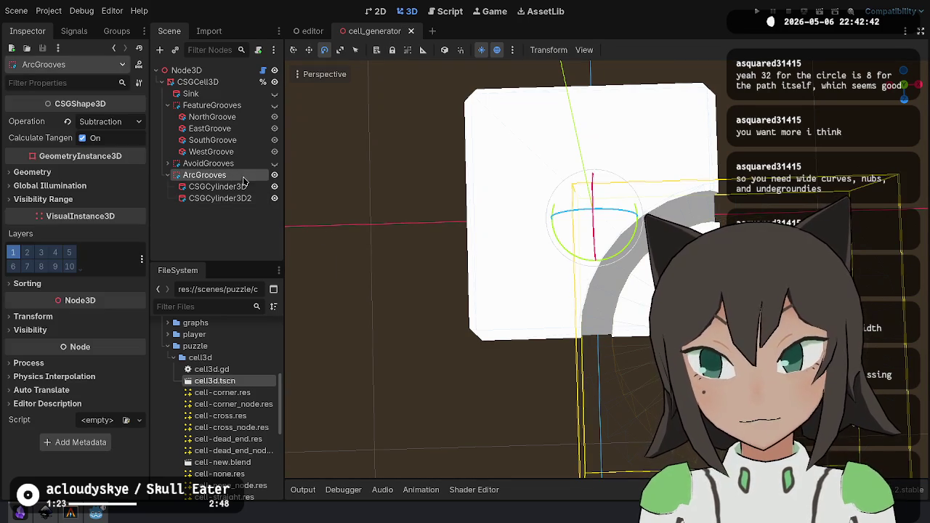
{"action": "mouse_move", "coordinate": [629, 247]}
{"action": "left_mouse_down"}
{"action": "mouse_move", "coordinate": [560, 266]}
{"action": "mouse_move", "coordinate": [519, 232]}
{"action": "mouse_move", "coordinate": [526, 168]}
{"action": "mouse_move", "coordinate": [475, 242]}
{"action": "mouse_move", "coordinate": [567, 305]}
{"action": "left_mouse_up"}
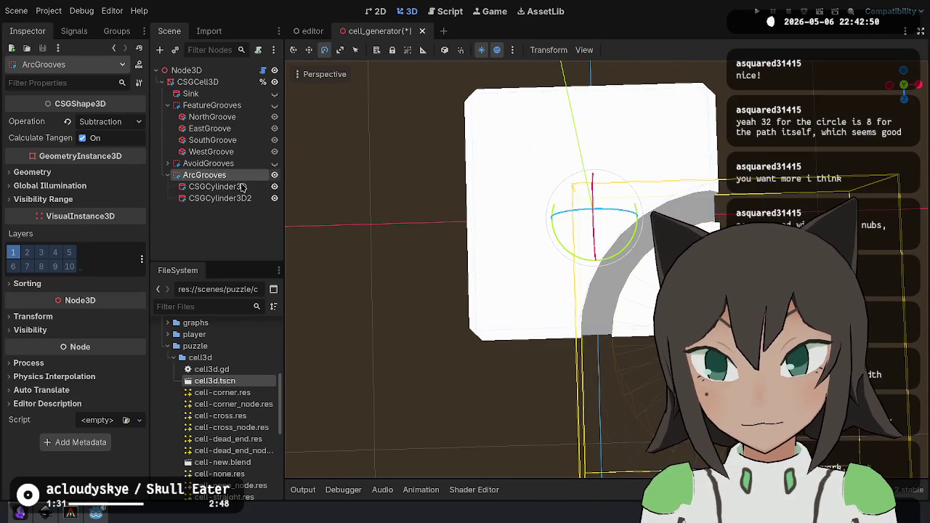
{"action": "double_click", "coordinate": [213, 176]}
{"action": "key", "text": "BackSpace"}
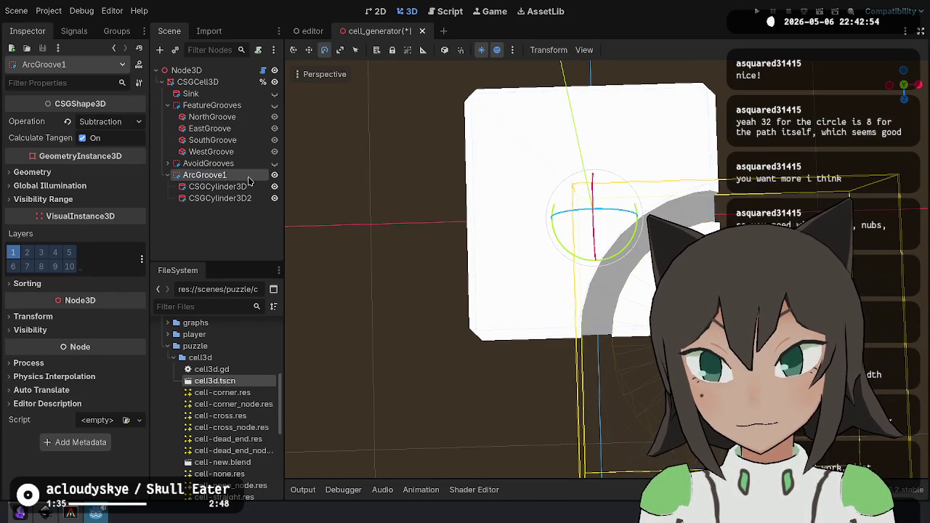
{"action": "key", "text": "ctrl+d"}
Rotate the ArcGroove2 copy about -135° into the opposite corner and check it from top view.
{"action": "mouse_move", "coordinate": [632, 238]}
{"action": "left_mouse_down"}
{"action": "mouse_move", "coordinate": [429, 255]}
{"action": "mouse_move", "coordinate": [436, 240]}
{"action": "left_mouse_up"}
{"action": "left_click", "coordinate": [632, 291]}
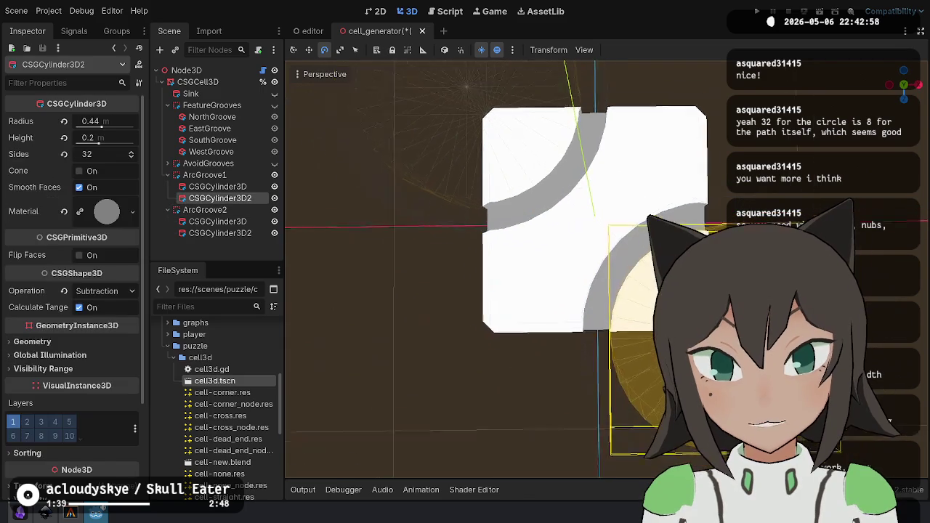
{"action": "key", "text": "Escape"}
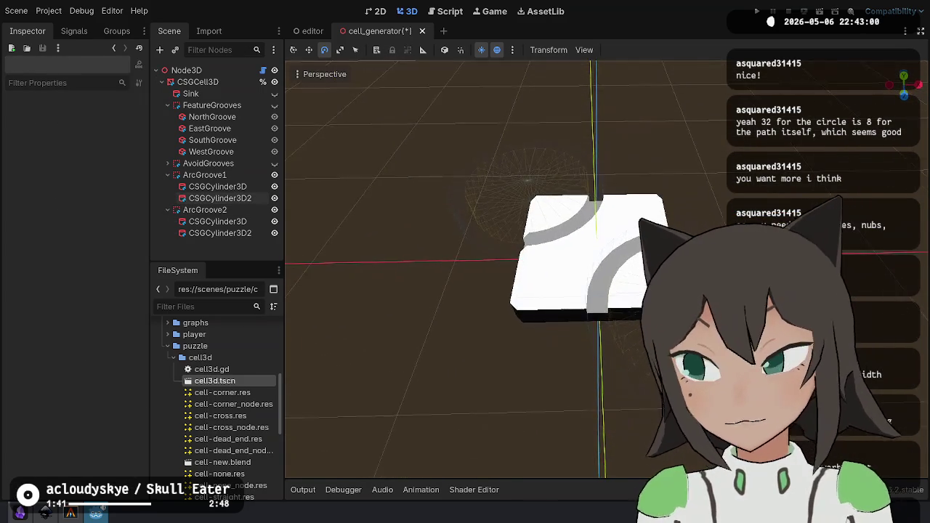
{"action": "scroll", "coordinate": [508, 268], "scroll_direction": "up", "scroll_amount": 5}
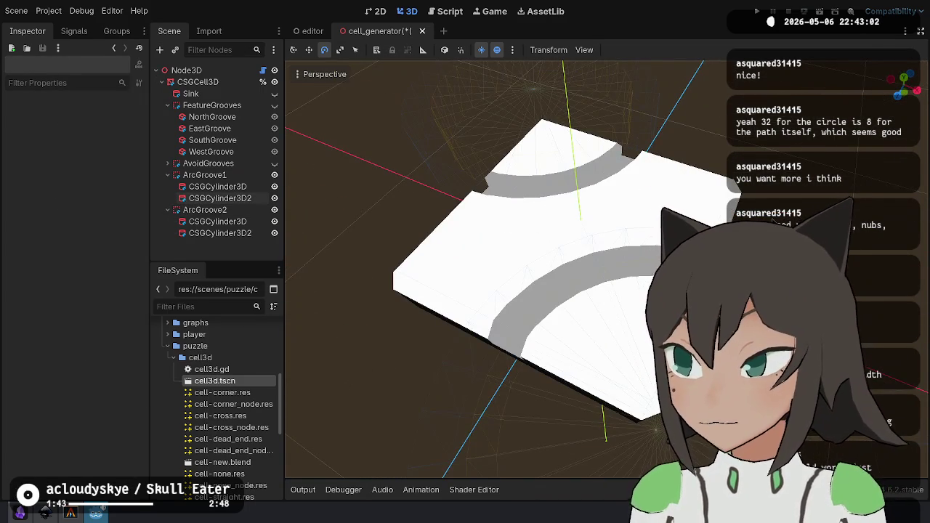
{"action": "scroll", "coordinate": [575, 114], "scroll_direction": "down", "scroll_amount": 5}
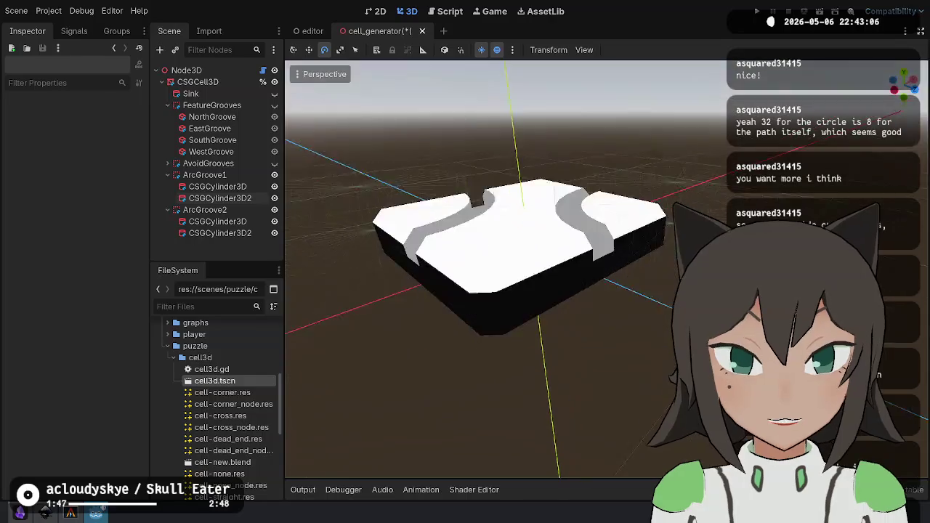
{"action": "key", "text": "KP_7"}
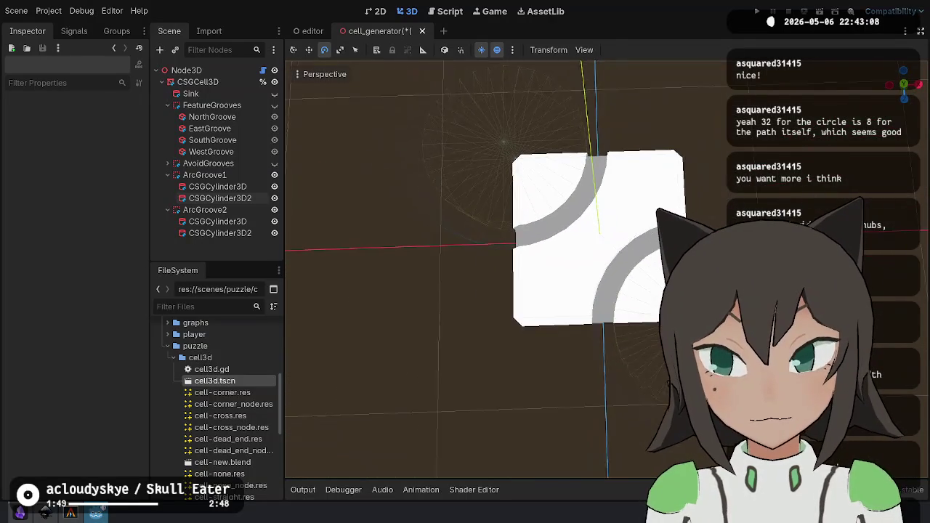
Select ArcGroove1 and ArcGroove2 and rotate them together to test their placement.
{"action": "left_click", "coordinate": [240, 177]}
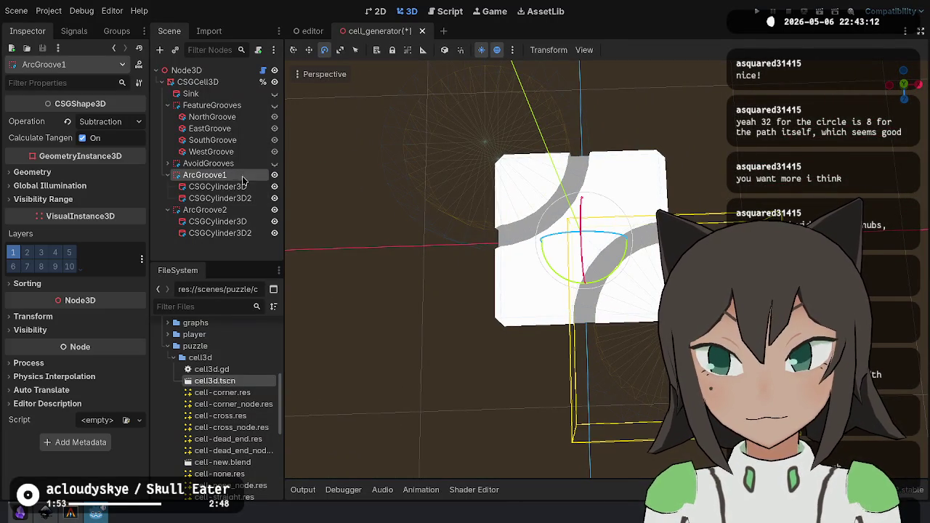
{"action": "left_click", "coordinate": [366, 292]}
{"action": "left_click", "coordinate": [228, 177]}
{"action": "left_click", "coordinate": [207, 210], "text": "ctrl"}
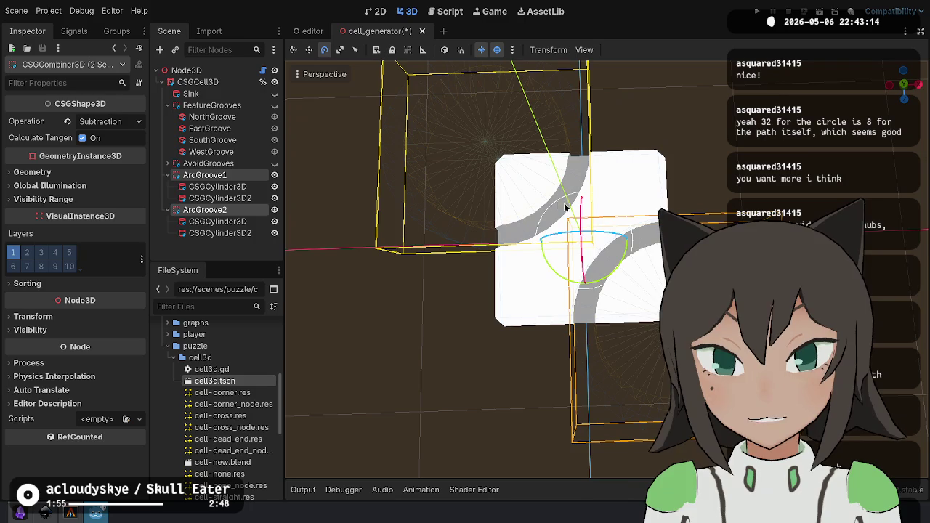
{"action": "mouse_move", "coordinate": [613, 271]}
{"action": "left_mouse_down"}
{"action": "mouse_move", "coordinate": [638, 195]}
{"action": "mouse_move", "coordinate": [619, 261]}
{"action": "mouse_move", "coordinate": [640, 256]}
{"action": "mouse_move", "coordinate": [635, 178]}
{"action": "mouse_move", "coordinate": [635, 303]}
{"action": "mouse_move", "coordinate": [643, 155]}
{"action": "mouse_move", "coordinate": [641, 175]}
{"action": "left_mouse_up"}
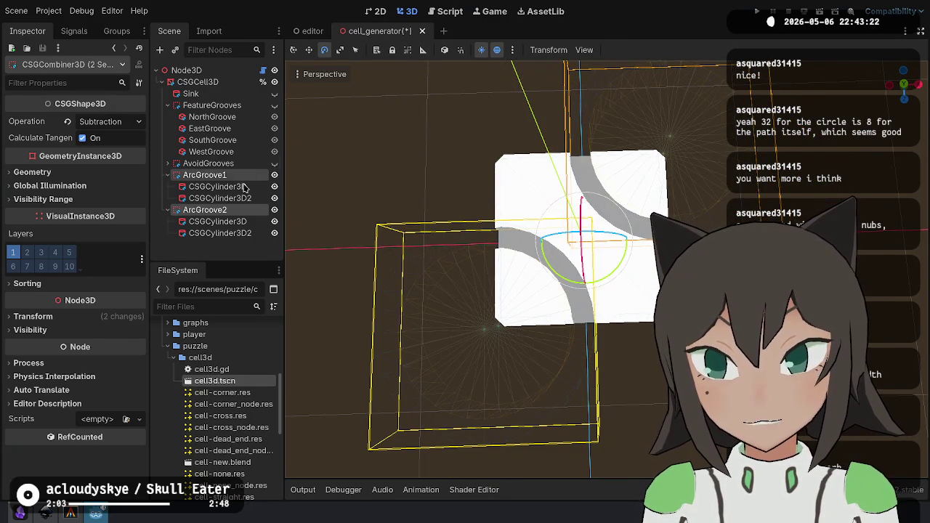
Rename ArcGroove1 to ArcGrooveNorthEast and ArcGroove2 to SouthWest.
{"action": "left_click", "coordinate": [247, 178]}
{"action": "type", "text": "NorthEas"}
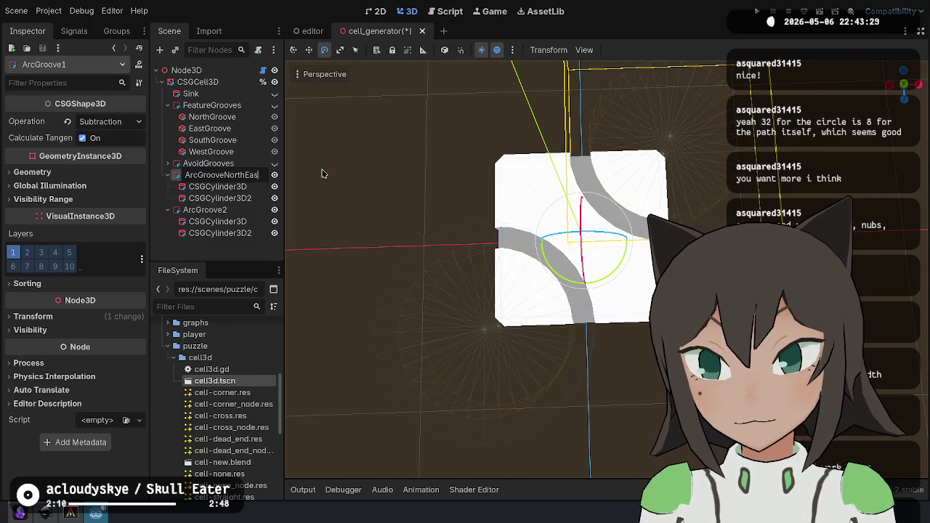
{"action": "type", "text": "t"}
{"action": "key", "text": "Return"}
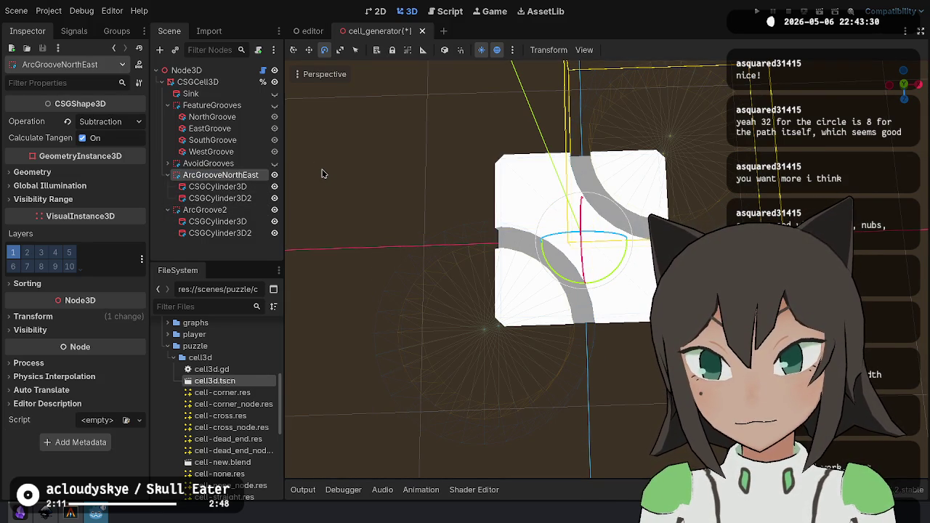
{"action": "key", "text": "Down"}
{"action": "key", "text": "Down"}
{"action": "key", "text": "Down"}
{"action": "key", "text": "F2"}
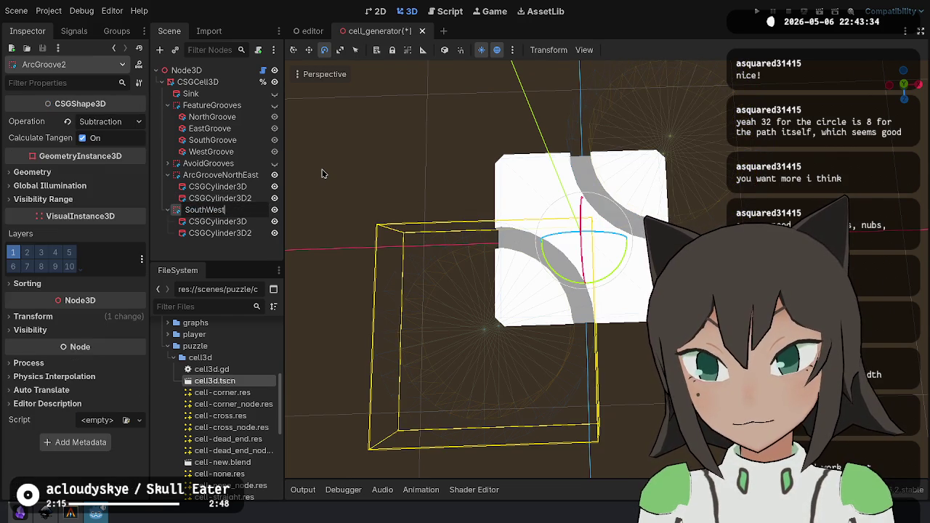
{"action": "key", "text": "Return"}
Duplicate ArcGrooveNorthEast to make a second north-east arc groove.
{"action": "key", "text": "Up"}
{"action": "key", "text": "Up"}
{"action": "key", "text": "Up"}
{"action": "key", "text": "ctrl+d"}
{"action": "key", "text": "Down"}
{"action": "key", "text": "Up"}
{"action": "key", "text": "Up"}
{"action": "key", "text": "Up"}
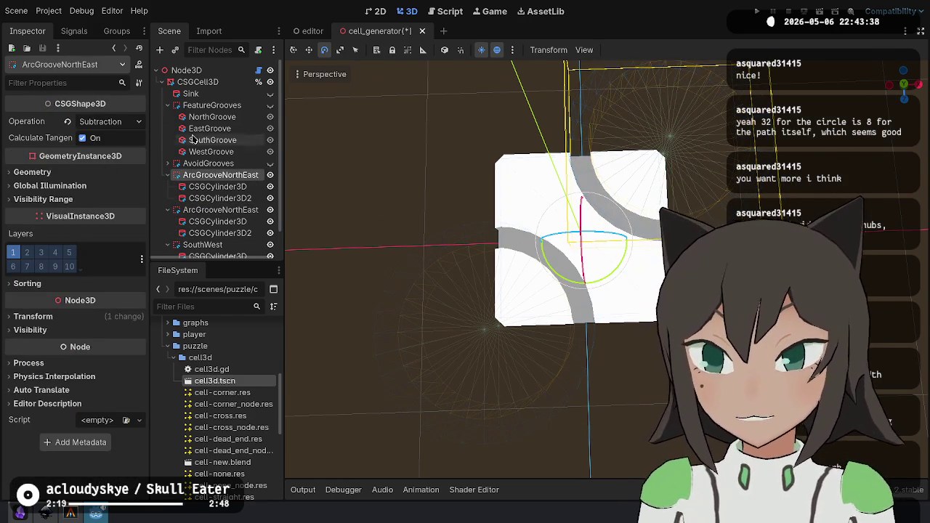
{"action": "right_click", "coordinate": [216, 74]}
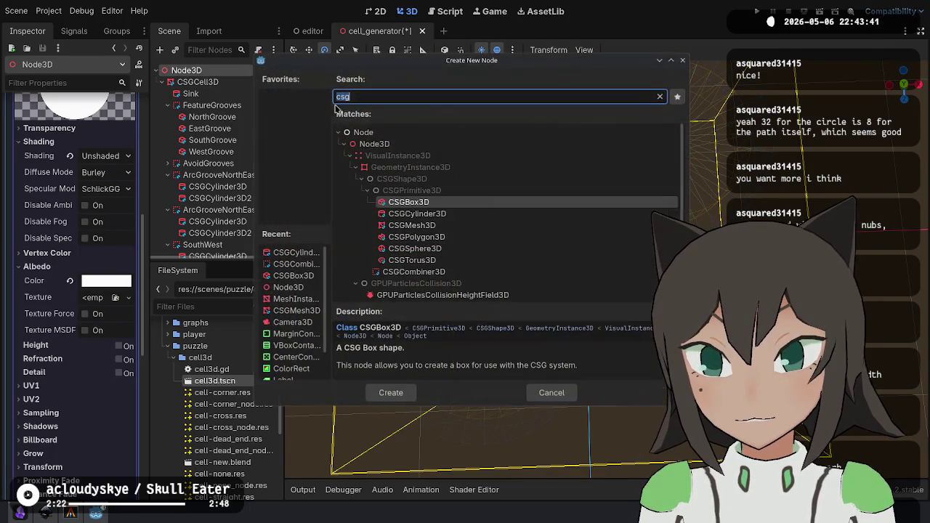
Add a CSGCombiner3D named ArcGrooves under the root, just below AvoidGrooves.
{"action": "left_click", "coordinate": [317, 103]}
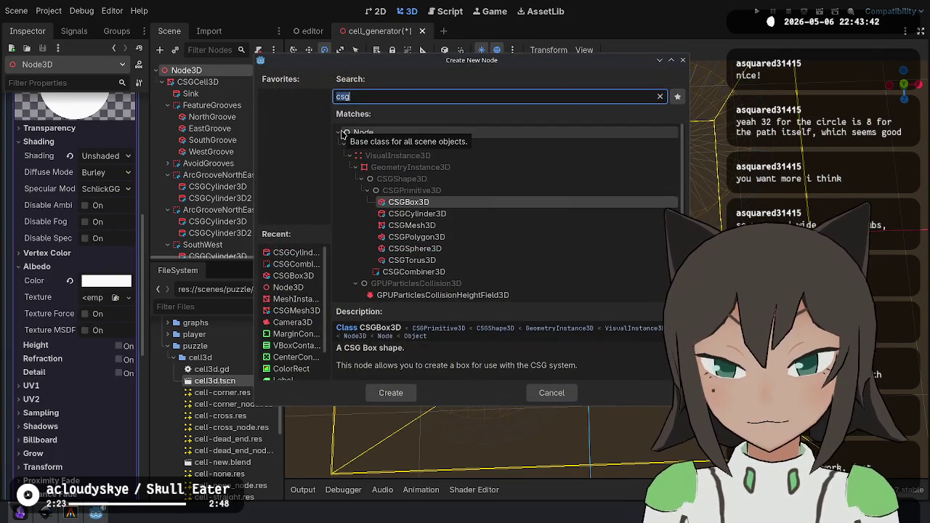
{"action": "key", "text": "Down"}
{"action": "key", "text": "Down"}
{"action": "key", "text": "Down"}
{"action": "key", "text": "Return"}
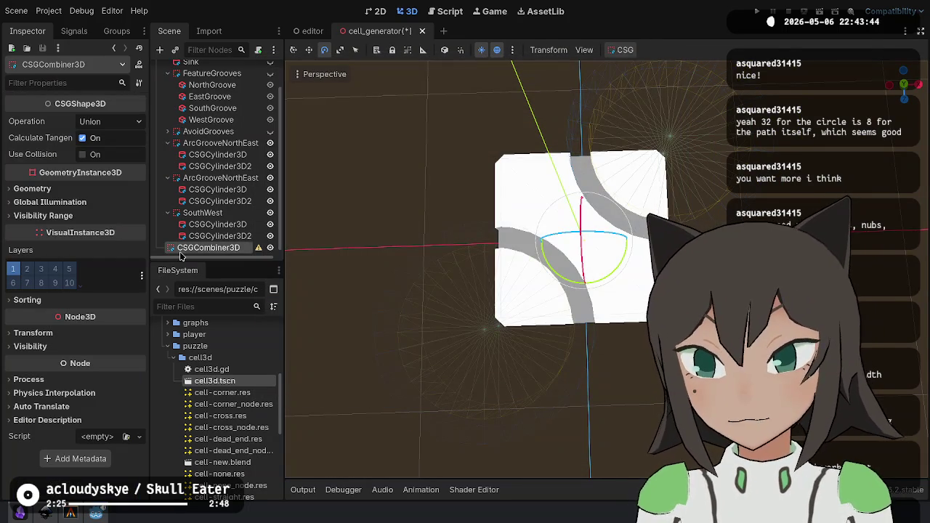
{"action": "left_click_drag", "start_coordinate": [229, 142], "coordinate": [230, 144]}
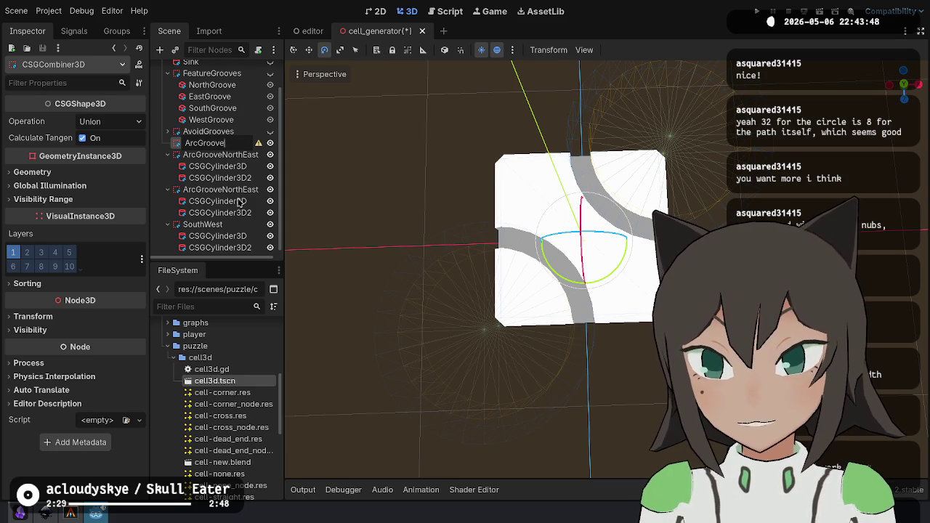
{"action": "type", "text": "ArcGrooves"}
{"action": "key", "text": "Return"}
Move both ArcGrooveNorthEast nodes and SouthWest into ArcGrooves.
{"action": "left_click", "coordinate": [220, 154]}
{"action": "left_click", "coordinate": [220, 189], "text": "ctrl"}
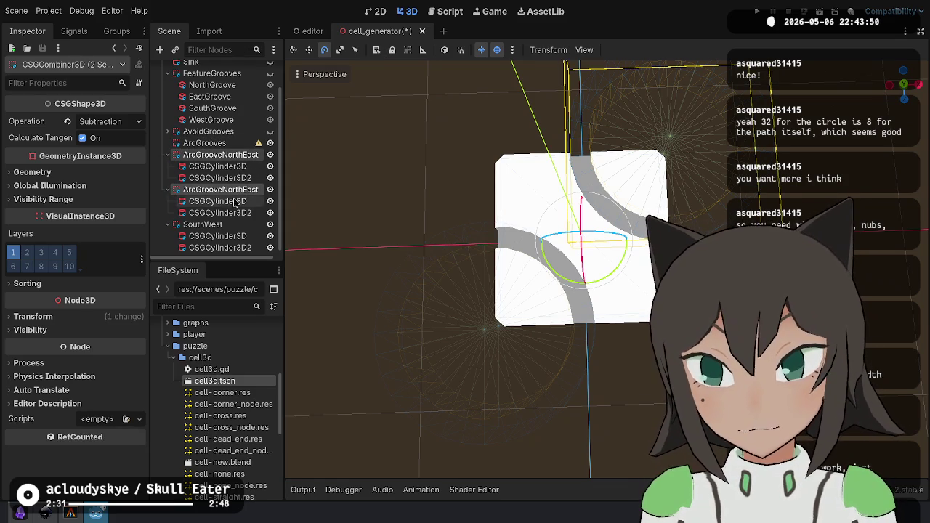
{"action": "left_click_drag", "start_coordinate": [216, 145], "coordinate": [217, 146]}
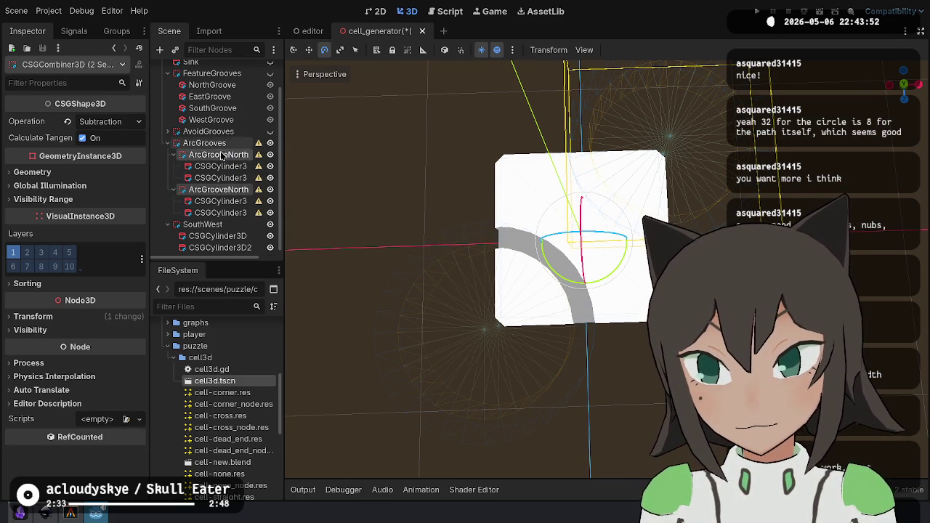
{"action": "left_click_drag", "start_coordinate": [207, 223], "coordinate": [218, 144]}
Set the three arc grooves to Union and the ArcGrooves group to Subtraction.
{"action": "left_click", "coordinate": [217, 155]}
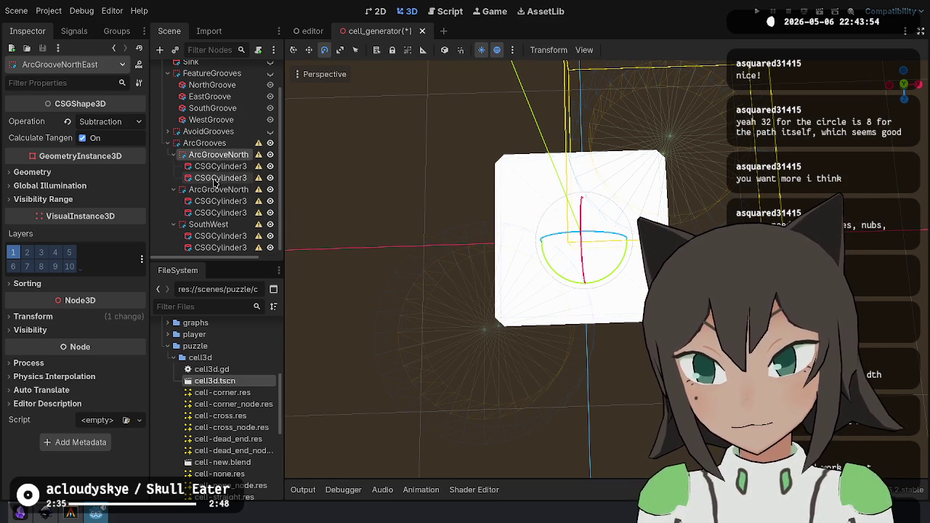
{"action": "left_click", "coordinate": [218, 189], "text": "ctrl"}
{"action": "left_click", "coordinate": [201, 224], "text": "ctrl"}
{"action": "left_click", "coordinate": [135, 123]}
{"action": "left_click", "coordinate": [129, 138]}
{"action": "left_click", "coordinate": [203, 144]}
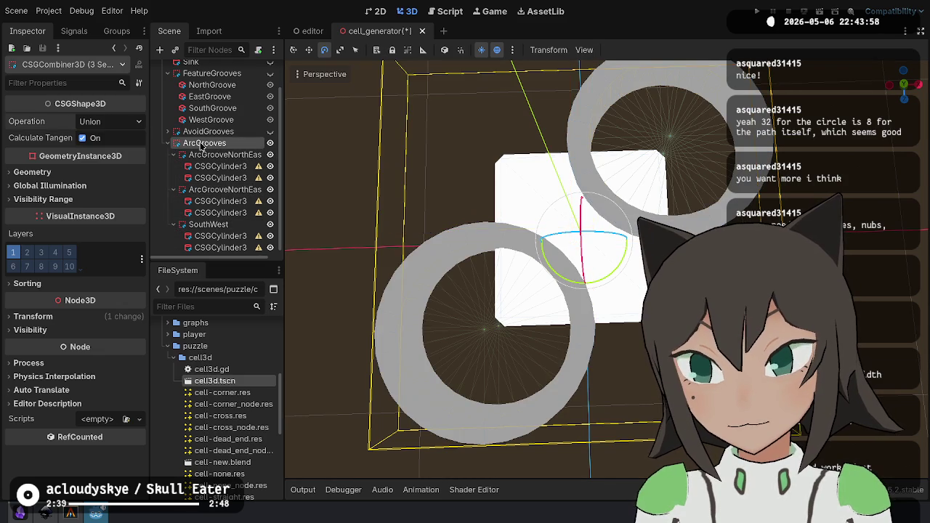
{"action": "left_click", "coordinate": [109, 122]}
{"action": "left_click", "coordinate": [126, 164]}
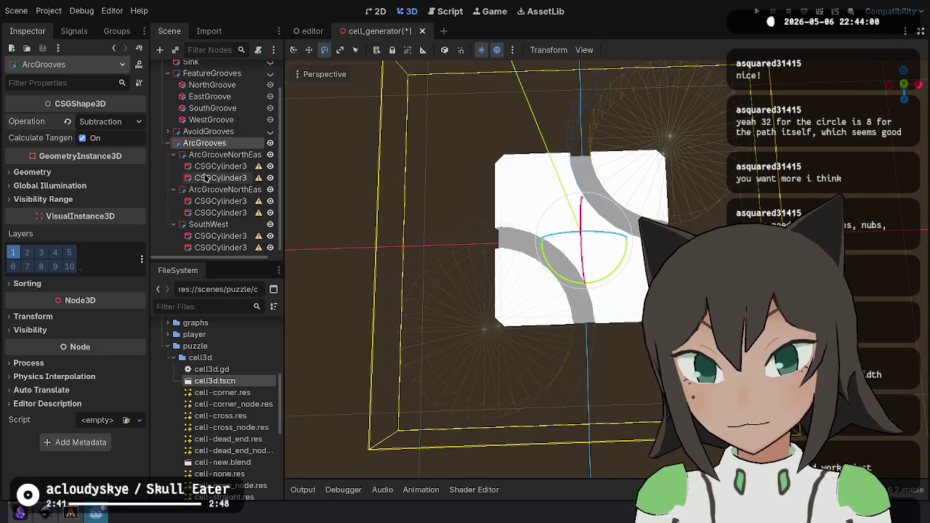
{"action": "left_click", "coordinate": [235, 166]}
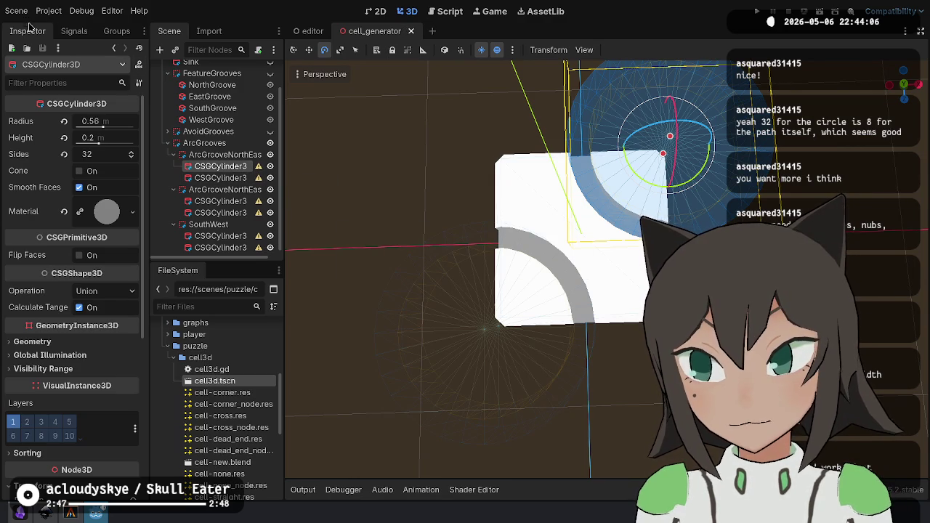
Inspect the north-east and SouthWest arc-groove nodes, briefly showing and hiding the red sink.
{"action": "left_click", "coordinate": [17, 10]}
{"action": "left_click", "coordinate": [63, 225]}
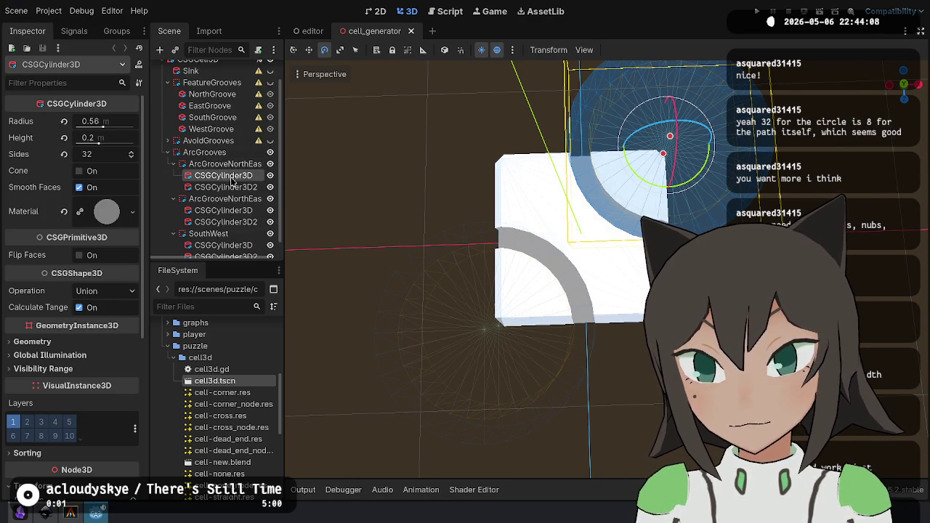
{"action": "scroll", "coordinate": [232, 167], "scroll_direction": "up", "scroll_amount": 2}
{"action": "mouse_move", "coordinate": [257, 99]}
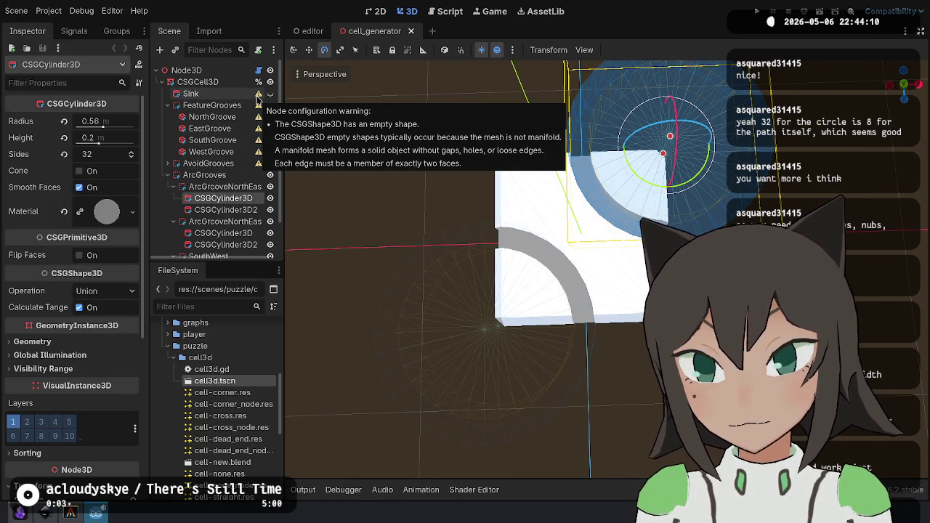
{"action": "scroll", "coordinate": [247, 145], "scroll_direction": "down", "scroll_amount": 2}
{"action": "left_click", "coordinate": [232, 173]}
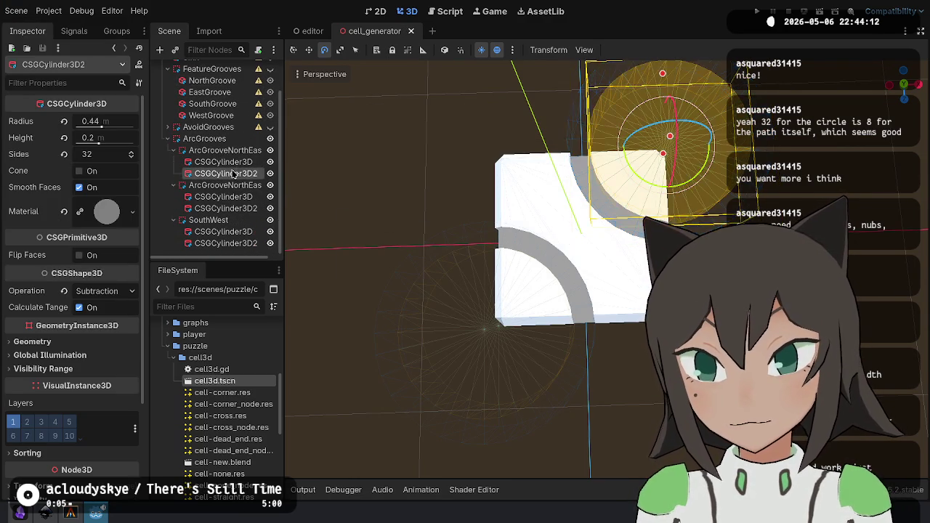
{"action": "left_click", "coordinate": [232, 186]}
{"action": "left_click", "coordinate": [218, 220]}
{"action": "scroll", "coordinate": [247, 145], "scroll_direction": "up", "scroll_amount": 2}
{"action": "left_click", "coordinate": [270, 94]}
{"action": "left_click", "coordinate": [271, 94]}
{"action": "scroll", "coordinate": [247, 167], "scroll_direction": "down", "scroll_amount": 2}
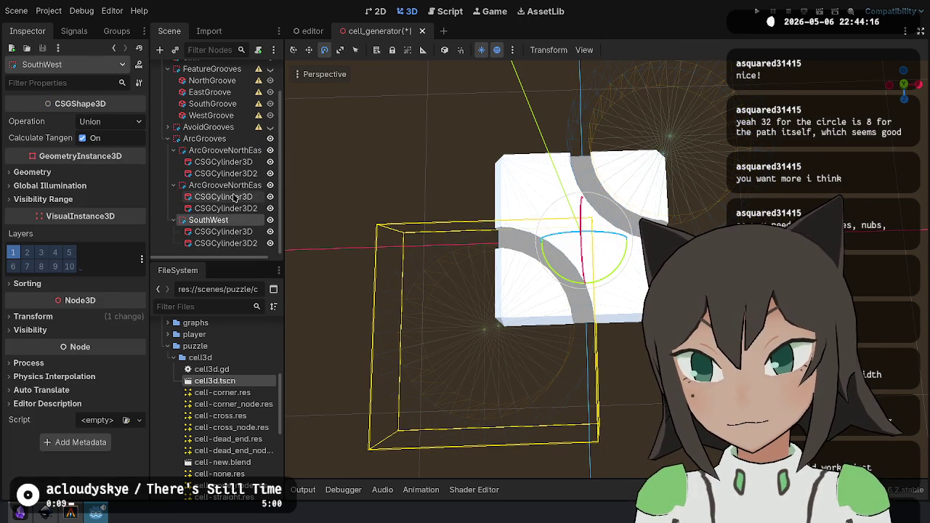
Name the second north-east arc NorthEast2, rotate it a quarter turn, and save.
{"action": "left_click", "coordinate": [228, 150]}
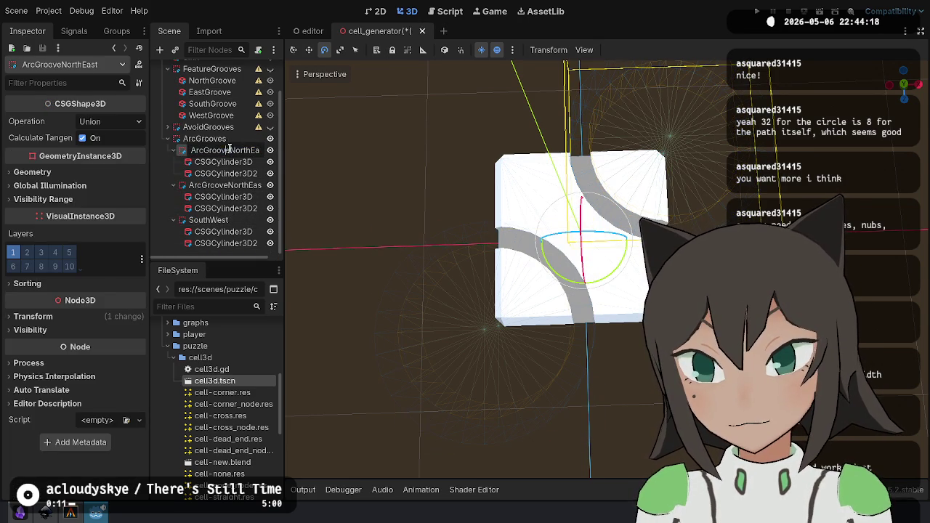
{"action": "type", "text": "NorthEast"}
{"action": "left_click", "coordinate": [231, 190]}
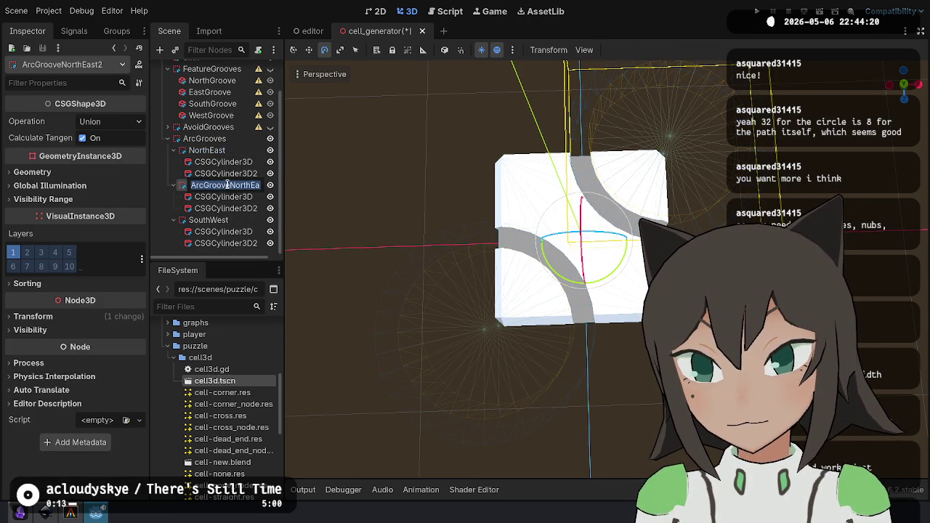
{"action": "type", "text": "NorthEast2"}
{"action": "key", "text": "Return"}
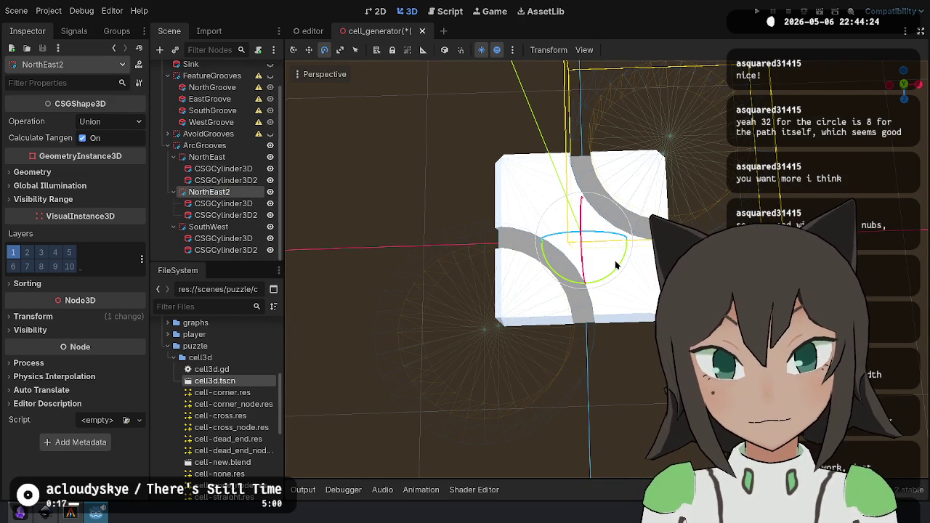
{"action": "mouse_move", "coordinate": [616, 269]}
{"action": "left_mouse_down"}
{"action": "mouse_move", "coordinate": [551, 303]}
{"action": "mouse_move", "coordinate": [537, 295]}
{"action": "left_mouse_up"}
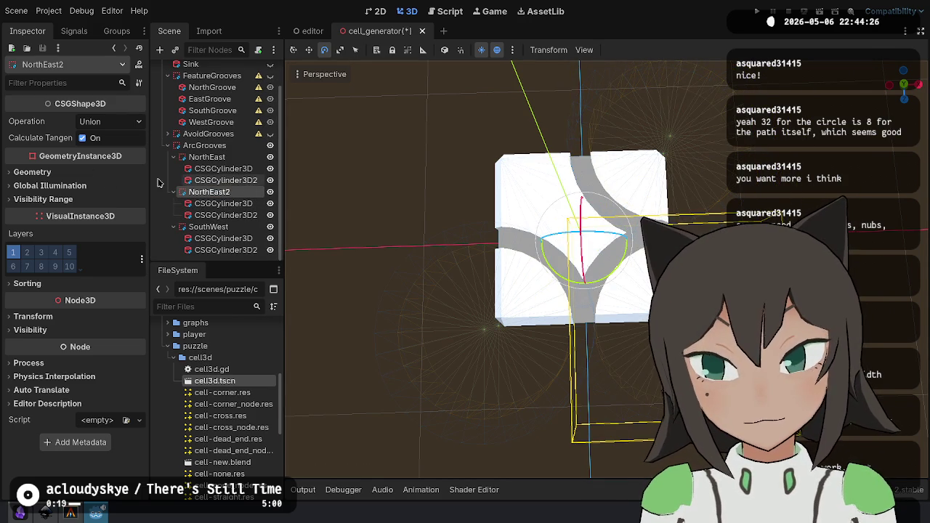
{"action": "key", "text": "ctrl+s"}
Rename the NorthEast2 group to SouthEast.
{"action": "key", "text": "F2"}
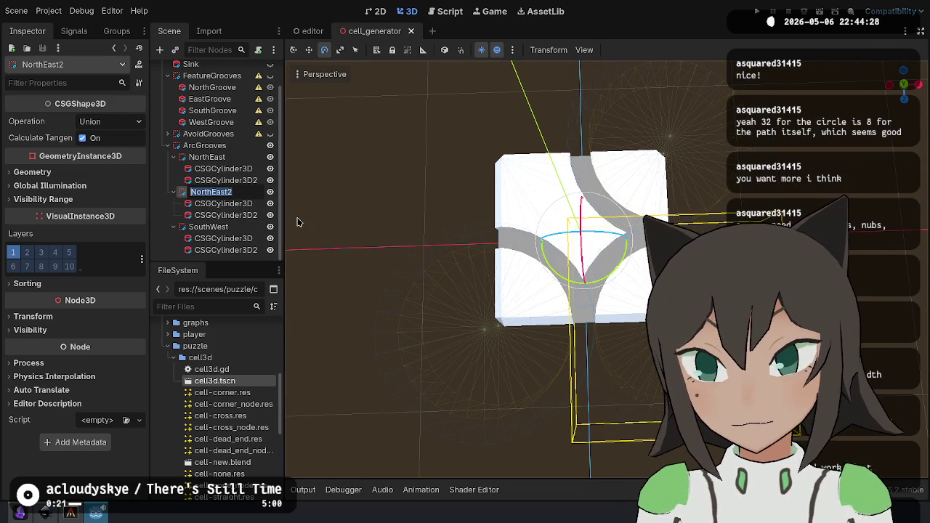
{"action": "type", "text": "SouthEast"}
{"action": "key", "text": "Return"}
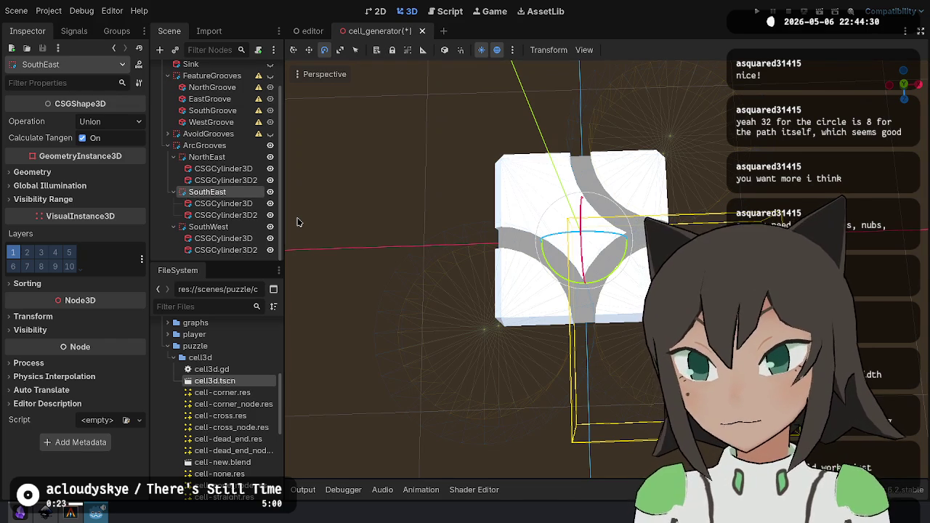
Duplicate the SouthWest arc, rename the copy NorthWest, and rotate it into the remaining corner.
{"action": "left_click", "coordinate": [220, 228]}
{"action": "key", "text": "ctrl+d"}
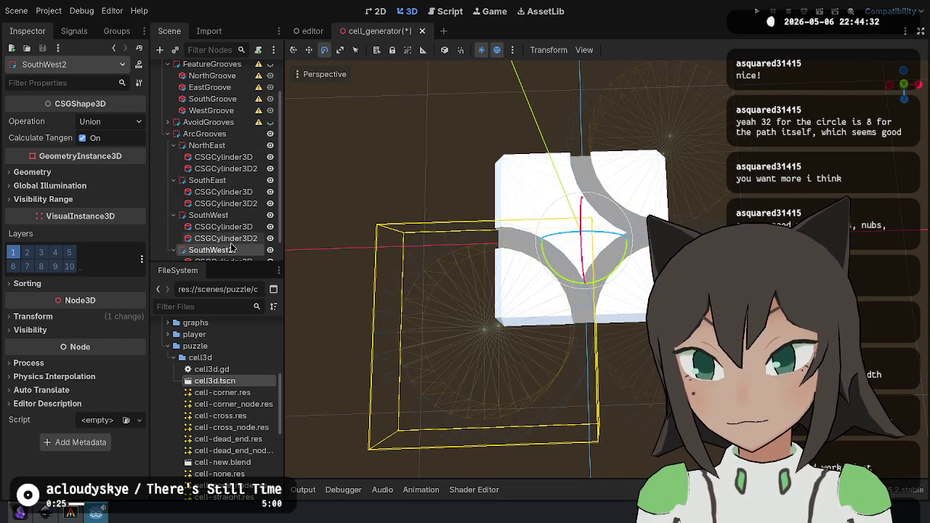
{"action": "type", "text": "North"}
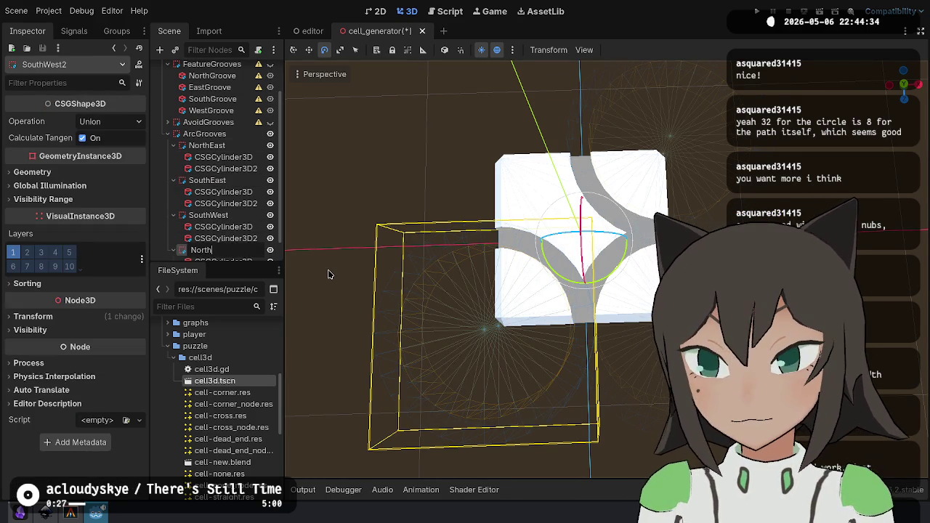
{"action": "type", "text": "East"}
{"action": "key", "text": "Return"}
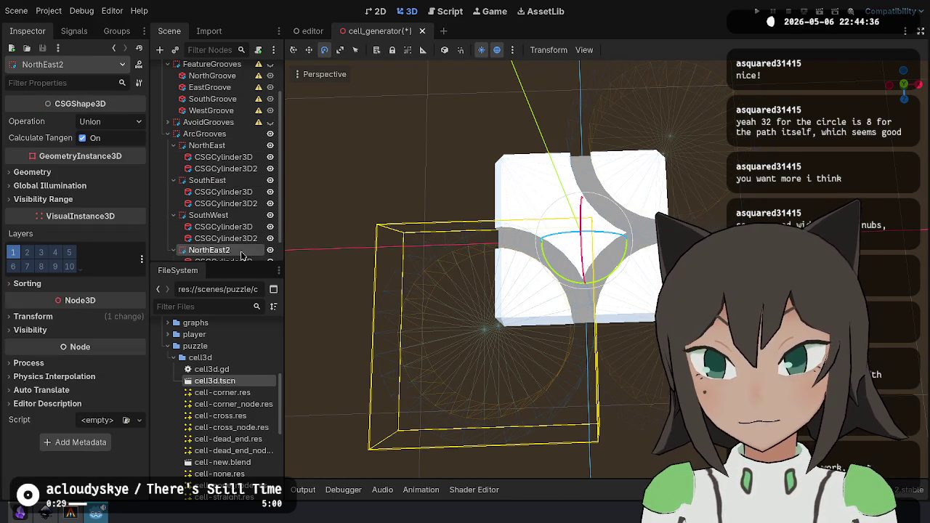
{"action": "double_click", "coordinate": [241, 251]}
{"action": "key", "text": "BackSpace"}
{"action": "key", "text": "BackSpace"}
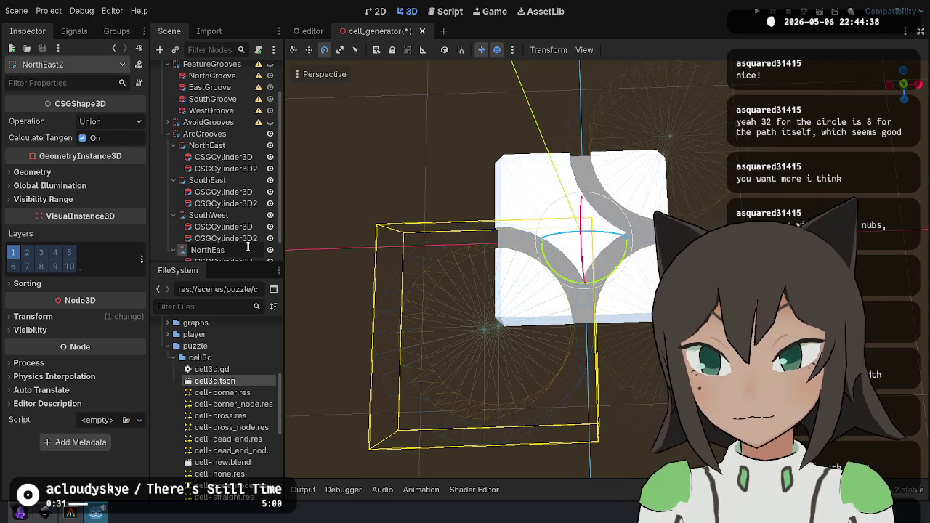
{"action": "type", "text": "West"}
{"action": "key", "text": "Escape"}
{"action": "mouse_move", "coordinate": [618, 266]}
{"action": "left_mouse_down"}
{"action": "mouse_move", "coordinate": [582, 291]}
{"action": "mouse_move", "coordinate": [555, 281]}
{"action": "mouse_move", "coordinate": [511, 309]}
{"action": "mouse_move", "coordinate": [479, 312]}
{"action": "mouse_move", "coordinate": [465, 306]}
{"action": "mouse_move", "coordinate": [458, 269]}
{"action": "mouse_move", "coordinate": [436, 283]}
{"action": "mouse_move", "coordinate": [450, 262]}
{"action": "mouse_move", "coordinate": [465, 291]}
{"action": "mouse_move", "coordinate": [480, 276]}
{"action": "mouse_move", "coordinate": [516, 284]}
{"action": "left_mouse_up"}
{"action": "left_click", "coordinate": [632, 327]}
Save the scene with Ctrl+S, collapse ArcGrooves, and orbit to an oblique view of the tile.
{"action": "key", "text": "ctrl+s"}
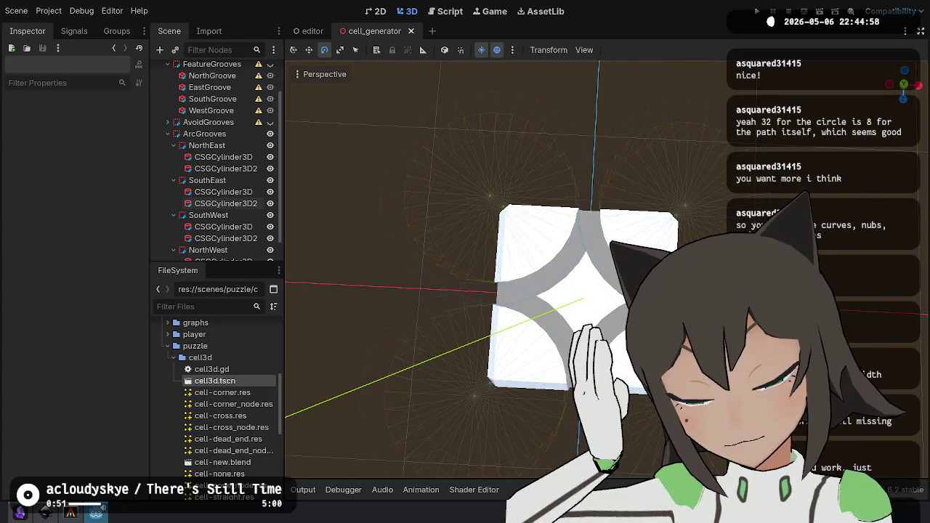
{"action": "left_click", "coordinate": [168, 133]}
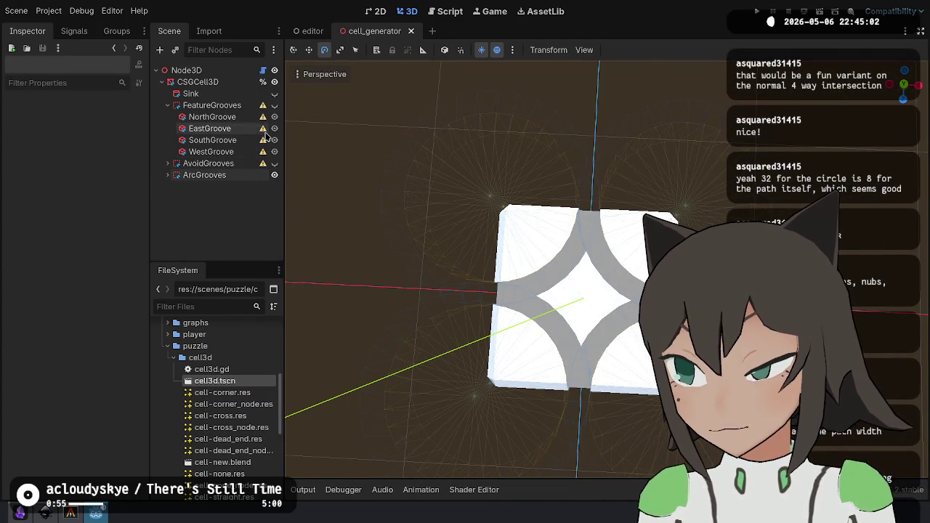
{"action": "mouse_move", "coordinate": [605, 254]}
{"action": "left_mouse_down"}
{"action": "mouse_move", "coordinate": [611, 285]}
{"action": "mouse_move", "coordinate": [654, 298]}
{"action": "mouse_move", "coordinate": [666, 275]}
{"action": "mouse_move", "coordinate": [647, 236]}
{"action": "mouse_move", "coordinate": [617, 246]}
{"action": "mouse_move", "coordinate": [610, 233]}
{"action": "mouse_move", "coordinate": [570, 283]}
{"action": "mouse_move", "coordinate": [541, 240]}
{"action": "mouse_move", "coordinate": [541, 211]}
{"action": "mouse_move", "coordinate": [541, 225]}
{"action": "left_mouse_up"}
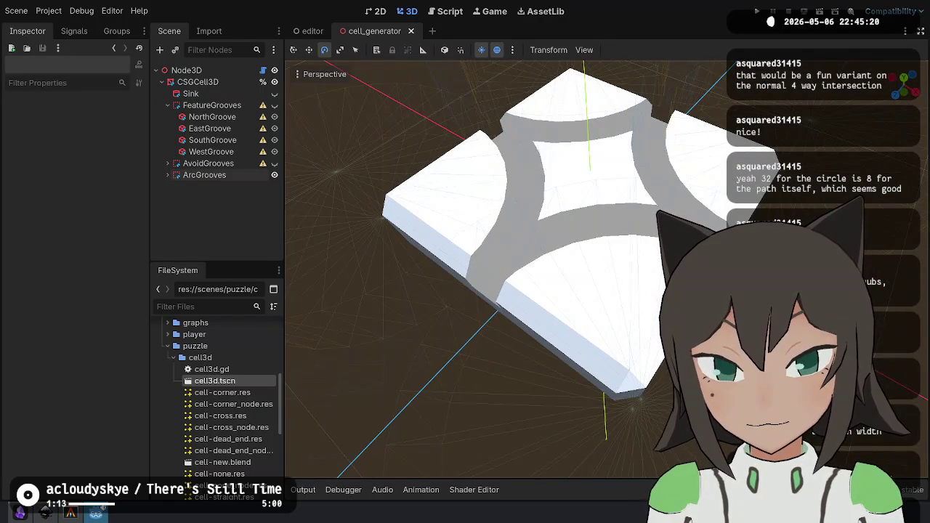
Hide the arc grooves and show the straight cross grooves.
{"action": "left_click", "coordinate": [275, 175]}
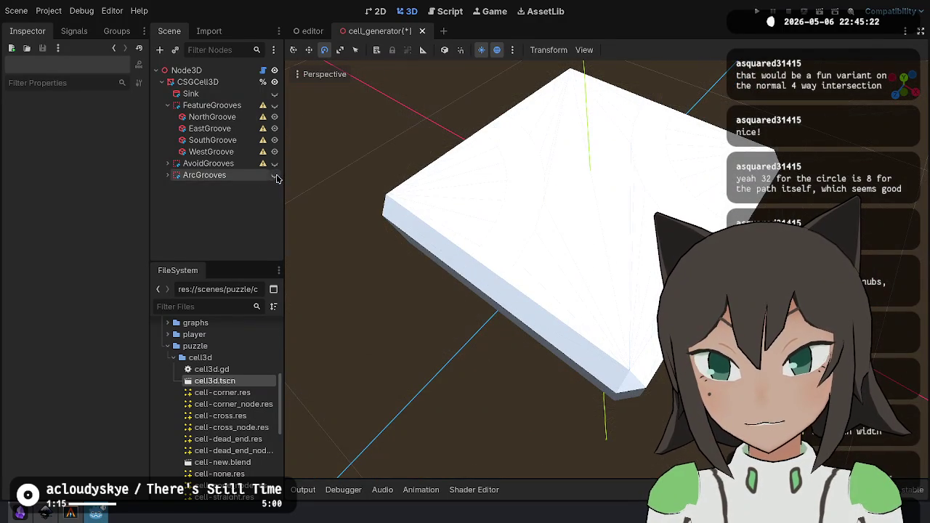
{"action": "left_click", "coordinate": [275, 105]}
{"action": "left_click_drag", "start_coordinate": [523, 226], "coordinate": [531, 215]}
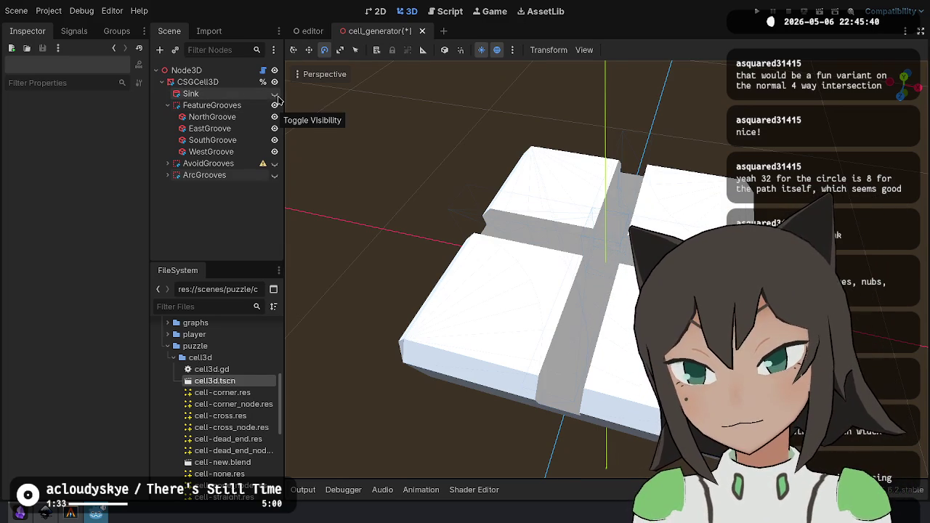
Expand AvoidGrooves, show the ring grooves, and hide the straight cross grooves.
{"action": "left_click", "coordinate": [168, 105]}
{"action": "left_click", "coordinate": [168, 117]}
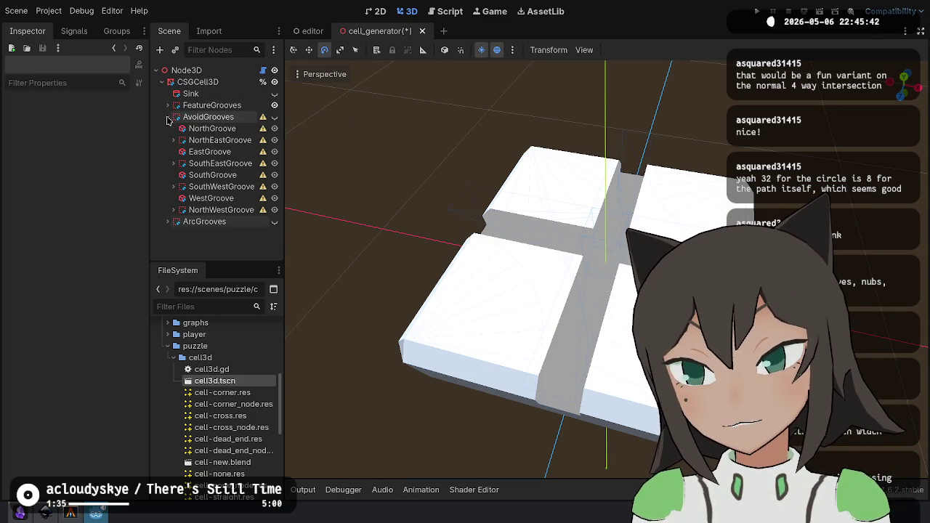
{"action": "left_click", "coordinate": [275, 106]}
{"action": "left_click", "coordinate": [275, 94]}
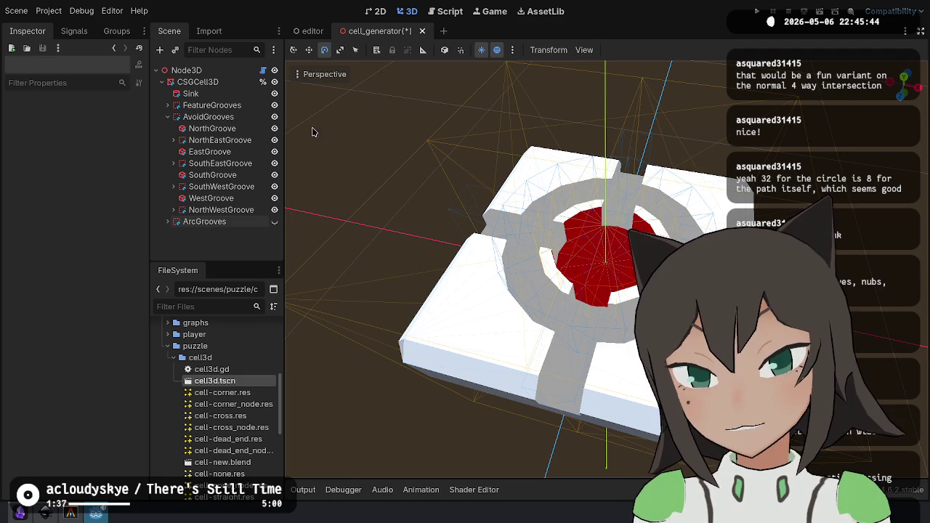
{"action": "left_click", "coordinate": [275, 93]}
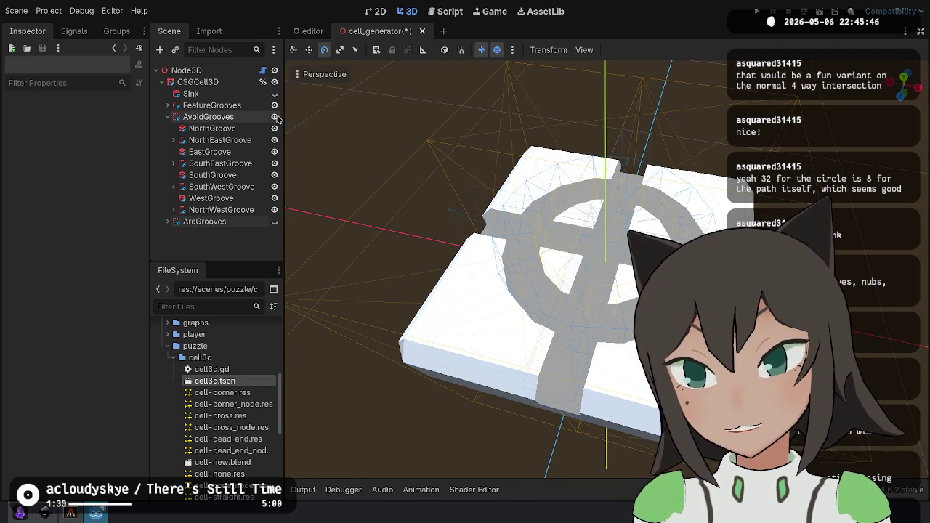
{"action": "left_click", "coordinate": [275, 107]}
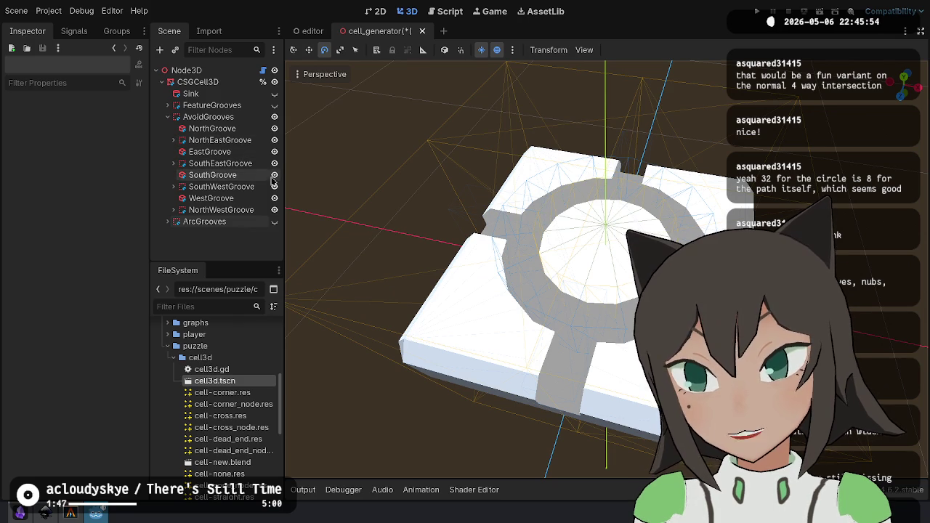
Hide the NorthWestGroove, WestGroove and SouthWestGroove ring pieces and show the red sink.
{"action": "left_click", "coordinate": [274, 209]}
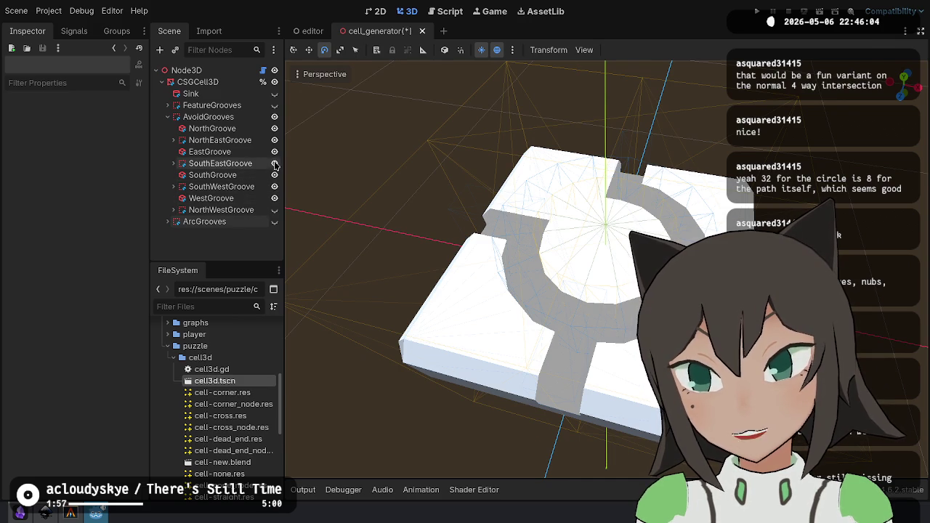
{"action": "left_click", "coordinate": [274, 198]}
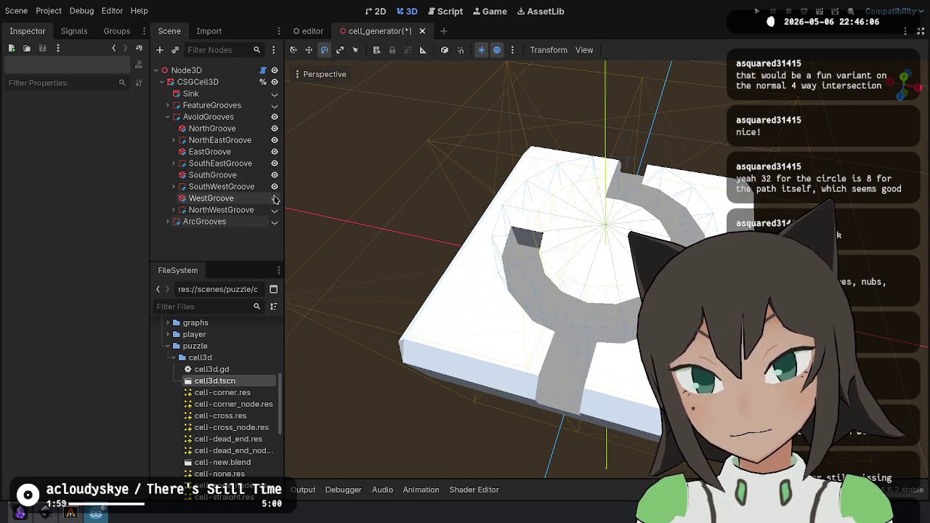
{"action": "left_click", "coordinate": [274, 188]}
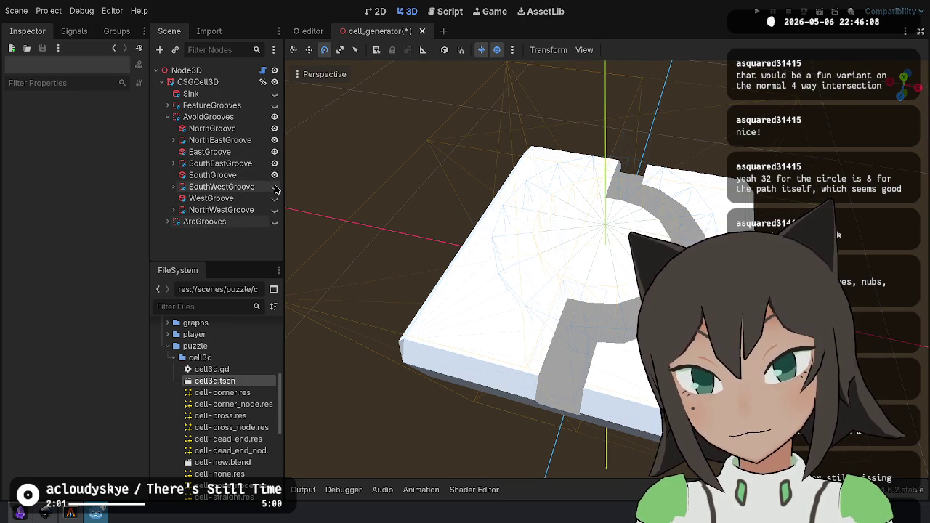
{"action": "left_click", "coordinate": [274, 105]}
{"action": "left_click", "coordinate": [274, 105]}
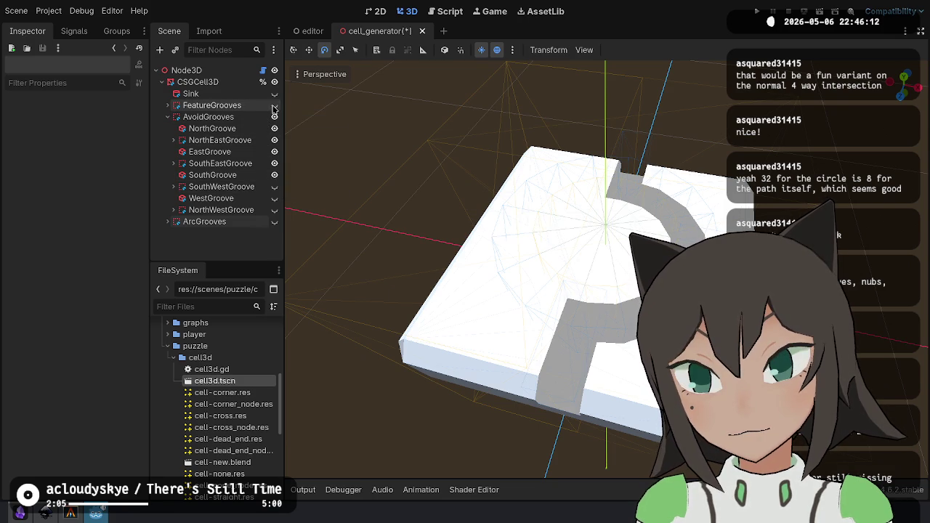
{"action": "left_click", "coordinate": [274, 95]}
{"action": "mouse_move", "coordinate": [711, 209]}
{"action": "left_mouse_down"}
{"action": "mouse_move", "coordinate": [715, 197]}
{"action": "mouse_move", "coordinate": [696, 207]}
{"action": "mouse_move", "coordinate": [727, 174]}
{"action": "mouse_move", "coordinate": [680, 129]}
{"action": "left_mouse_up"}
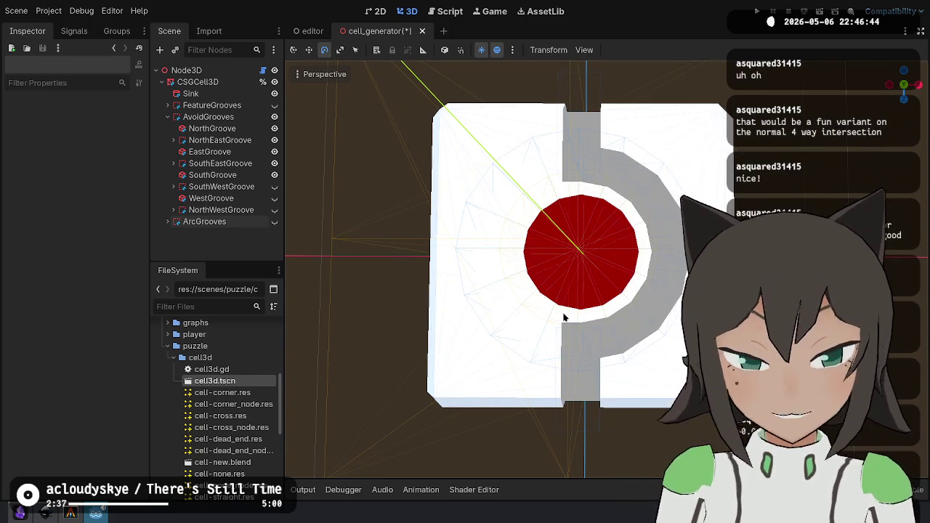
{"action": "mouse_move", "coordinate": [509, 363]}
{"action": "left_mouse_down"}
{"action": "mouse_move", "coordinate": [509, 218]}
{"action": "mouse_move", "coordinate": [579, 218]}
{"action": "left_mouse_up"}
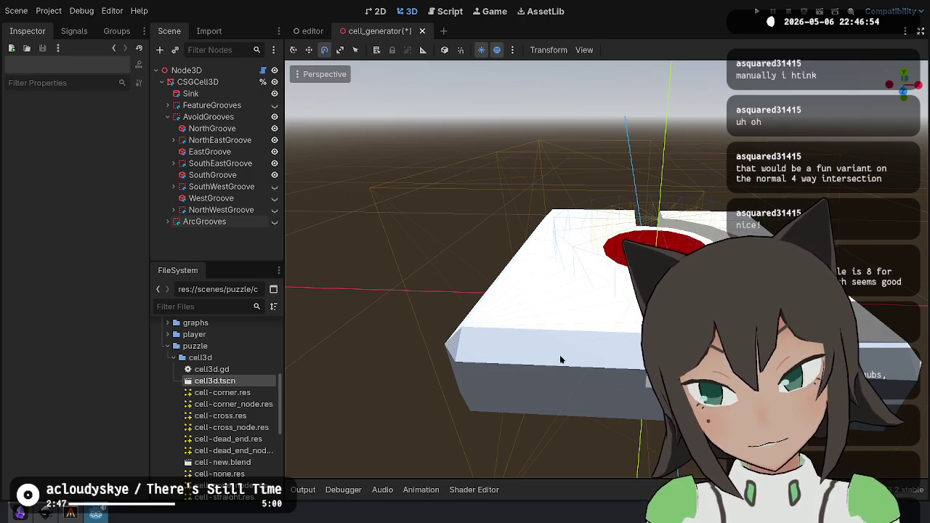
{"action": "left_click_drag", "start_coordinate": [625, 318], "coordinate": [604, 281]}
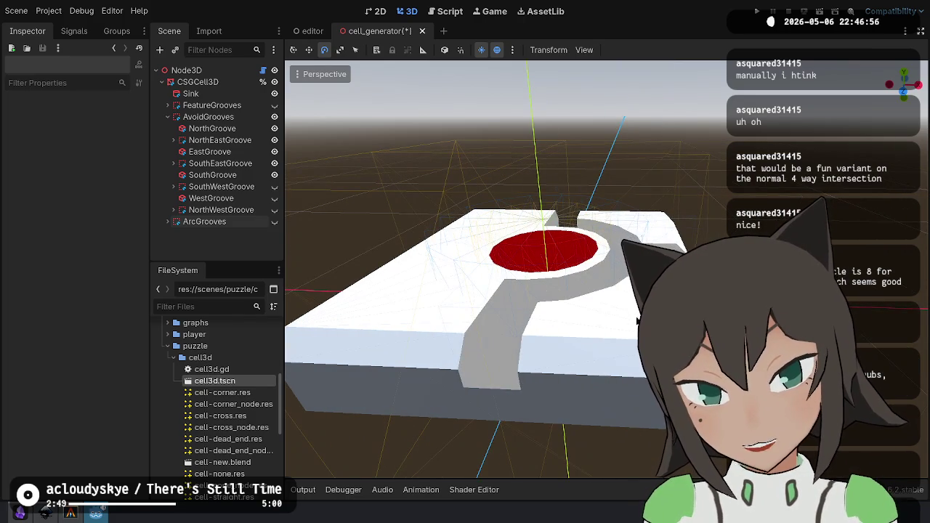
{"action": "mouse_move", "coordinate": [508, 291]}
{"action": "left_mouse_down"}
{"action": "mouse_move", "coordinate": [588, 349]}
{"action": "mouse_move", "coordinate": [612, 294]}
{"action": "left_mouse_up"}
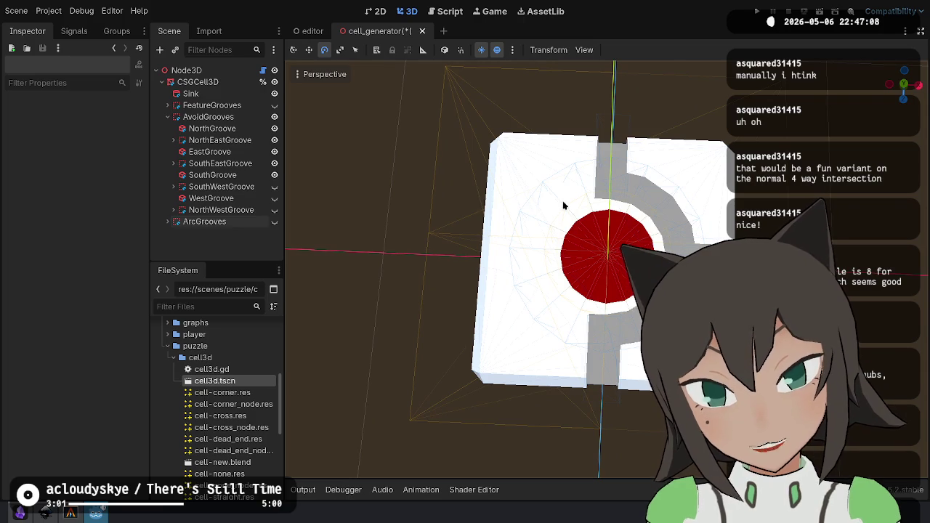
{"action": "left_click_drag", "start_coordinate": [520, 163], "coordinate": [614, 197]}
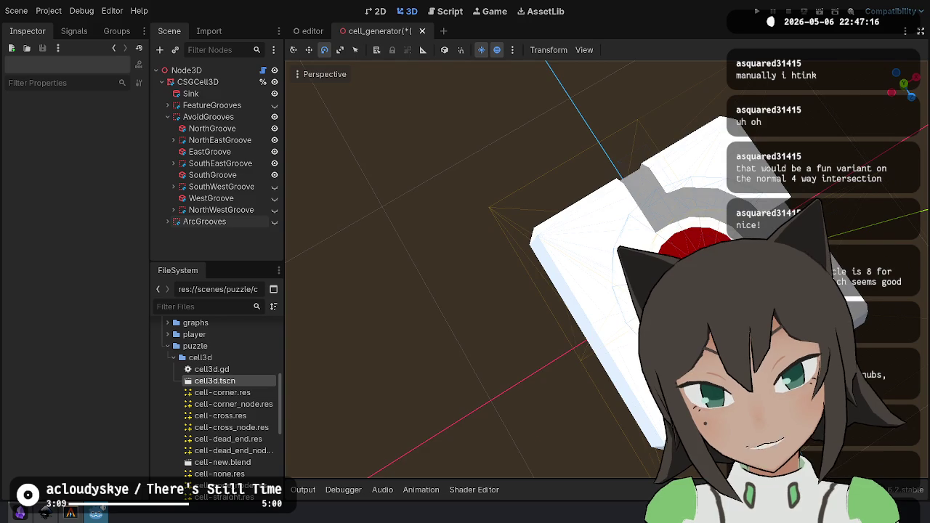
{"action": "key", "text": "KP_7"}
{"action": "mouse_move", "coordinate": [549, 292]}
{"action": "left_mouse_down"}
{"action": "mouse_move", "coordinate": [549, 72]}
{"action": "mouse_move", "coordinate": [520, 269]}
{"action": "mouse_move", "coordinate": [534, 305]}
{"action": "mouse_move", "coordinate": [531, 276]}
{"action": "mouse_move", "coordinate": [478, 269]}
{"action": "left_mouse_up"}
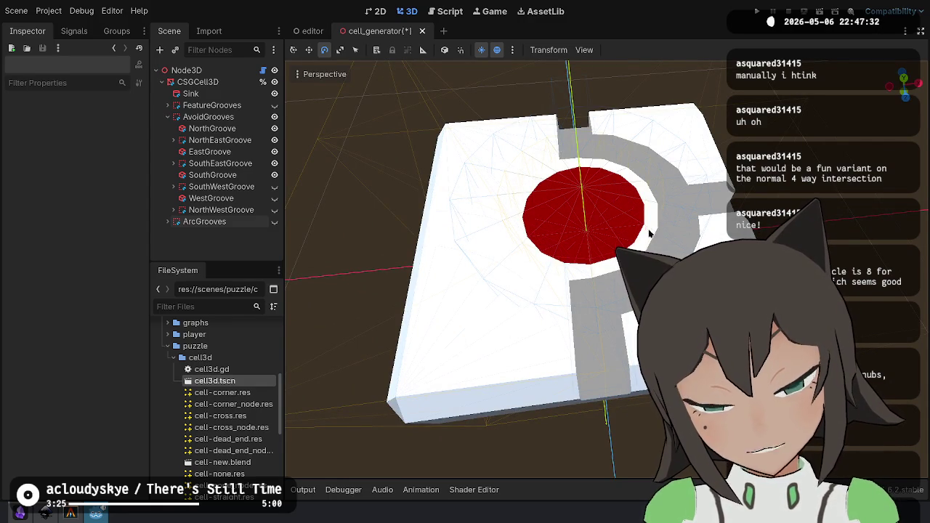
{"action": "key", "text": "w"}
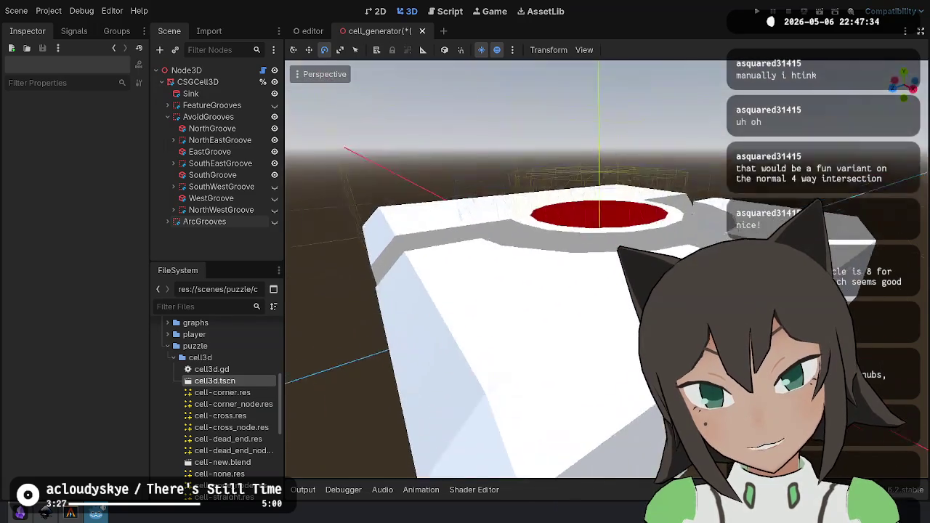
{"action": "key", "text": "s"}
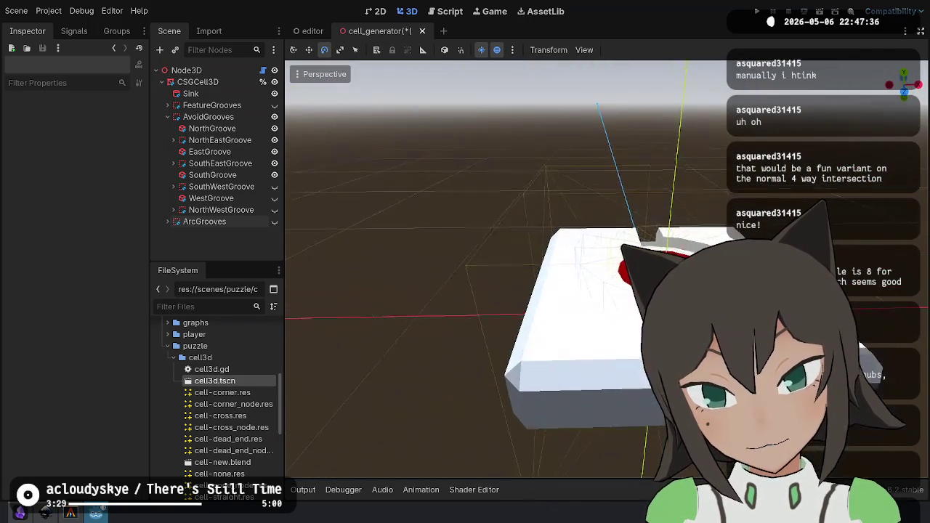
{"action": "left_click_drag", "start_coordinate": [473, 315], "coordinate": [473, 315]}
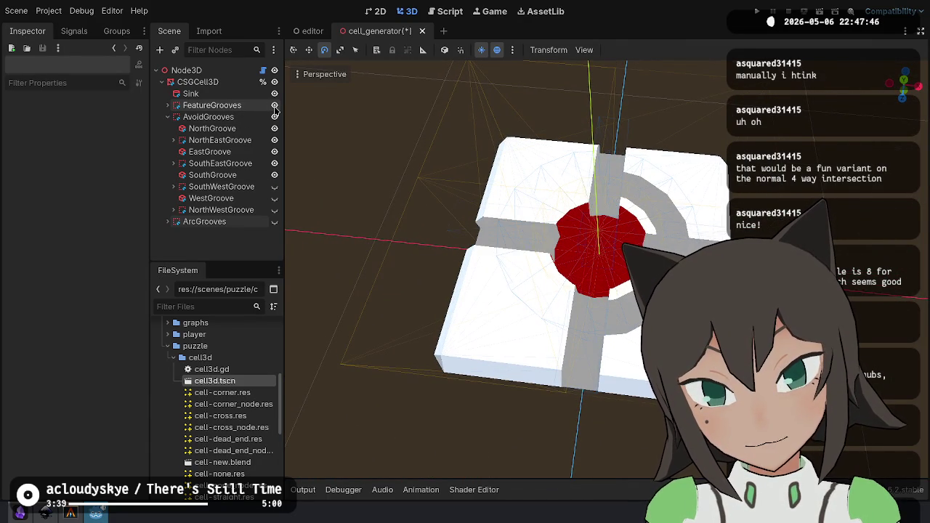
Restore the West and NorthWest avoid grooves and show the arcs with straight grooves hidden.
{"action": "left_click", "coordinate": [274, 105]}
{"action": "left_click", "coordinate": [275, 117]}
{"action": "left_click", "coordinate": [275, 117]}
{"action": "left_click", "coordinate": [274, 197]}
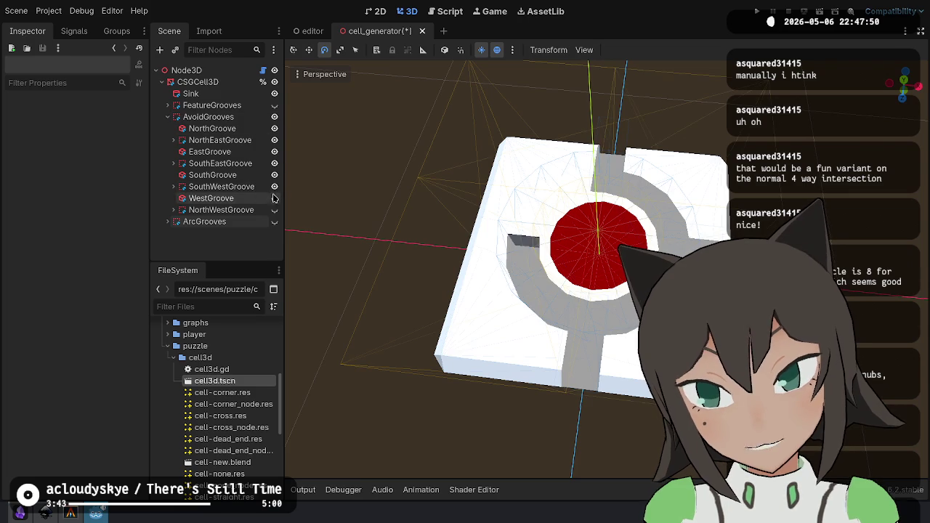
{"action": "left_click", "coordinate": [274, 210]}
{"action": "left_click", "coordinate": [274, 221]}
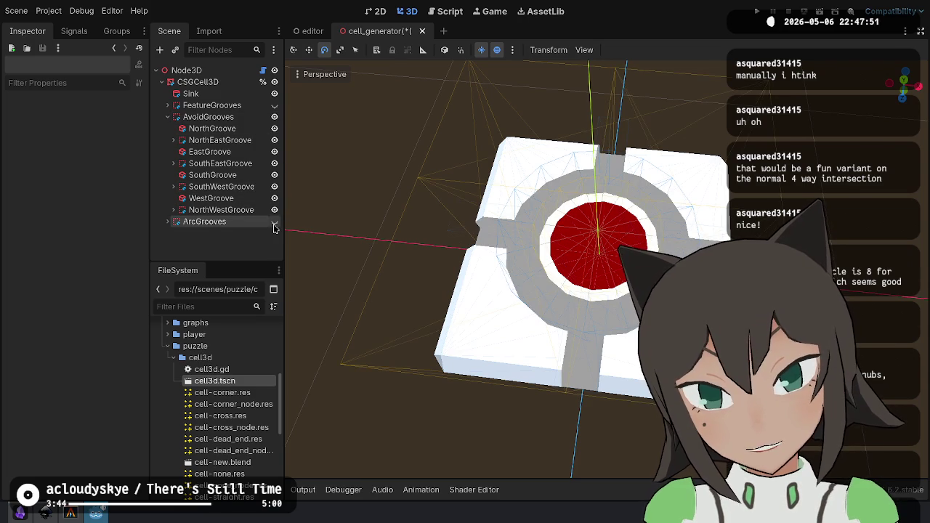
{"action": "left_click", "coordinate": [274, 105]}
{"action": "left_click", "coordinate": [274, 105]}
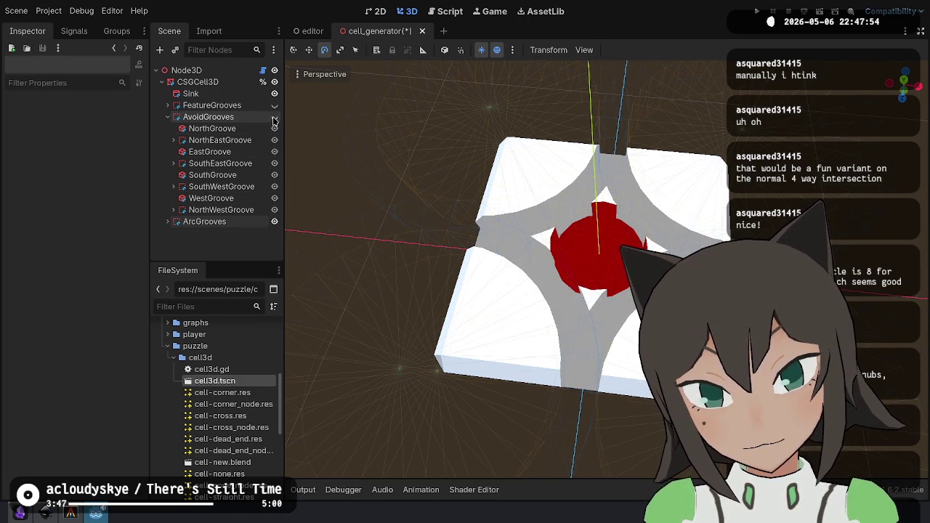
Show the feature and avoid grooves again while viewing the tile from top-down and tilted angles.
{"action": "scroll", "coordinate": [508, 269], "scroll_direction": "up", "scroll_amount": 3}
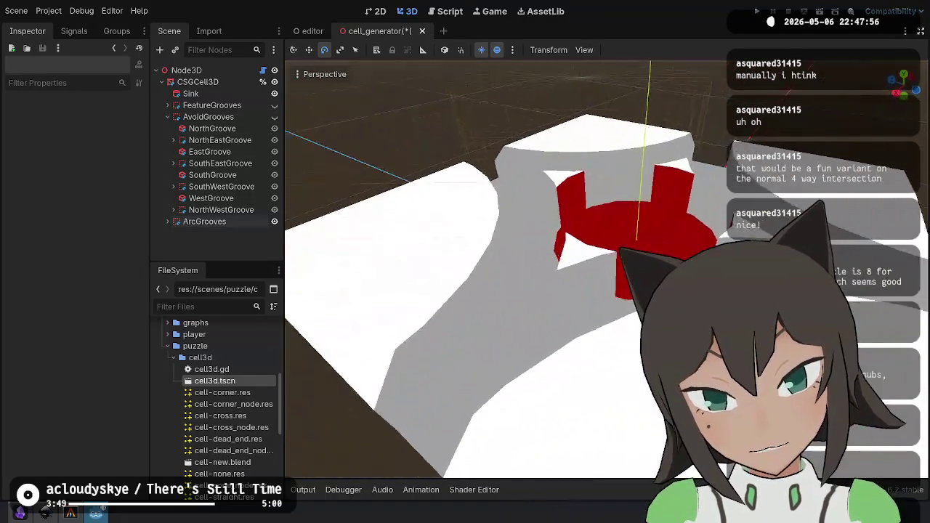
{"action": "left_click_drag", "start_coordinate": [509, 268], "coordinate": [487, 210]}
{"action": "scroll", "coordinate": [509, 269], "scroll_direction": "down", "scroll_amount": 5}
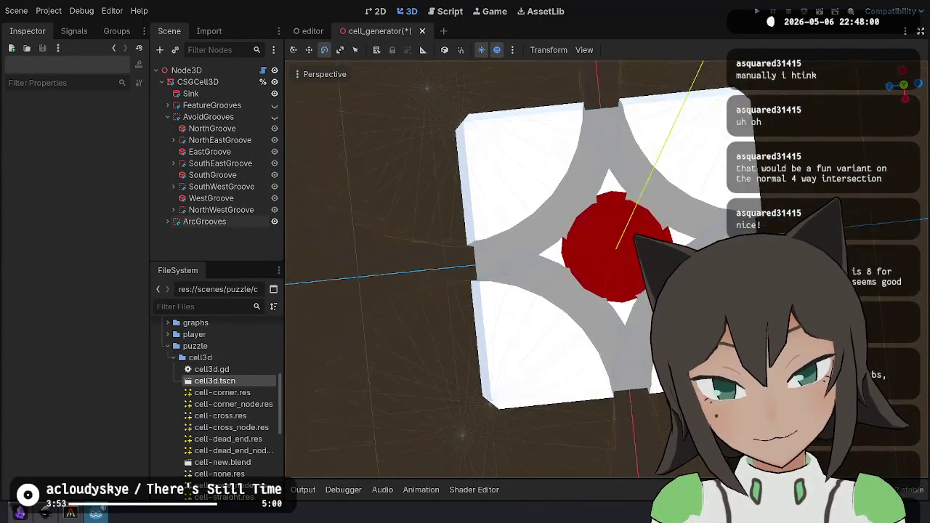
{"action": "left_click_drag", "start_coordinate": [436, 233], "coordinate": [378, 240]}
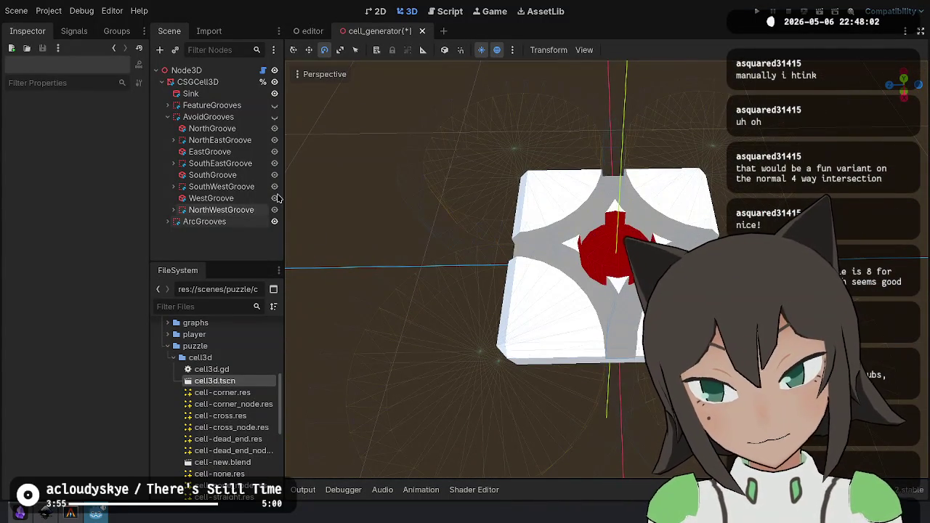
{"action": "left_click", "coordinate": [275, 104]}
{"action": "left_click", "coordinate": [275, 117]}
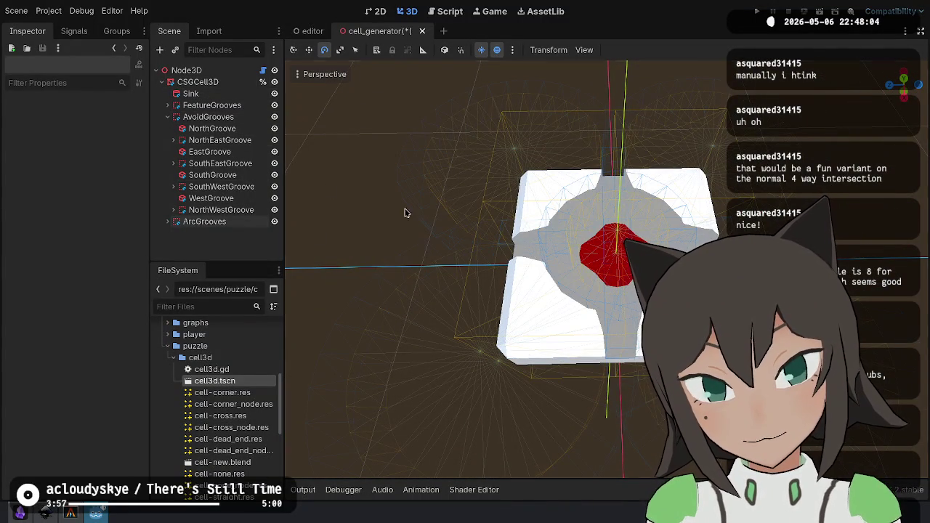
{"action": "left_click_drag", "start_coordinate": [697, 218], "coordinate": [726, 214]}
{"action": "left_click", "coordinate": [639, 312]}
{"action": "left_click_drag", "start_coordinate": [640, 312], "coordinate": [762, 207]}
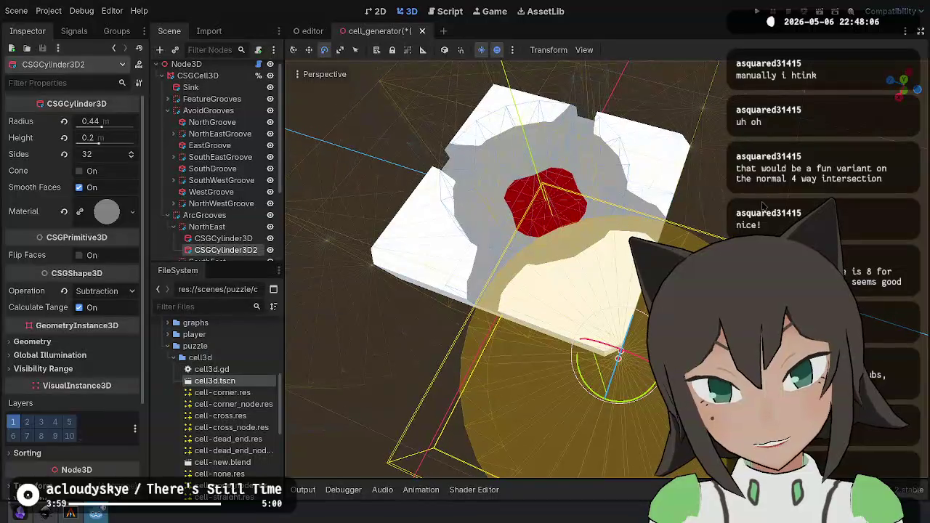
{"action": "left_click_drag", "start_coordinate": [465, 217], "coordinate": [404, 159]}
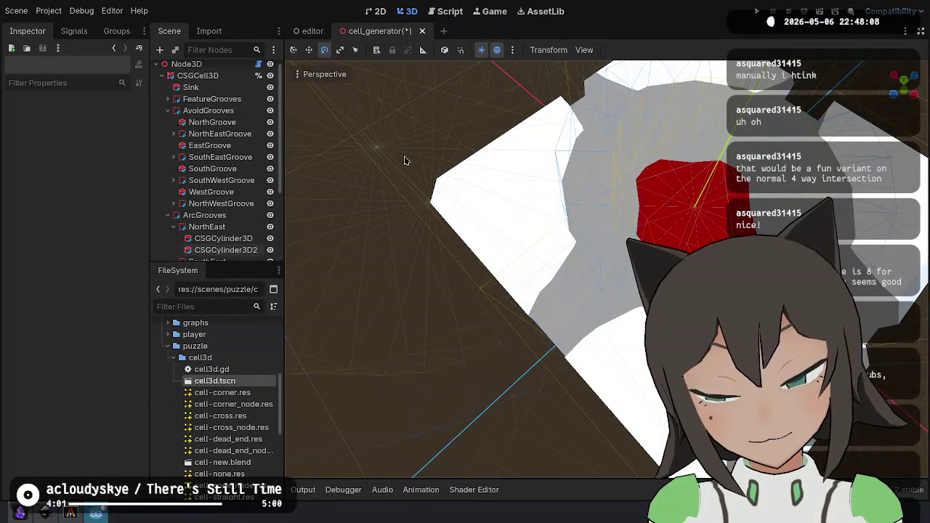
Leave only the straight cross grooves and red sink visible, then start raising Node3D's bevel.
{"action": "left_click", "coordinate": [168, 111]}
{"action": "left_click", "coordinate": [168, 122]}
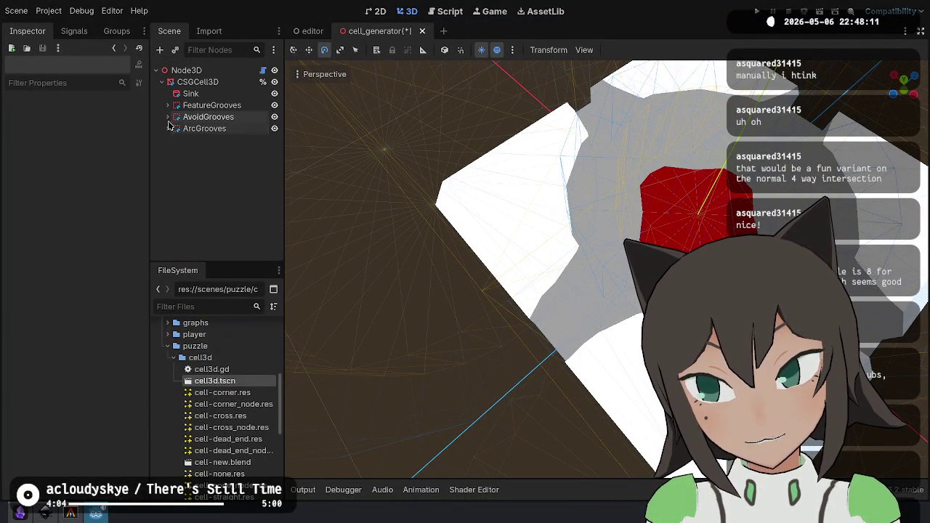
{"action": "left_click", "coordinate": [274, 117]}
{"action": "left_click", "coordinate": [275, 105]}
{"action": "left_click", "coordinate": [275, 128]}
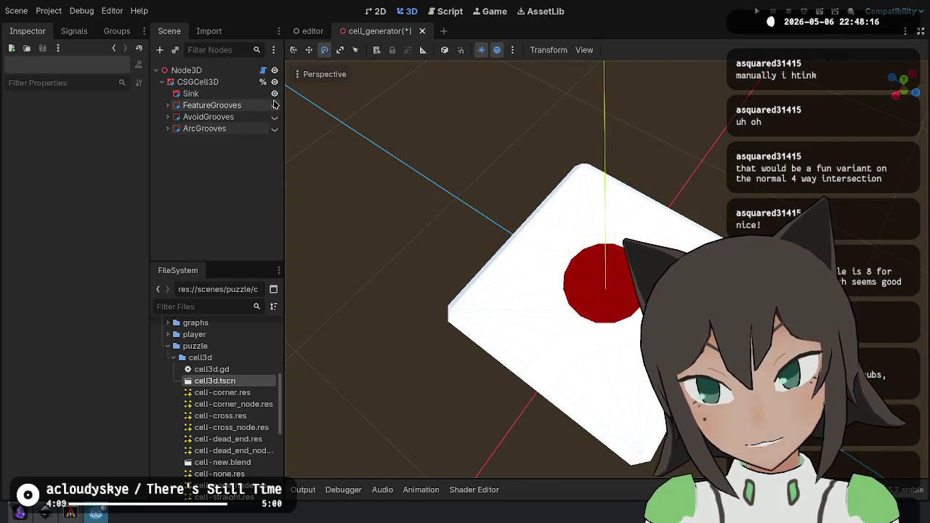
{"action": "left_click", "coordinate": [274, 93]}
{"action": "left_click", "coordinate": [275, 93]}
{"action": "left_click", "coordinate": [274, 105]}
{"action": "left_click", "coordinate": [275, 117]}
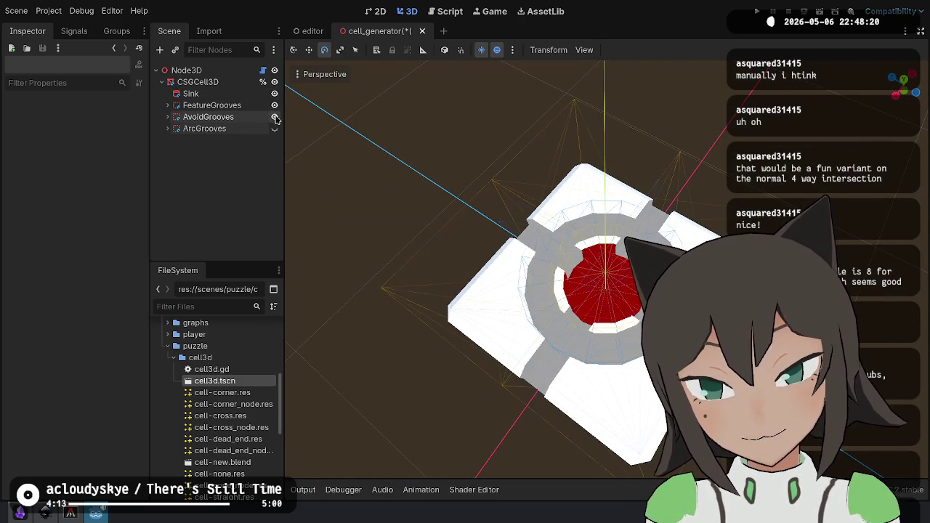
{"action": "left_click", "coordinate": [275, 117]}
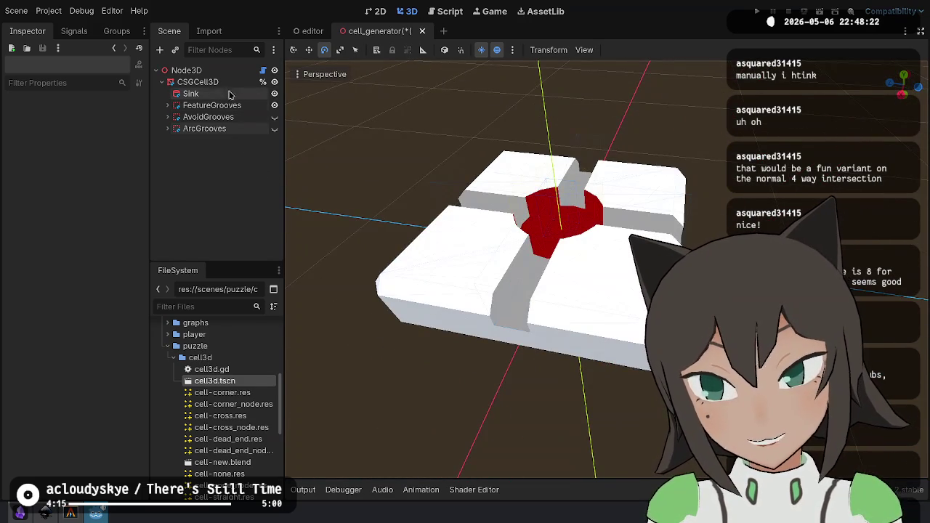
{"action": "left_click", "coordinate": [186, 70]}
{"action": "mouse_move", "coordinate": [80, 139]}
{"action": "left_mouse_down"}
{"action": "mouse_move", "coordinate": [111, 140]}
{"action": "mouse_move", "coordinate": [81, 139]}
{"action": "left_mouse_up"}
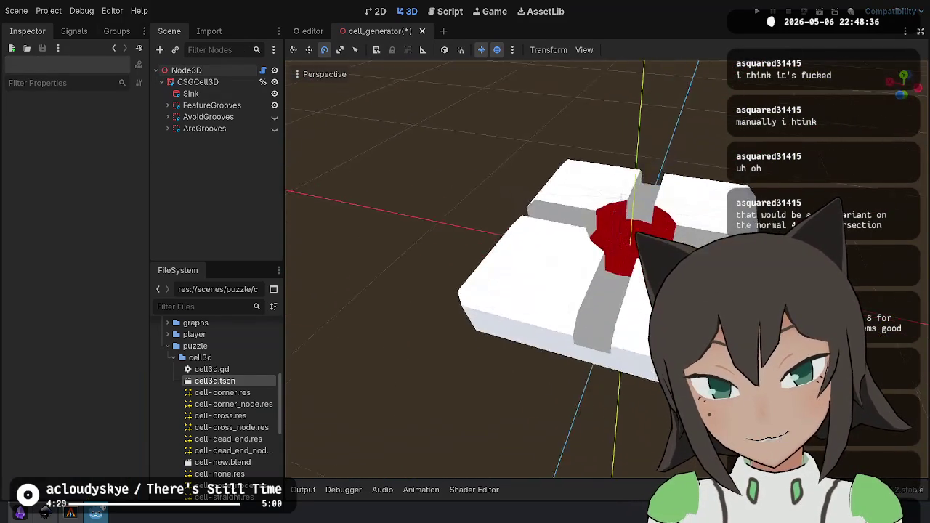
Save the scene with the 0.18 bevel and orbit around the cross-grooved tile to check it.
{"action": "key", "text": "ctrl+s"}
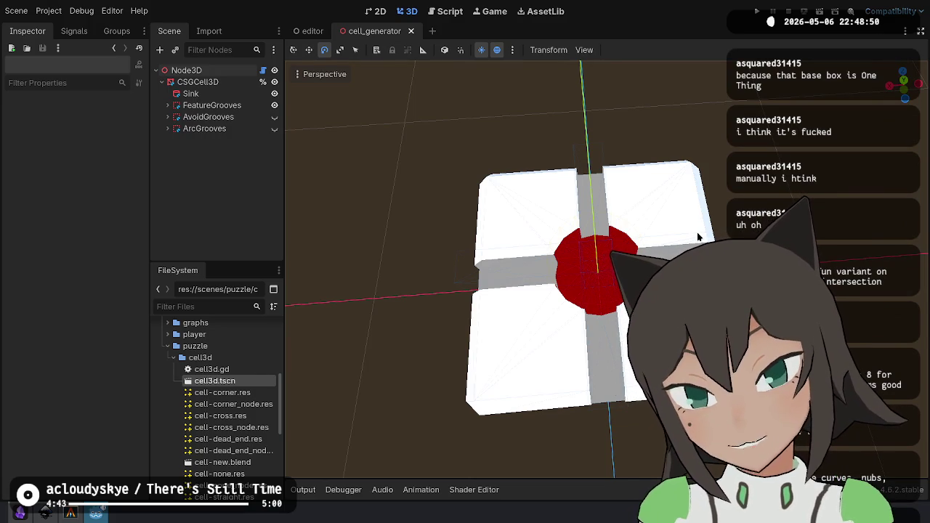
{"action": "scroll", "coordinate": [618, 249], "scroll_direction": "up", "scroll_amount": 3}
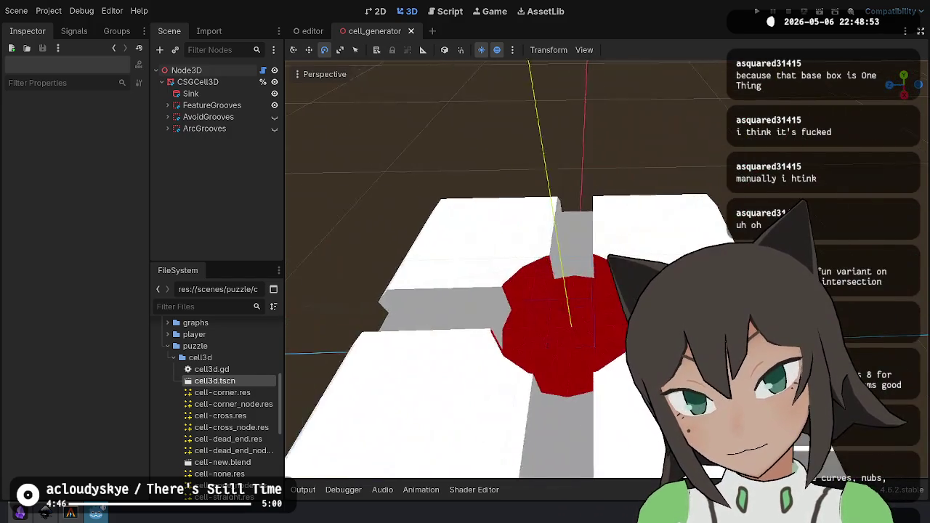
{"action": "left_click_drag", "start_coordinate": [509, 291], "coordinate": [378, 268]}
{"action": "left_click_drag", "start_coordinate": [552, 291], "coordinate": [567, 286]}
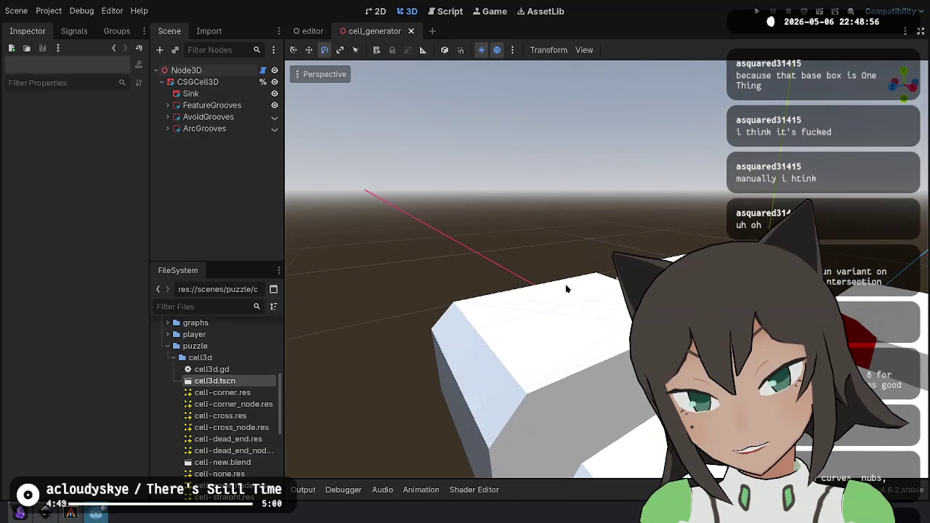
{"action": "mouse_move", "coordinate": [567, 326]}
{"action": "left_mouse_down"}
{"action": "mouse_move", "coordinate": [478, 227]}
{"action": "mouse_move", "coordinate": [492, 210]}
{"action": "mouse_move", "coordinate": [506, 230]}
{"action": "left_mouse_up"}
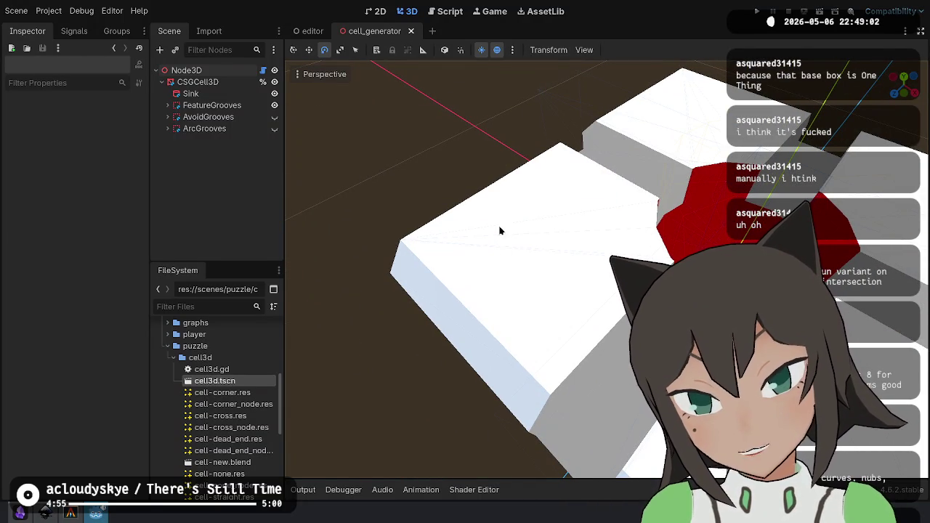
{"action": "left_click_drag", "start_coordinate": [572, 246], "coordinate": [607, 164]}
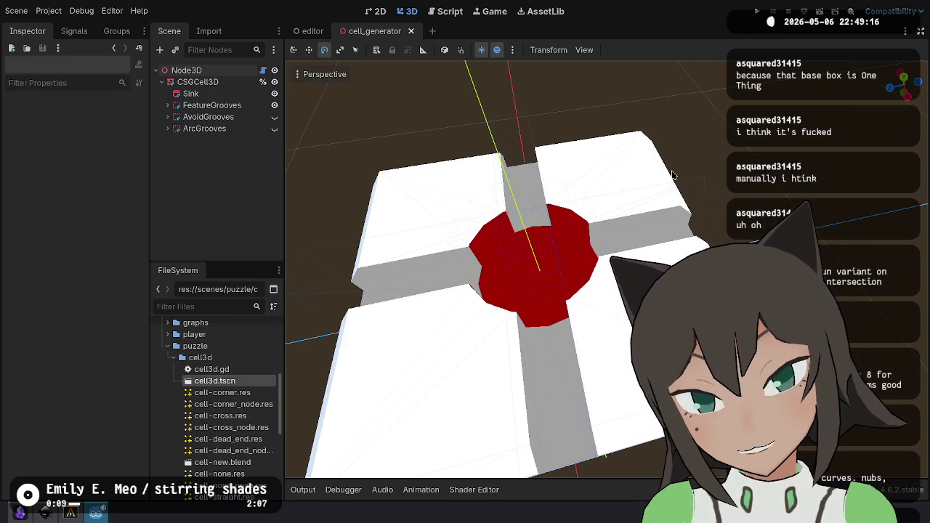
{"action": "left_click_drag", "start_coordinate": [683, 202], "coordinate": [693, 320]}
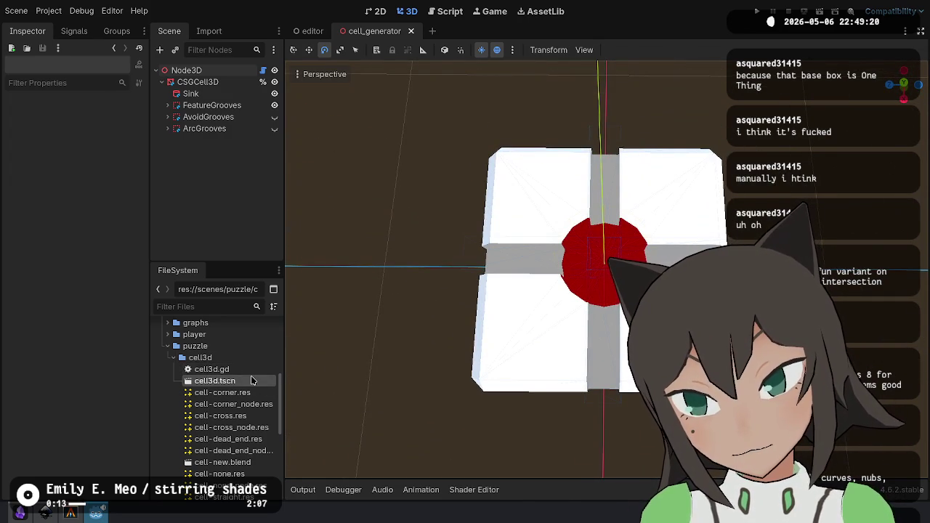
Hide the sink, feature and avoid grooves, show ArcGrooves, and hide its SouthEast and NorthWest arcs.
{"action": "left_click", "coordinate": [274, 117]}
{"action": "left_click", "coordinate": [273, 117]}
{"action": "left_click", "coordinate": [274, 106]}
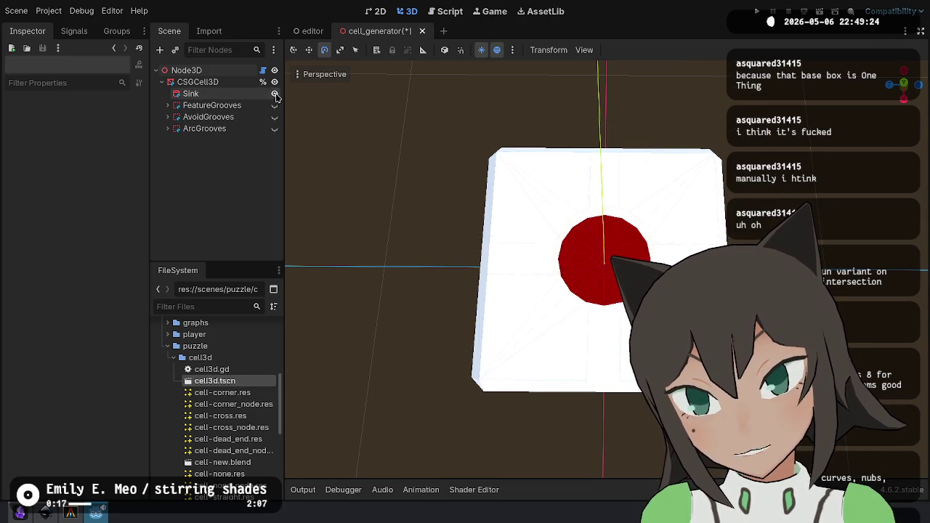
{"action": "left_click", "coordinate": [274, 94]}
{"action": "left_click", "coordinate": [274, 128]}
{"action": "left_click", "coordinate": [168, 129]}
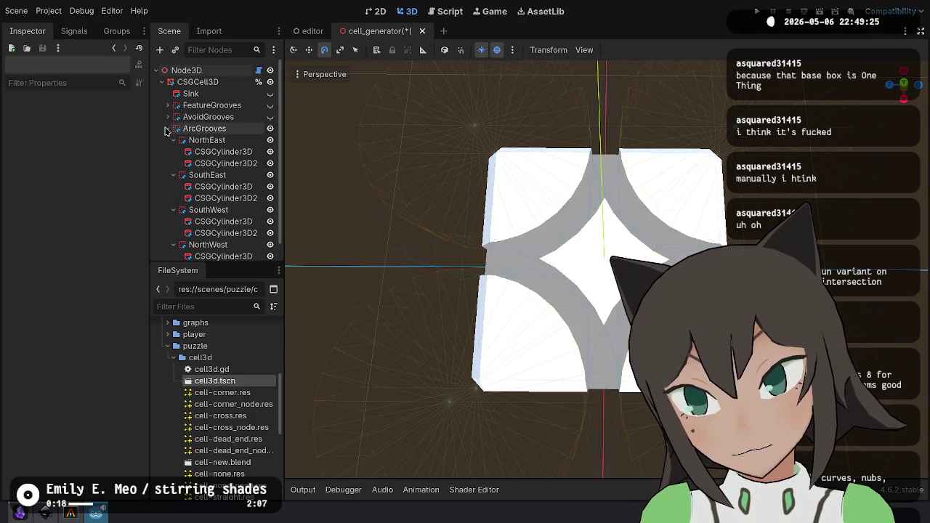
{"action": "scroll", "coordinate": [271, 157], "scroll_direction": "down", "scroll_amount": 1}
{"action": "left_click", "coordinate": [272, 158]}
{"action": "left_click", "coordinate": [272, 227]}
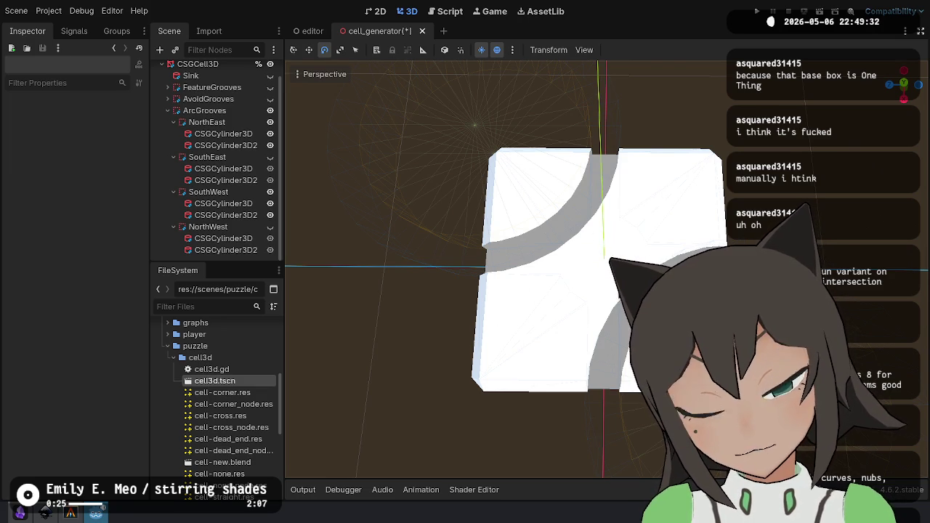
Orbit around the cell to inspect the NorthEast and SouthWest arc grooves.
{"action": "left_click", "coordinate": [646, 296]}
{"action": "left_click_drag", "start_coordinate": [647, 296], "coordinate": [701, 244]}
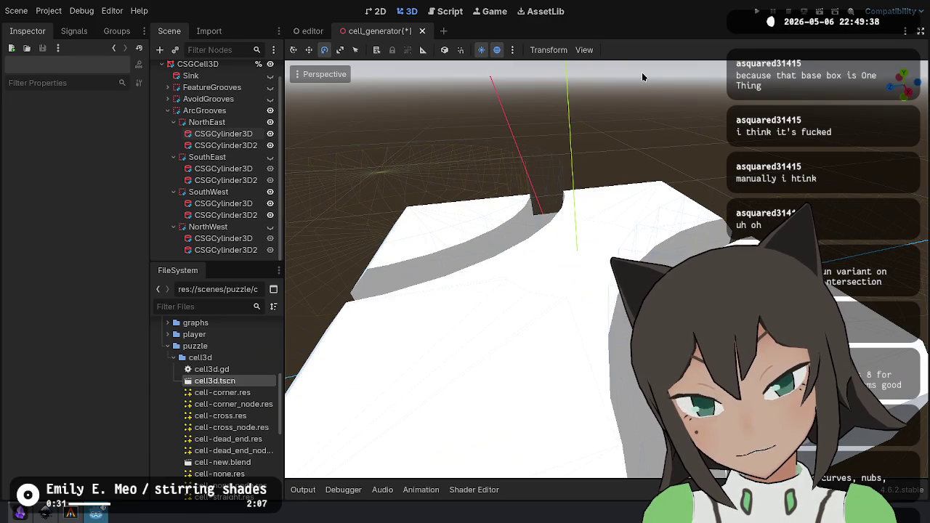
{"action": "left_click_drag", "start_coordinate": [639, 227], "coordinate": [669, 216]}
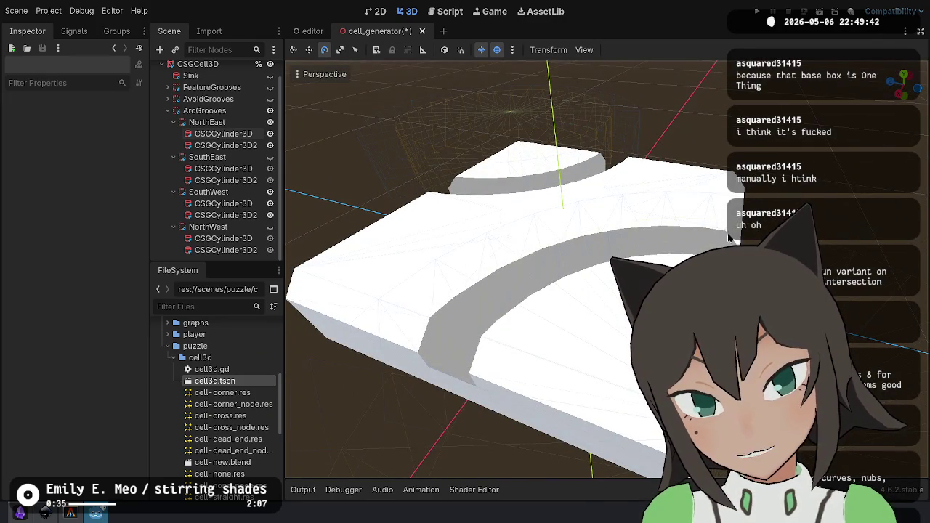
{"action": "left_click_drag", "start_coordinate": [692, 165], "coordinate": [659, 178]}
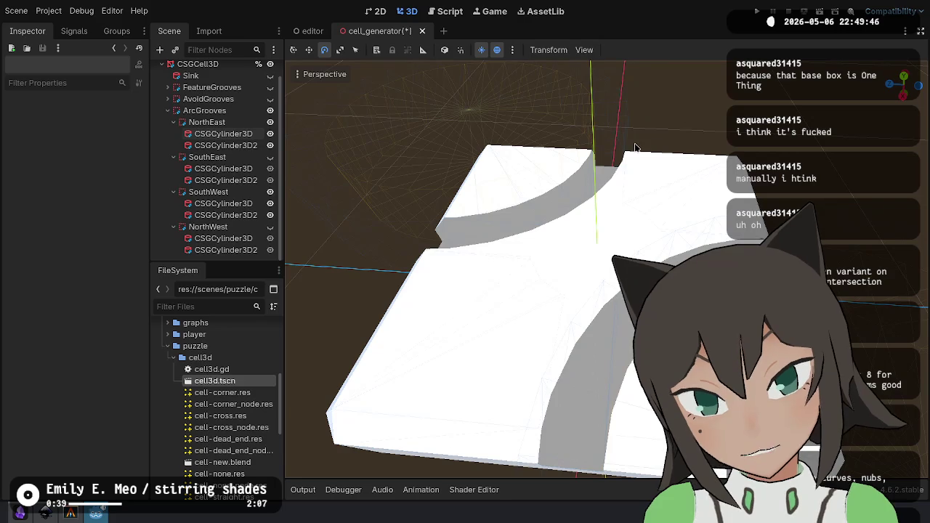
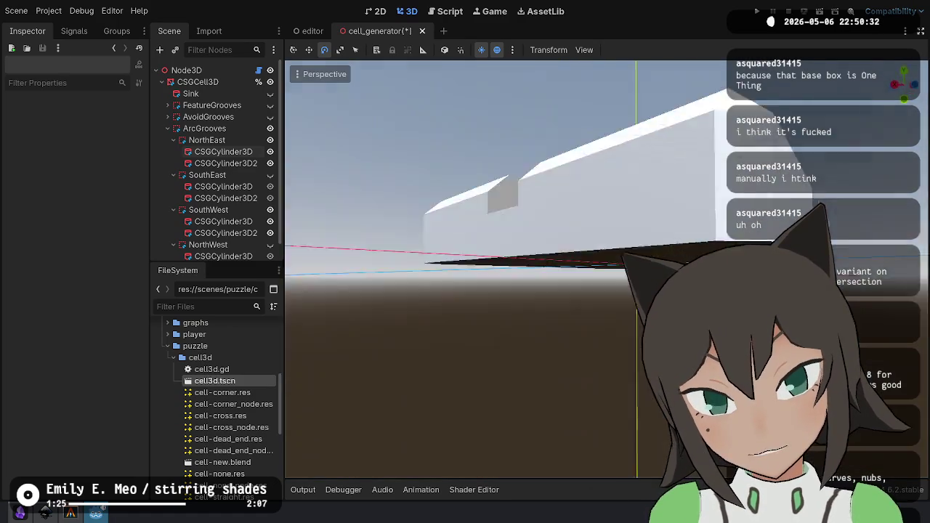
Collapse ArcGrooves, select the CSGCell3D slab, and scroll its Inspector to the Surface 0–2 Material slots.
{"action": "scroll", "coordinate": [508, 268], "scroll_direction": "down", "scroll_amount": 5}
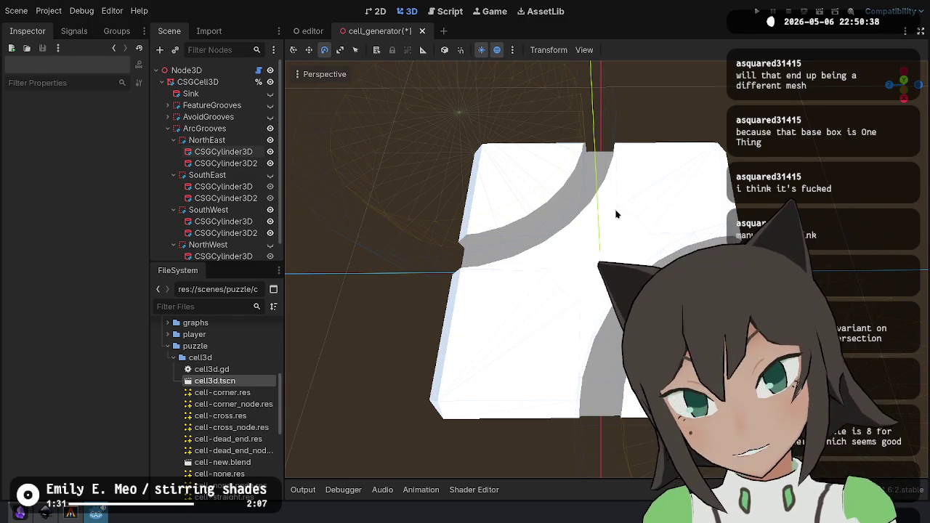
{"action": "mouse_move", "coordinate": [616, 211]}
{"action": "left_mouse_down"}
{"action": "mouse_move", "coordinate": [665, 233]}
{"action": "mouse_move", "coordinate": [687, 279]}
{"action": "left_mouse_up"}
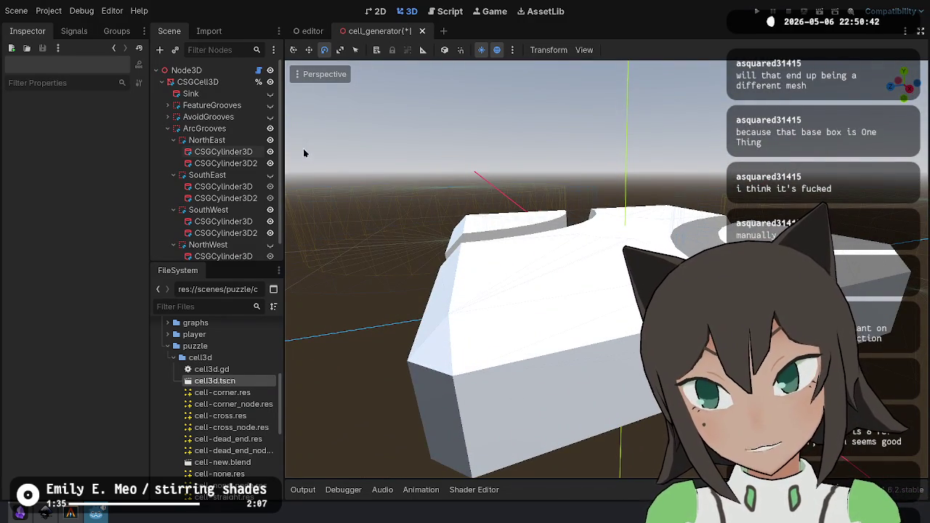
{"action": "left_click", "coordinate": [167, 128]}
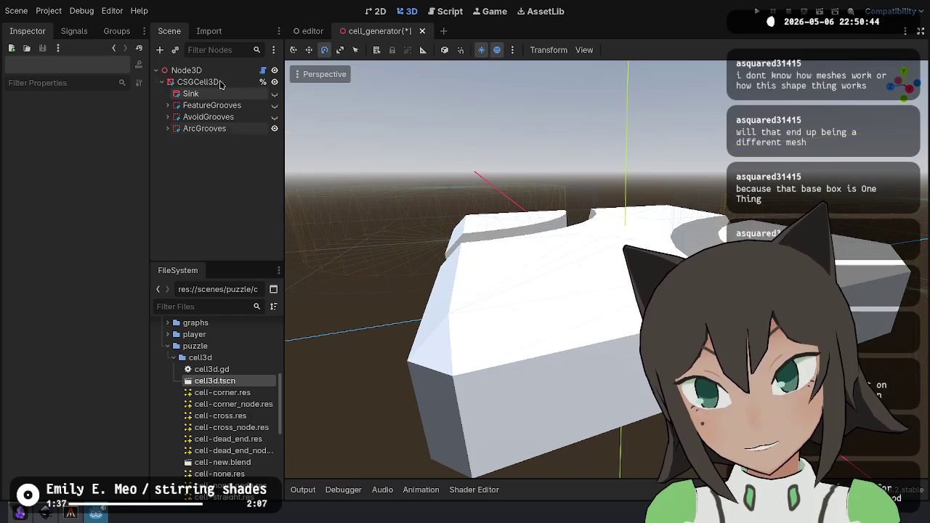
{"action": "left_click", "coordinate": [221, 84]}
{"action": "mouse_move", "coordinate": [393, 257]}
{"action": "left_mouse_down"}
{"action": "mouse_move", "coordinate": [395, 353]}
{"action": "mouse_move", "coordinate": [559, 356]}
{"action": "mouse_move", "coordinate": [609, 127]}
{"action": "left_mouse_up"}
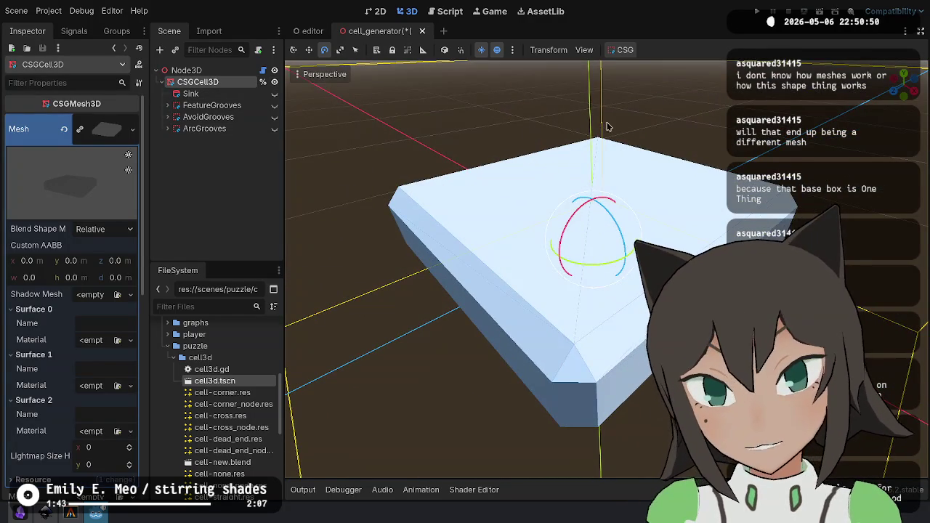
{"action": "mouse_move", "coordinate": [508, 218]}
{"action": "left_mouse_down"}
{"action": "mouse_move", "coordinate": [509, 342]}
{"action": "mouse_move", "coordinate": [509, 247]}
{"action": "left_mouse_up"}
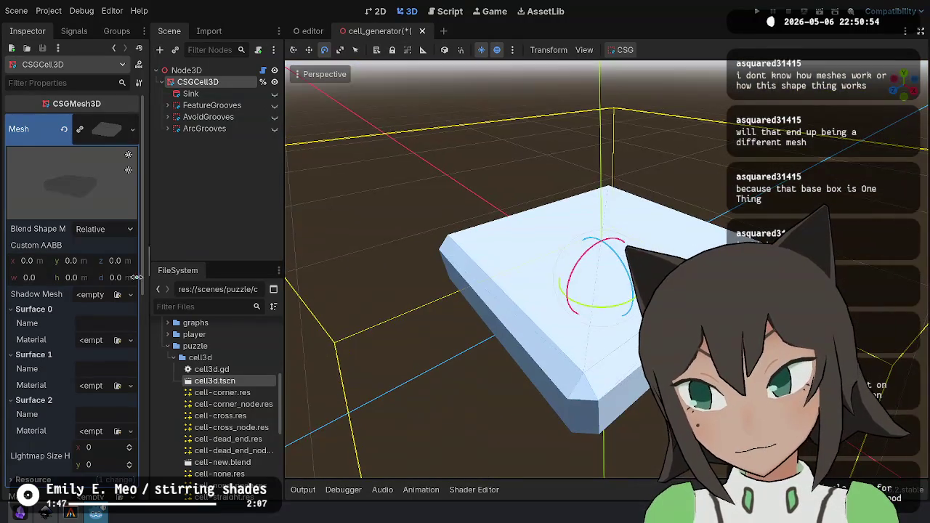
{"action": "scroll", "coordinate": [41, 318], "scroll_direction": "down", "scroll_amount": 3}
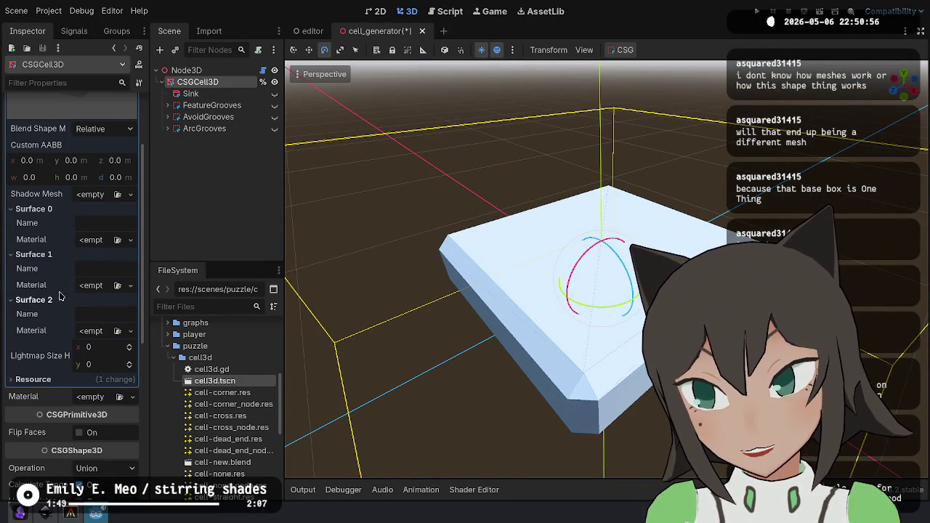
{"action": "left_click", "coordinate": [131, 240]}
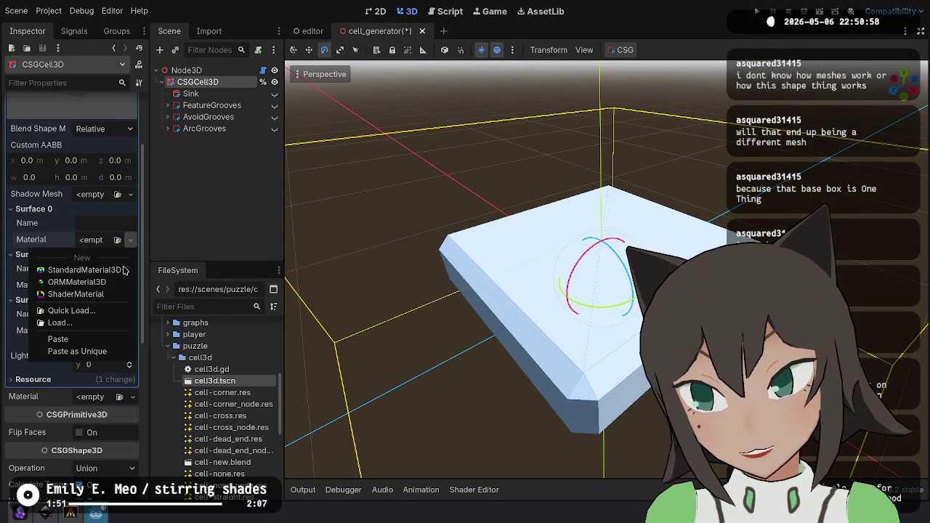
{"action": "left_click", "coordinate": [83, 270]}
{"action": "left_click", "coordinate": [116, 248]}
{"action": "left_click", "coordinate": [116, 248]}
{"action": "scroll", "coordinate": [112, 283], "scroll_direction": "down", "scroll_amount": 4}
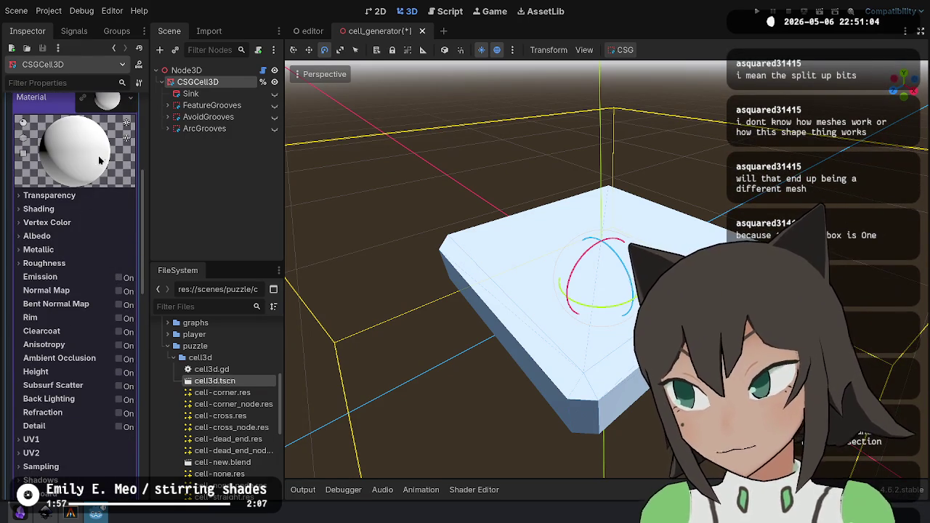
{"action": "scroll", "coordinate": [100, 156], "scroll_direction": "up", "scroll_amount": 1}
{"action": "right_click", "coordinate": [115, 141]}
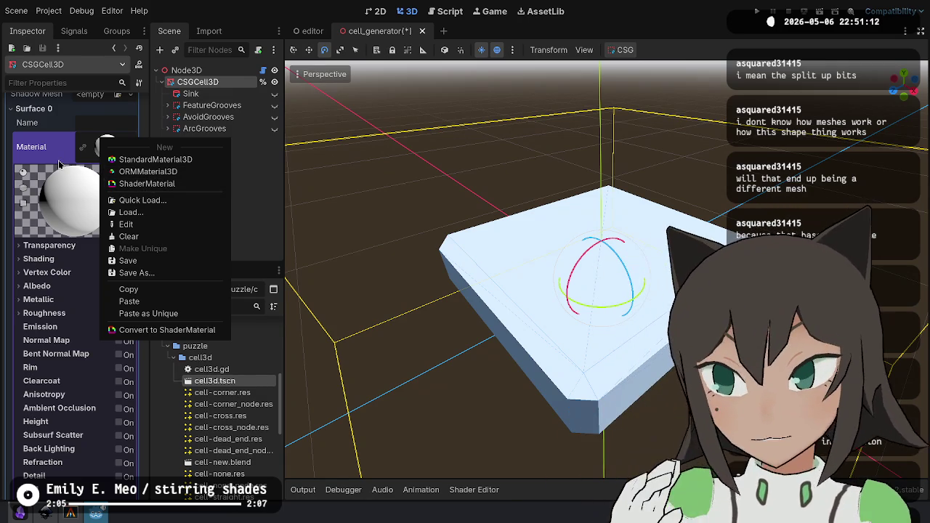
{"action": "left_click", "coordinate": [85, 106]}
{"action": "left_click", "coordinate": [51, 109]}
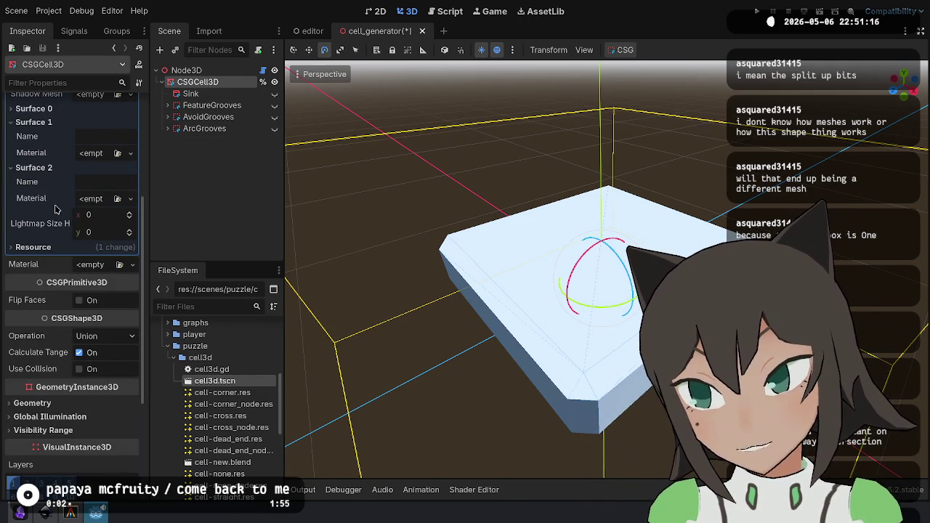
{"action": "scroll", "coordinate": [83, 258], "scroll_direction": "up", "scroll_amount": 4}
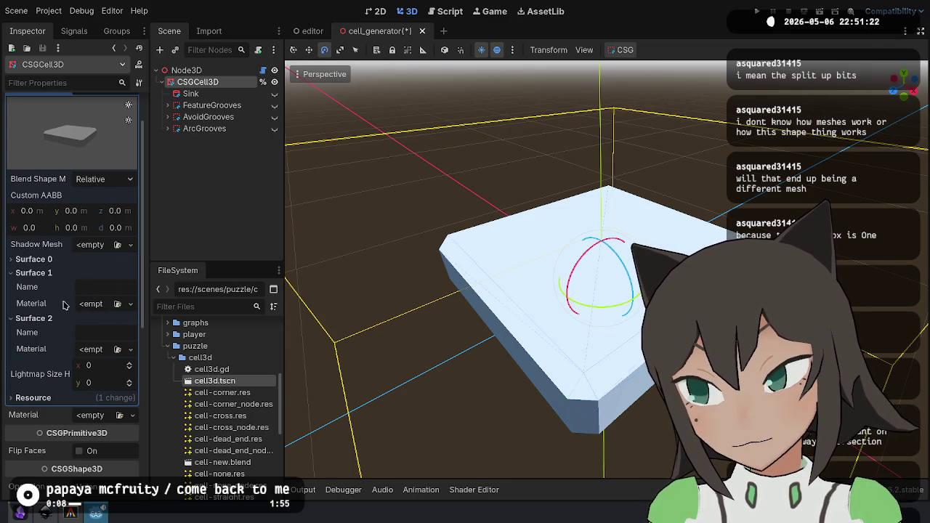
{"action": "left_click", "coordinate": [57, 261]}
{"action": "left_click", "coordinate": [119, 300]}
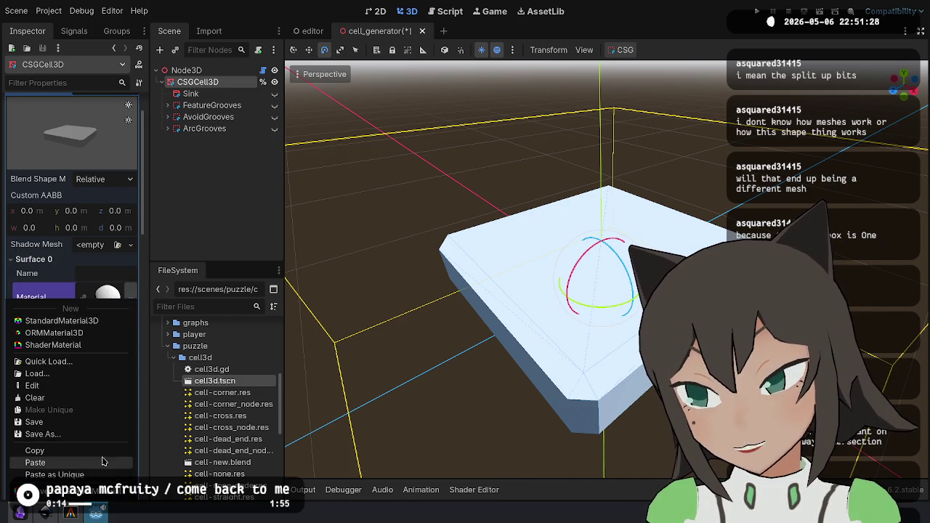
{"action": "left_click", "coordinate": [93, 398]}
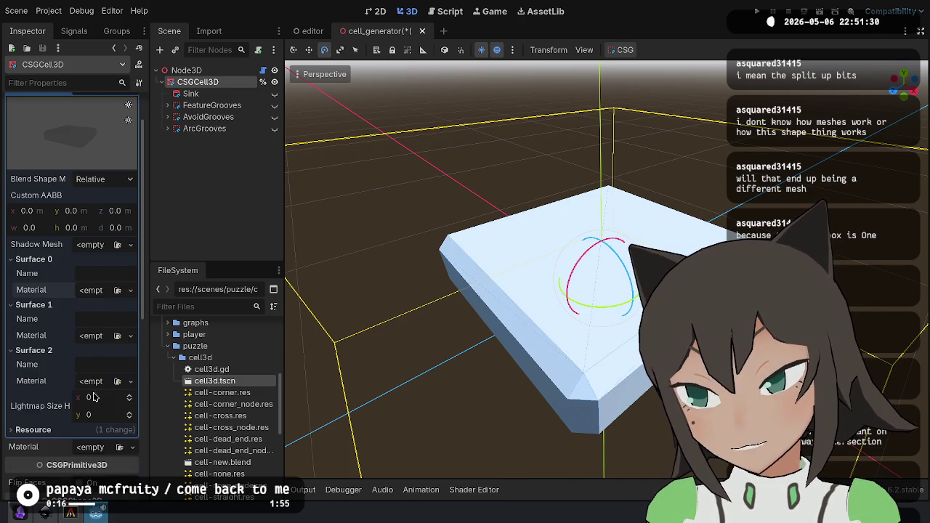
{"action": "mouse_move", "coordinate": [498, 233]}
{"action": "left_mouse_down"}
{"action": "mouse_move", "coordinate": [509, 175]}
{"action": "mouse_move", "coordinate": [611, 191]}
{"action": "left_mouse_up"}
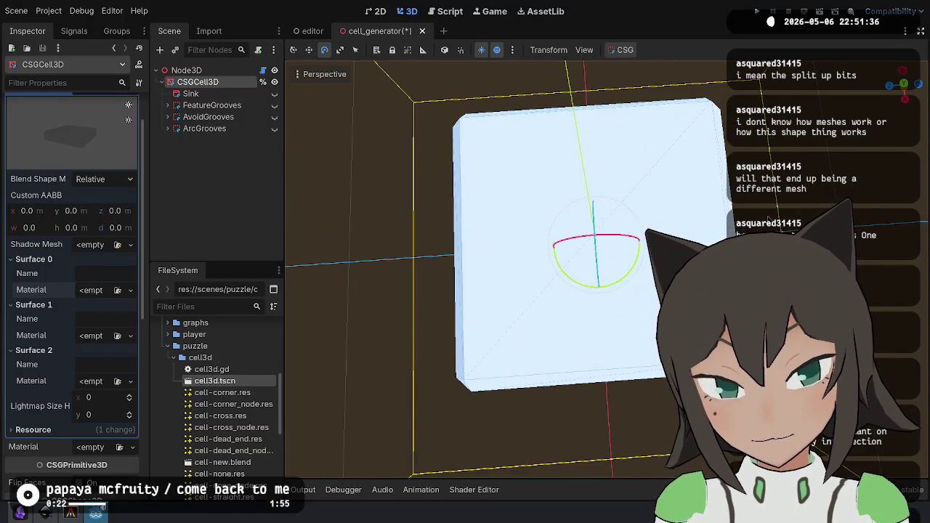
Save the cell scene and orbit to an oblique, edge-level view of the box.
{"action": "key", "text": "ctrl+s"}
{"action": "left_click_drag", "start_coordinate": [768, 220], "coordinate": [654, 239]}
{"action": "scroll", "coordinate": [509, 276], "scroll_direction": "up", "scroll_amount": 5}
{"action": "mouse_move", "coordinate": [518, 186]}
{"action": "left_mouse_down"}
{"action": "mouse_move", "coordinate": [509, 152]}
{"action": "mouse_move", "coordinate": [502, 218]}
{"action": "mouse_move", "coordinate": [501, 167]}
{"action": "mouse_move", "coordinate": [487, 181]}
{"action": "mouse_move", "coordinate": [501, 171]}
{"action": "left_mouse_up"}
{"action": "scroll", "coordinate": [508, 276], "scroll_direction": "down", "scroll_amount": 5}
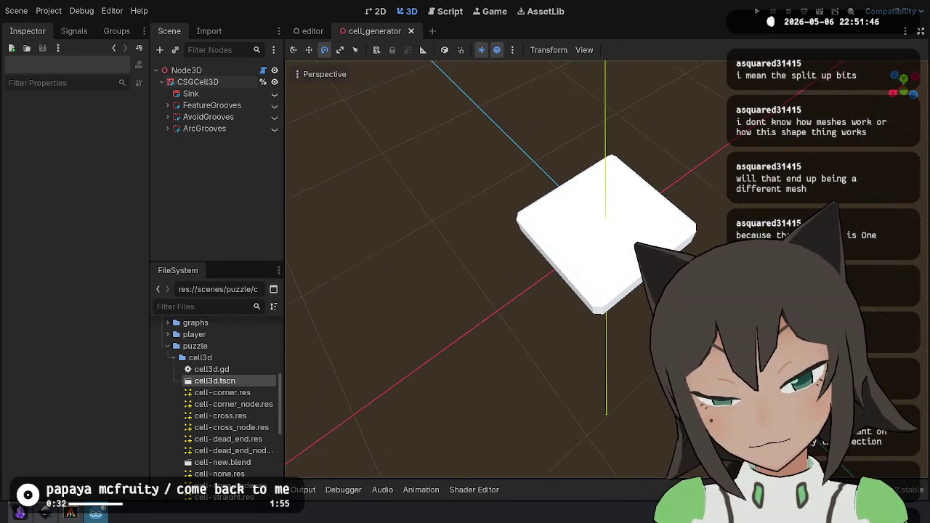
Select Sink and preview the Sink, FeatureGrooves and ArcGrooves cuts one at a time, then save.
{"action": "left_click", "coordinate": [191, 93]}
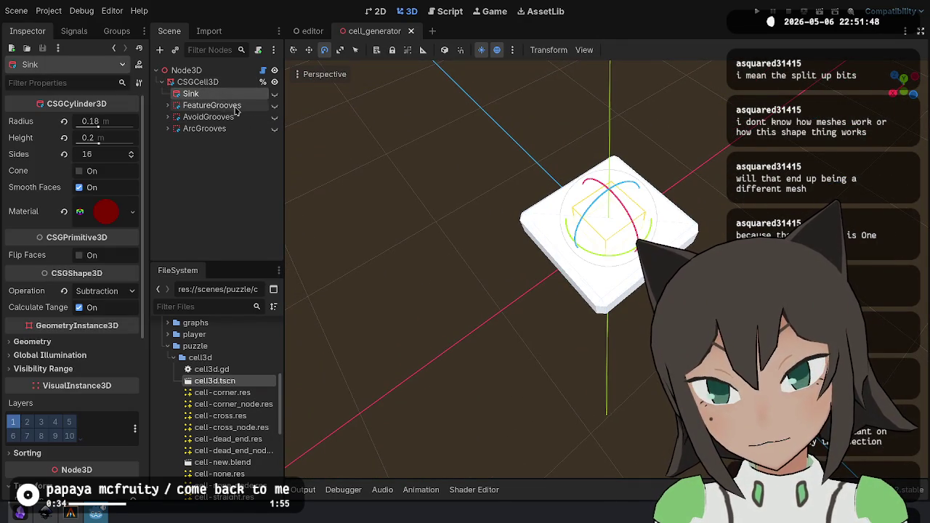
{"action": "left_click", "coordinate": [275, 94]}
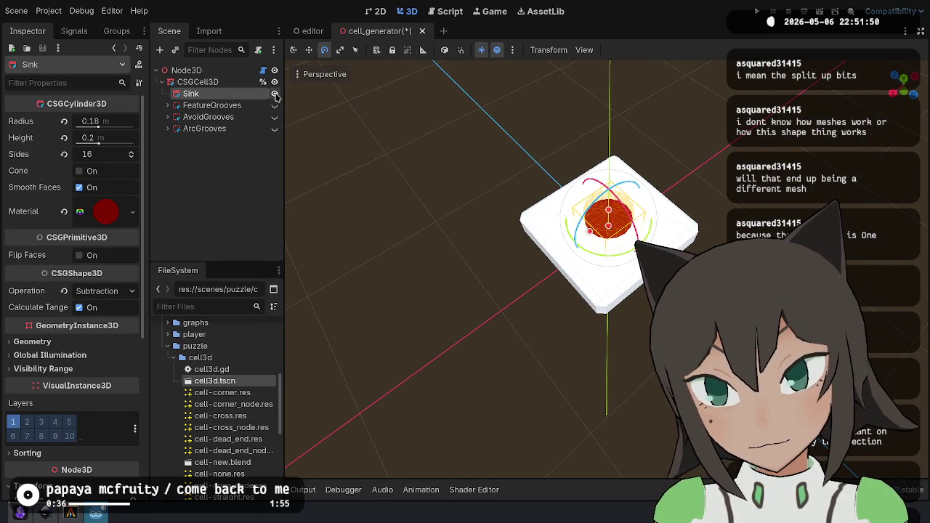
{"action": "left_click", "coordinate": [275, 94]}
{"action": "left_click", "coordinate": [274, 105]}
{"action": "left_click", "coordinate": [275, 106]}
{"action": "left_click", "coordinate": [275, 105]}
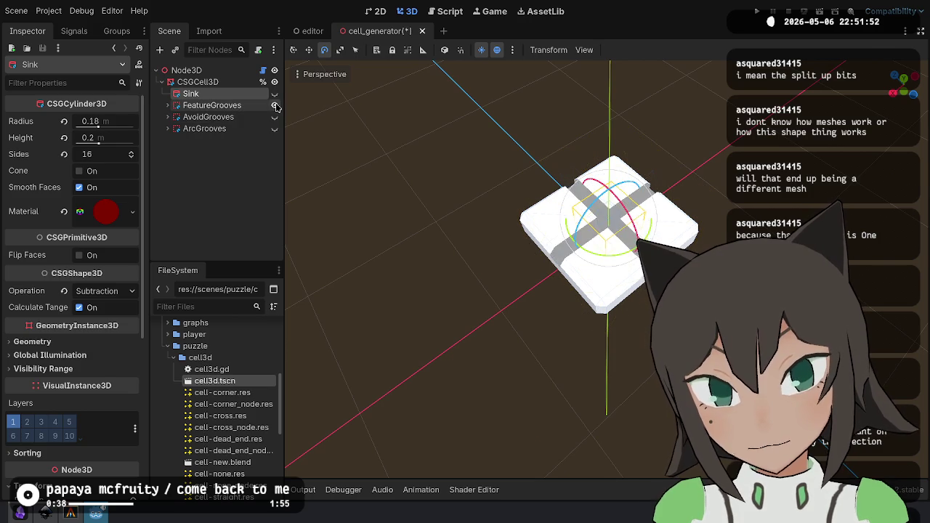
{"action": "left_click", "coordinate": [275, 105]}
{"action": "left_click", "coordinate": [275, 129]}
{"action": "left_click", "coordinate": [276, 129]}
{"action": "key", "text": "ctrl+s"}
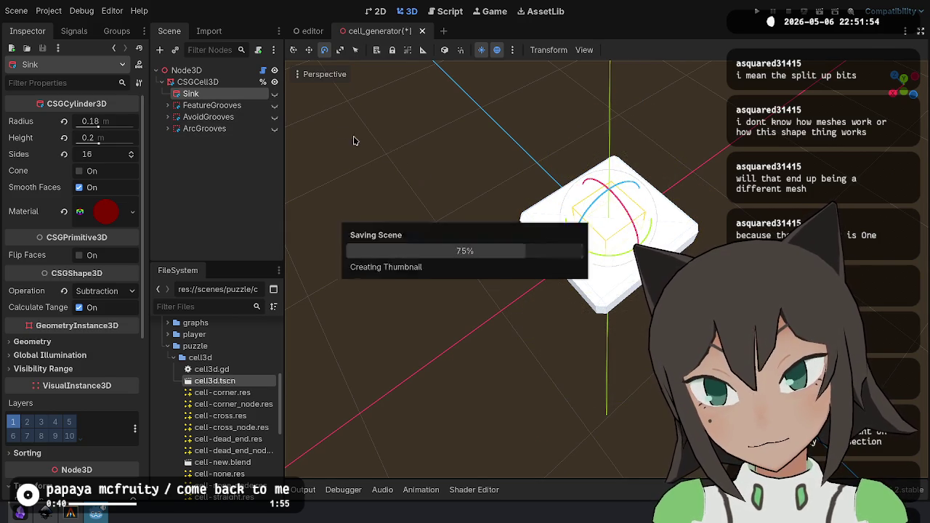
Leave the Sink and FeatureGrooves cuts visible, toggle AvoidGrooves, and switch to Inkscape.
{"action": "left_click", "coordinate": [275, 94]}
{"action": "left_click", "coordinate": [275, 105]}
{"action": "left_click", "coordinate": [275, 129]}
{"action": "key", "text": "alt+Tab"}
Select the three cell-4-3 tiles with gray channel marks in cells.svg, then return to Godot.
{"action": "scroll", "coordinate": [364, 250], "scroll_direction": "down", "scroll_amount": 5, "text": "ctrl"}
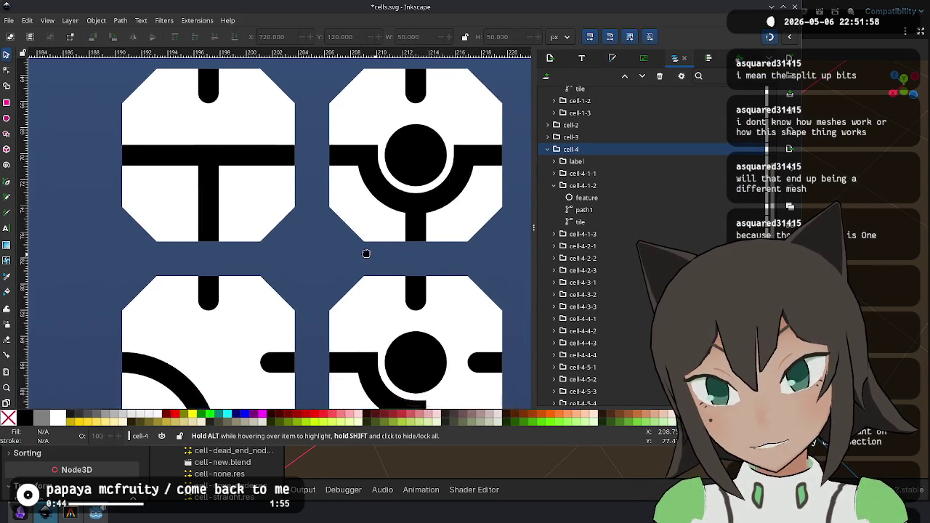
{"action": "scroll", "coordinate": [338, 129], "scroll_direction": "up", "scroll_amount": 3, "text": "ctrl"}
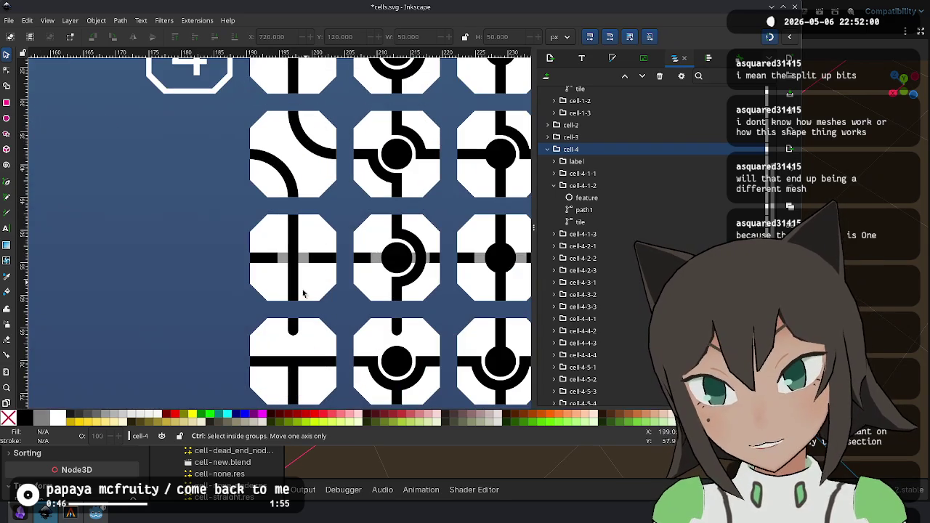
{"action": "scroll", "coordinate": [360, 241], "scroll_direction": "down", "scroll_amount": 3, "text": "ctrl"}
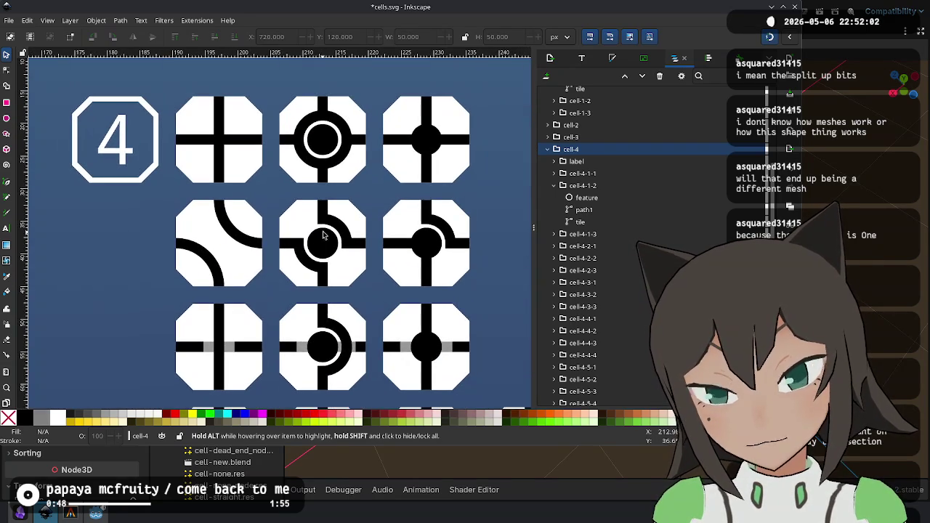
{"action": "scroll", "coordinate": [277, 244], "scroll_direction": "up", "scroll_amount": 3, "text": "ctrl"}
{"action": "scroll", "coordinate": [277, 243], "scroll_direction": "up", "scroll_amount": 3, "text": "ctrl"}
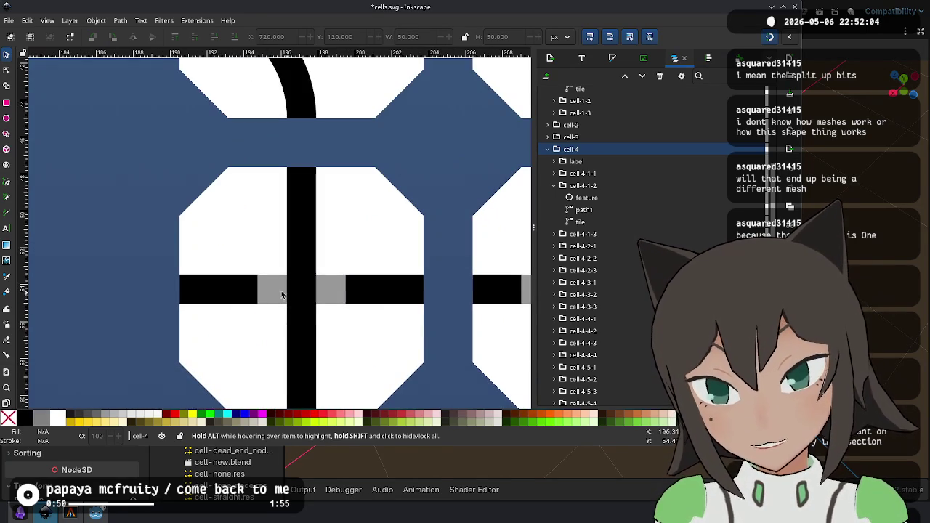
{"action": "scroll", "coordinate": [378, 307], "scroll_direction": "down", "scroll_amount": 5, "text": "ctrl"}
{"action": "scroll", "coordinate": [381, 306], "scroll_direction": "right", "scroll_amount": 5}
{"action": "scroll", "coordinate": [382, 307], "scroll_direction": "down", "scroll_amount": 1}
{"action": "left_click_drag", "start_coordinate": [406, 240], "coordinate": [363, 263]}
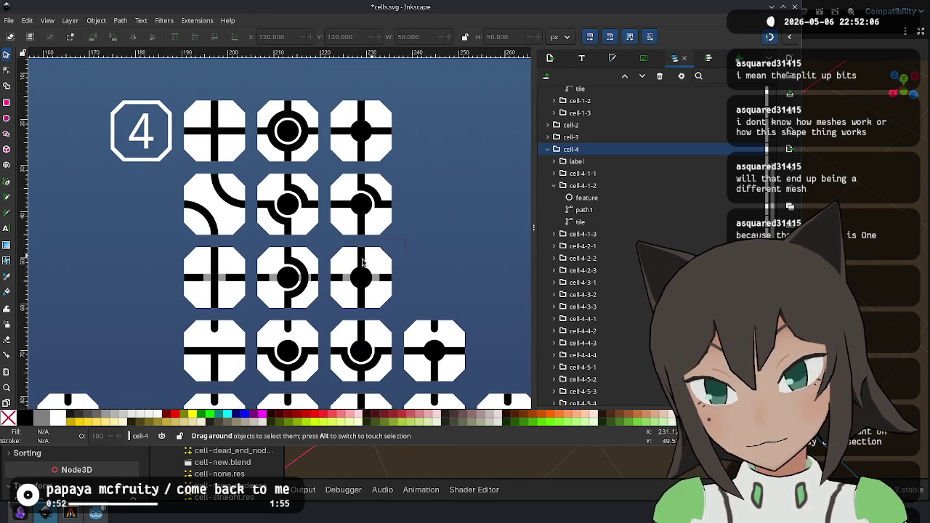
{"action": "left_click_drag", "start_coordinate": [164, 320], "coordinate": [165, 319]}
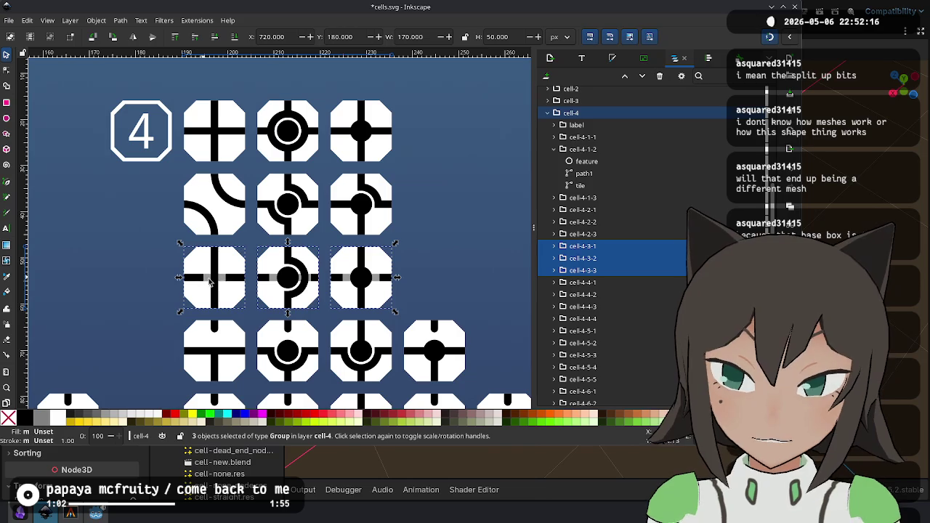
{"action": "key", "text": "alt+Tab"}
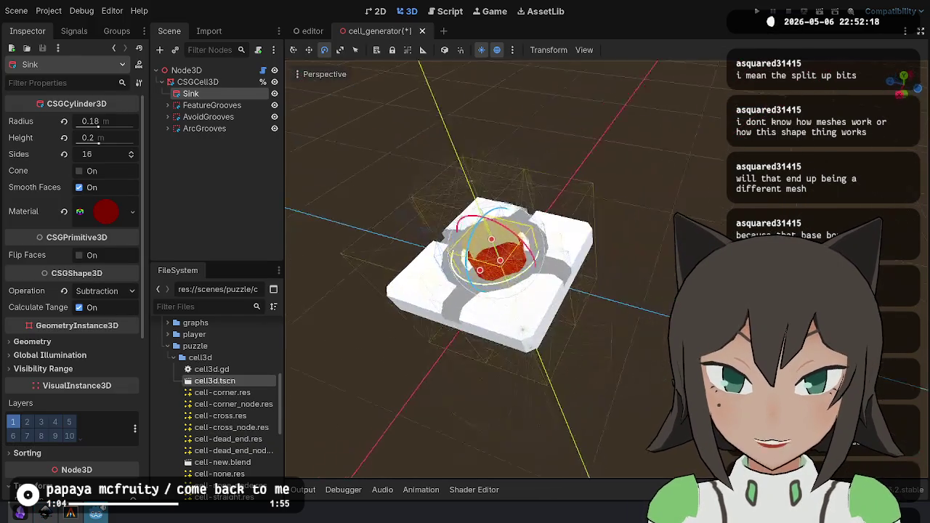
Hide the ArcGrooves, AvoidGrooves, FeatureGrooves and Sink cuts to see the plain tile, and save.
{"action": "mouse_move", "coordinate": [376, 290]}
{"action": "left_mouse_down"}
{"action": "mouse_move", "coordinate": [341, 244]}
{"action": "mouse_move", "coordinate": [375, 225]}
{"action": "mouse_move", "coordinate": [375, 189]}
{"action": "left_mouse_up"}
{"action": "left_click_drag", "start_coordinate": [431, 216], "coordinate": [464, 217]}
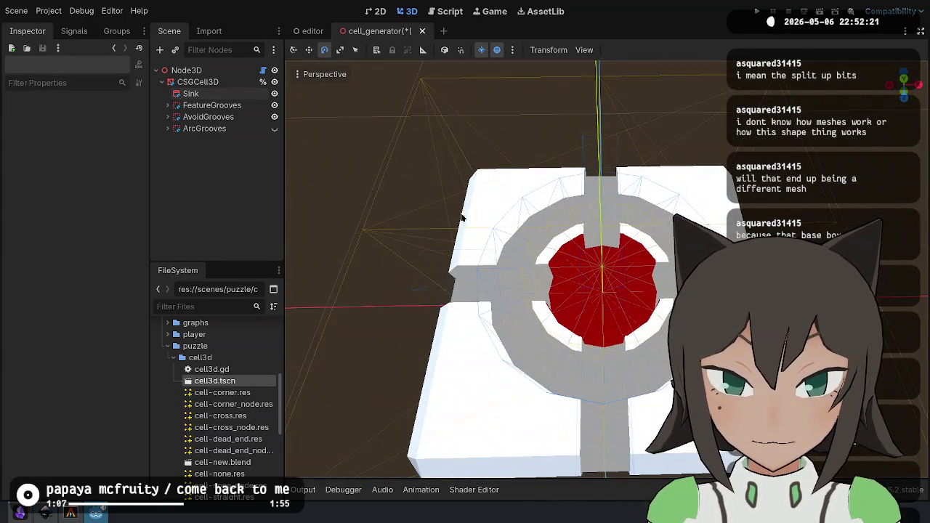
{"action": "left_click", "coordinate": [274, 128]}
{"action": "left_click", "coordinate": [274, 117]}
{"action": "left_click", "coordinate": [274, 105]}
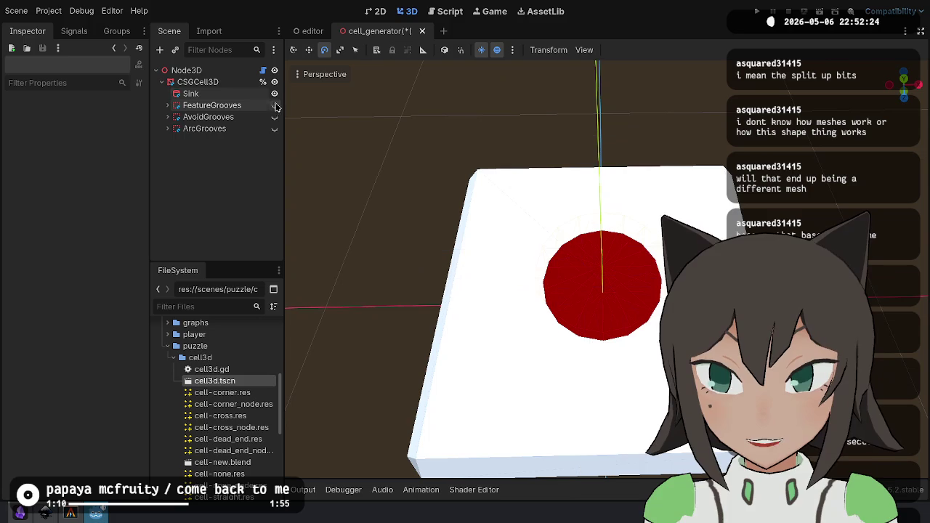
{"action": "left_click", "coordinate": [275, 94]}
{"action": "key", "text": "ctrl+s"}
Show the red Sink again, save the scene, and switch to the Inkscape drawing.
{"action": "mouse_move", "coordinate": [527, 185]}
{"action": "left_mouse_down"}
{"action": "mouse_move", "coordinate": [343, 177]}
{"action": "mouse_move", "coordinate": [342, 152]}
{"action": "mouse_move", "coordinate": [363, 157]}
{"action": "mouse_move", "coordinate": [320, 75]}
{"action": "left_mouse_up"}
{"action": "left_click", "coordinate": [274, 94]}
{"action": "key", "text": "ctrl+s"}
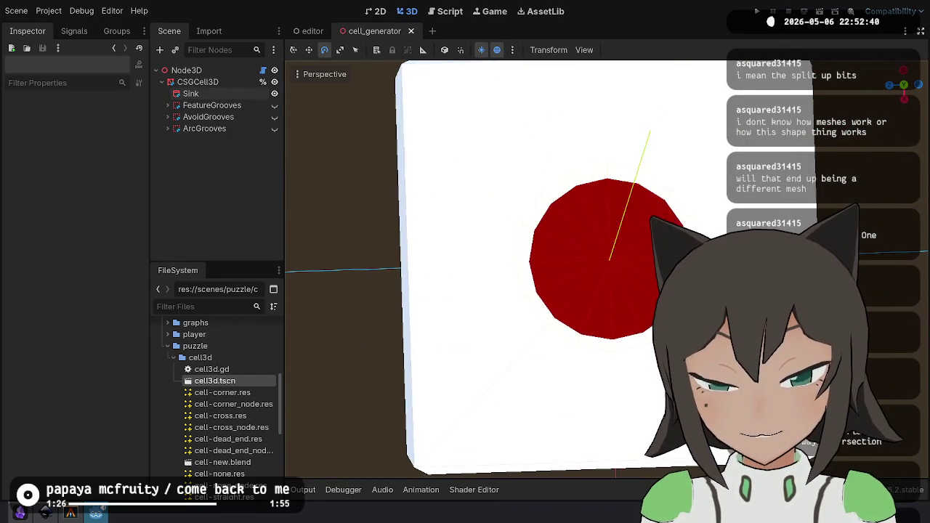
{"action": "key", "text": "alt+Tab"}
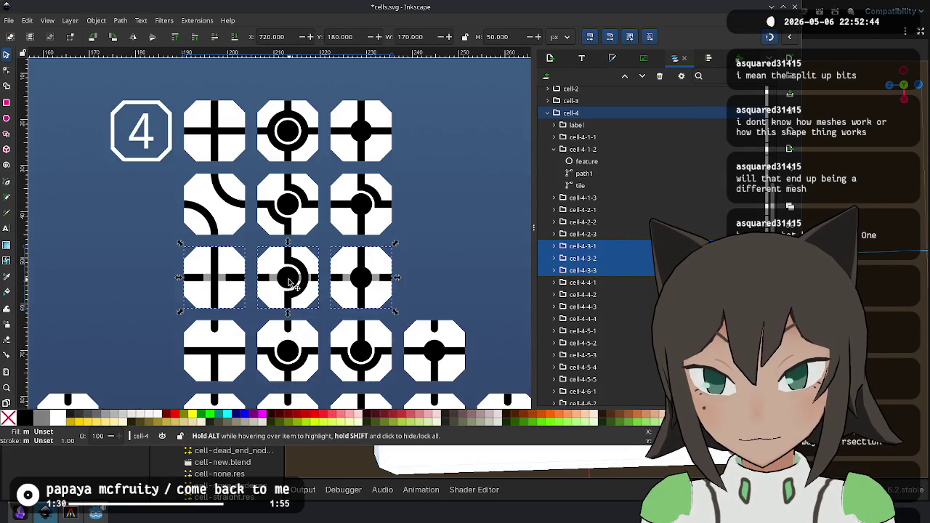
Zoom in on the cell-4-3 reference tiles in Inkscape, then return to Godot.
{"action": "scroll", "coordinate": [254, 288], "scroll_direction": "up", "scroll_amount": 3, "text": "ctrl"}
{"action": "scroll", "coordinate": [255, 289], "scroll_direction": "down", "scroll_amount": 2, "text": "ctrl"}
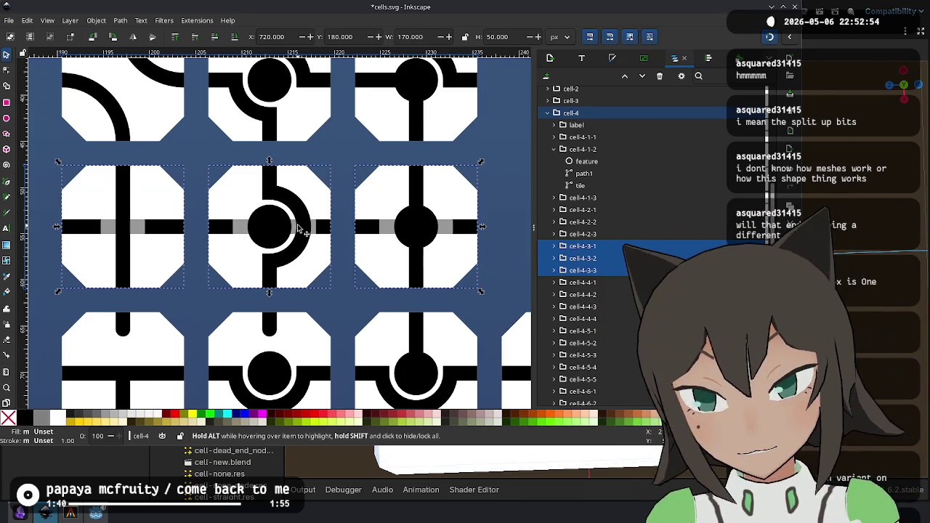
{"action": "key", "text": "alt+Tab"}
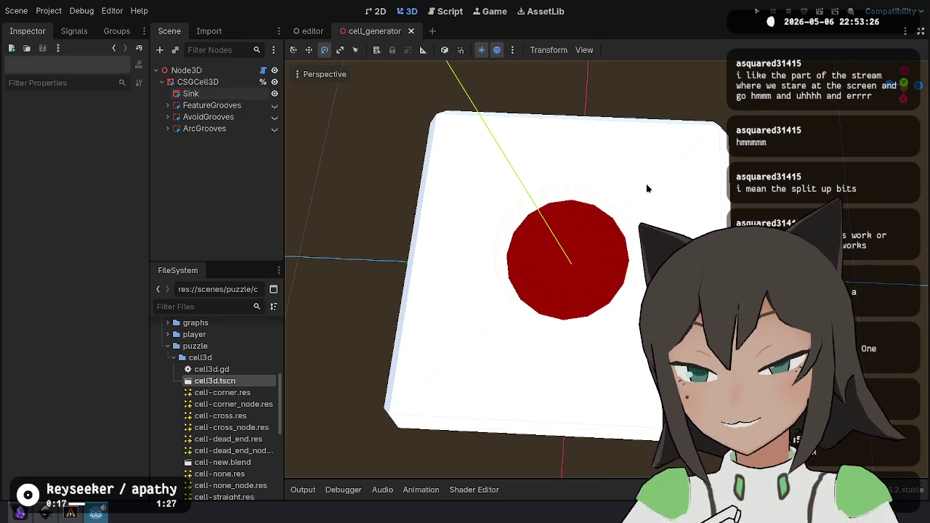
Browse the cell's child groups and select the Sink node.
{"action": "left_click", "coordinate": [197, 82]}
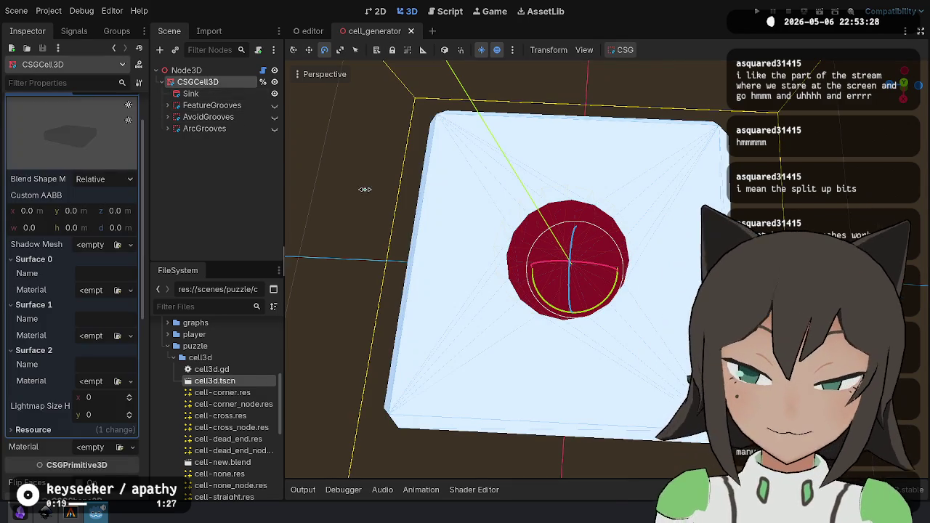
{"action": "left_click", "coordinate": [218, 106]}
{"action": "left_click", "coordinate": [211, 117]}
{"action": "left_click", "coordinate": [220, 128]}
{"action": "left_click", "coordinate": [201, 107]}
{"action": "left_click", "coordinate": [169, 105]}
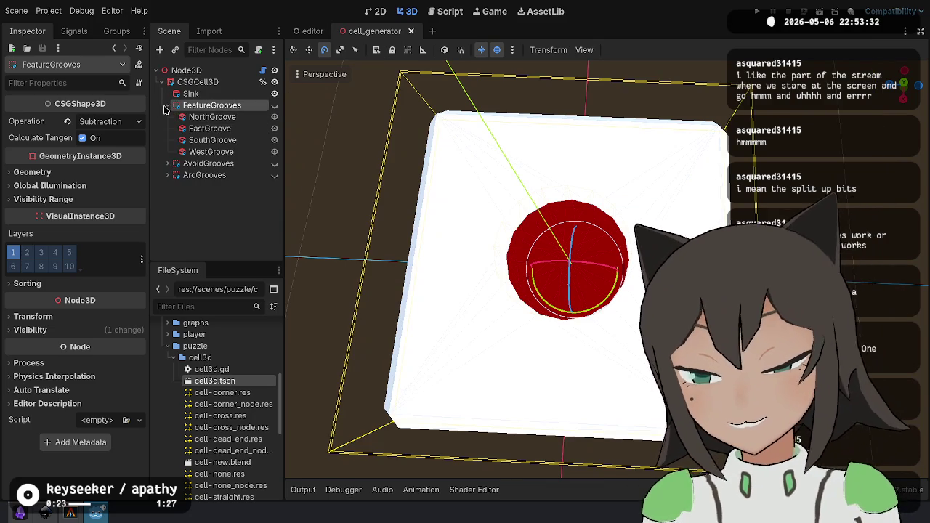
{"action": "left_click", "coordinate": [168, 105]}
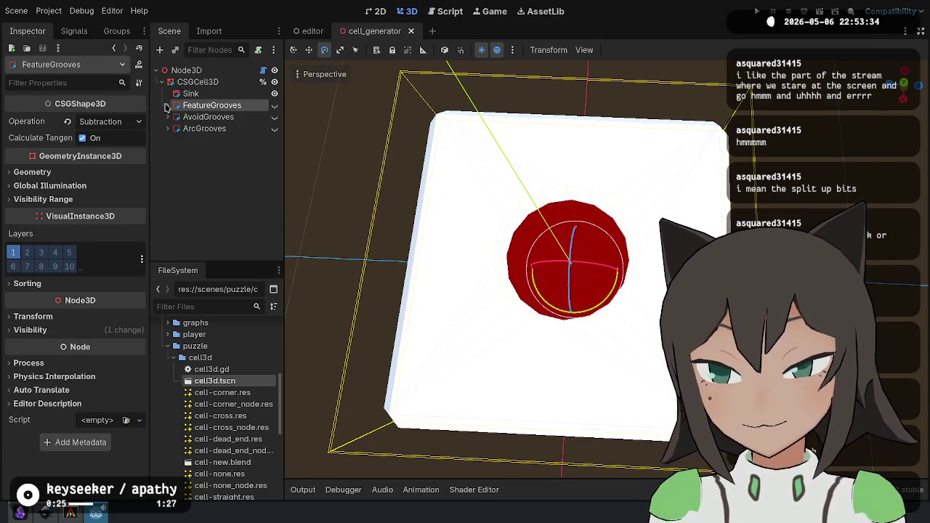
{"action": "key", "text": "Up"}
Expand the Sink material and try out red and green albedo colours.
{"action": "left_click", "coordinate": [108, 213]}
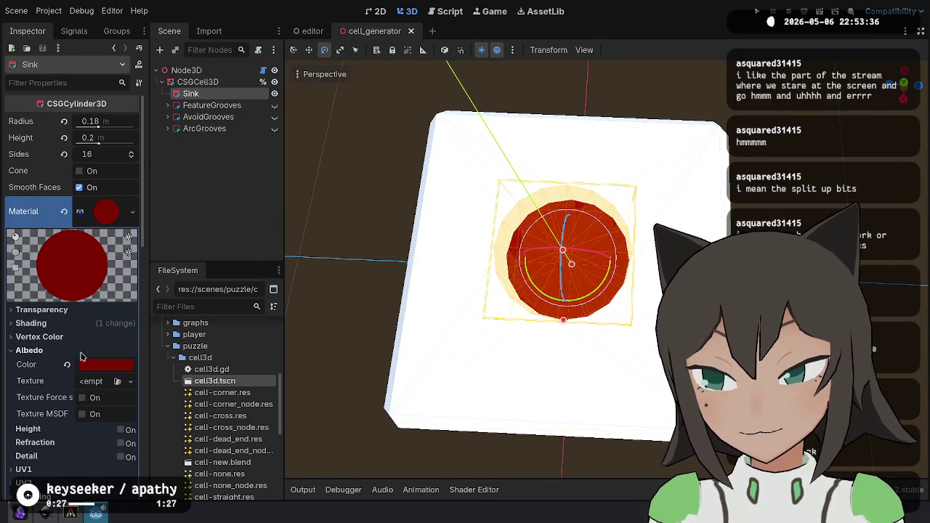
{"action": "left_click", "coordinate": [88, 367]}
{"action": "left_click_drag", "start_coordinate": [114, 253], "coordinate": [236, 255]}
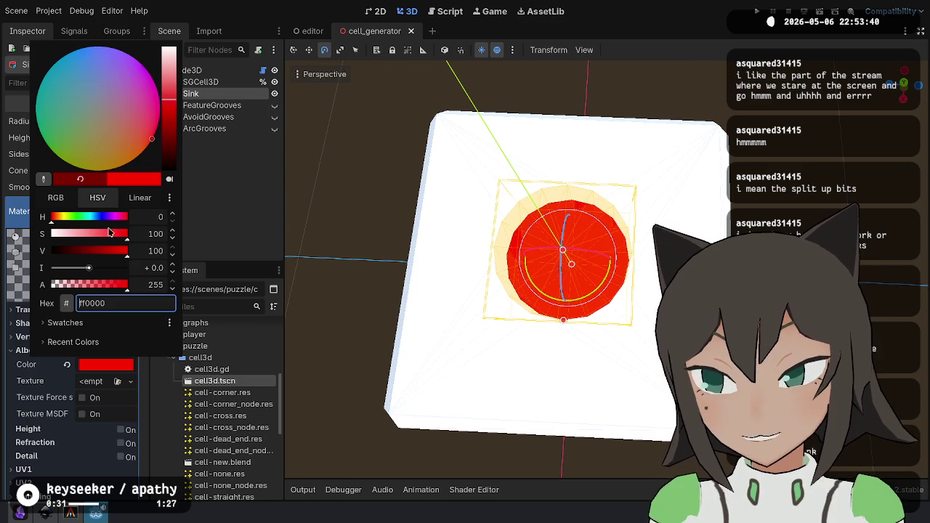
{"action": "left_click", "coordinate": [72, 200]}
{"action": "mouse_move", "coordinate": [86, 237]}
{"action": "left_mouse_down"}
{"action": "mouse_move", "coordinate": [132, 234]}
{"action": "mouse_move", "coordinate": [46, 218]}
{"action": "left_mouse_up"}
{"action": "key", "text": "Escape"}
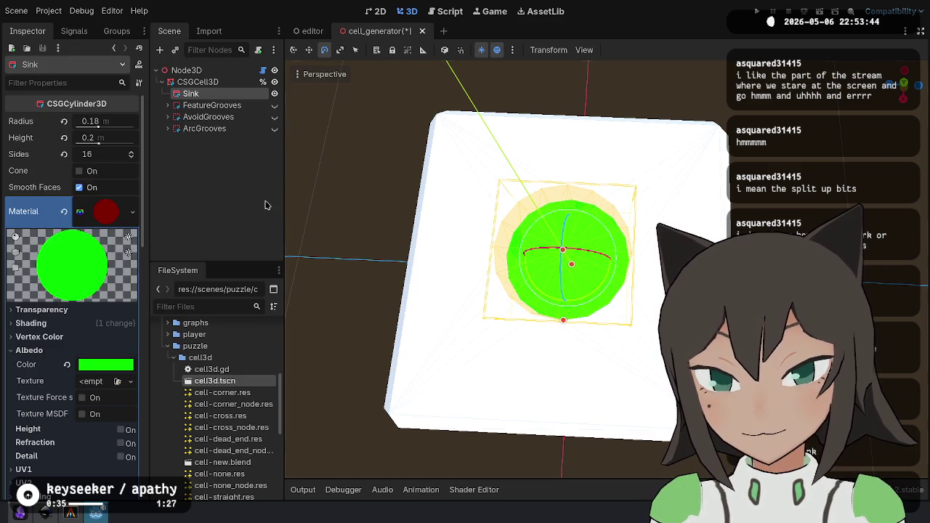
{"action": "left_click", "coordinate": [446, 286]}
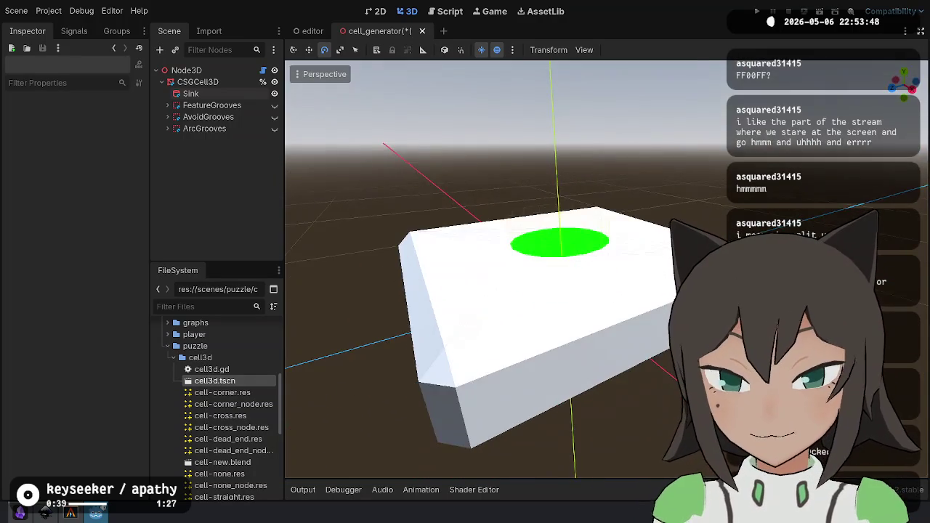
Set the Sink's albedo colour to hex ff00ff (magenta) and save the scene.
{"action": "left_click", "coordinate": [229, 96]}
{"action": "left_click", "coordinate": [109, 365]}
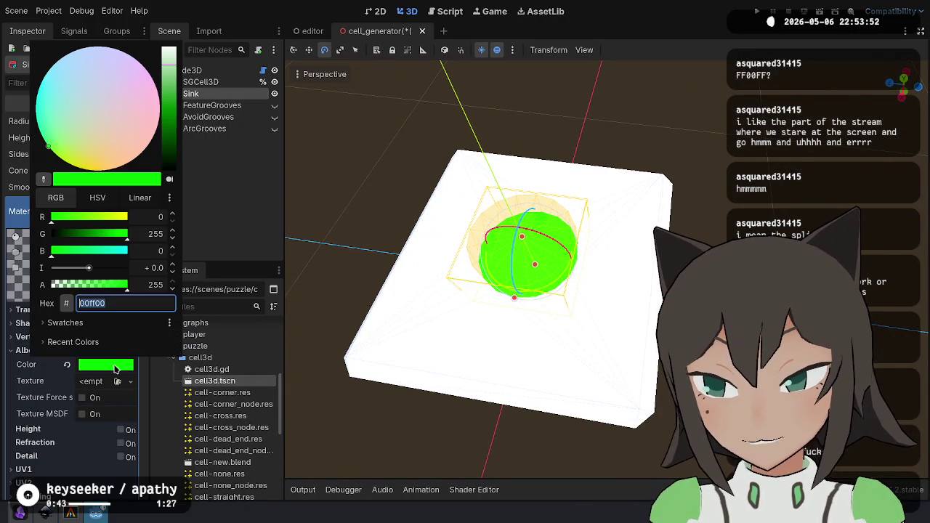
{"action": "left_click", "coordinate": [123, 216]}
{"action": "type", "text": "ff00ff"}
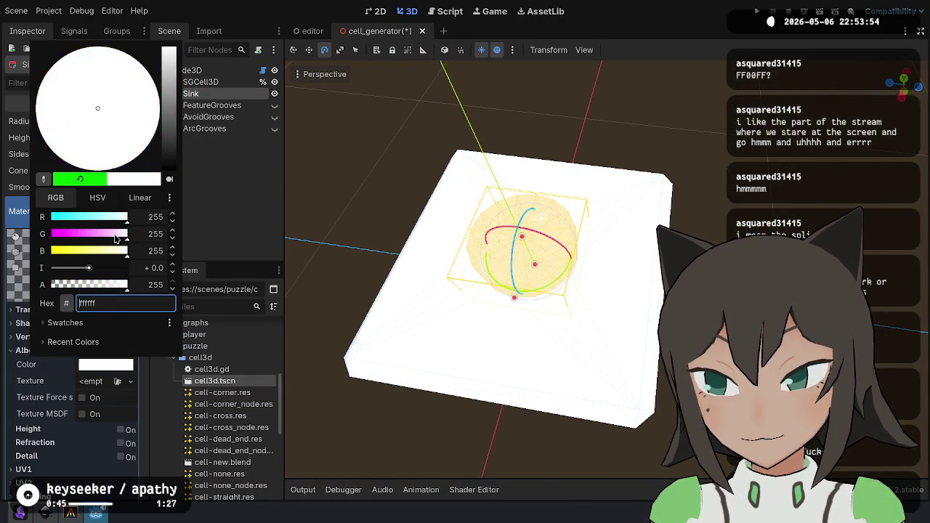
{"action": "key", "text": "Return"}
{"action": "left_click", "coordinate": [357, 222]}
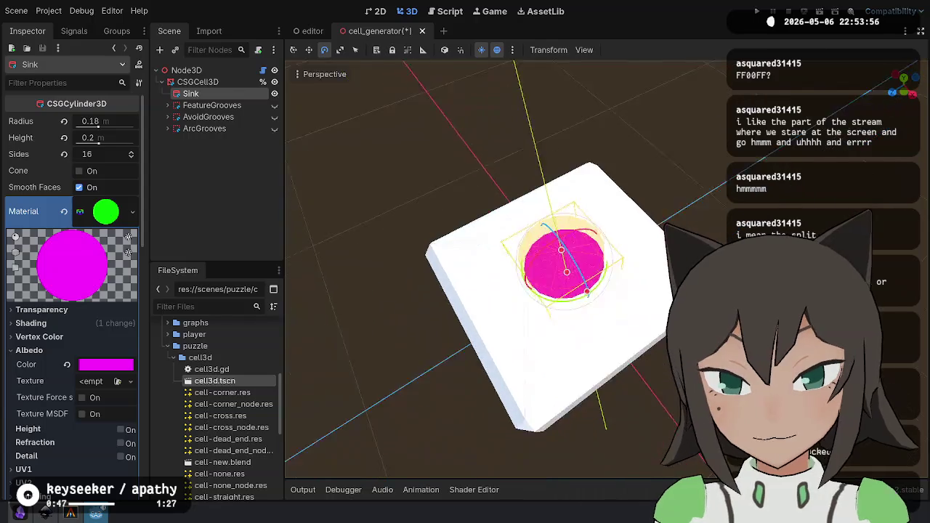
{"action": "key", "text": "ctrl+s"}
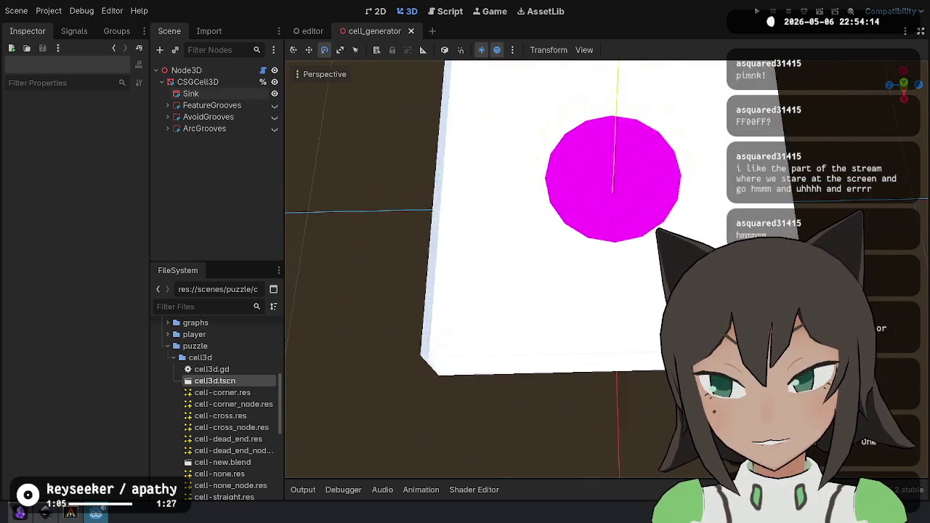
Duplicate the FeatureGrooves group into a new FeatureGrooves2 copy.
{"action": "left_click", "coordinate": [243, 107]}
{"action": "left_click", "coordinate": [229, 118]}
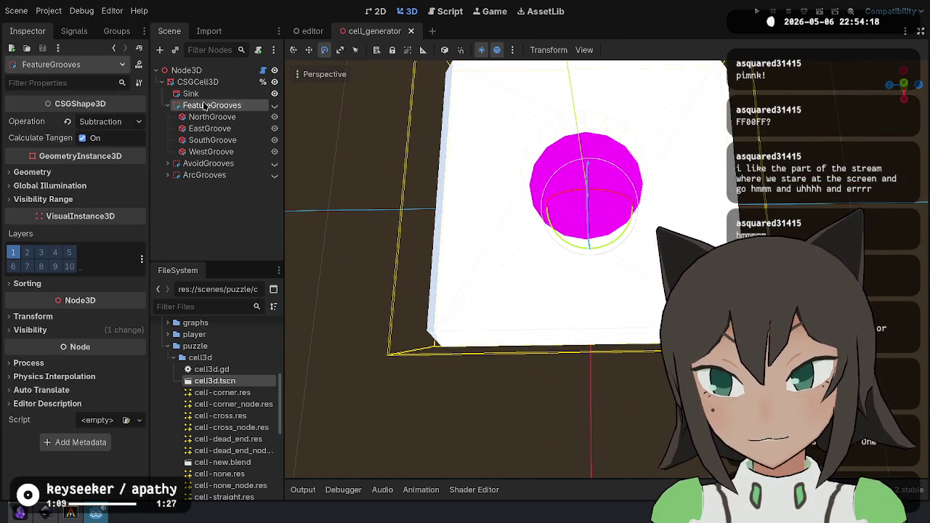
{"action": "key", "text": "ctrl+d"}
{"action": "left_click", "coordinate": [169, 106]}
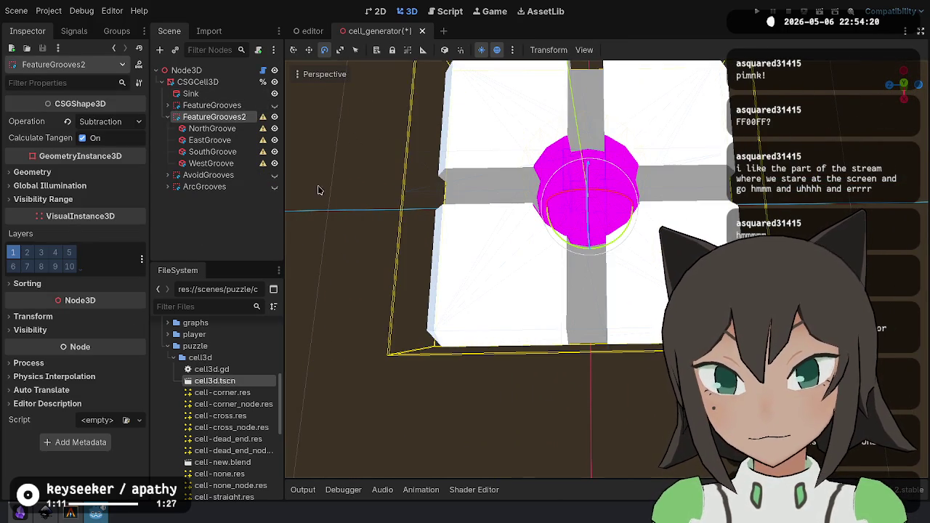
In the copy, delete the East, South and West grooves, keeping only NorthGroove.
{"action": "left_click", "coordinate": [226, 129]}
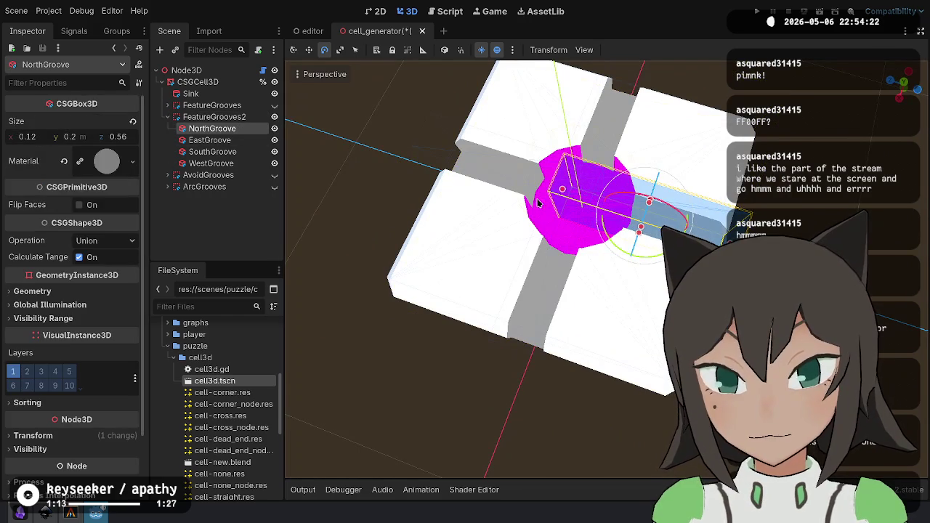
{"action": "key", "text": "KP_7"}
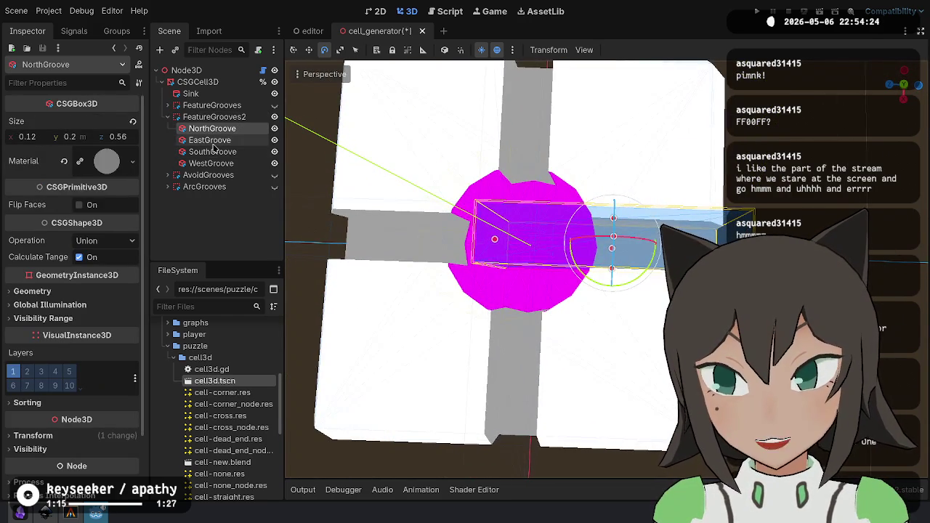
{"action": "left_click", "coordinate": [209, 140]}
{"action": "left_click", "coordinate": [210, 163], "text": "shift"}
{"action": "key", "text": "Delete"}
{"action": "key", "text": "Return"}
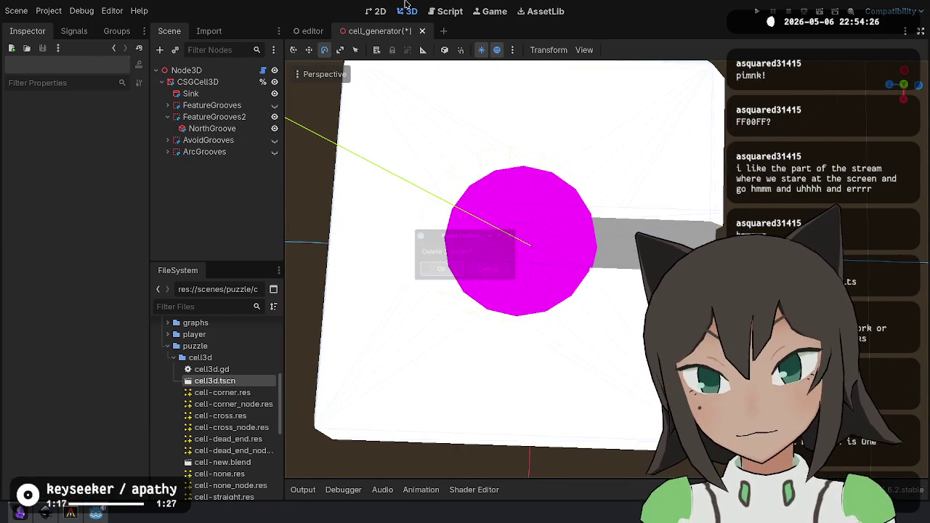
{"action": "key", "text": "ctrl+z"}
{"action": "key", "text": "ctrl+shift+z"}
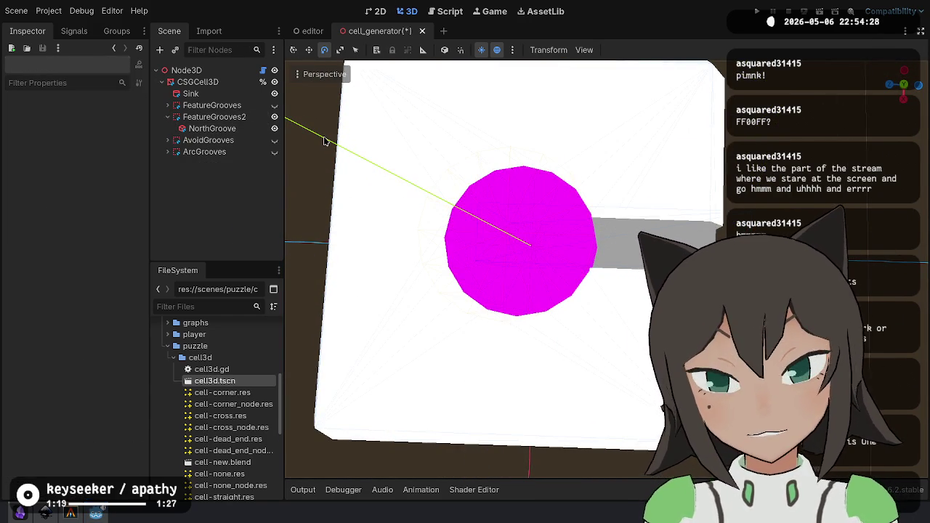
Shorten NorthGroove to the edge, then add a copy rotated -90° forming a T.
{"action": "left_click", "coordinate": [225, 129]}
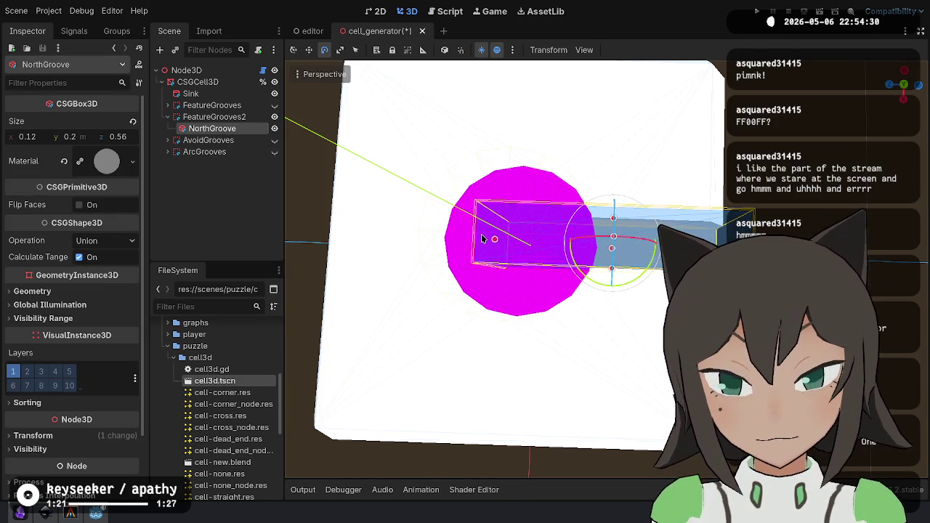
{"action": "left_click_drag", "start_coordinate": [494, 240], "coordinate": [619, 250]}
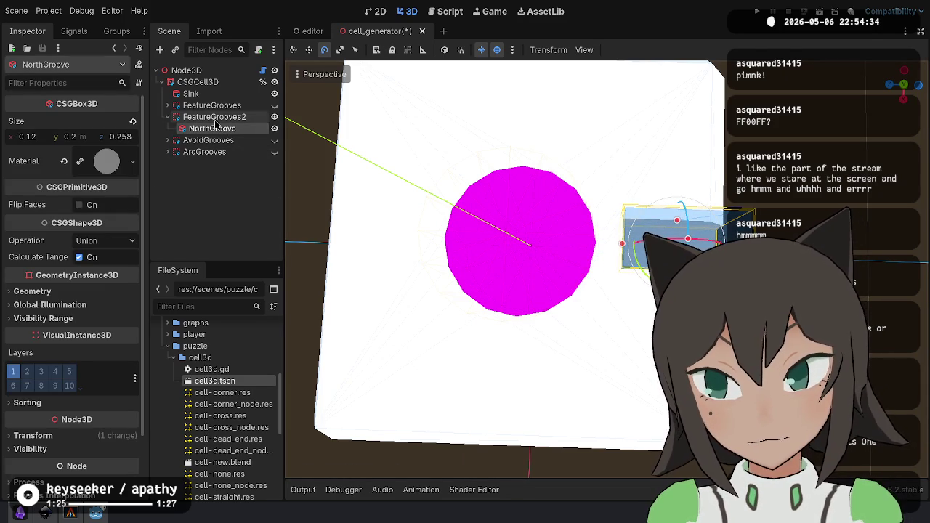
{"action": "key", "text": "ctrl+d"}
{"action": "left_click_drag", "start_coordinate": [639, 250], "coordinate": [637, 297]}
{"action": "left_click_drag", "start_coordinate": [633, 245], "coordinate": [582, 243]}
{"action": "left_click", "coordinate": [721, 245]}
Orbit around to inspect the T groove, then save and run the project to test.
{"action": "mouse_move", "coordinate": [721, 245]}
{"action": "left_mouse_down"}
{"action": "mouse_move", "coordinate": [581, 310]}
{"action": "mouse_move", "coordinate": [505, 184]}
{"action": "left_mouse_up"}
{"action": "left_click_drag", "start_coordinate": [576, 250], "coordinate": [547, 249]}
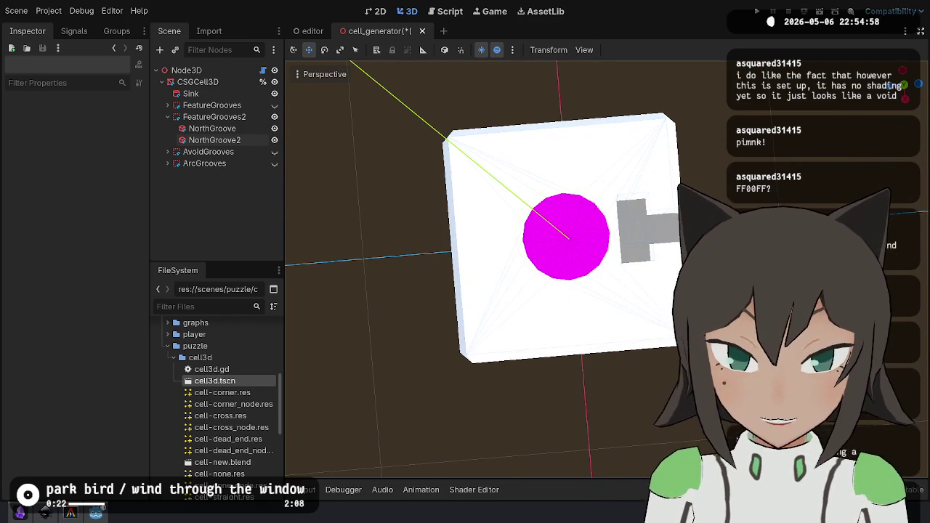
{"action": "mouse_move", "coordinate": [612, 226]}
{"action": "left_mouse_down"}
{"action": "mouse_move", "coordinate": [619, 168]}
{"action": "mouse_move", "coordinate": [613, 231]}
{"action": "left_mouse_up"}
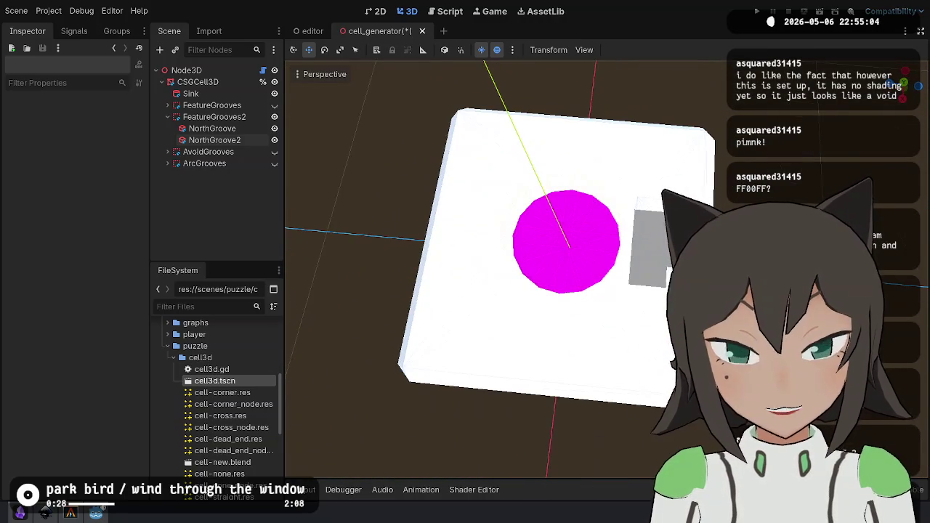
{"action": "left_click", "coordinate": [757, 11]}
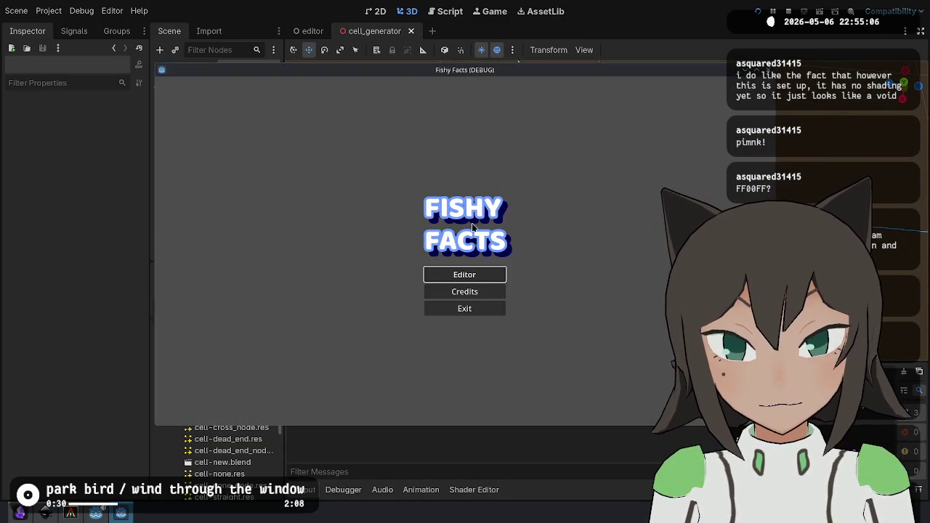
In the game's Editor screen, drag the white cell around a few times, then stop the debug run.
{"action": "left_click", "coordinate": [482, 282]}
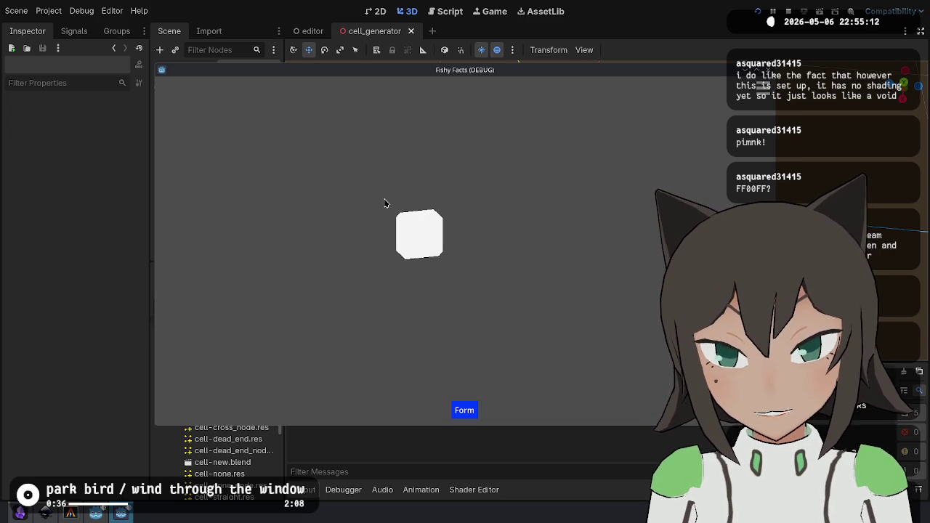
{"action": "mouse_move", "coordinate": [383, 199]}
{"action": "left_mouse_down"}
{"action": "mouse_move", "coordinate": [567, 199]}
{"action": "mouse_move", "coordinate": [486, 208]}
{"action": "mouse_move", "coordinate": [416, 195]}
{"action": "left_mouse_up"}
{"action": "left_click", "coordinate": [423, 208]}
{"action": "left_click", "coordinate": [424, 207]}
{"action": "left_click", "coordinate": [758, 11]}
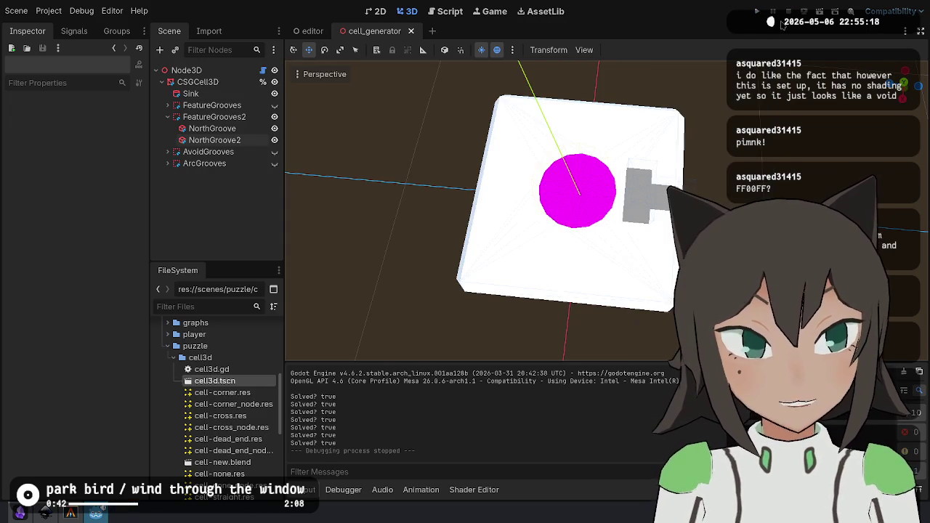
{"action": "mouse_move", "coordinate": [572, 237]}
{"action": "left_mouse_down"}
{"action": "mouse_move", "coordinate": [588, 218]}
{"action": "mouse_move", "coordinate": [574, 241]}
{"action": "mouse_move", "coordinate": [567, 233]}
{"action": "mouse_move", "coordinate": [581, 236]}
{"action": "mouse_move", "coordinate": [567, 229]}
{"action": "mouse_move", "coordinate": [582, 235]}
{"action": "left_mouse_up"}
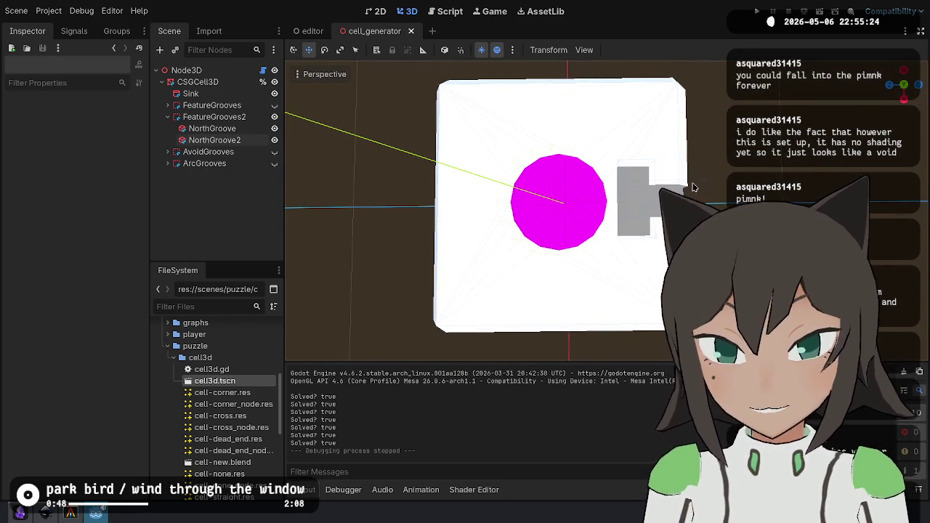
Duplicate FeatureGrooves2 and rotate the copy 180° onto the opposite edge.
{"action": "scroll", "coordinate": [693, 187], "scroll_direction": "up", "scroll_amount": 10}
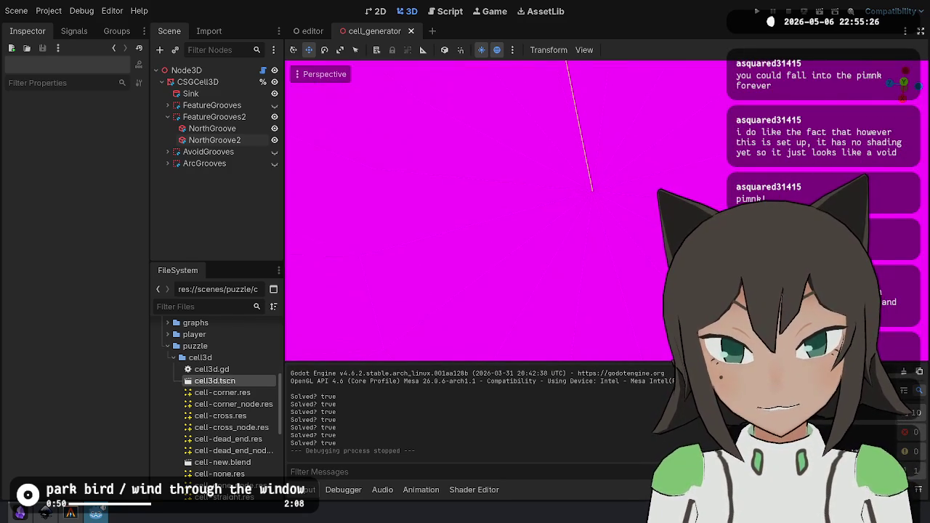
{"action": "scroll", "coordinate": [694, 188], "scroll_direction": "down", "scroll_amount": 8}
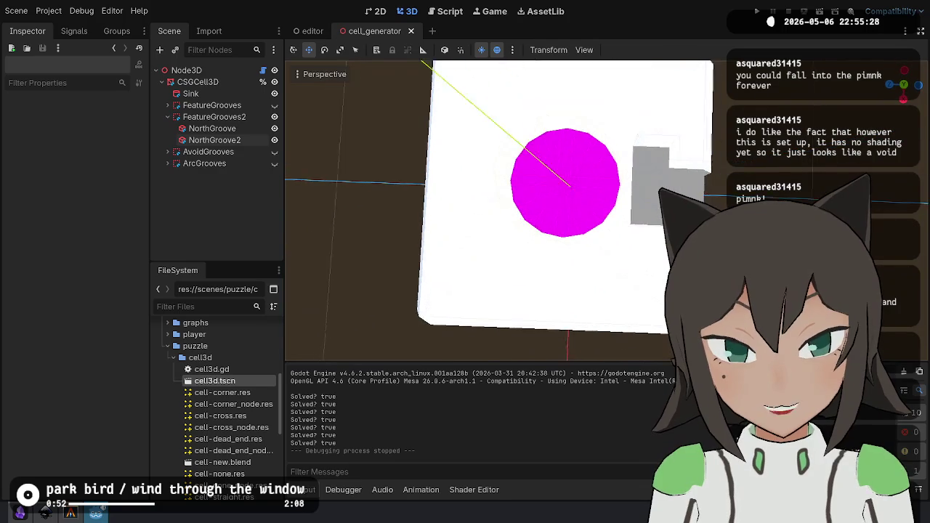
{"action": "left_click_drag", "start_coordinate": [690, 190], "coordinate": [672, 191]}
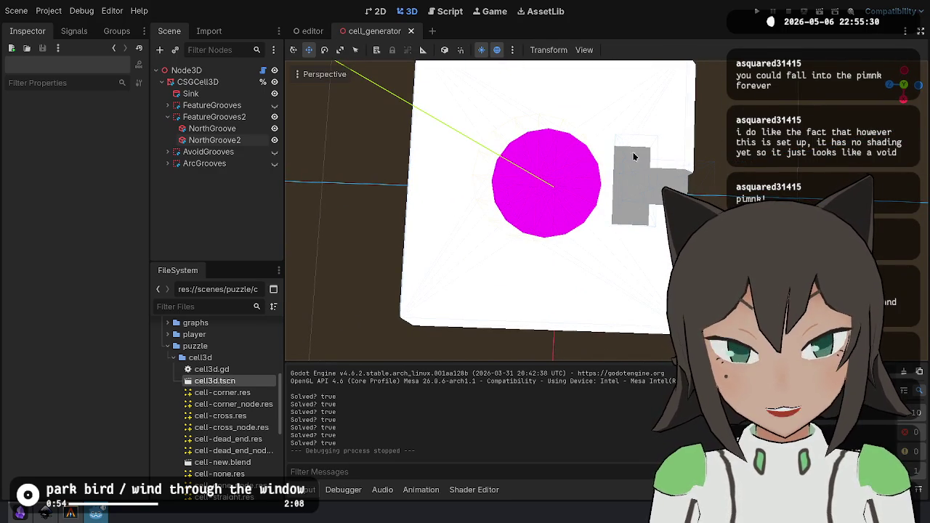
{"action": "left_click", "coordinate": [251, 128]}
{"action": "left_click", "coordinate": [234, 120]}
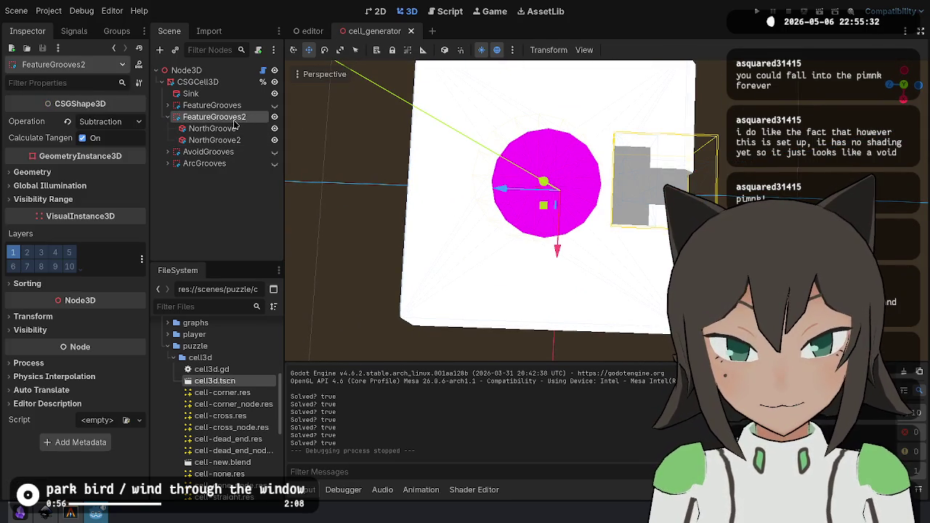
{"action": "key", "text": "ctrl+d"}
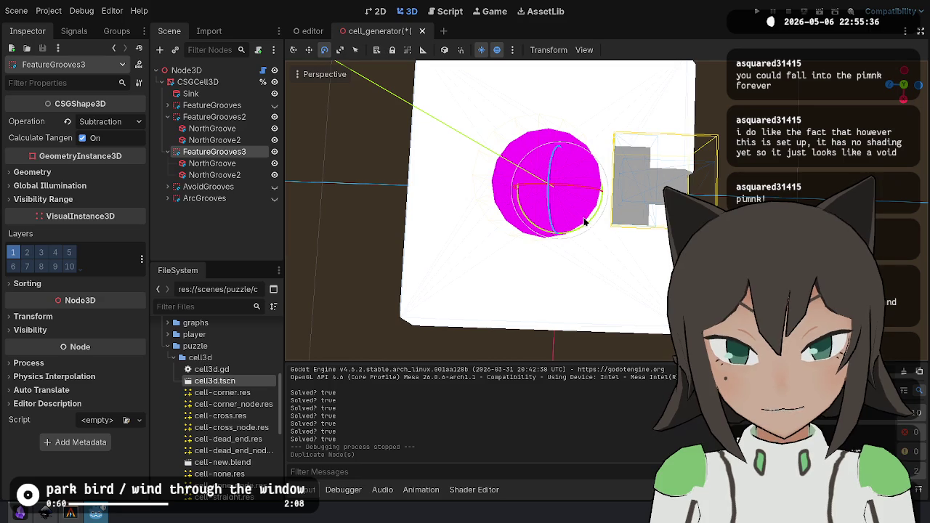
{"action": "mouse_move", "coordinate": [587, 226]}
{"action": "left_mouse_down"}
{"action": "mouse_move", "coordinate": [463, 209]}
{"action": "mouse_move", "coordinate": [465, 141]}
{"action": "mouse_move", "coordinate": [482, 124]}
{"action": "left_mouse_up"}
Move the copy's two NorthGroove boxes into FeatureGrooves2 and delete the empty FeatureGrooves3.
{"action": "left_click", "coordinate": [212, 162]}
{"action": "left_click", "coordinate": [237, 175], "text": "shift"}
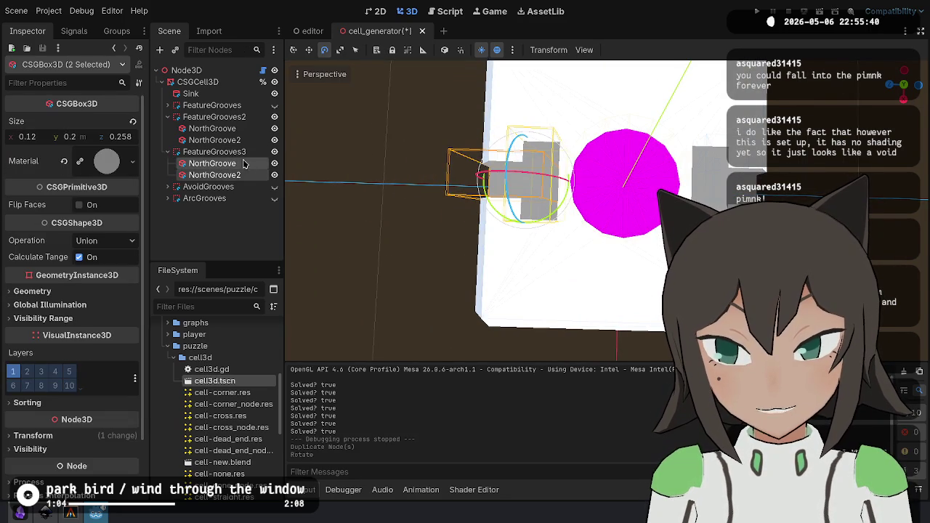
{"action": "left_click_drag", "start_coordinate": [250, 143], "coordinate": [250, 144]}
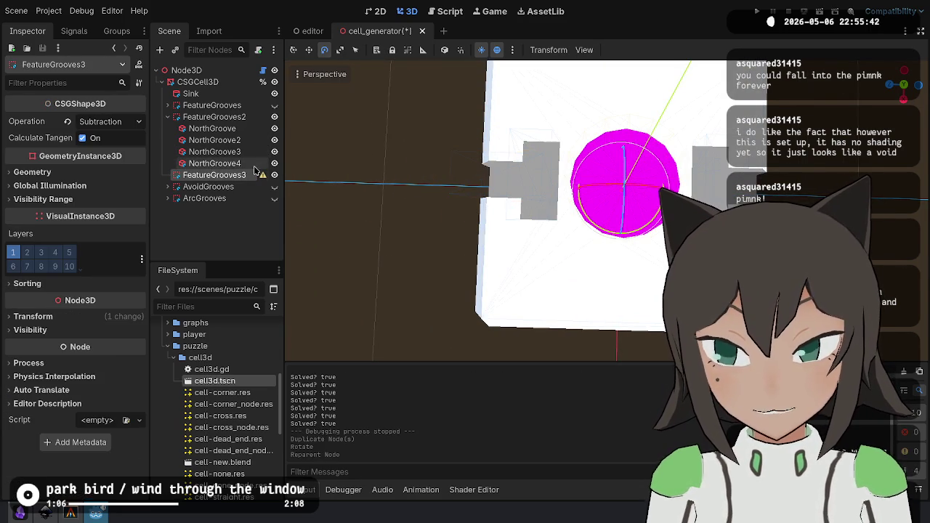
{"action": "key", "text": "Delete"}
{"action": "key", "text": "Return"}
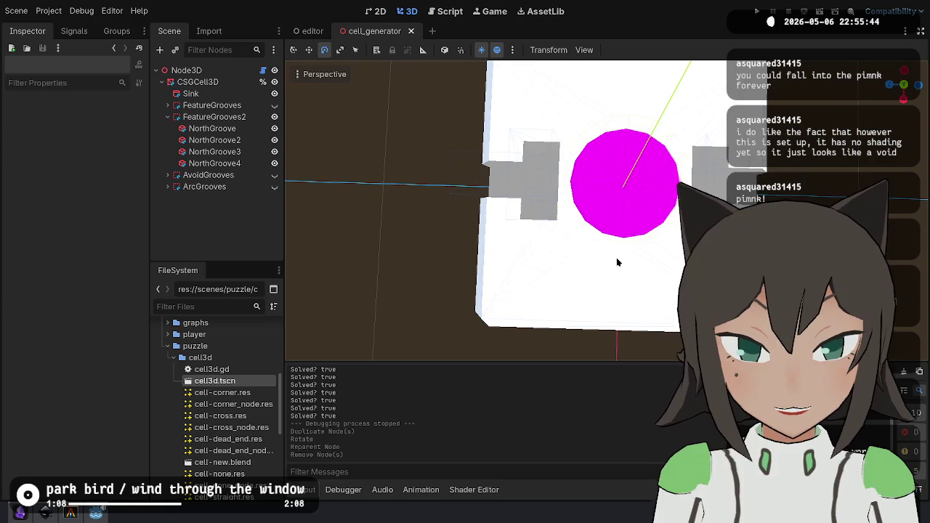
{"action": "scroll", "coordinate": [617, 261], "scroll_direction": "up", "scroll_amount": 2}
{"action": "mouse_move", "coordinate": [581, 254]}
{"action": "left_mouse_down"}
{"action": "mouse_move", "coordinate": [581, 181]}
{"action": "mouse_move", "coordinate": [581, 218]}
{"action": "mouse_move", "coordinate": [624, 247]}
{"action": "mouse_move", "coordinate": [625, 189]}
{"action": "mouse_move", "coordinate": [625, 211]}
{"action": "left_mouse_up"}
{"action": "left_click_drag", "start_coordinate": [479, 211], "coordinate": [480, 145]}
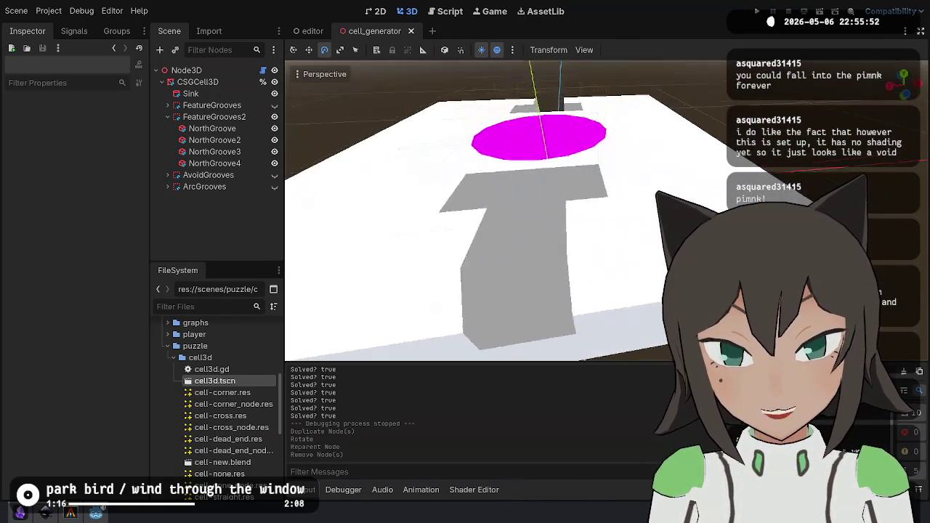
{"action": "scroll", "coordinate": [479, 211], "scroll_direction": "up", "scroll_amount": 5}
{"action": "scroll", "coordinate": [494, 211], "scroll_direction": "down", "scroll_amount": 5}
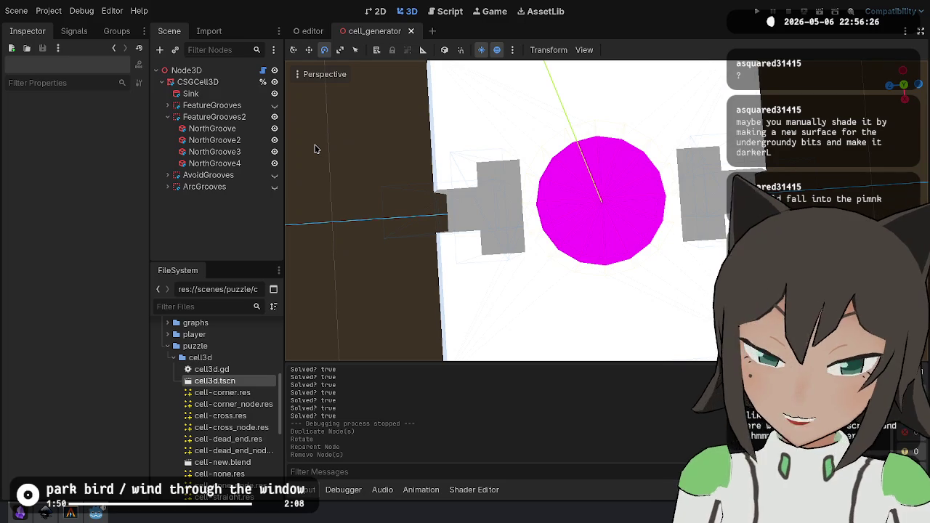
Check the Inkscape reference and delete the extra NorthGroove4 box.
{"action": "left_click", "coordinate": [240, 129]}
{"action": "left_click", "coordinate": [241, 118]}
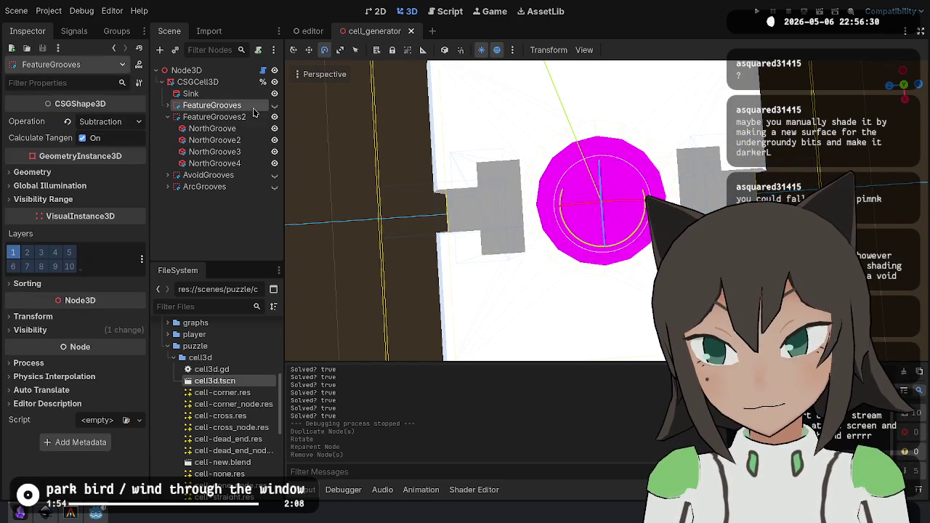
{"action": "left_click", "coordinate": [243, 152]}
{"action": "key", "text": "alt+Tab"}
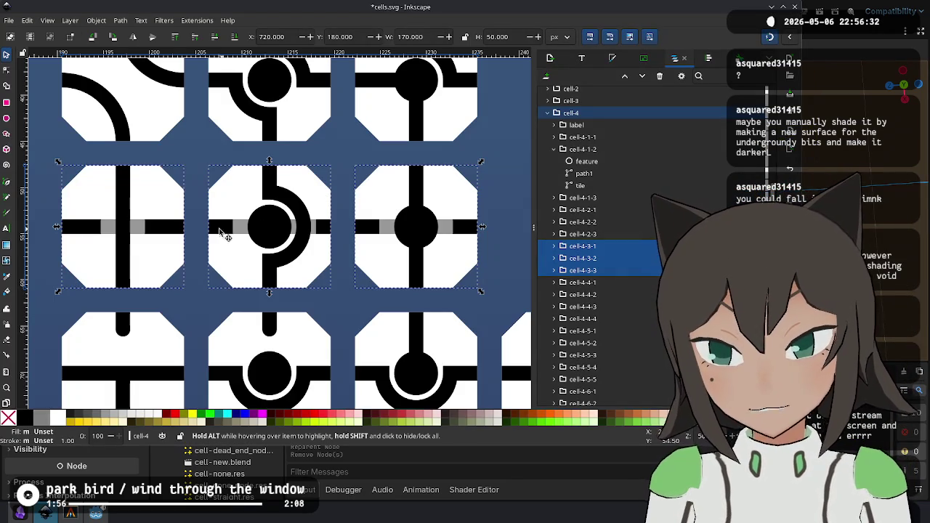
{"action": "key", "text": "alt+Tab"}
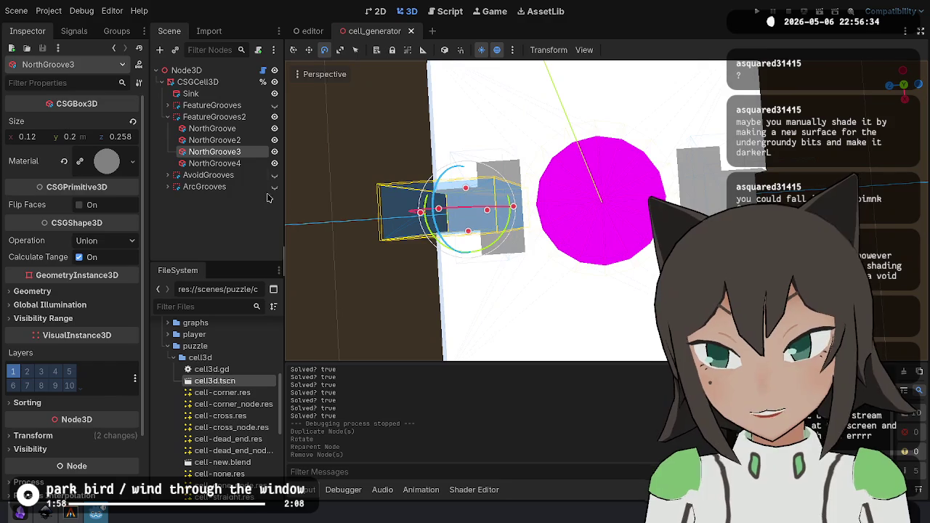
{"action": "left_click", "coordinate": [243, 164]}
{"action": "key", "text": "Delete"}
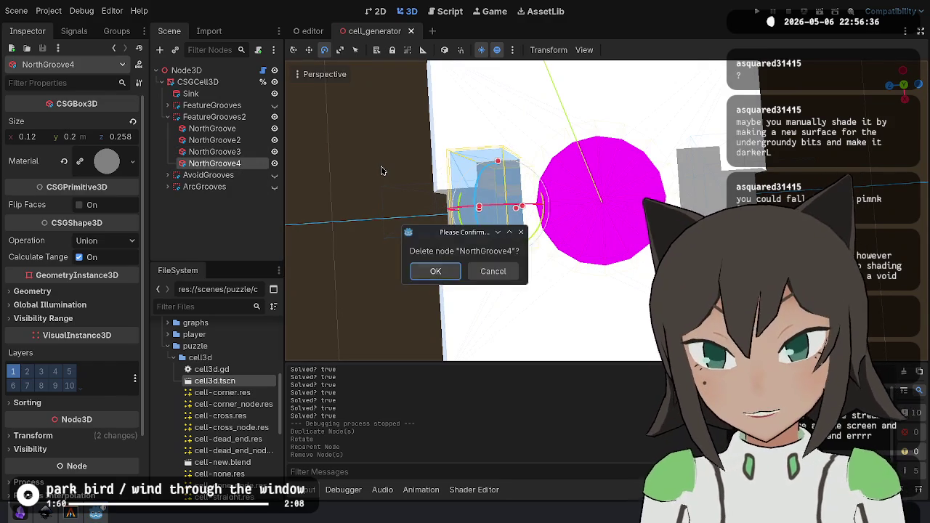
{"action": "key", "text": "Return"}
Rotate NorthGroove2 to run along the channel and lengthen its Z size to 0.511.
{"action": "left_click", "coordinate": [265, 140]}
{"action": "left_click_drag", "start_coordinate": [662, 190], "coordinate": [553, 198]}
{"action": "key", "text": "w"}
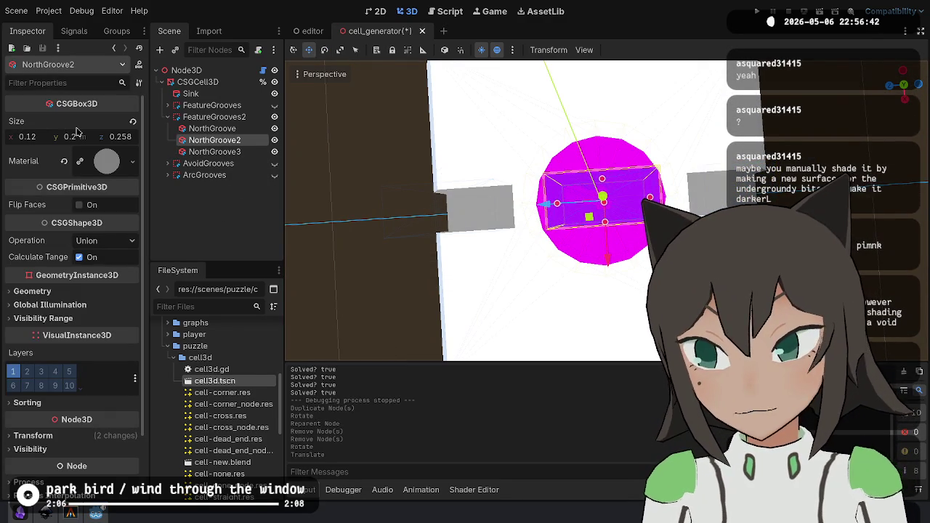
{"action": "left_click_drag", "start_coordinate": [558, 207], "coordinate": [516, 214]}
{"action": "left_click_drag", "start_coordinate": [692, 197], "coordinate": [696, 195]}
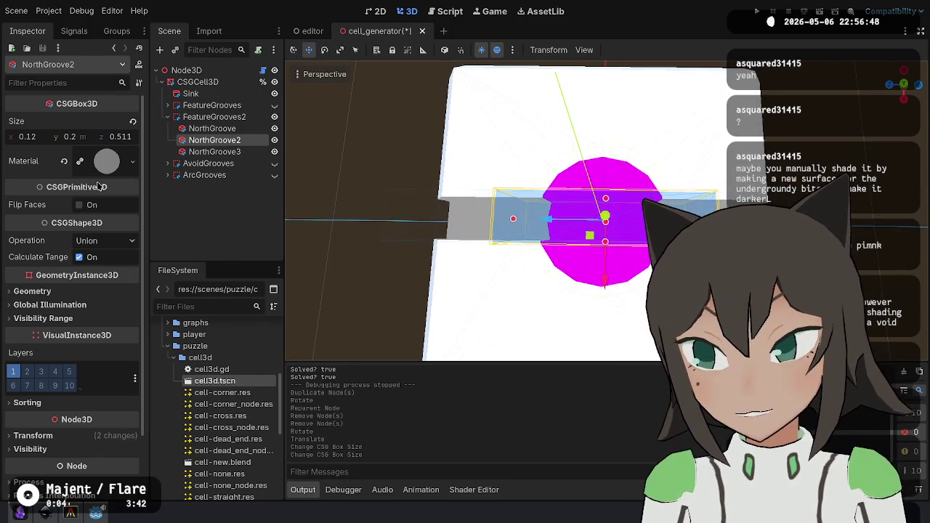
{"action": "left_click", "coordinate": [122, 168]}
Paste a unique copy of NorthGroove2's material and give it a darker albedo colour.
{"action": "right_click", "coordinate": [93, 148]}
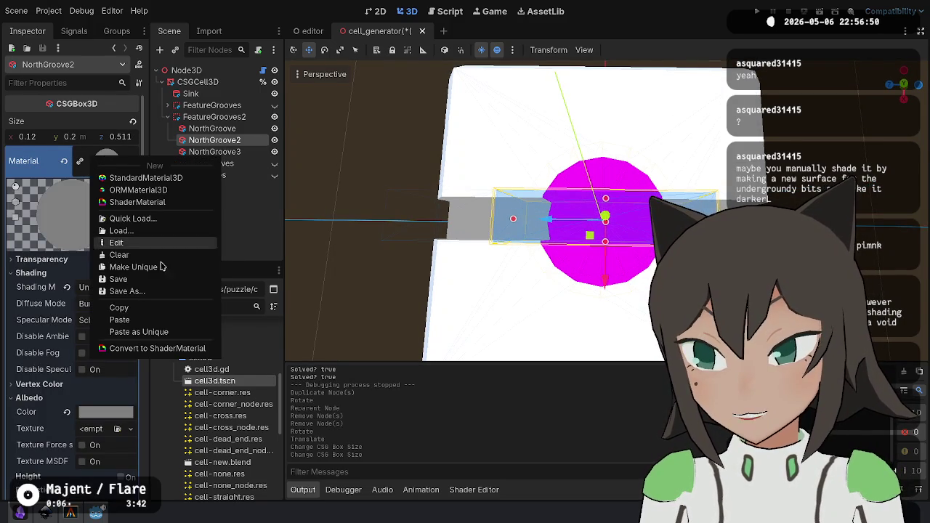
{"action": "left_click", "coordinate": [164, 331]}
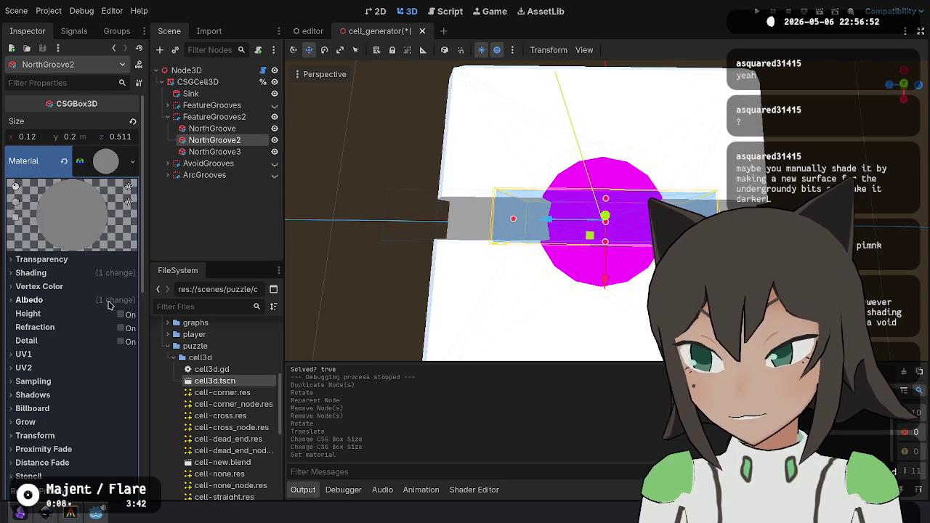
{"action": "left_click", "coordinate": [108, 301]}
{"action": "left_click", "coordinate": [109, 318]}
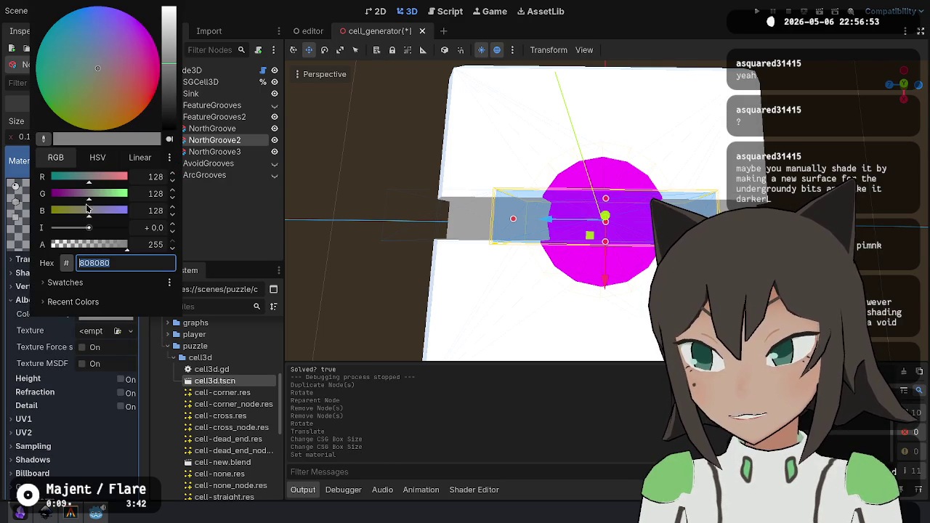
{"action": "left_click", "coordinate": [98, 158]}
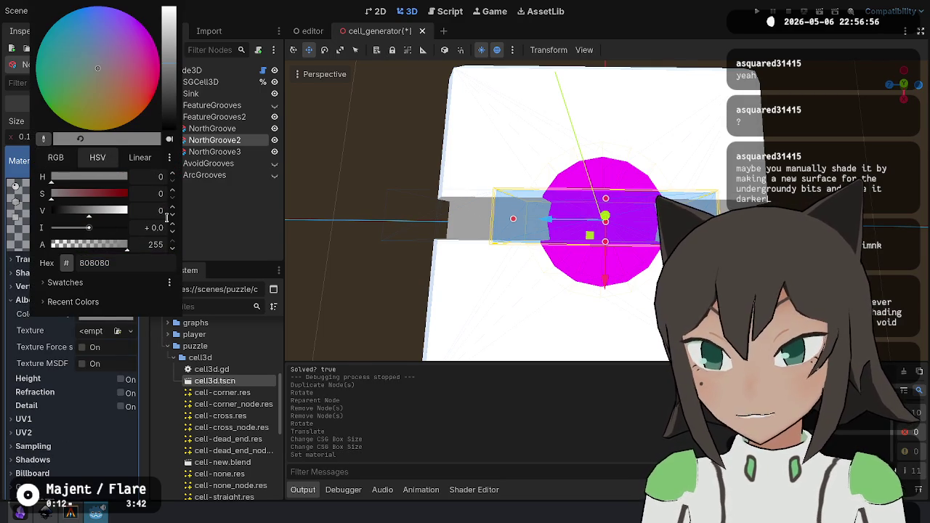
{"action": "key", "text": "Escape"}
{"action": "key", "text": "KP_1"}
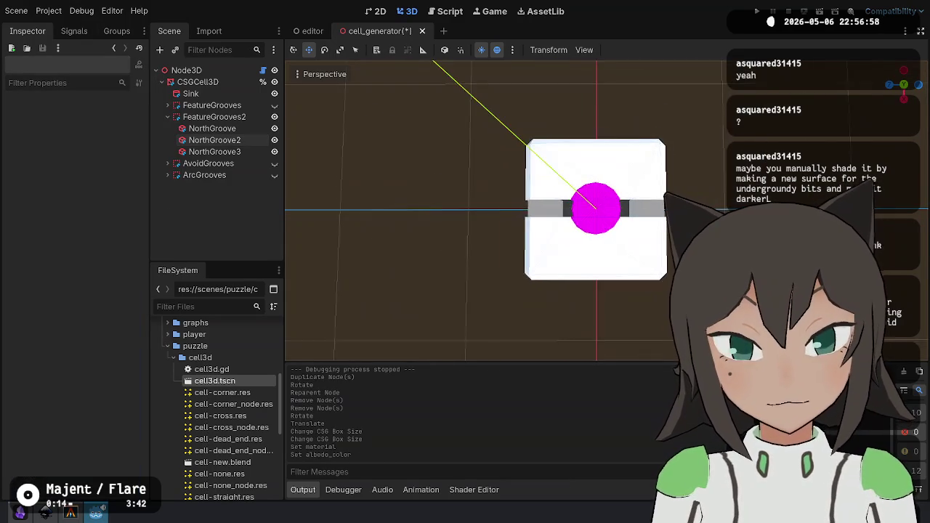
Shorten NorthGroove3 toward the cell edge and stretch dark NorthGroove2 to 0.749 m across the tile.
{"action": "scroll", "coordinate": [623, 239], "scroll_direction": "up", "scroll_amount": 2}
{"action": "left_click", "coordinate": [238, 129]}
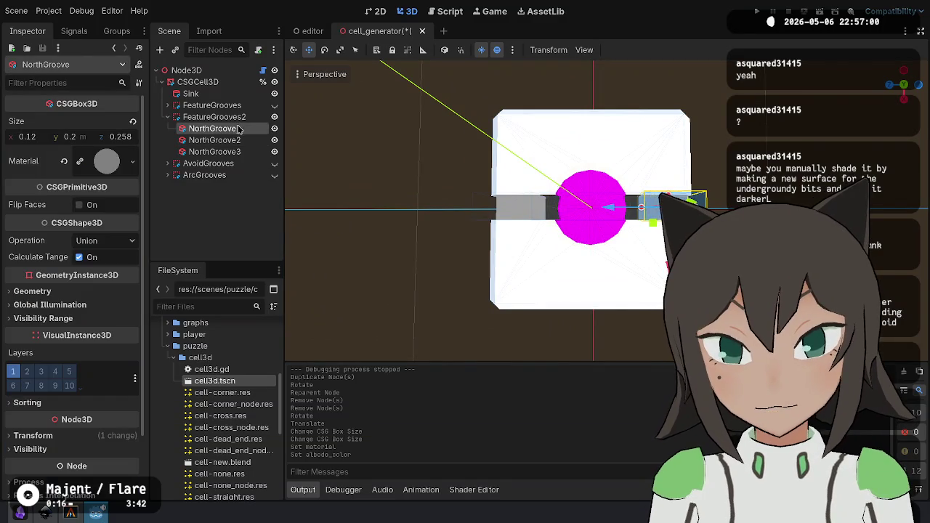
{"action": "left_click", "coordinate": [214, 139]}
{"action": "scroll", "coordinate": [546, 286], "scroll_direction": "up", "scroll_amount": 2}
{"action": "left_click_drag", "start_coordinate": [573, 243], "coordinate": [530, 242]}
{"action": "key", "text": "ctrl+z"}
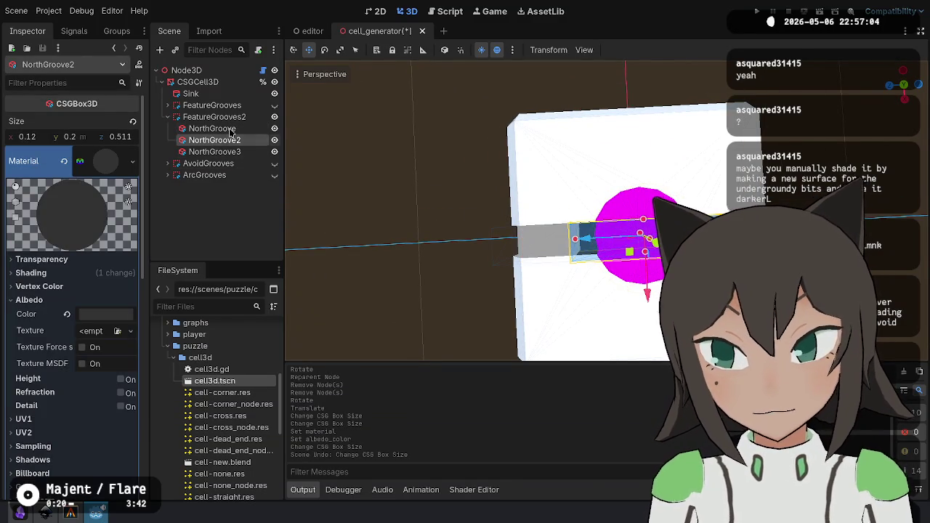
{"action": "left_click", "coordinate": [230, 129]}
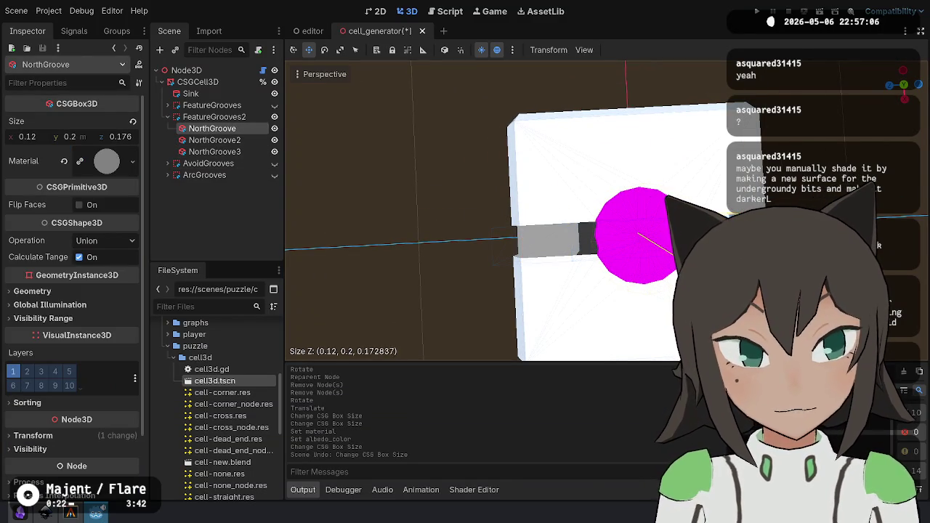
{"action": "left_click", "coordinate": [214, 151]}
{"action": "mouse_move", "coordinate": [579, 242]}
{"action": "left_mouse_down"}
{"action": "mouse_move", "coordinate": [541, 242]}
{"action": "mouse_move", "coordinate": [558, 242]}
{"action": "mouse_move", "coordinate": [537, 253]}
{"action": "left_mouse_up"}
{"action": "left_click", "coordinate": [567, 238]}
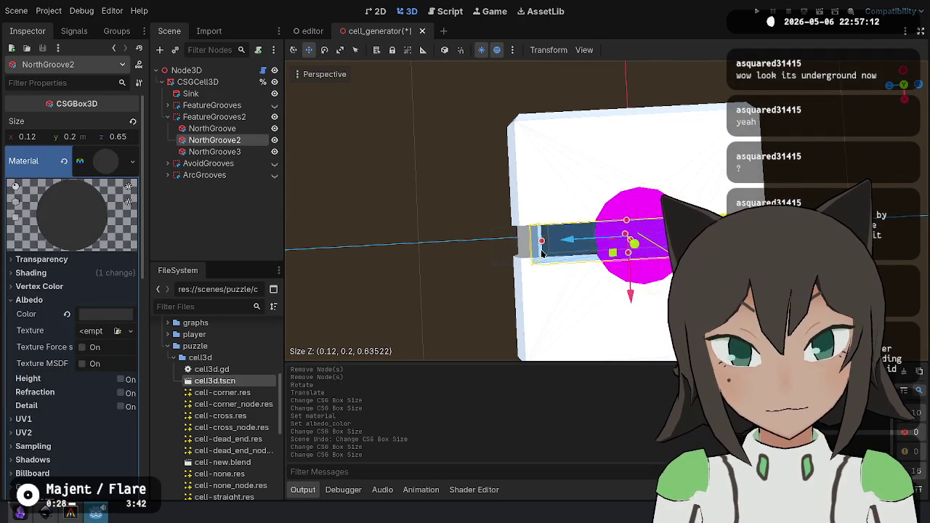
{"action": "left_click_drag", "start_coordinate": [537, 253], "coordinate": [538, 253]}
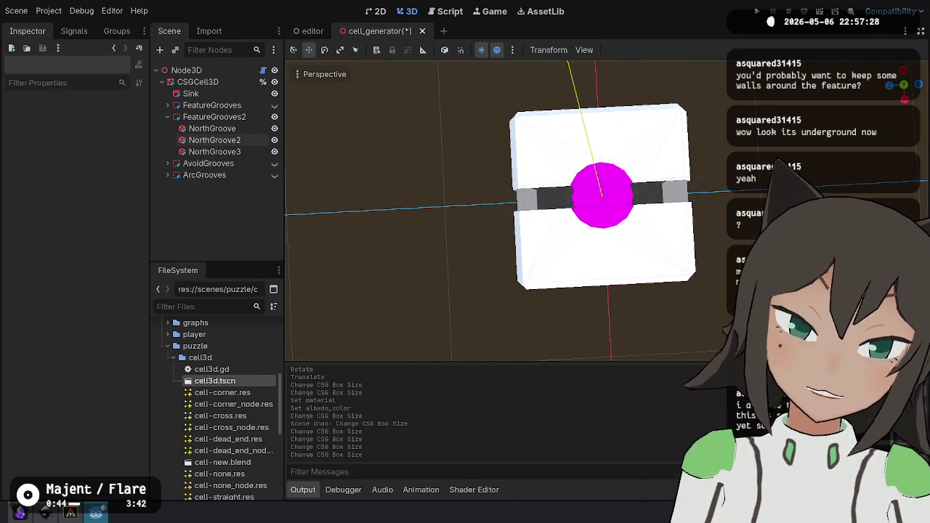
{"action": "left_click", "coordinate": [236, 150]}
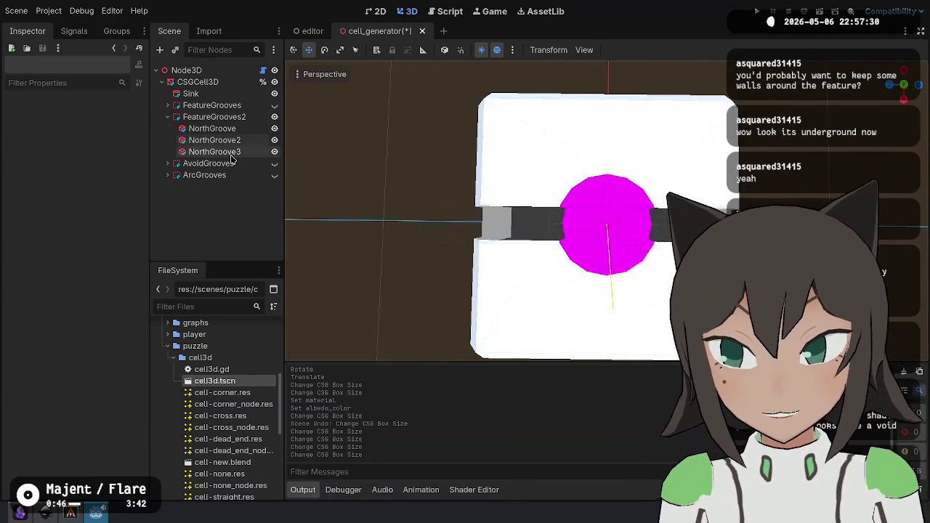
Shorten the dark NorthGroove2 box to 0.171 and duplicate it for the opposite side.
{"action": "left_click", "coordinate": [237, 140]}
{"action": "left_click", "coordinate": [496, 231]}
{"action": "left_click", "coordinate": [496, 231]}
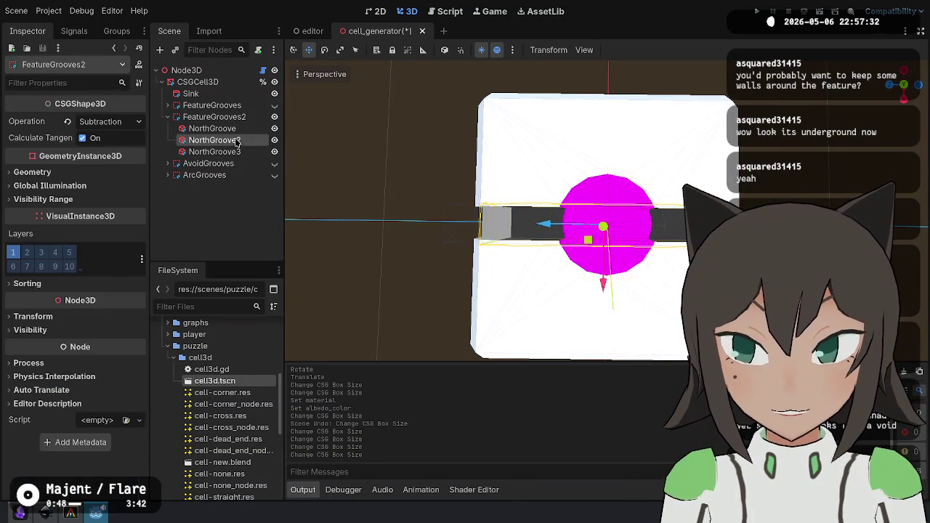
{"action": "mouse_move", "coordinate": [496, 231]}
{"action": "left_mouse_down"}
{"action": "mouse_move", "coordinate": [664, 246]}
{"action": "mouse_move", "coordinate": [464, 226]}
{"action": "left_mouse_up"}
{"action": "key", "text": "ctrl+d"}
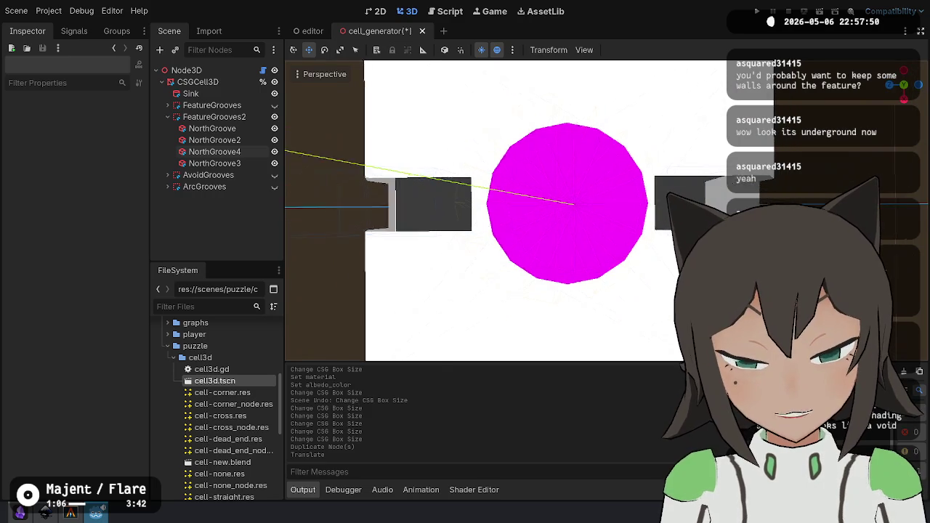
{"action": "key", "text": "alt+Tab"}
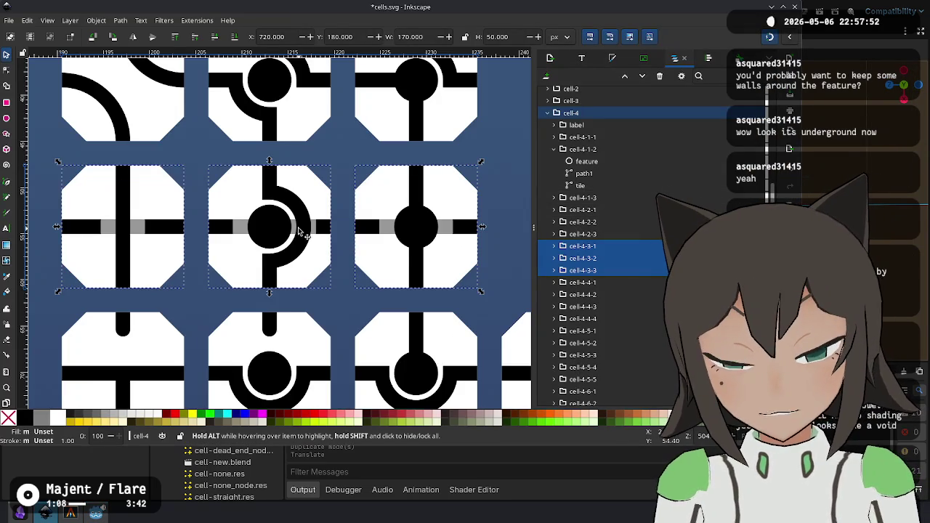
Zoom around the cells.svg reference in Inkscape, clear the selection, and return to the Godot editor.
{"action": "scroll", "coordinate": [303, 226], "scroll_direction": "up", "scroll_amount": 5}
{"action": "scroll", "coordinate": [303, 226], "scroll_direction": "down", "scroll_amount": 3}
{"action": "scroll", "coordinate": [301, 222], "scroll_direction": "up", "scroll_amount": 3}
{"action": "scroll", "coordinate": [302, 223], "scroll_direction": "down", "scroll_amount": 3}
{"action": "scroll", "coordinate": [379, 242], "scroll_direction": "up", "scroll_amount": 3, "text": "ctrl"}
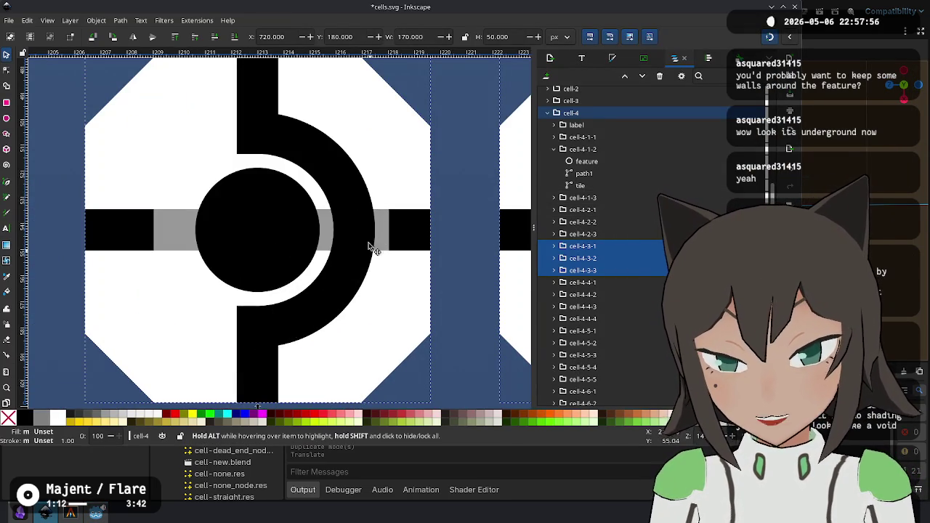
{"action": "scroll", "coordinate": [507, 215], "scroll_direction": "down", "scroll_amount": 3, "text": "ctrl"}
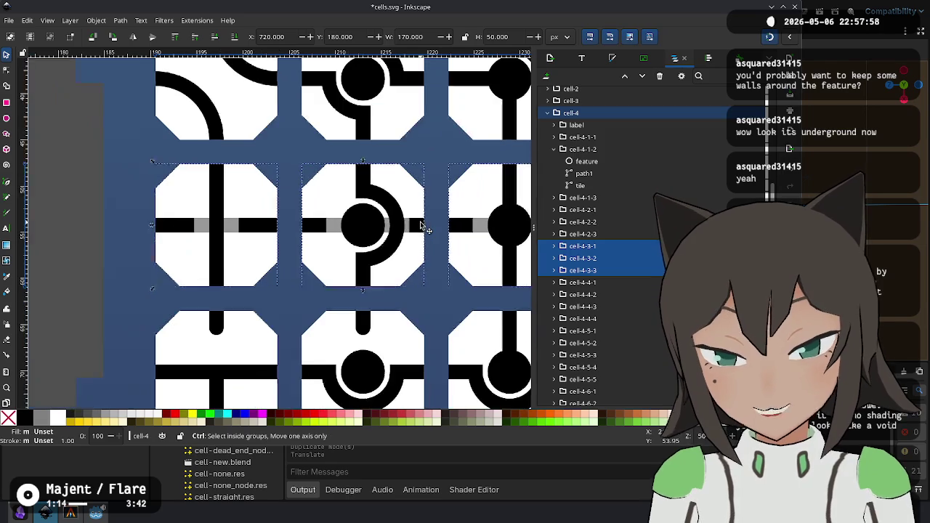
{"action": "scroll", "coordinate": [426, 200], "scroll_direction": "right", "scroll_amount": 1}
{"action": "key", "text": "Escape"}
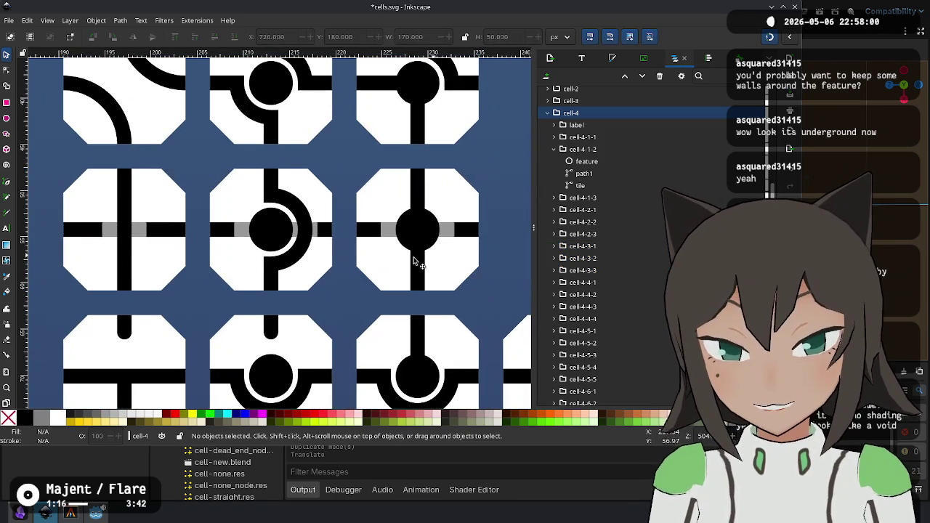
{"action": "scroll", "coordinate": [334, 262], "scroll_direction": "down", "scroll_amount": 4, "text": "ctrl"}
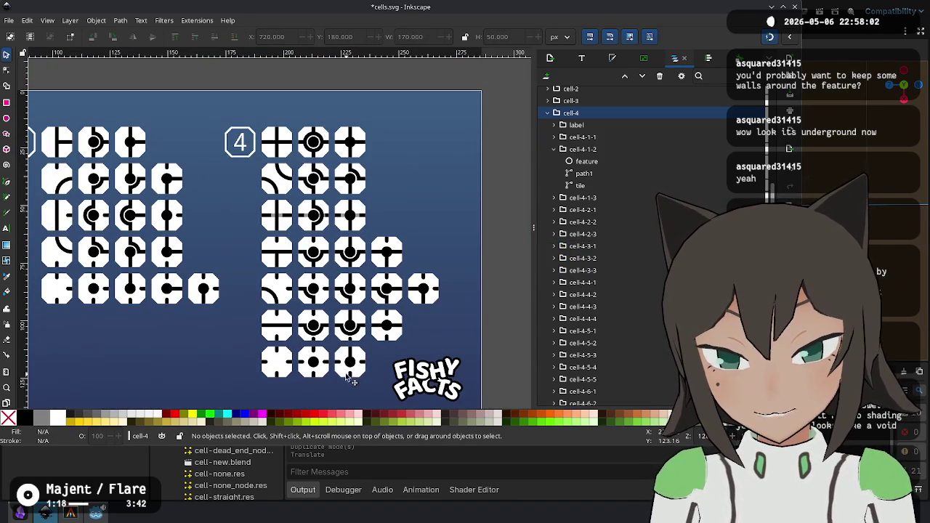
{"action": "scroll", "coordinate": [314, 215], "scroll_direction": "up", "scroll_amount": 5, "text": "ctrl"}
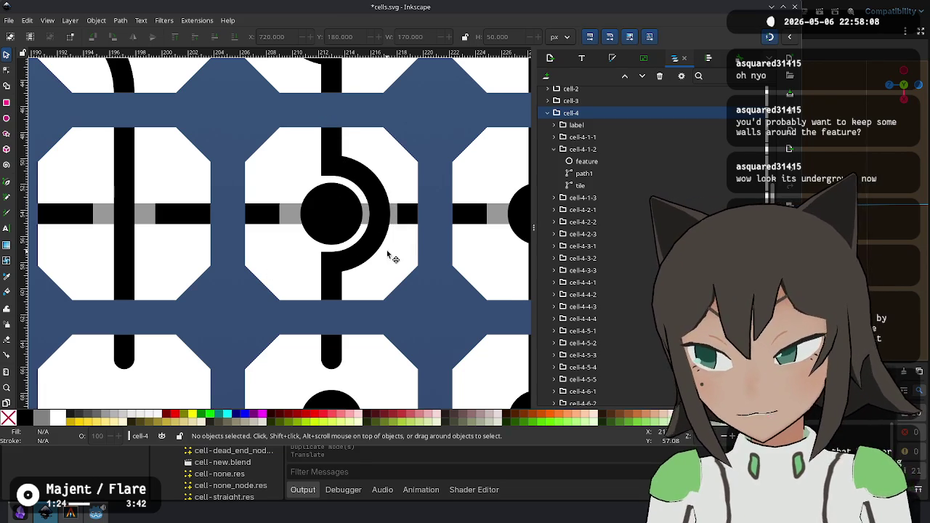
{"action": "key", "text": "alt+Tab"}
{"action": "scroll", "coordinate": [615, 230], "scroll_direction": "down", "scroll_amount": 2}
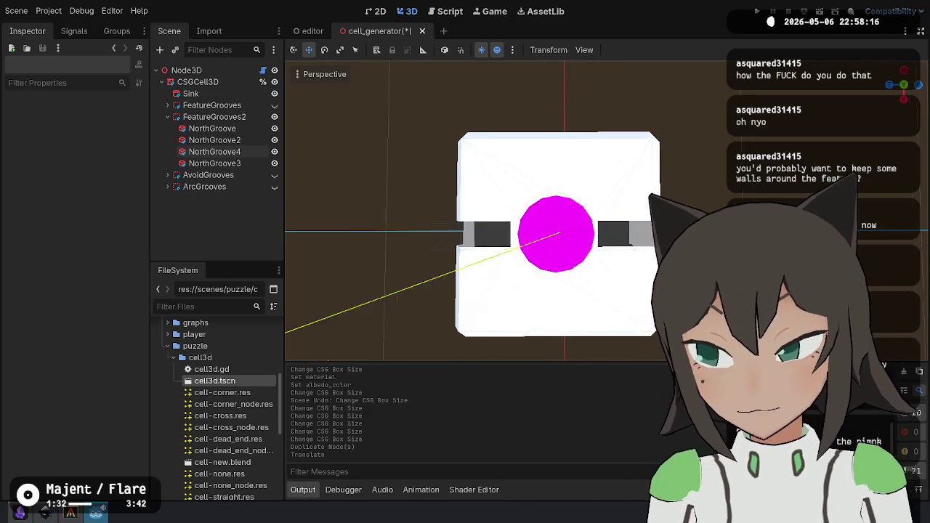
{"action": "key", "text": "alt+Tab"}
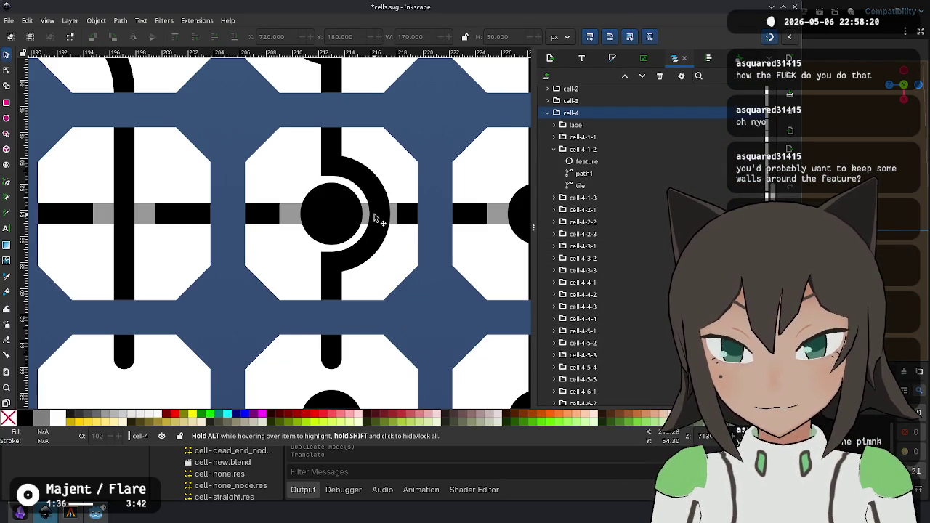
{"action": "key", "text": "alt+Tab"}
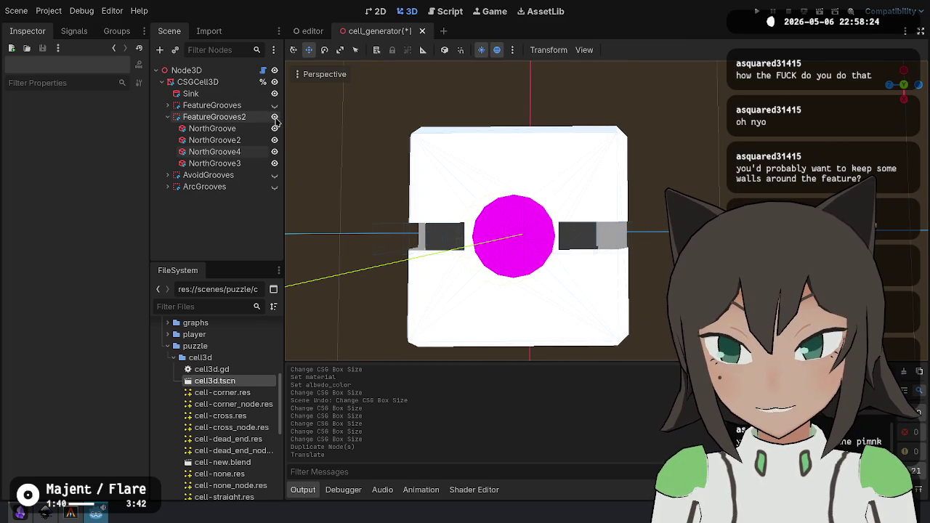
Show the AvoidGrooves ring and look down on the magenta sink.
{"action": "left_click", "coordinate": [274, 175]}
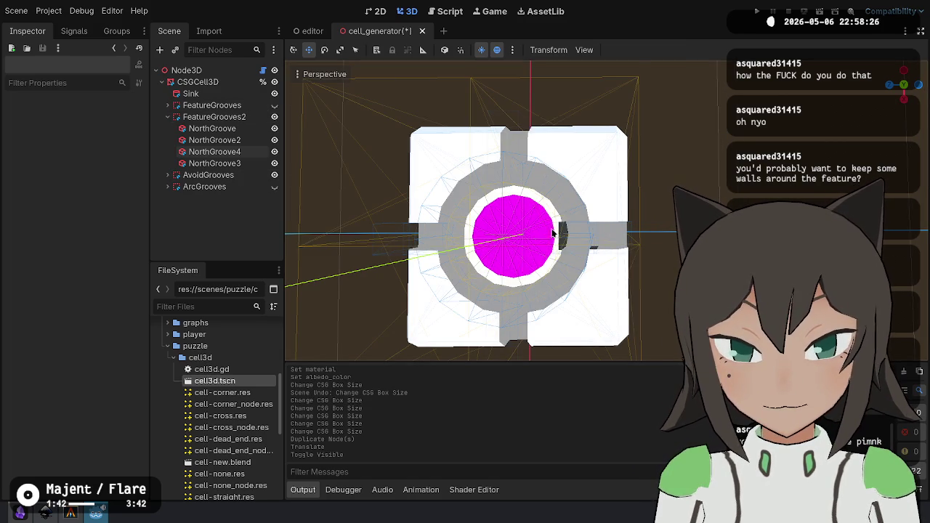
{"action": "scroll", "coordinate": [552, 232], "scroll_direction": "up", "scroll_amount": 10}
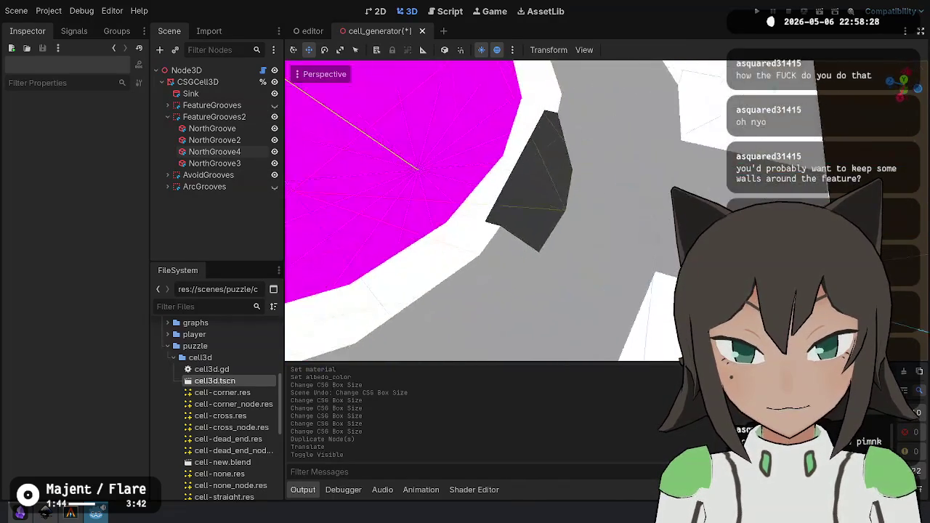
{"action": "scroll", "coordinate": [480, 211], "scroll_direction": "down", "scroll_amount": 8}
{"action": "left_click_drag", "start_coordinate": [480, 211], "coordinate": [490, 304]}
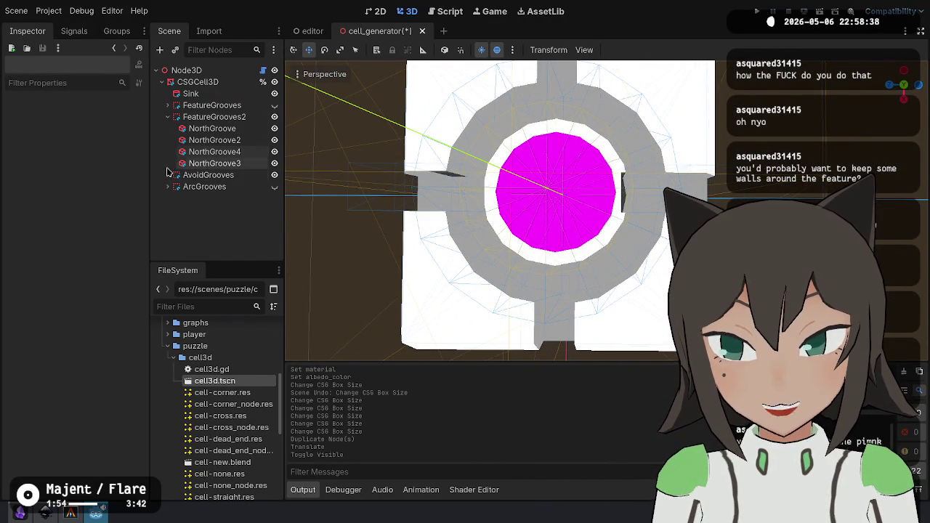
Move the NorthGroove and NorthGroove2 boxes outward toward the cell edge.
{"action": "left_click", "coordinate": [214, 151]}
{"action": "left_click", "coordinate": [218, 129]}
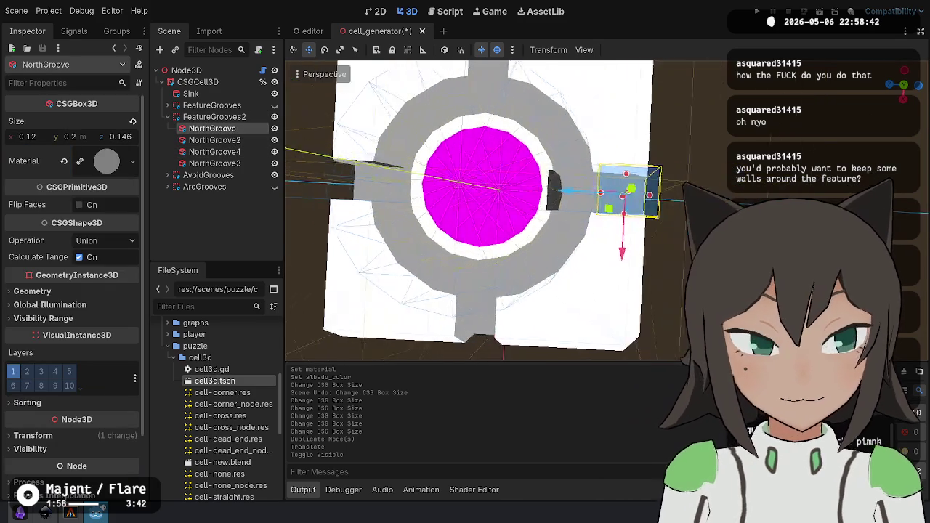
{"action": "key", "text": "f"}
{"action": "left_click_drag", "start_coordinate": [535, 183], "coordinate": [563, 183]}
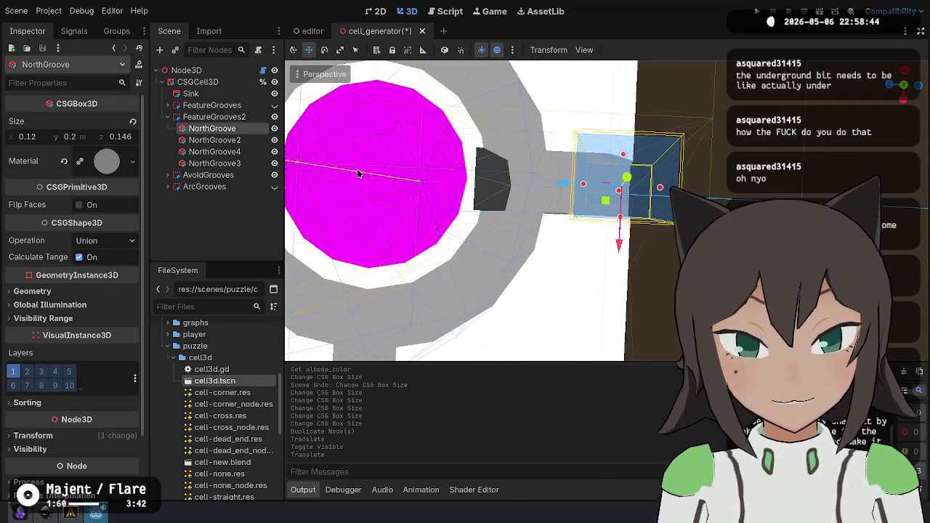
{"action": "left_click", "coordinate": [214, 140]}
{"action": "mouse_move", "coordinate": [463, 185]}
{"action": "left_mouse_down"}
{"action": "mouse_move", "coordinate": [528, 194]}
{"action": "mouse_move", "coordinate": [520, 196]}
{"action": "left_mouse_up"}
Expand AvoidGrooves and hide several of its child grooves, including EastGroove.
{"action": "left_click", "coordinate": [240, 157]}
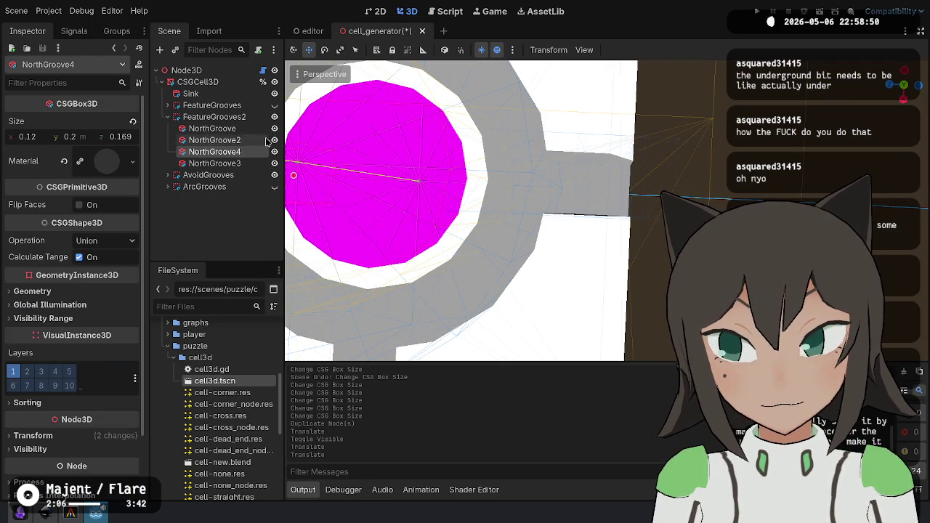
{"action": "left_click", "coordinate": [274, 175]}
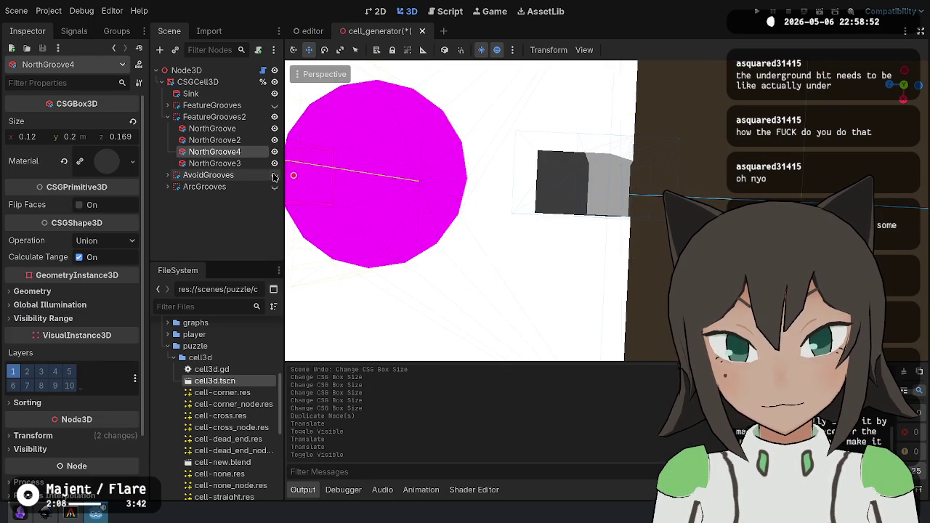
{"action": "left_click", "coordinate": [275, 176]}
{"action": "left_click", "coordinate": [168, 175]}
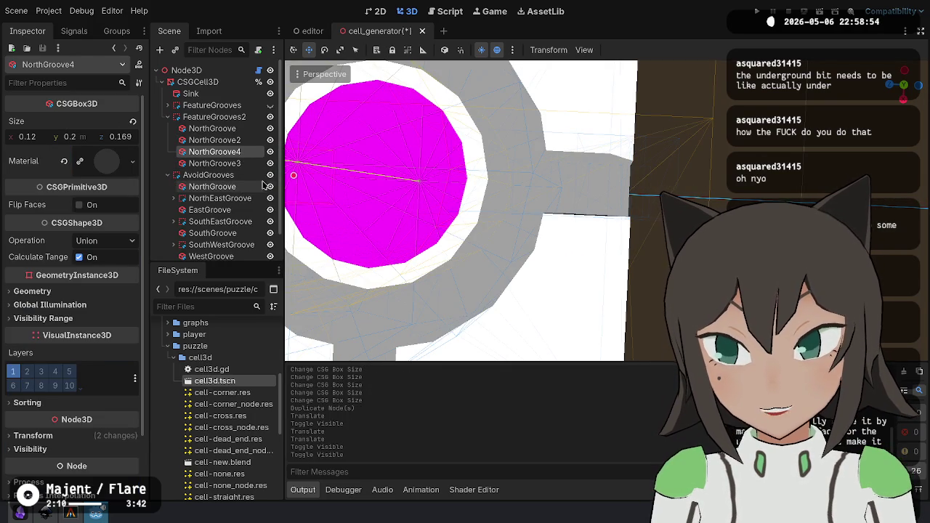
{"action": "left_click", "coordinate": [270, 210]}
{"action": "left_click", "coordinate": [270, 210]}
{"action": "left_click", "coordinate": [271, 255]}
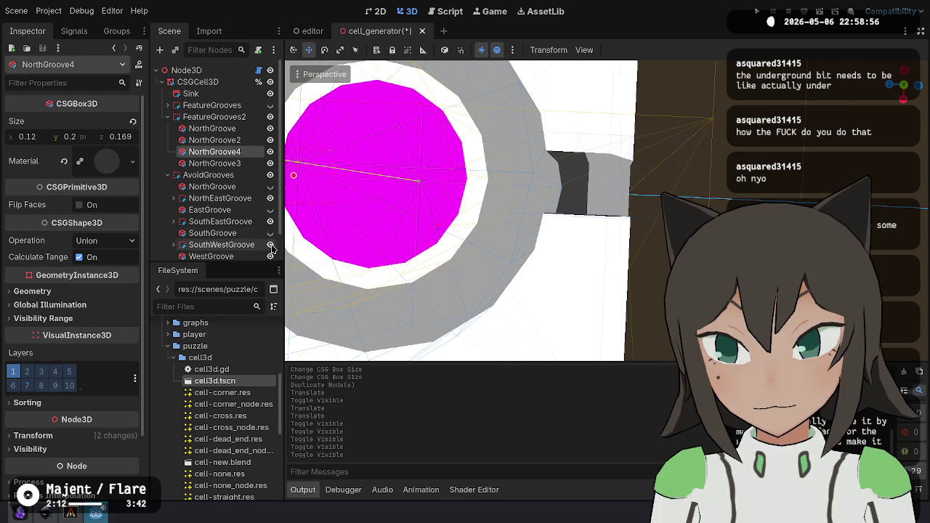
{"action": "scroll", "coordinate": [270, 250], "scroll_direction": "down", "scroll_amount": 2}
{"action": "left_click", "coordinate": [270, 231]}
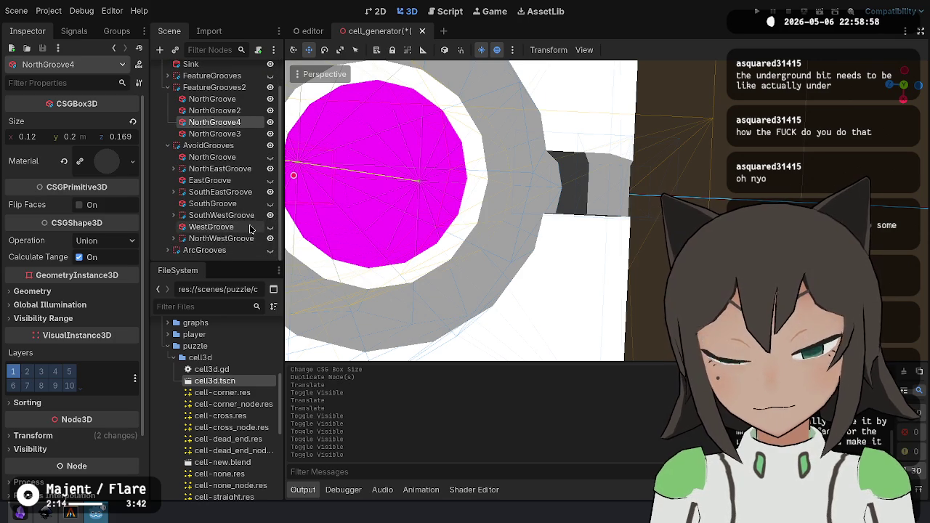
{"action": "scroll", "coordinate": [239, 233], "scroll_direction": "up", "scroll_amount": 2}
{"action": "scroll", "coordinate": [465, 210], "scroll_direction": "down", "scroll_amount": 5}
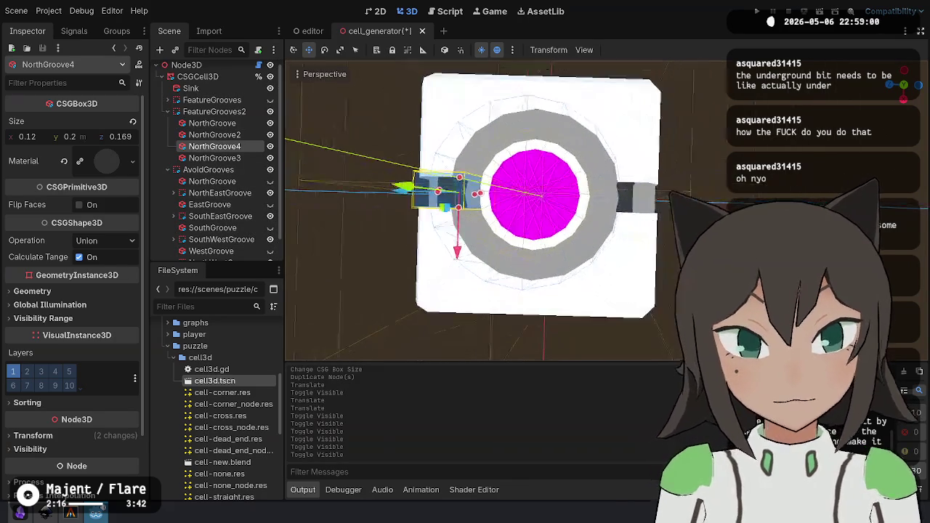
Slide NorthGroove2 and NorthGroove along the blue axis so the dark notches sit at both edges.
{"action": "left_click", "coordinate": [348, 320]}
{"action": "left_click_drag", "start_coordinate": [581, 196], "coordinate": [602, 197]}
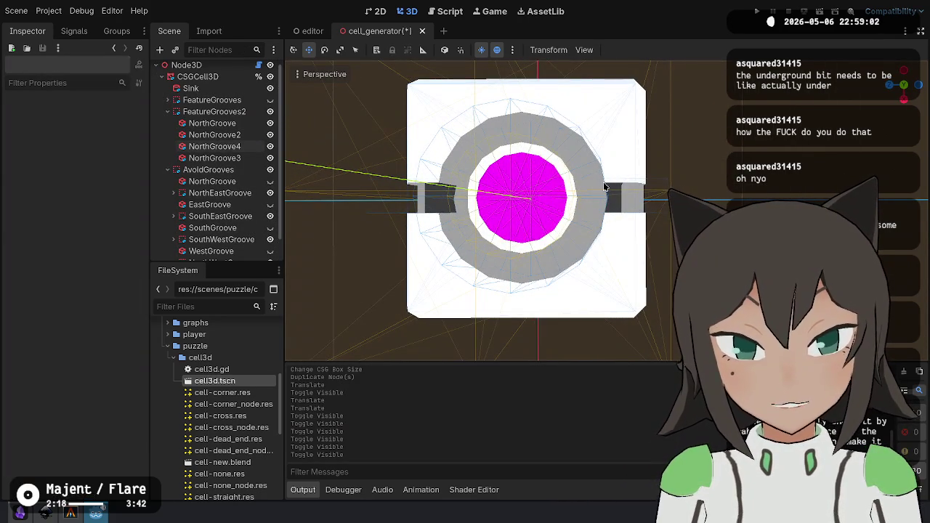
{"action": "double_click", "coordinate": [214, 135]}
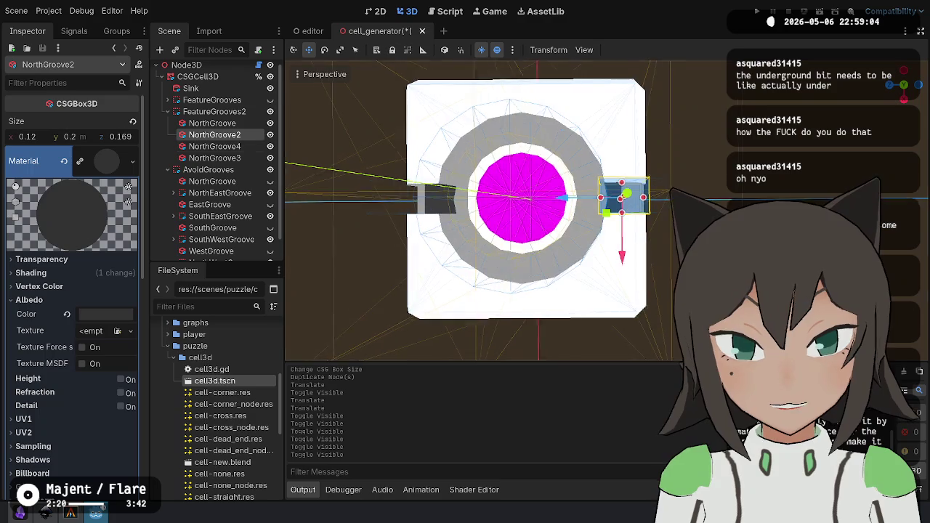
{"action": "left_click_drag", "start_coordinate": [529, 234], "coordinate": [556, 234]}
{"action": "left_click", "coordinate": [234, 147]}
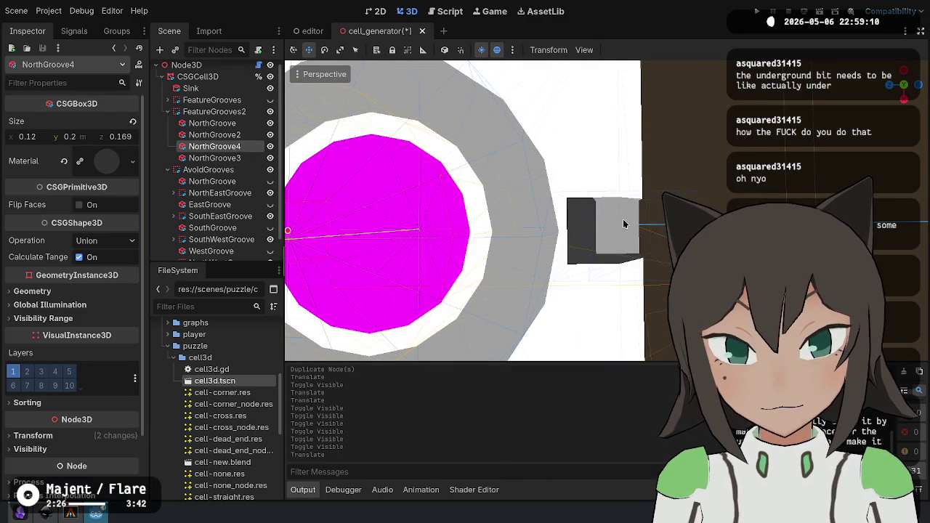
{"action": "key", "text": "Up"}
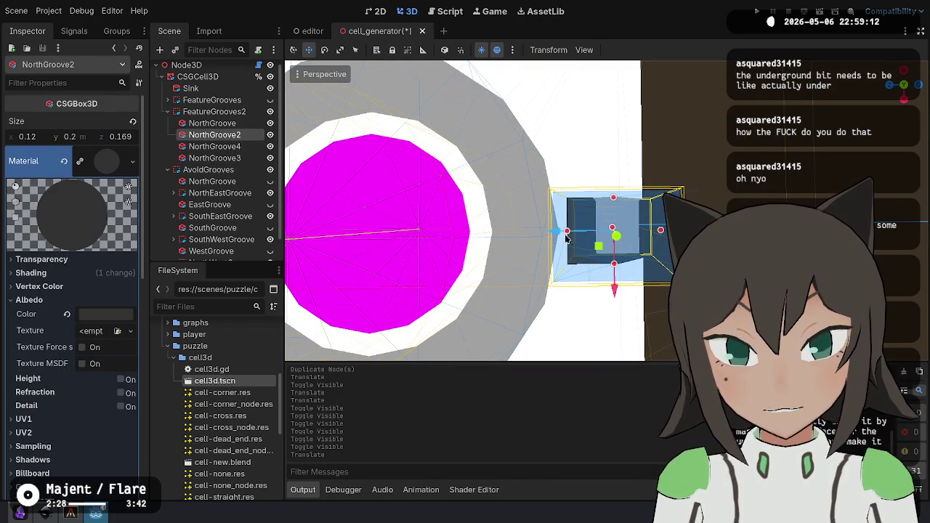
{"action": "left_click_drag", "start_coordinate": [568, 233], "coordinate": [566, 231]}
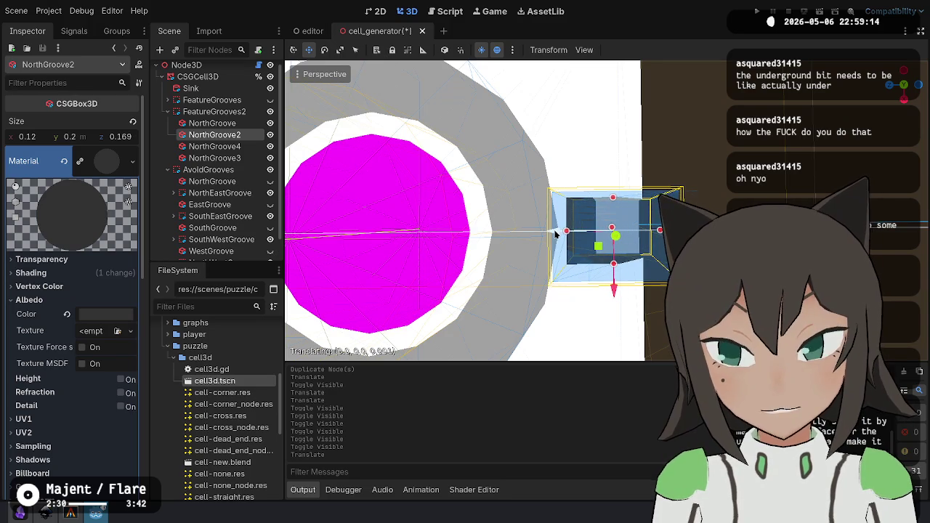
{"action": "left_click", "coordinate": [244, 124]}
{"action": "left_click_drag", "start_coordinate": [585, 235], "coordinate": [594, 233]}
{"action": "scroll", "coordinate": [465, 211], "scroll_direction": "down", "scroll_amount": 5}
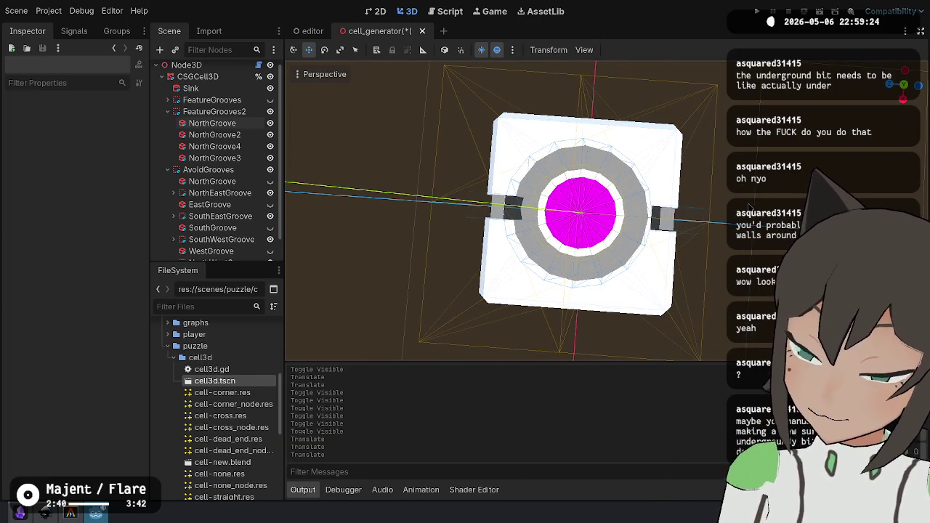
Inspect the groove depth from top-down and tilted views of the cell.
{"action": "left_click_drag", "start_coordinate": [748, 207], "coordinate": [704, 232]}
{"action": "key", "text": "KP_7"}
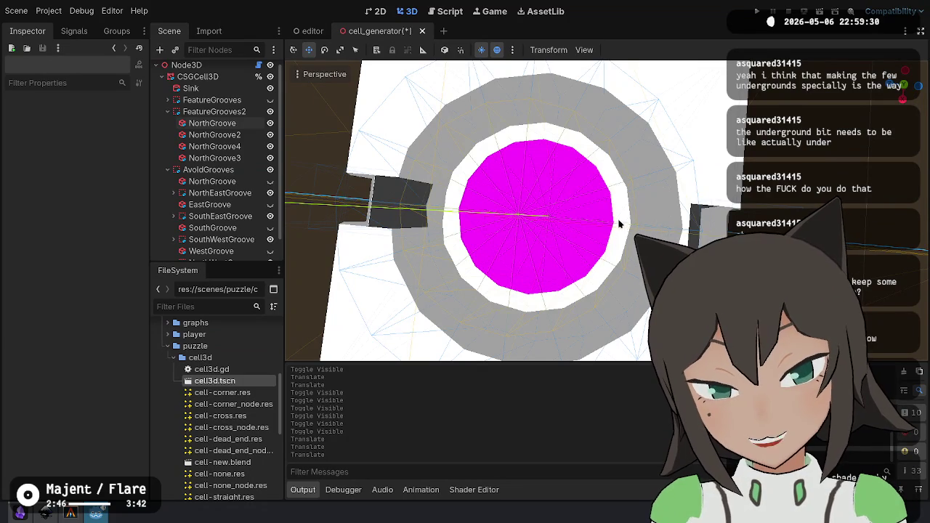
{"action": "scroll", "coordinate": [616, 240], "scroll_direction": "down", "scroll_amount": 2}
{"action": "left_click_drag", "start_coordinate": [616, 239], "coordinate": [508, 188]}
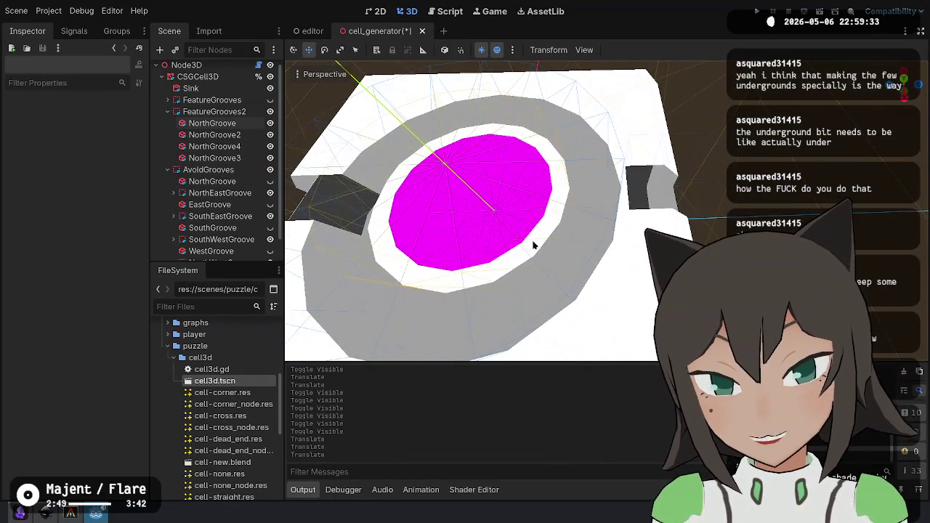
{"action": "key", "text": "KP_7"}
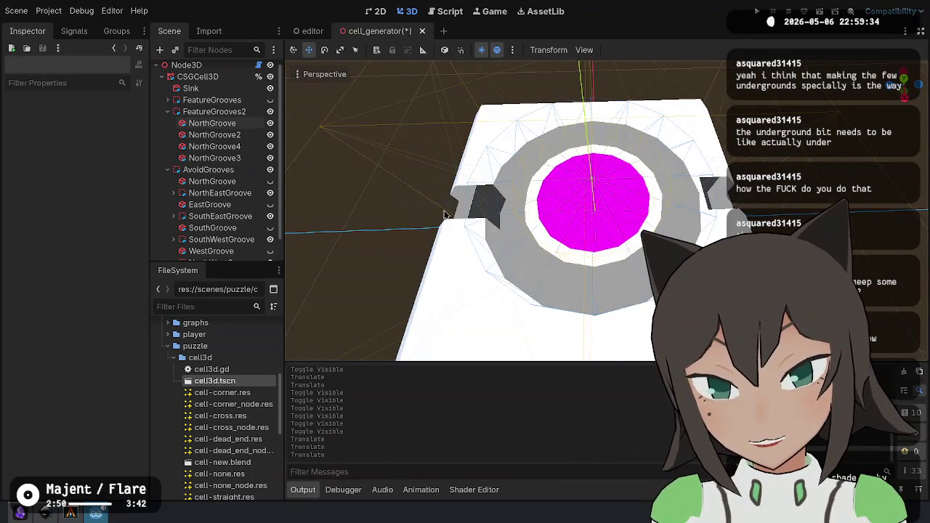
{"action": "left_click_drag", "start_coordinate": [445, 215], "coordinate": [494, 218]}
Delete NorthGroove2 and stretch NorthGroove4 to 0.814 m across the tile.
{"action": "left_click", "coordinate": [215, 135]}
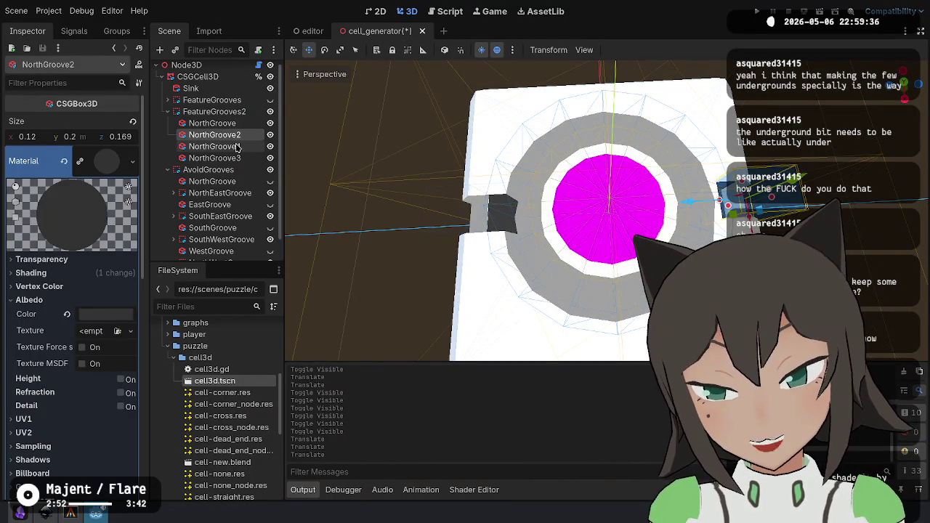
{"action": "left_click", "coordinate": [234, 147]}
{"action": "left_click", "coordinate": [235, 158]}
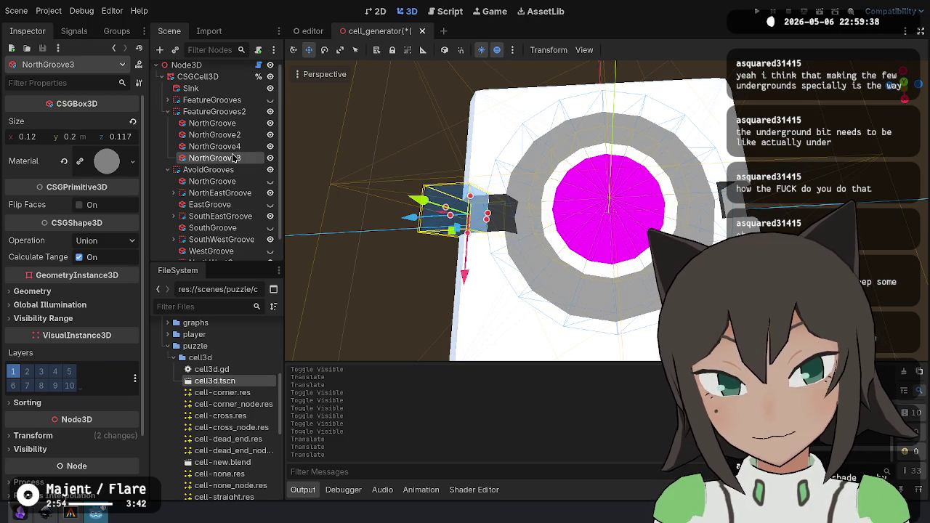
{"action": "left_click", "coordinate": [236, 135]}
{"action": "key", "text": "Delete"}
{"action": "key", "text": "Return"}
{"action": "left_click", "coordinate": [238, 137]}
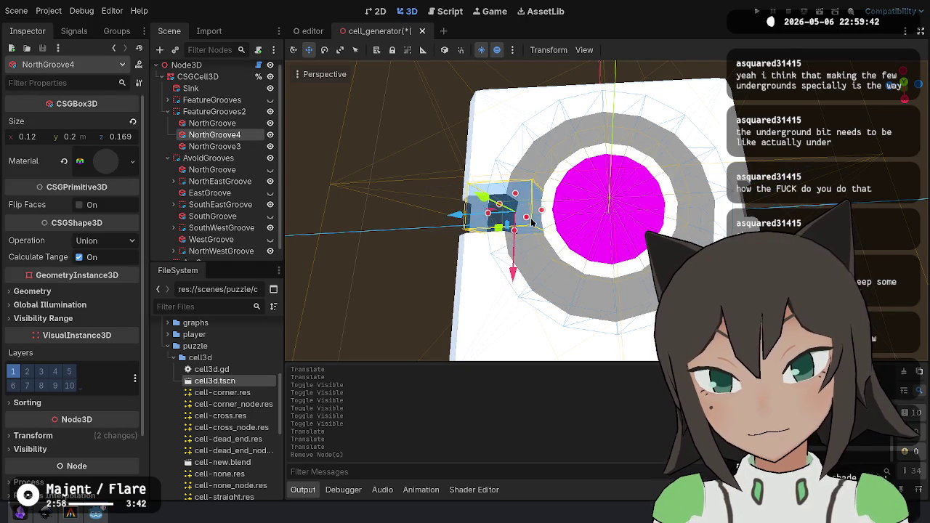
{"action": "mouse_move", "coordinate": [542, 212]}
{"action": "left_mouse_down"}
{"action": "mouse_move", "coordinate": [734, 199]}
{"action": "mouse_move", "coordinate": [661, 215]}
{"action": "mouse_move", "coordinate": [565, 210]}
{"action": "mouse_move", "coordinate": [568, 221]}
{"action": "left_mouse_up"}
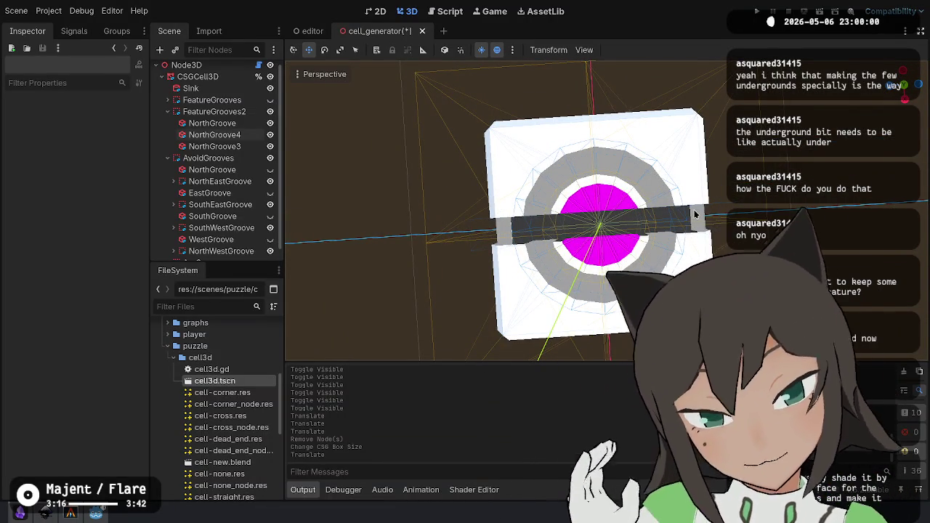
Shift NorthGroove4 vertically with the move gizmo by about 0.093 m, then deselect.
{"action": "scroll", "coordinate": [650, 223], "scroll_direction": "up", "scroll_amount": 10}
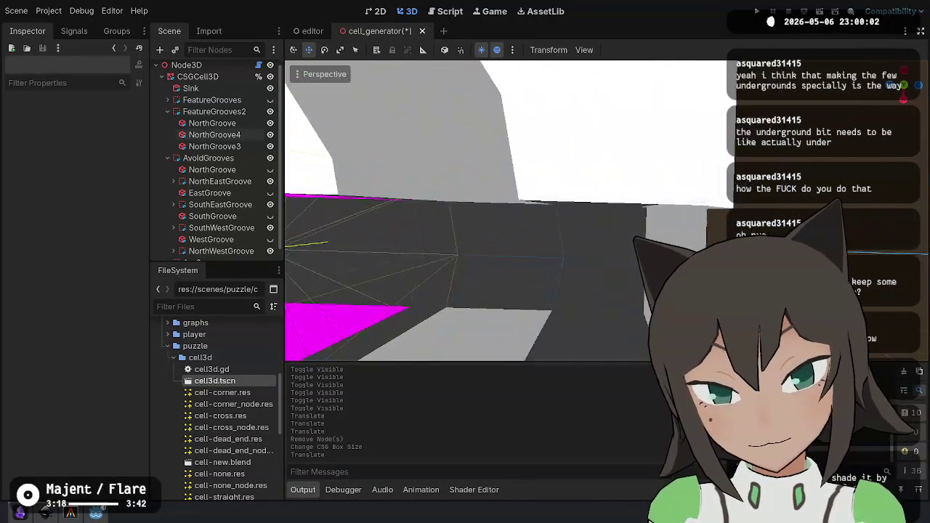
{"action": "scroll", "coordinate": [649, 222], "scroll_direction": "down", "scroll_amount": 5}
{"action": "scroll", "coordinate": [649, 223], "scroll_direction": "up", "scroll_amount": 2}
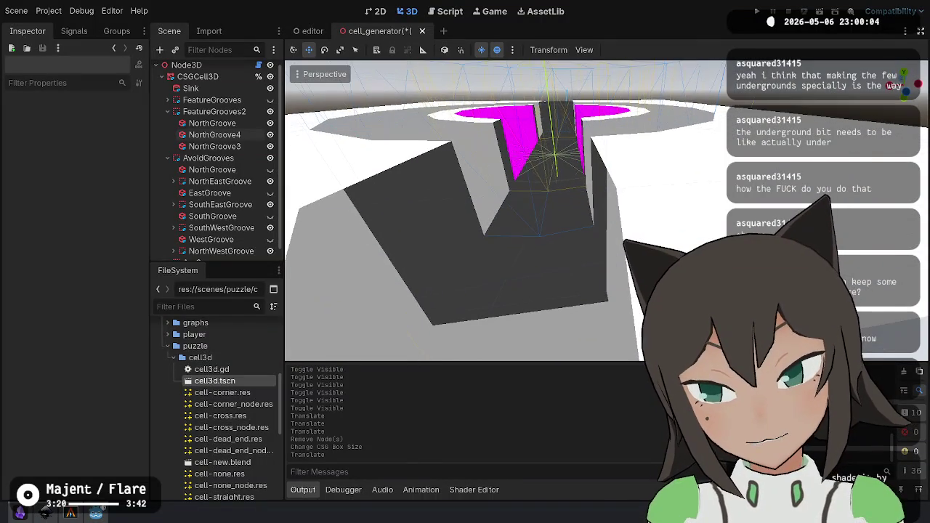
{"action": "scroll", "coordinate": [544, 175], "scroll_direction": "down", "scroll_amount": 4}
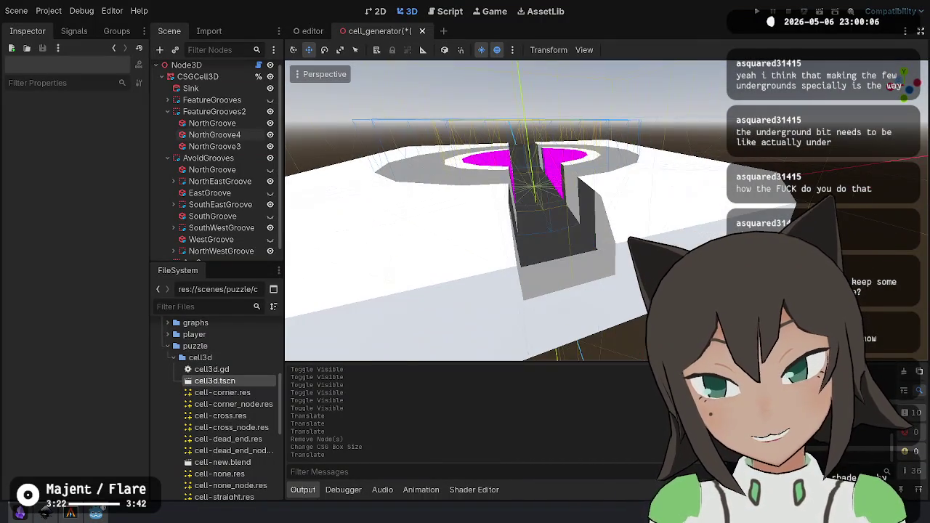
{"action": "left_click", "coordinate": [222, 135]}
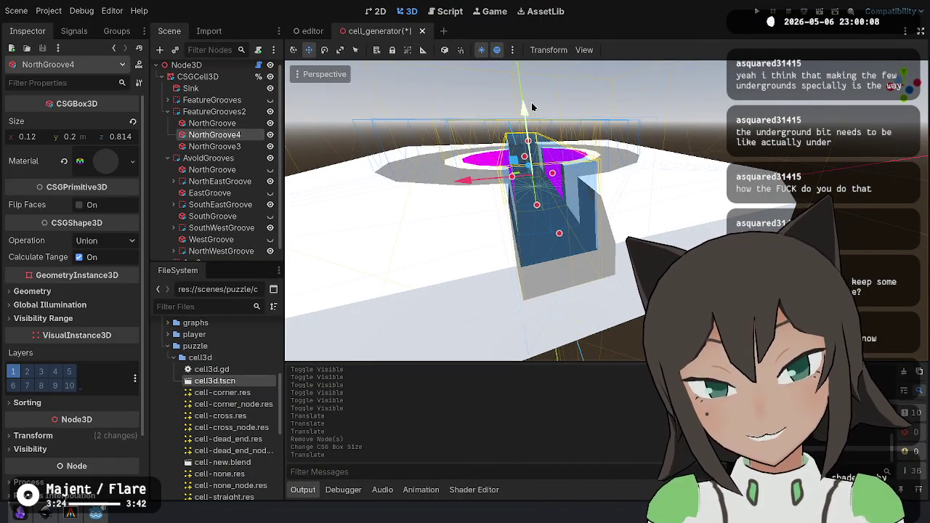
{"action": "mouse_move", "coordinate": [530, 114]}
{"action": "left_mouse_down"}
{"action": "mouse_move", "coordinate": [528, 38]}
{"action": "mouse_move", "coordinate": [554, 147]}
{"action": "mouse_move", "coordinate": [553, 139]}
{"action": "left_mouse_up"}
{"action": "scroll", "coordinate": [554, 140], "scroll_direction": "up", "scroll_amount": 5}
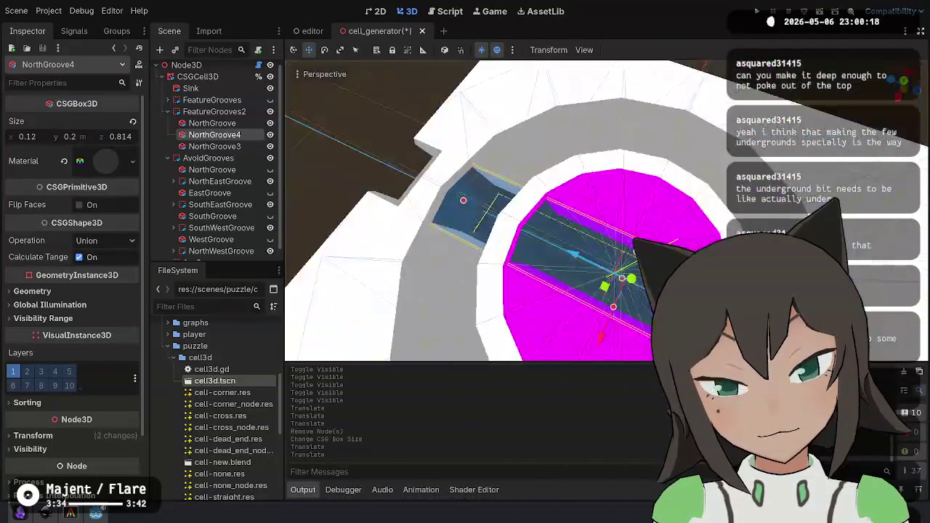
{"action": "left_click", "coordinate": [473, 253]}
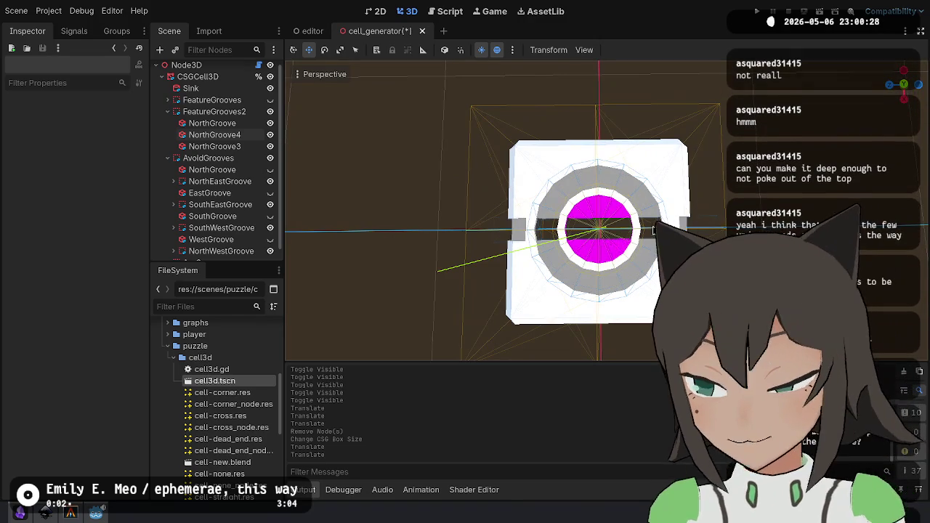
Undo the groove move, briefly delete FeatureGrooves2 while checking Inkscape, then undo to restore it.
{"action": "scroll", "coordinate": [634, 240], "scroll_direction": "up", "scroll_amount": 3}
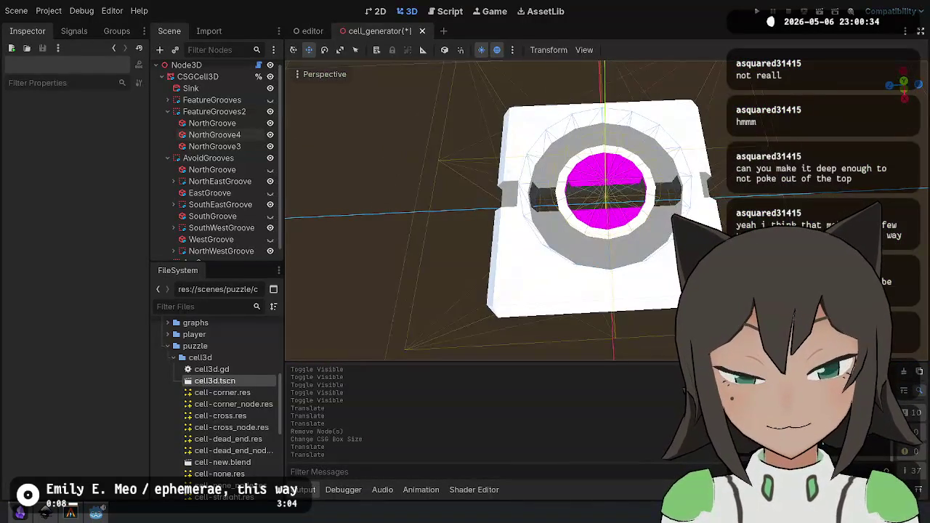
{"action": "key", "text": "ctrl+z"}
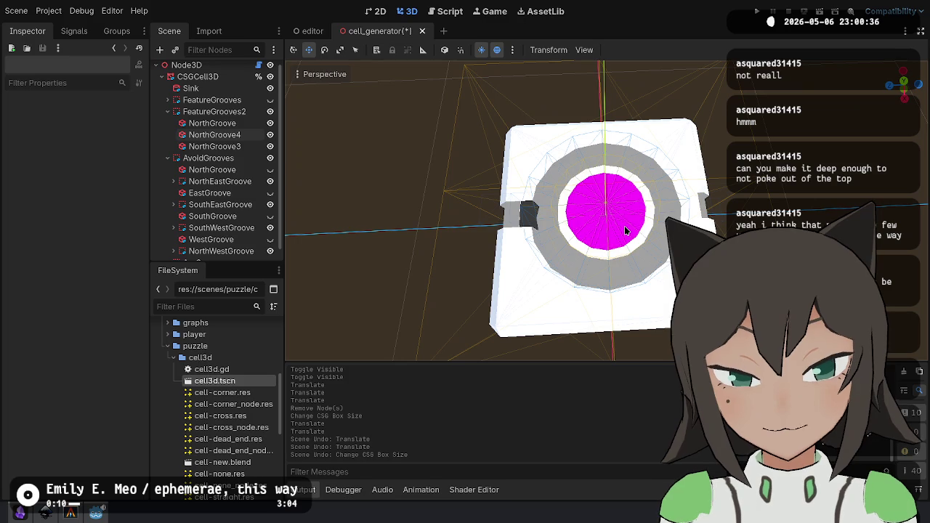
{"action": "left_click", "coordinate": [225, 111]}
{"action": "key", "text": "Delete"}
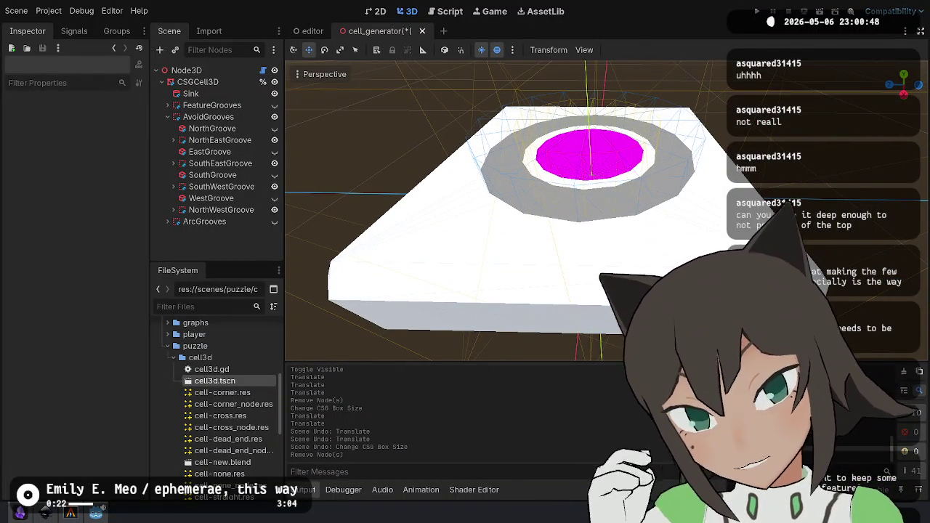
{"action": "key", "text": "alt+Tab"}
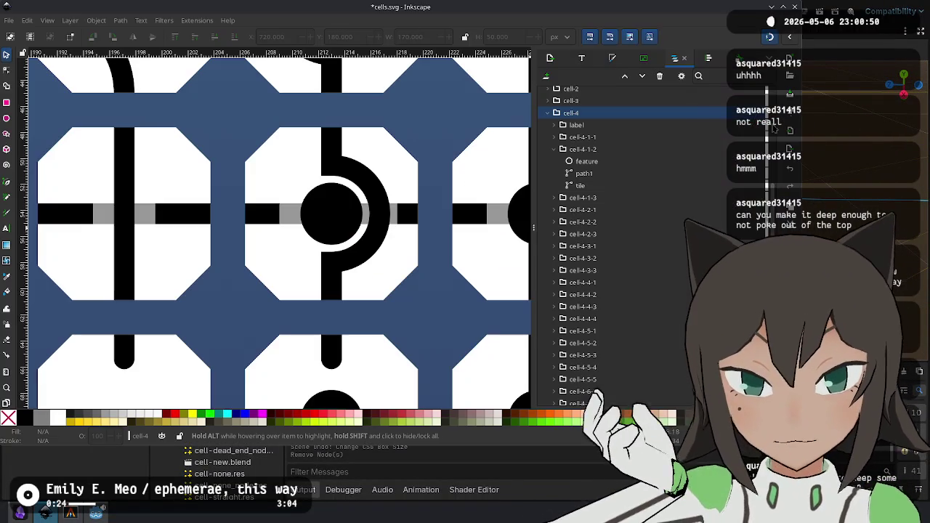
{"action": "scroll", "coordinate": [499, 237], "scroll_direction": "down", "scroll_amount": 3}
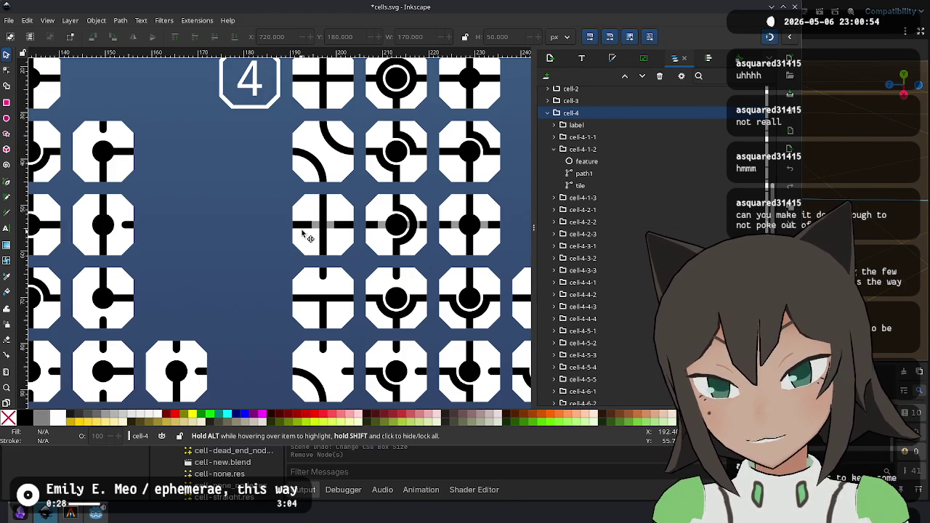
{"action": "key", "text": "alt+Tab"}
{"action": "key", "text": "ctrl+z"}
{"action": "key", "text": "ctrl+z"}
{"action": "key", "text": "ctrl+z"}
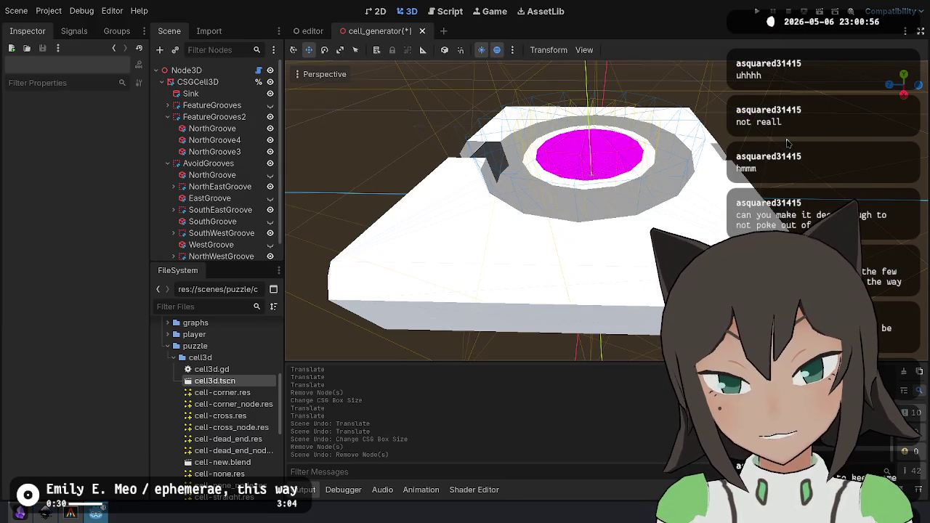
Undo three more changes, then delete the FeatureGrooves2 group.
{"action": "key", "text": "ctrl+z"}
{"action": "key", "text": "ctrl+z"}
{"action": "key", "text": "ctrl+z"}
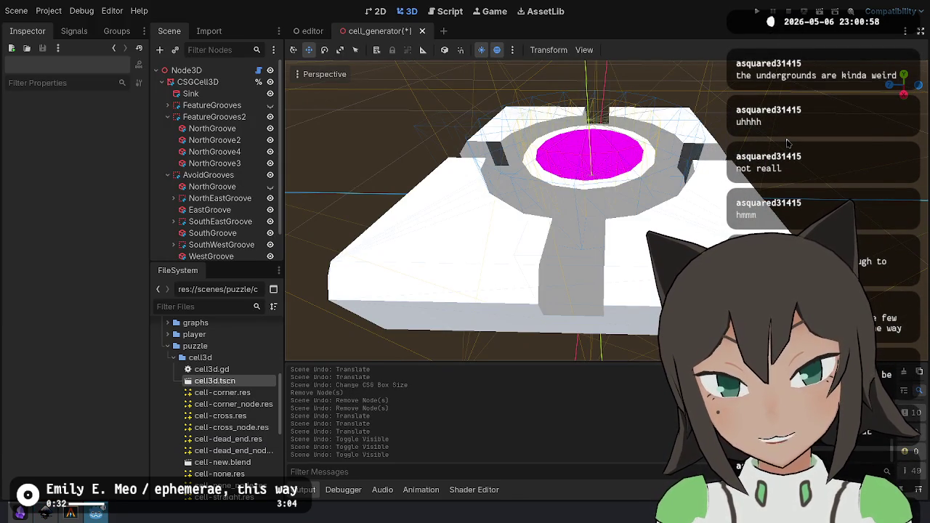
{"action": "key", "text": "ctrl+z"}
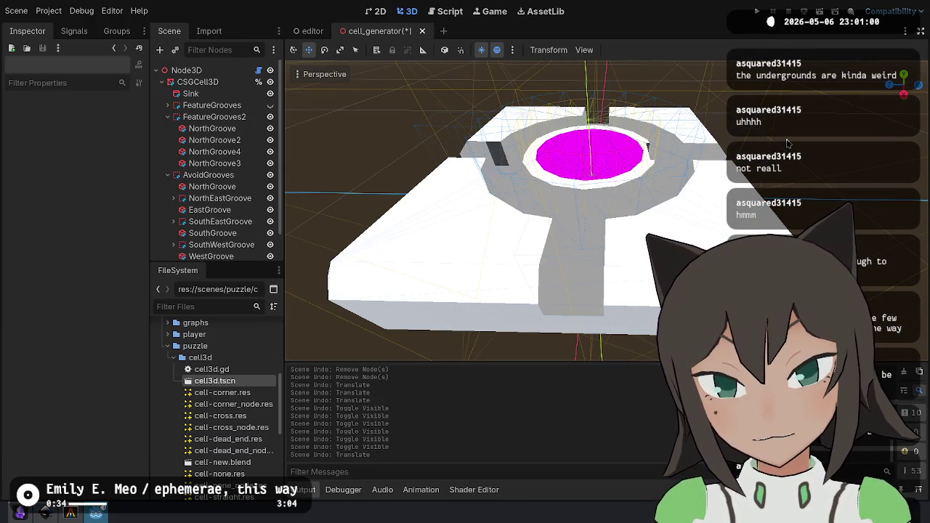
{"action": "key", "text": "ctrl+z"}
{"action": "key", "text": "ctrl+z"}
{"action": "key", "text": "ctrl+z"}
{"action": "key", "text": "ctrl+z"}
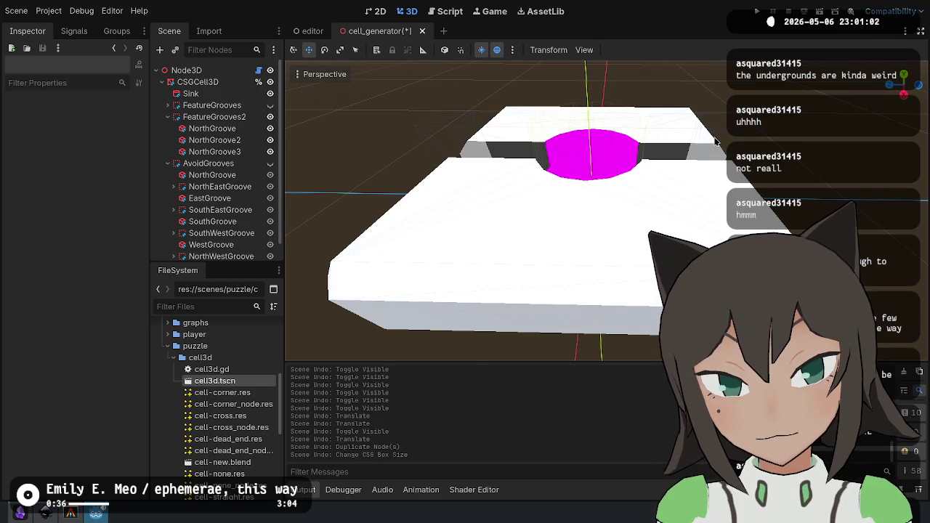
{"action": "left_click", "coordinate": [204, 117]}
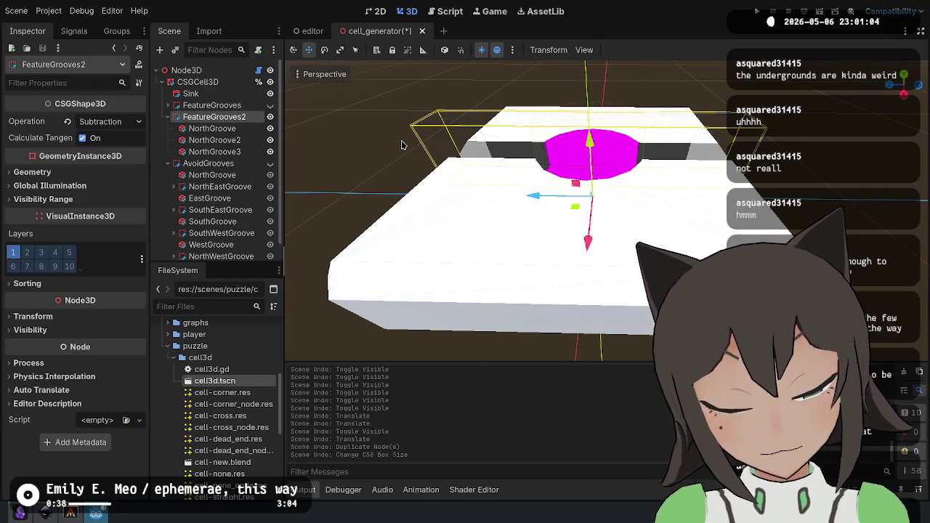
{"action": "key", "text": "Delete"}
{"action": "key", "text": "Return"}
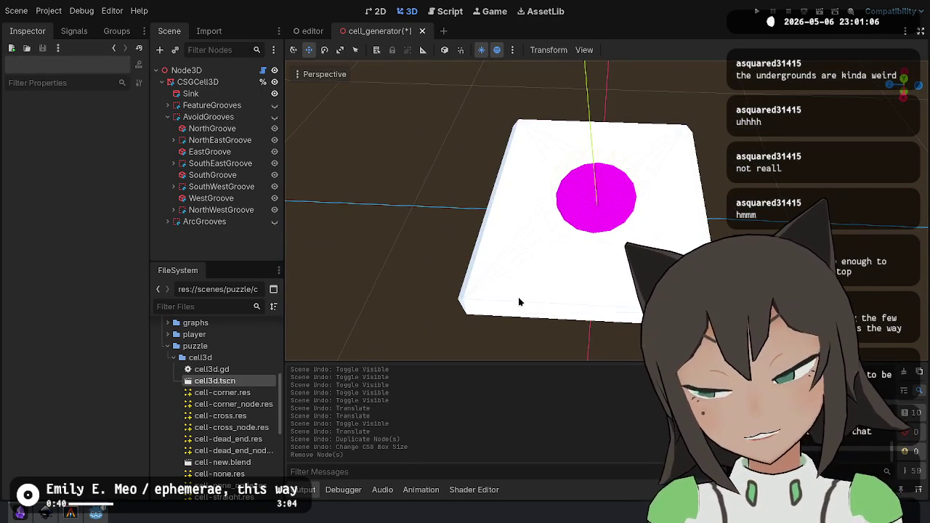
Hide the AvoidGrooves group and collapse it in the Scene tree.
{"action": "left_click", "coordinate": [209, 117]}
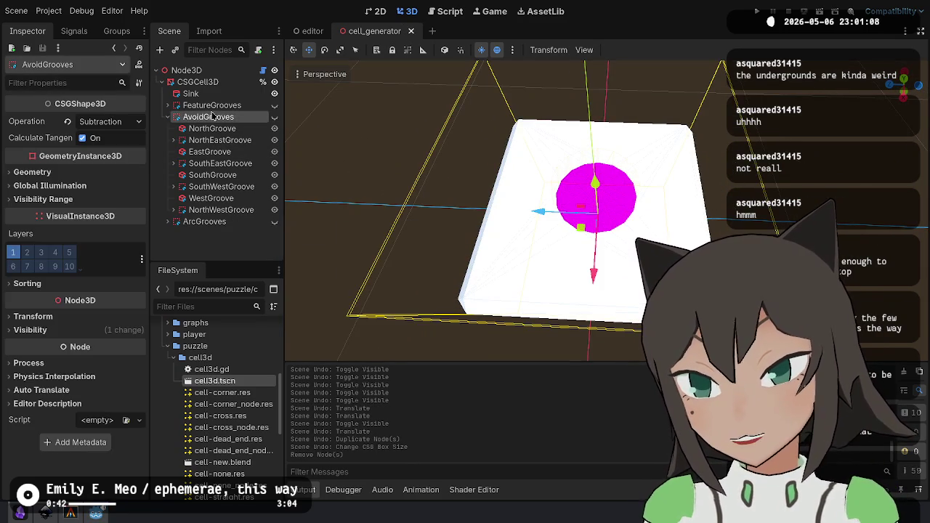
{"action": "left_click", "coordinate": [274, 116]}
{"action": "left_click", "coordinate": [275, 116]}
{"action": "left_click", "coordinate": [168, 116]}
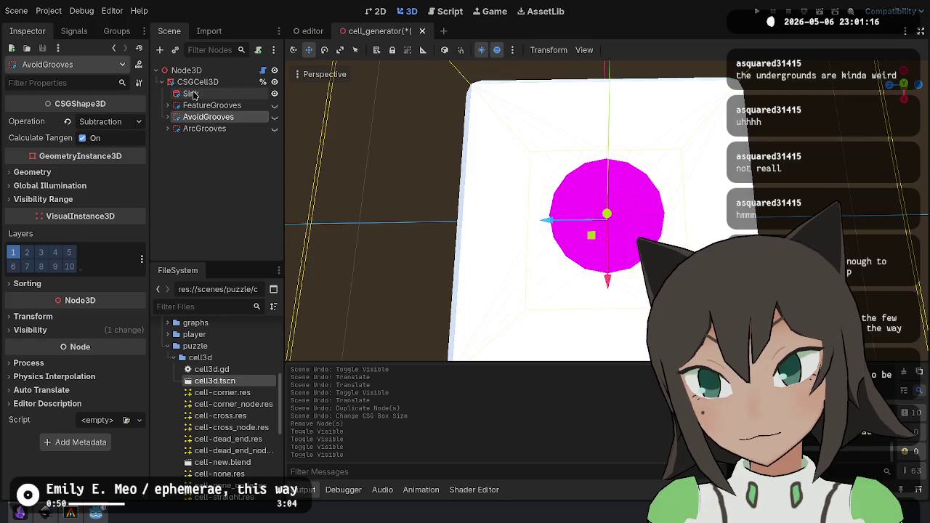
Add a CSGTorus3D as a child node of CSGCell3D.
{"action": "right_click", "coordinate": [207, 83]}
{"action": "left_click", "coordinate": [250, 109]}
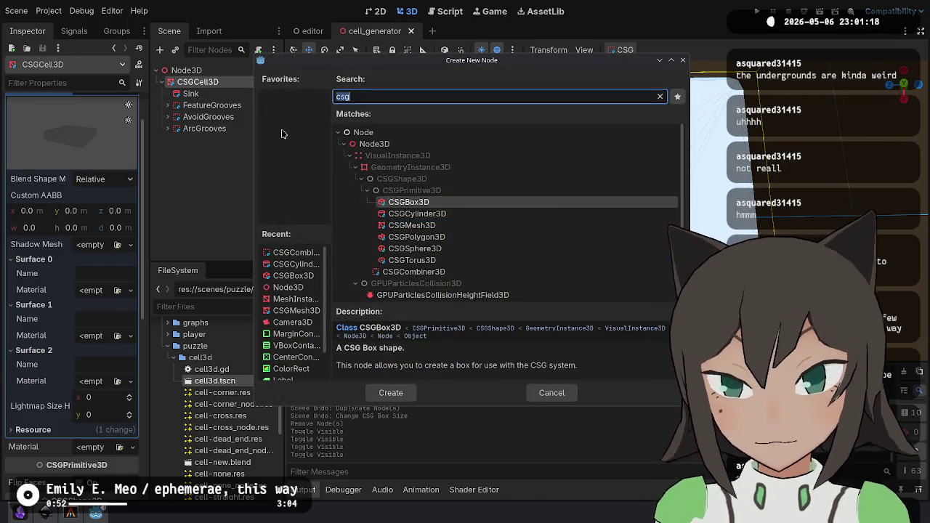
{"action": "double_click", "coordinate": [412, 260]}
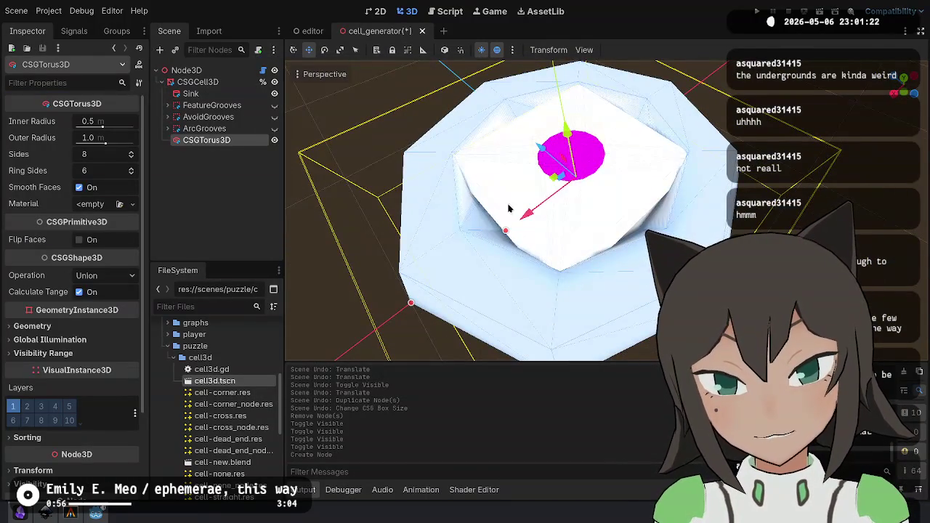
Rotate the torus about -75 then -30 degrees and edit its inner radius toward 0.2 m.
{"action": "key", "text": "e"}
{"action": "mouse_move", "coordinate": [554, 169]}
{"action": "left_mouse_down"}
{"action": "mouse_move", "coordinate": [544, 218]}
{"action": "mouse_move", "coordinate": [514, 245]}
{"action": "left_mouse_up"}
{"action": "key", "text": "w"}
{"action": "scroll", "coordinate": [513, 245], "scroll_direction": "up", "scroll_amount": 5}
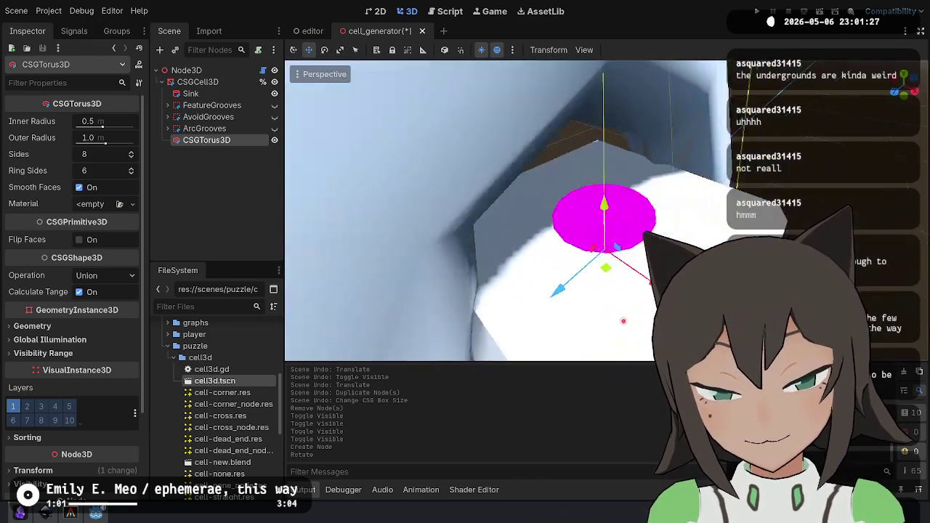
{"action": "scroll", "coordinate": [623, 218], "scroll_direction": "down", "scroll_amount": 3}
{"action": "key", "text": "e"}
{"action": "left_click_drag", "start_coordinate": [639, 207], "coordinate": [644, 211]}
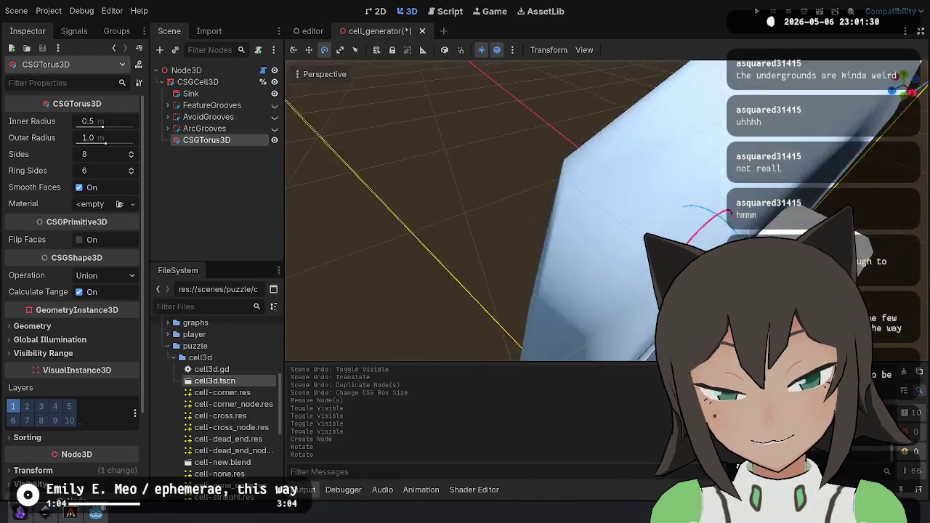
{"action": "left_click", "coordinate": [124, 126]}
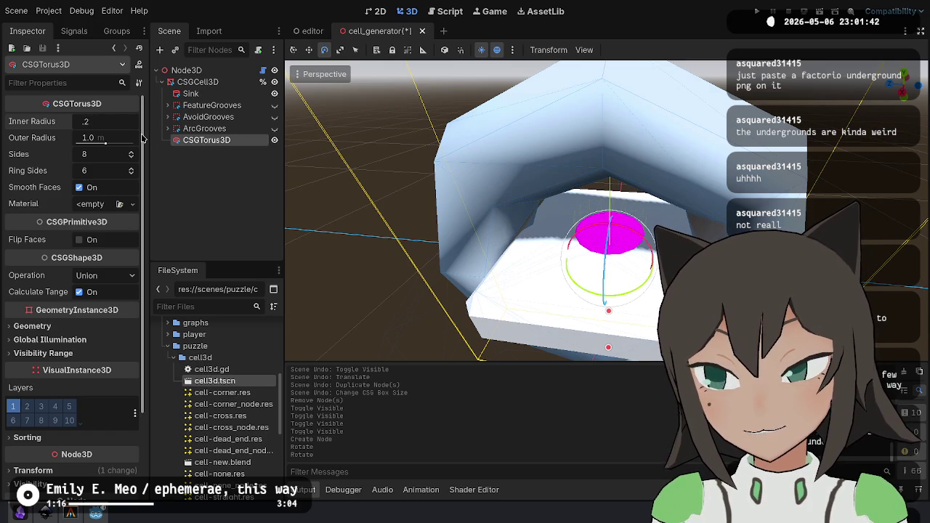
Try torus radii of 0.2/0.25 m, then 0.7 inner and 0.8 outer.
{"action": "key", "text": "Return"}
{"action": "key", "text": "Tab"}
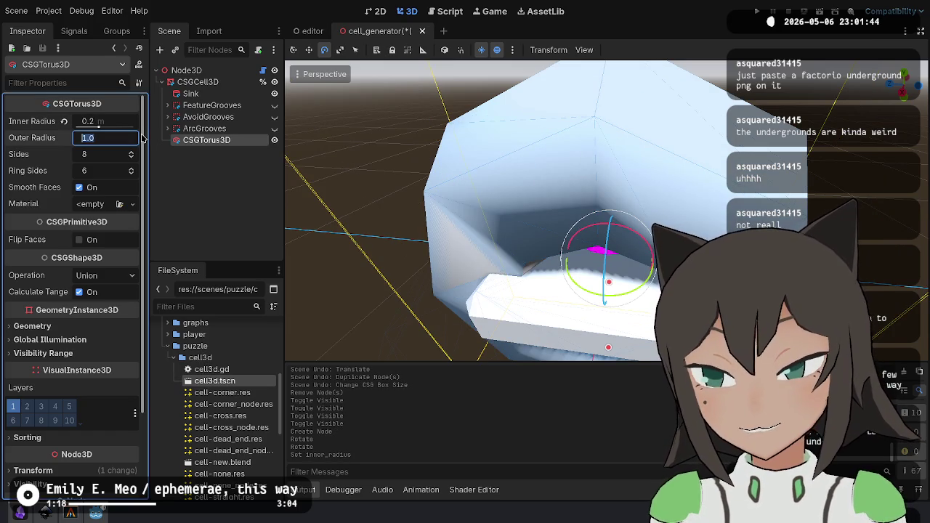
{"action": "type", "text": ".25"}
{"action": "key", "text": "Return"}
{"action": "scroll", "coordinate": [615, 331], "scroll_direction": "up", "scroll_amount": 5}
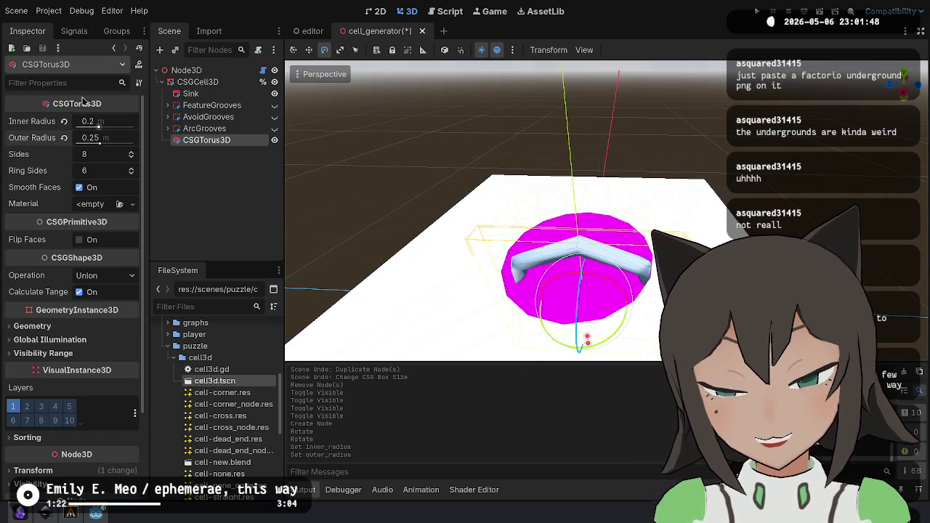
{"action": "key", "text": "BackSpace"}
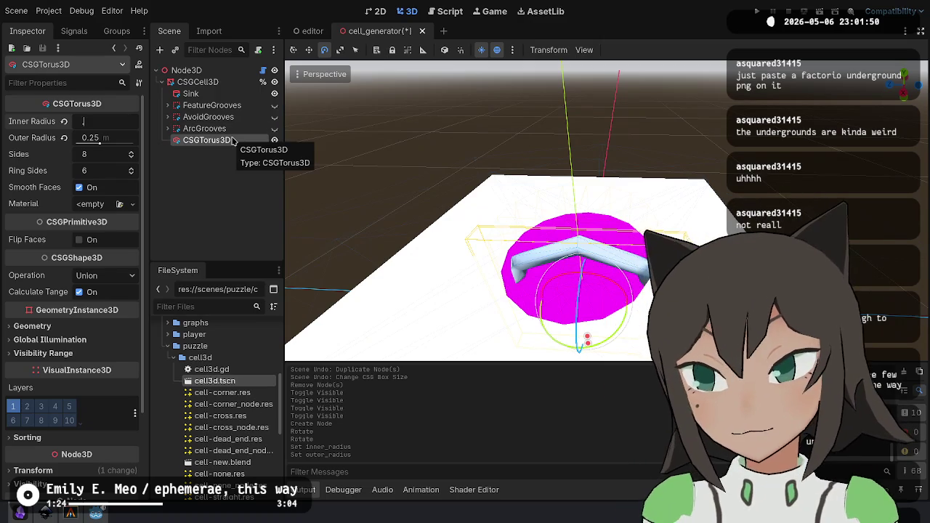
{"action": "type", "text": ".7"}
{"action": "key", "text": "Tab"}
{"action": "type", "text": ".8"}
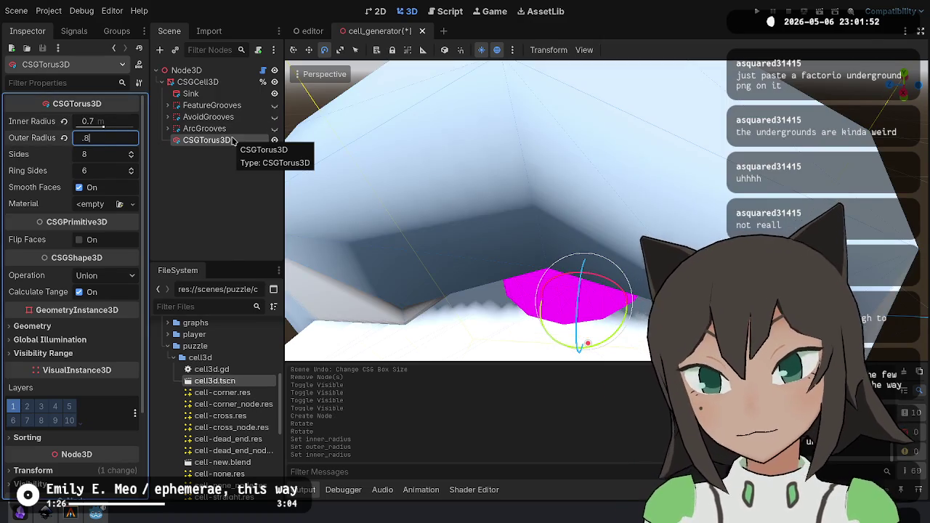
{"action": "right_click", "coordinate": [203, 206]}
Set the CSGTorus3D inner radius to 0.4 m and outer radius to 0.5 m.
{"action": "left_click", "coordinate": [123, 119]}
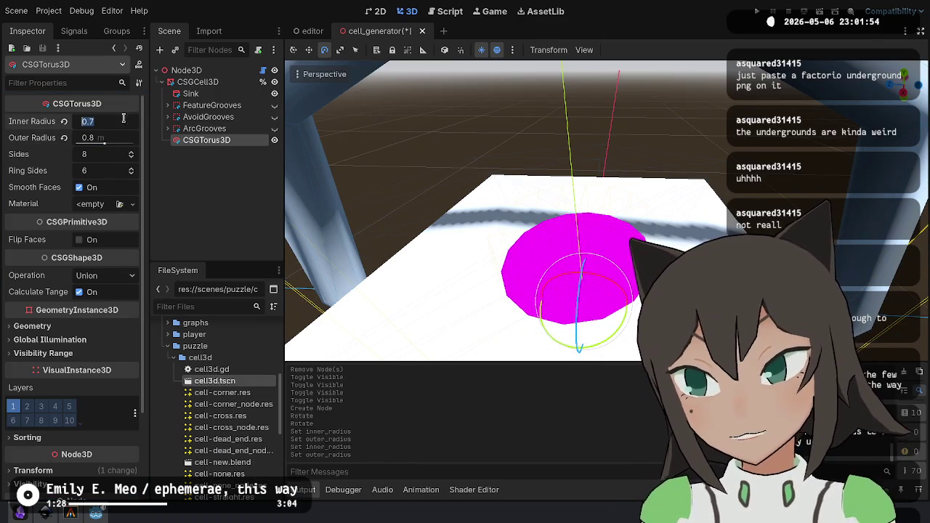
{"action": "key", "text": "BackSpace"}
{"action": "type", "text": ".4"}
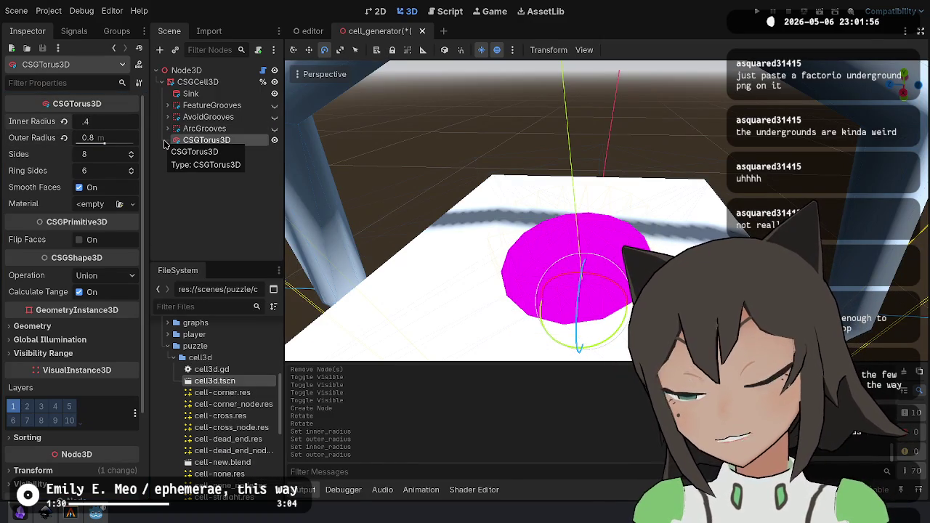
{"action": "key", "text": "Tab"}
{"action": "type", "text": "0.5"}
{"action": "key", "text": "Return"}
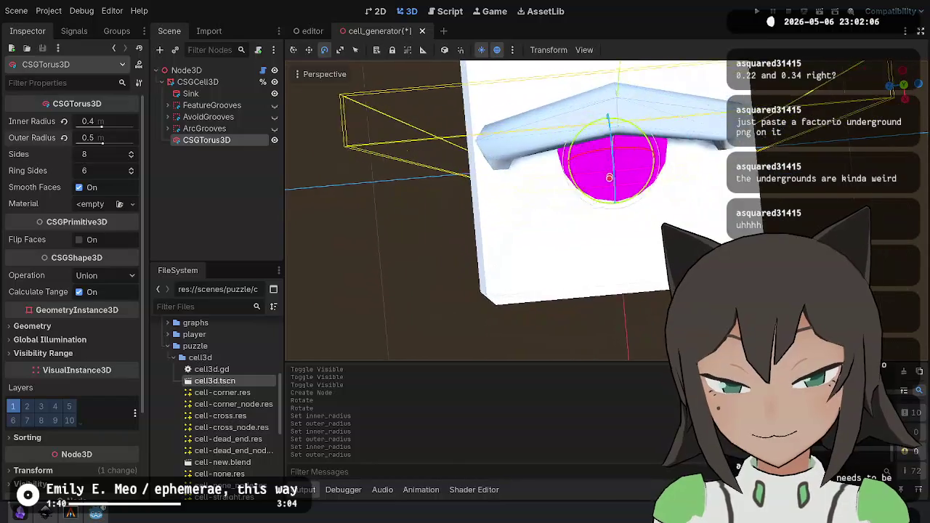
{"action": "left_click", "coordinate": [191, 71]}
{"action": "right_click", "coordinate": [192, 71]}
Add a DirectionalLight3D child under the root Node3D.
{"action": "left_click", "coordinate": [233, 93]}
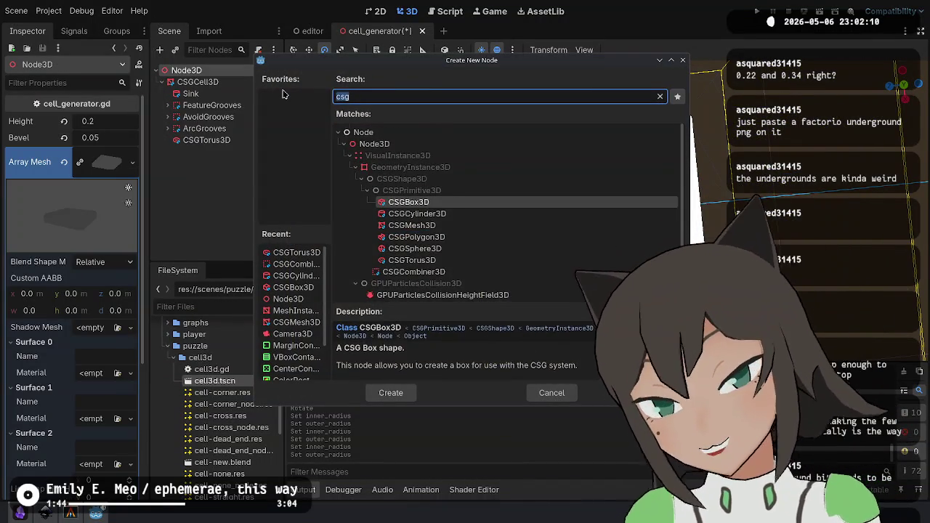
{"action": "type", "text": "dire"}
{"action": "key", "text": "Return"}
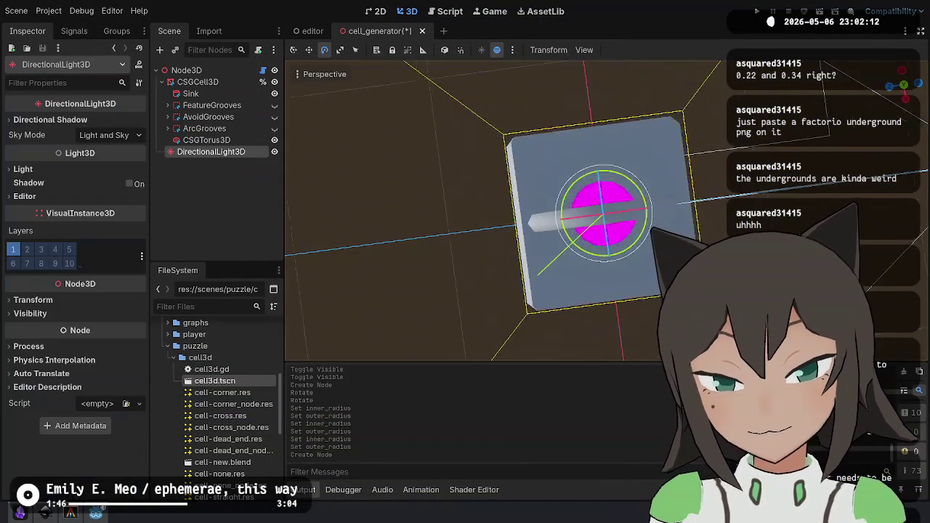
Rotate the directional light over the cell and enable Shadow On.
{"action": "left_click_drag", "start_coordinate": [573, 251], "coordinate": [675, 226]}
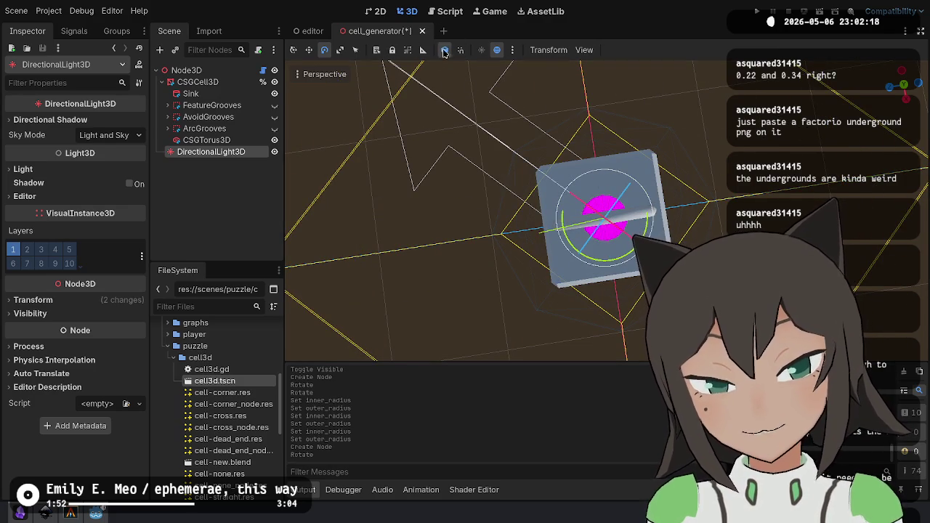
{"action": "mouse_move", "coordinate": [623, 231]}
{"action": "left_mouse_down"}
{"action": "mouse_move", "coordinate": [614, 220]}
{"action": "mouse_move", "coordinate": [600, 226]}
{"action": "left_mouse_up"}
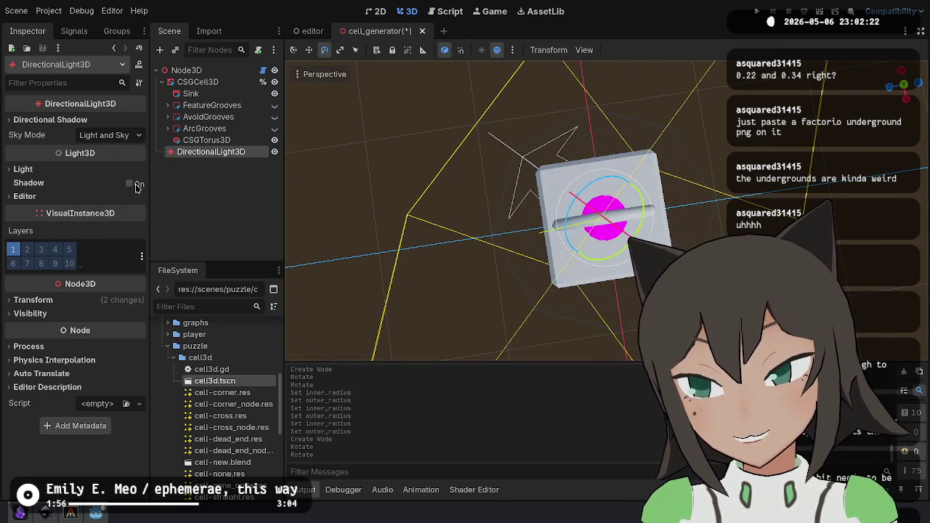
{"action": "left_click", "coordinate": [131, 184]}
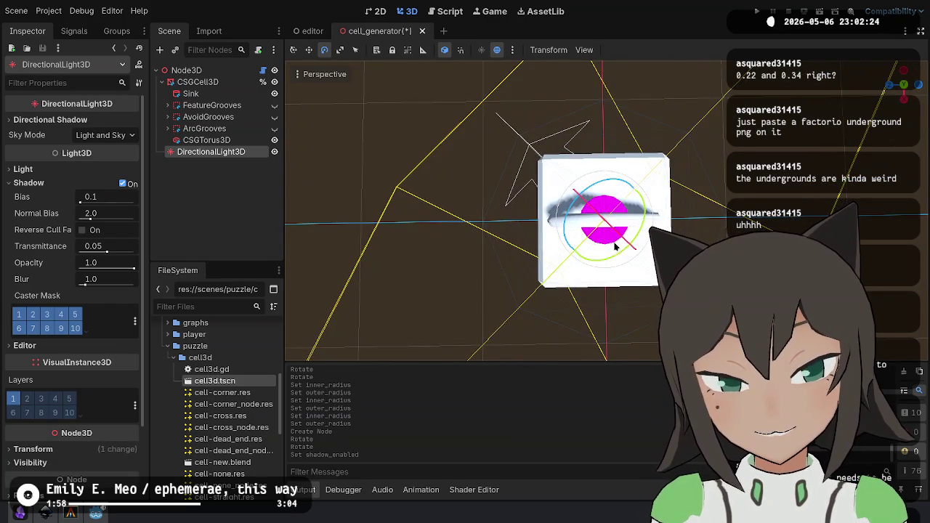
{"action": "left_click_drag", "start_coordinate": [614, 236], "coordinate": [618, 243]}
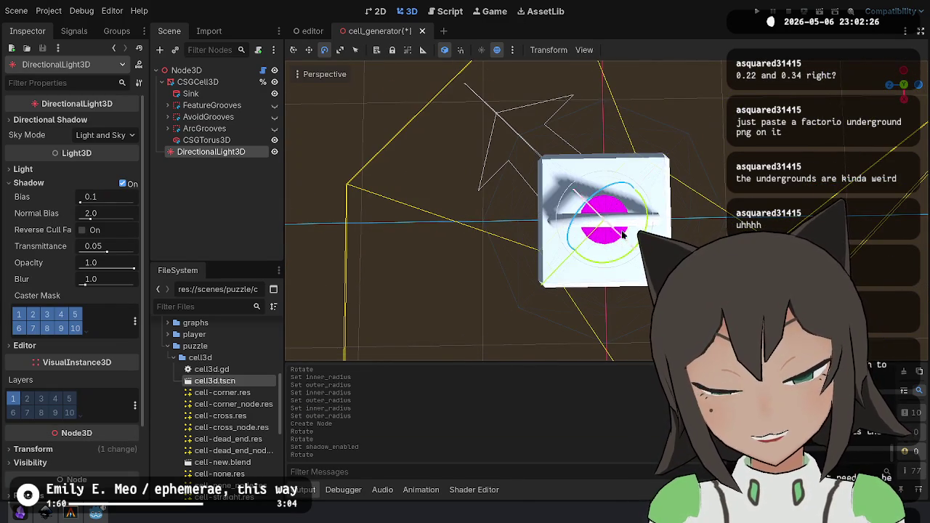
{"action": "scroll", "coordinate": [621, 233], "scroll_direction": "up", "scroll_amount": 8}
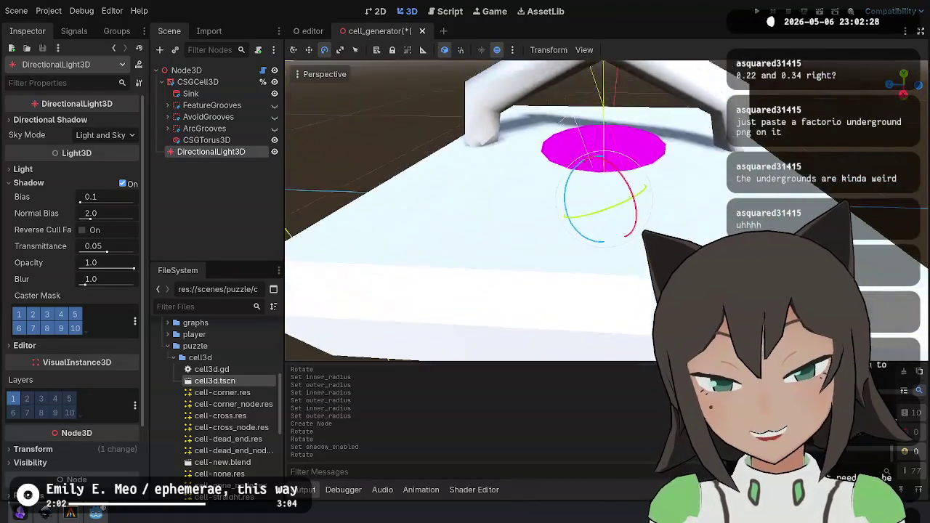
{"action": "scroll", "coordinate": [628, 206], "scroll_direction": "down", "scroll_amount": 5}
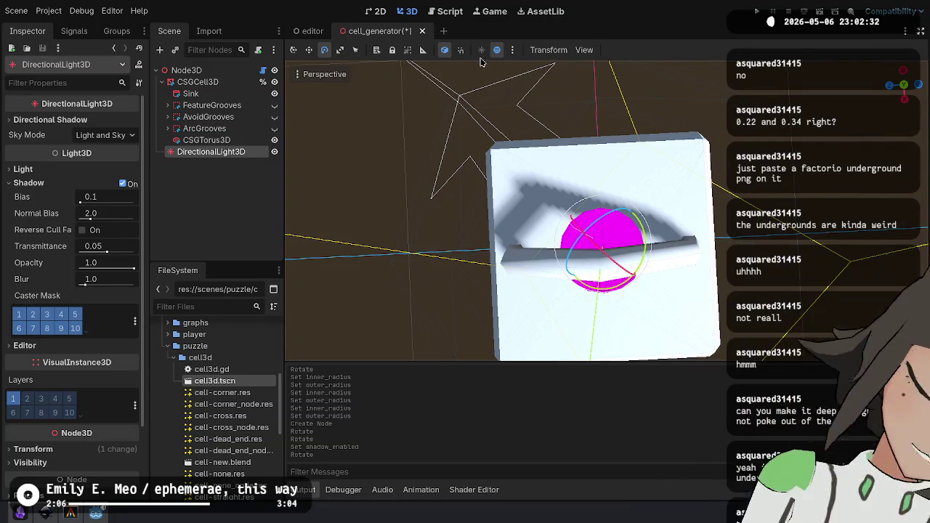
Delete the DirectionalLight3D and the CSGTorus3D nodes.
{"action": "left_click", "coordinate": [211, 139]}
{"action": "left_click", "coordinate": [218, 152]}
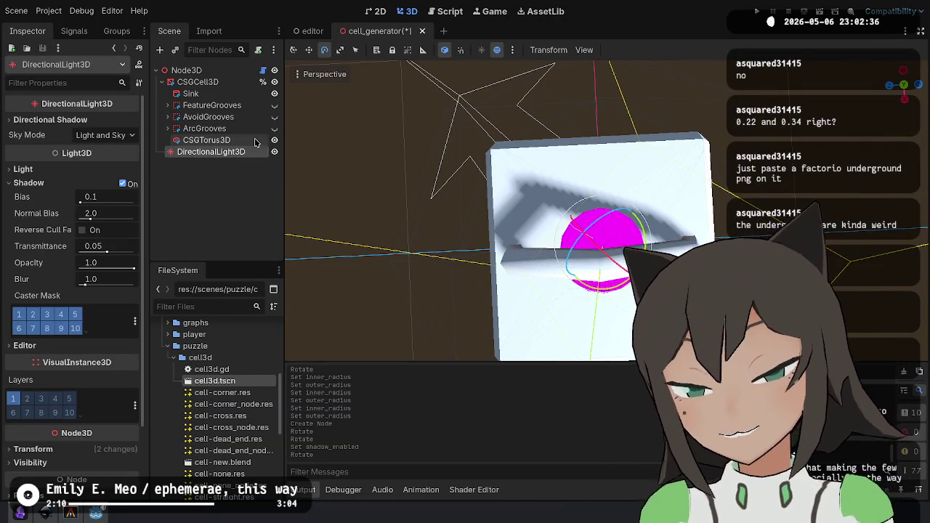
{"action": "key", "text": "Delete"}
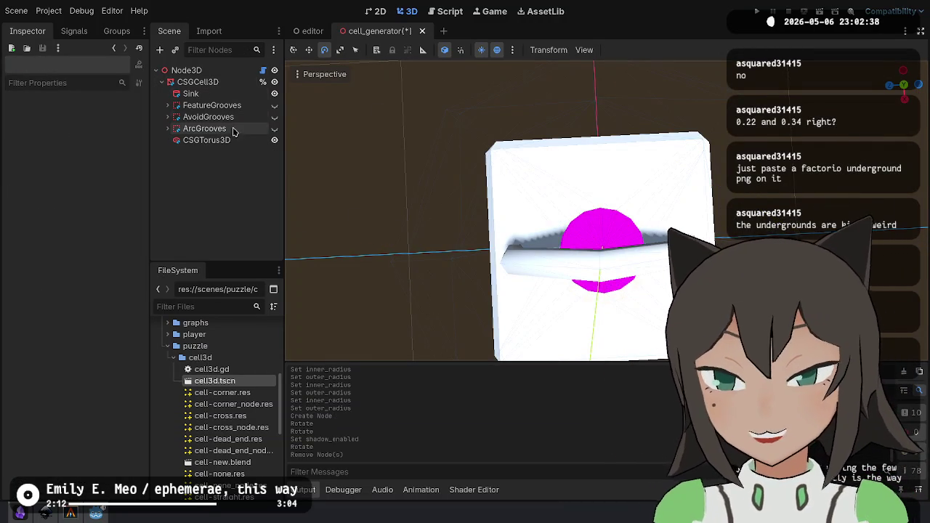
{"action": "left_click", "coordinate": [236, 142]}
{"action": "key", "text": "Delete"}
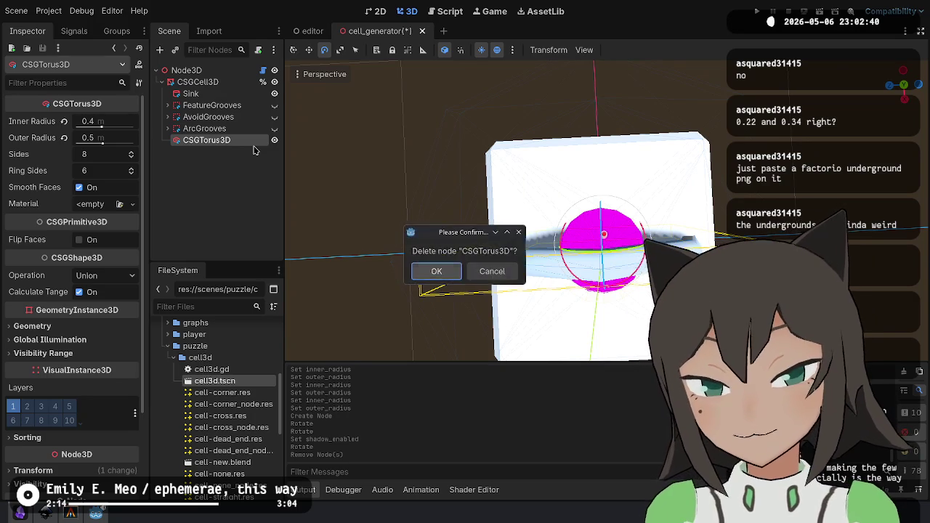
{"action": "key", "text": "Return"}
Duplicate FeatureGrooves into a visible FeatureGrooves2 copy.
{"action": "left_click", "coordinate": [274, 105]}
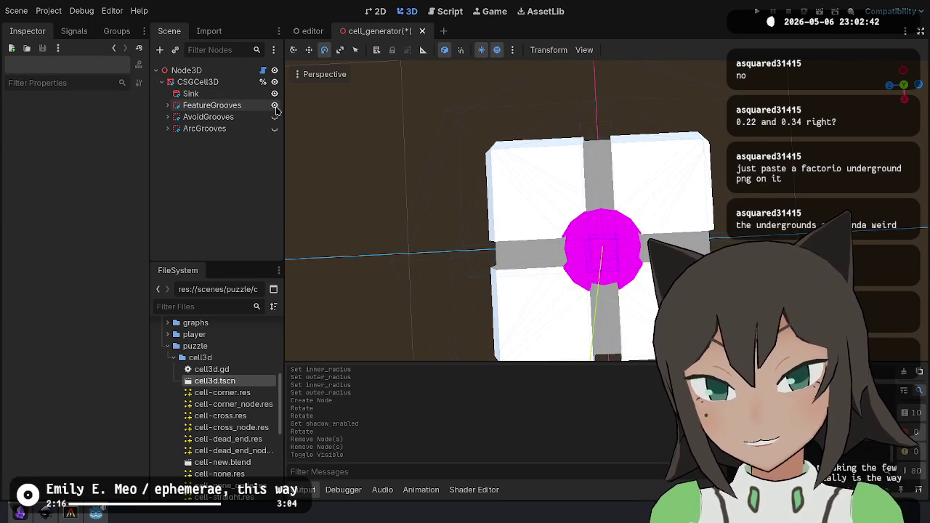
{"action": "left_click", "coordinate": [275, 105]}
{"action": "left_click", "coordinate": [182, 106]}
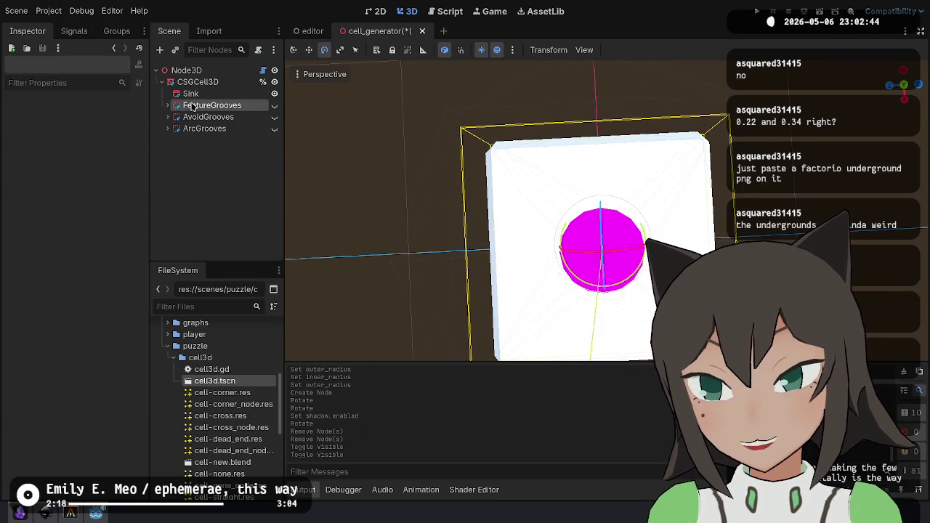
{"action": "left_click", "coordinate": [168, 106]}
{"action": "left_click", "coordinate": [169, 107]}
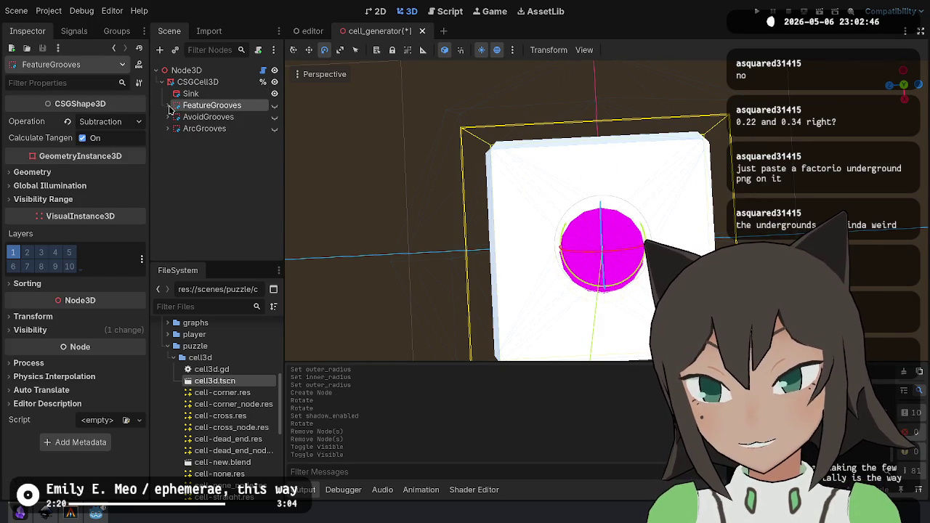
{"action": "key", "text": "ctrl+d"}
{"action": "left_click", "coordinate": [275, 117]}
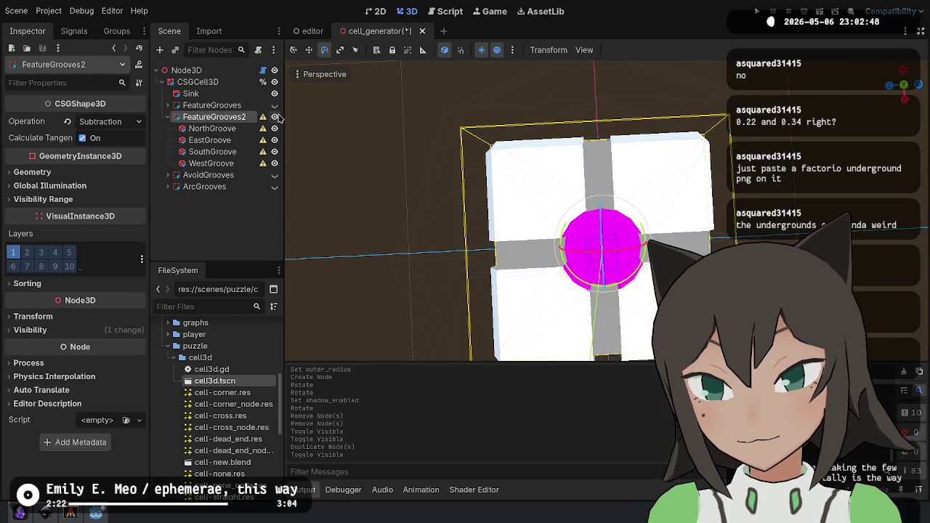
Delete EastGroove, SouthGroove and WestGroove from FeatureGrooves2, keeping NorthGroove.
{"action": "key", "text": "q"}
{"action": "left_click", "coordinate": [218, 129]}
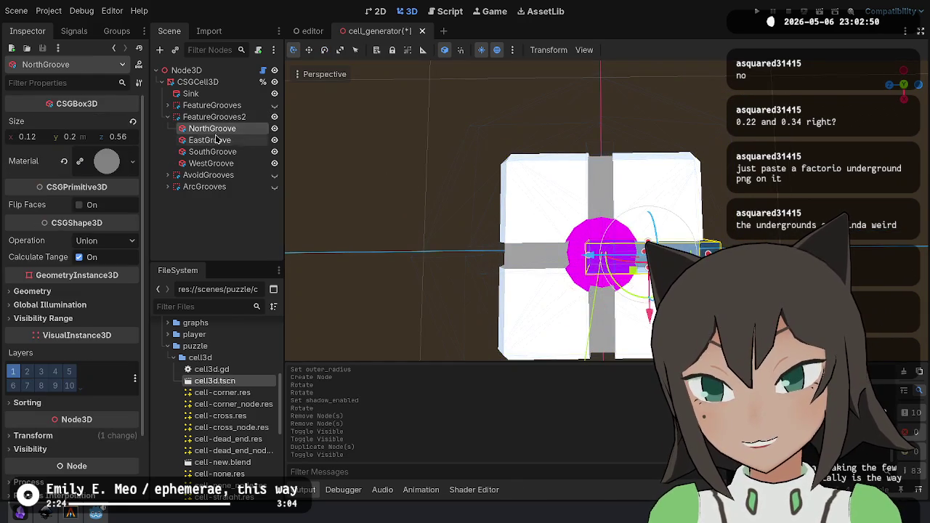
{"action": "left_click", "coordinate": [218, 140]}
{"action": "left_click", "coordinate": [236, 163], "text": "shift"}
{"action": "key", "text": "Delete"}
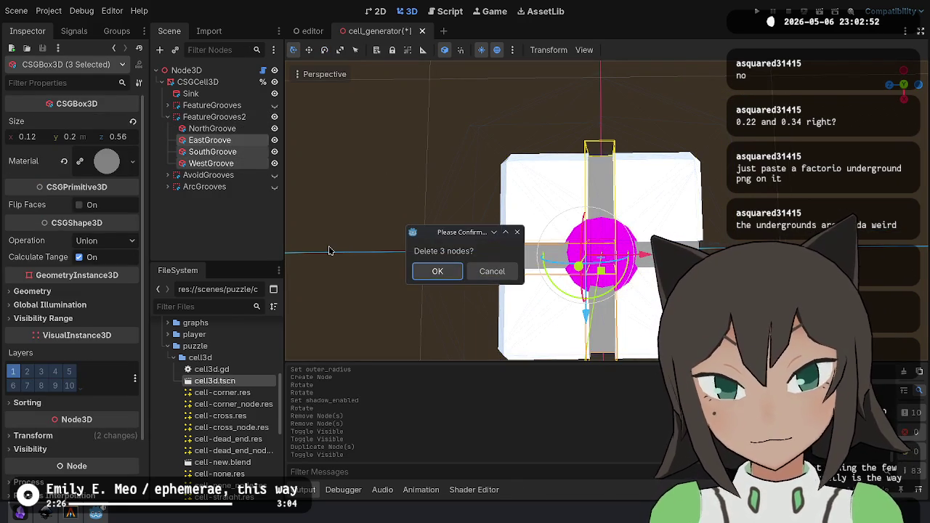
{"action": "key", "text": "Return"}
{"action": "left_click", "coordinate": [212, 129]}
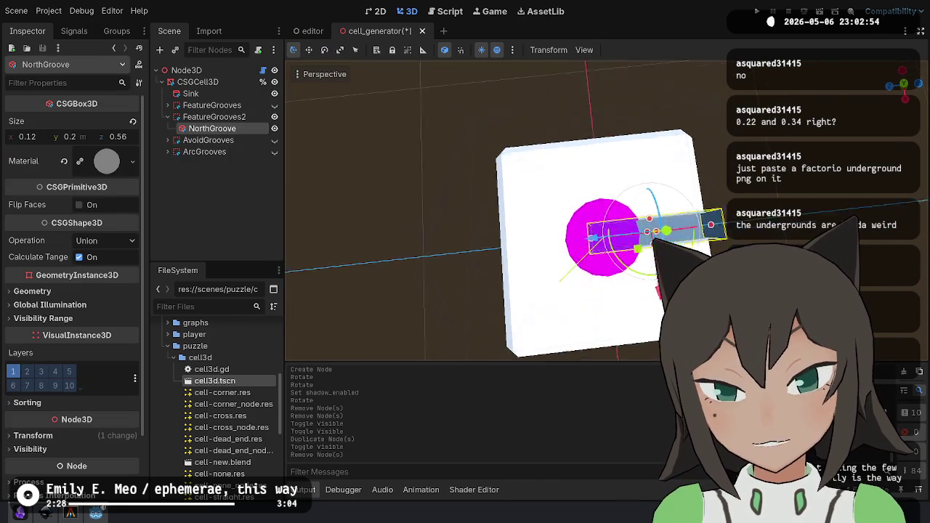
Shorten NorthGroove to 0.156 along Z, duplicate it, and shift the copy along Z.
{"action": "mouse_move", "coordinate": [528, 210]}
{"action": "left_mouse_down"}
{"action": "mouse_move", "coordinate": [586, 212]}
{"action": "mouse_move", "coordinate": [695, 191]}
{"action": "mouse_move", "coordinate": [683, 200]}
{"action": "left_mouse_up"}
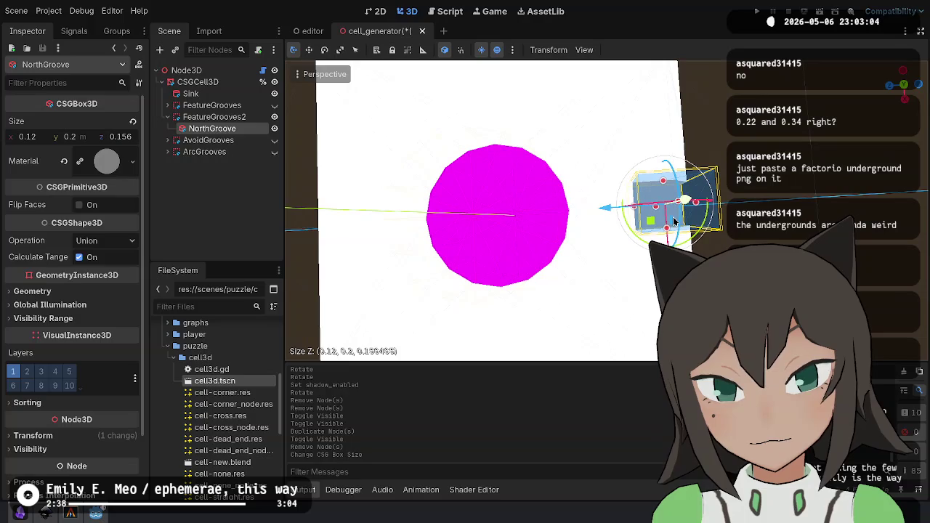
{"action": "key", "text": "ctrl+d"}
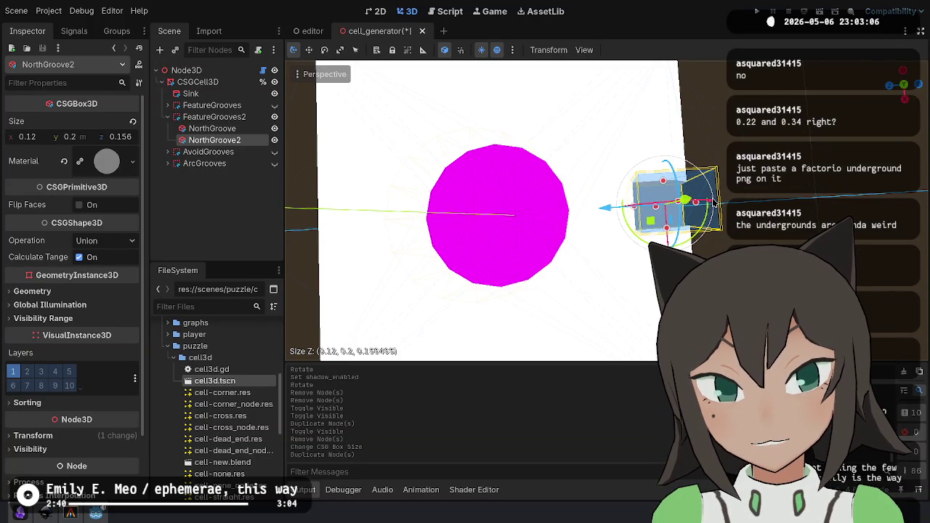
{"action": "left_click_drag", "start_coordinate": [715, 206], "coordinate": [697, 240]}
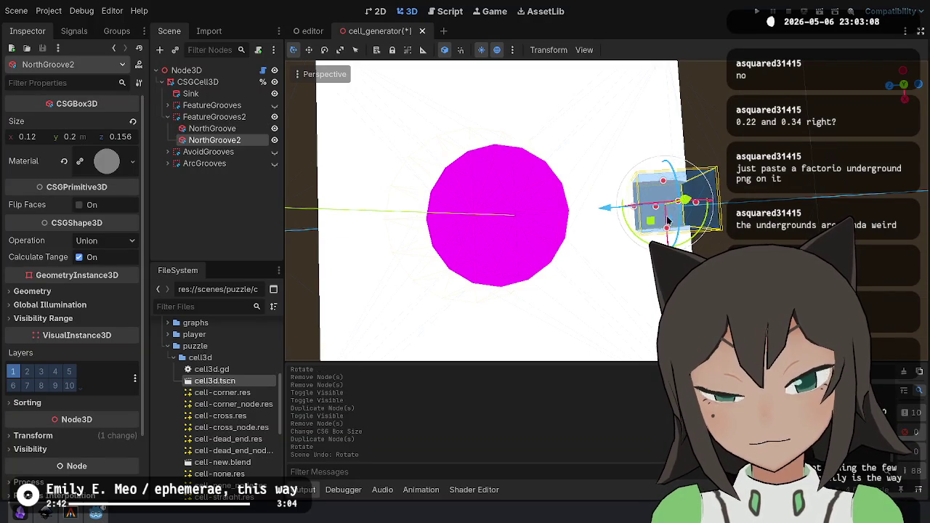
{"action": "key", "text": "ctrl+z"}
{"action": "scroll", "coordinate": [497, 149], "scroll_direction": "down", "scroll_amount": 2}
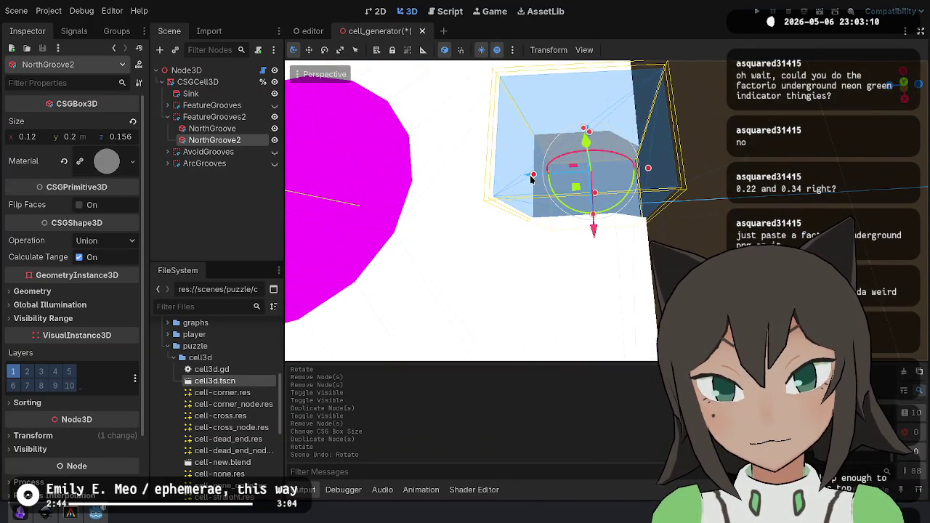
{"action": "mouse_move", "coordinate": [524, 175]}
{"action": "left_mouse_down"}
{"action": "mouse_move", "coordinate": [460, 167]}
{"action": "mouse_move", "coordinate": [473, 134]}
{"action": "mouse_move", "coordinate": [393, 52]}
{"action": "left_mouse_up"}
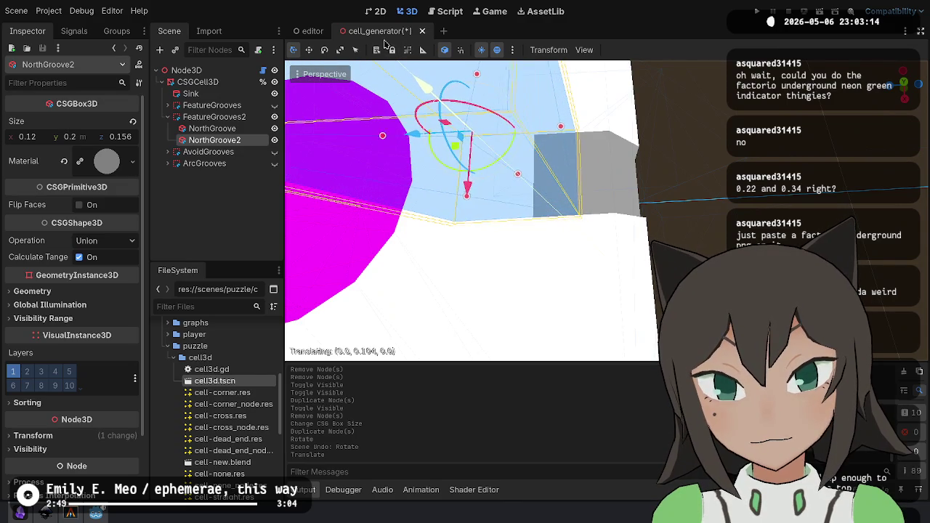
Switch NorthGroove2's operation to Intersection, back to Subtraction, and raise it.
{"action": "left_click", "coordinate": [109, 249]}
{"action": "left_click", "coordinate": [109, 270]}
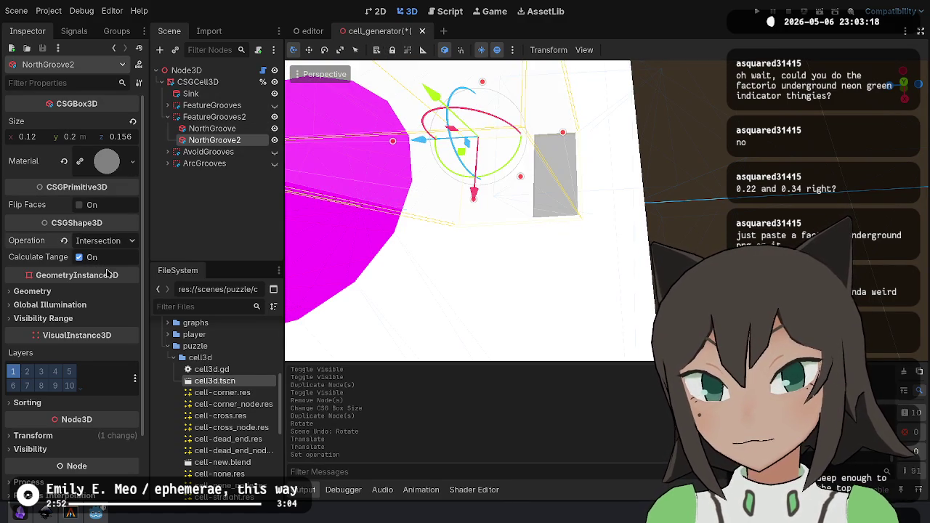
{"action": "left_click", "coordinate": [120, 242]}
{"action": "left_click", "coordinate": [120, 282]}
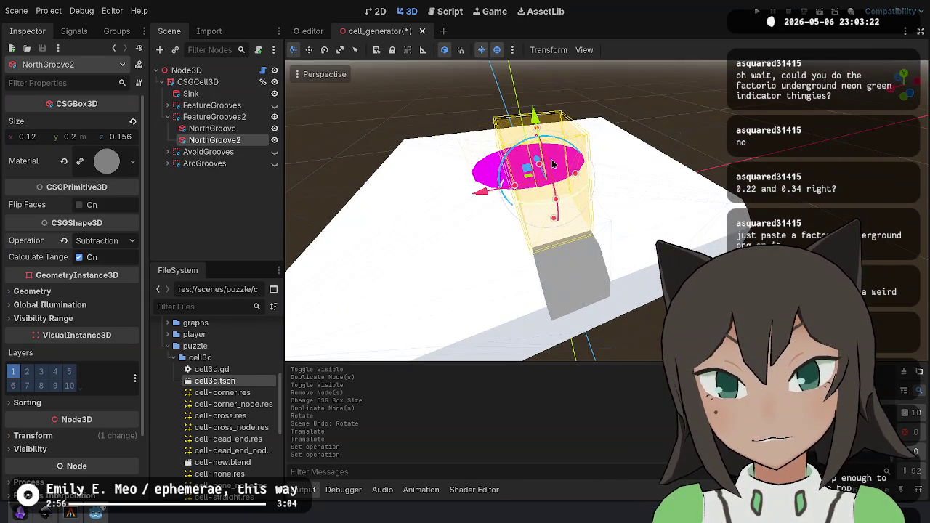
{"action": "mouse_move", "coordinate": [533, 115]}
{"action": "left_mouse_down"}
{"action": "mouse_move", "coordinate": [534, 103]}
{"action": "mouse_move", "coordinate": [534, 116]}
{"action": "left_mouse_up"}
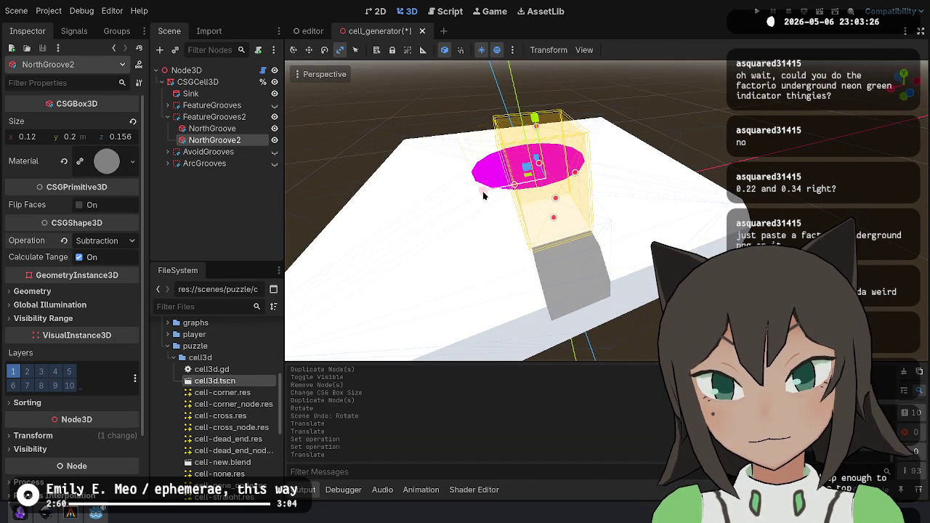
Scale NorthGroove2 wider twice and shift it slightly right.
{"action": "key", "text": "s"}
{"action": "left_click", "coordinate": [436, 197]}
{"action": "key", "text": "f"}
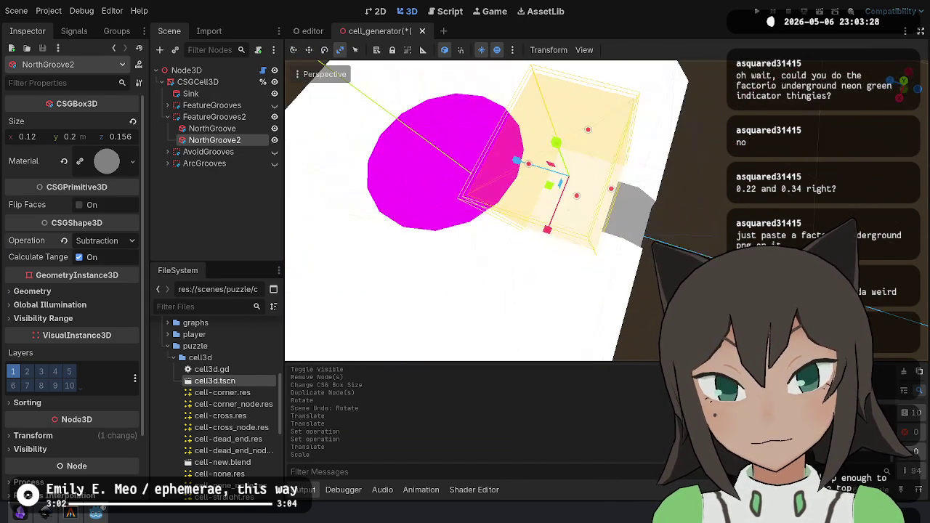
{"action": "key", "text": "s"}
{"action": "left_click", "coordinate": [517, 165]}
{"action": "key", "text": "w"}
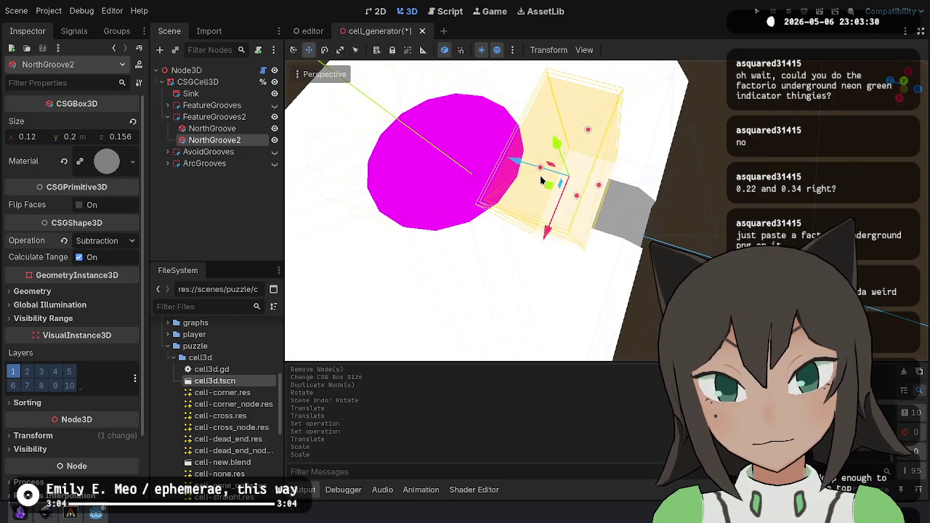
{"action": "key", "text": "g"}
{"action": "left_click", "coordinate": [536, 173]}
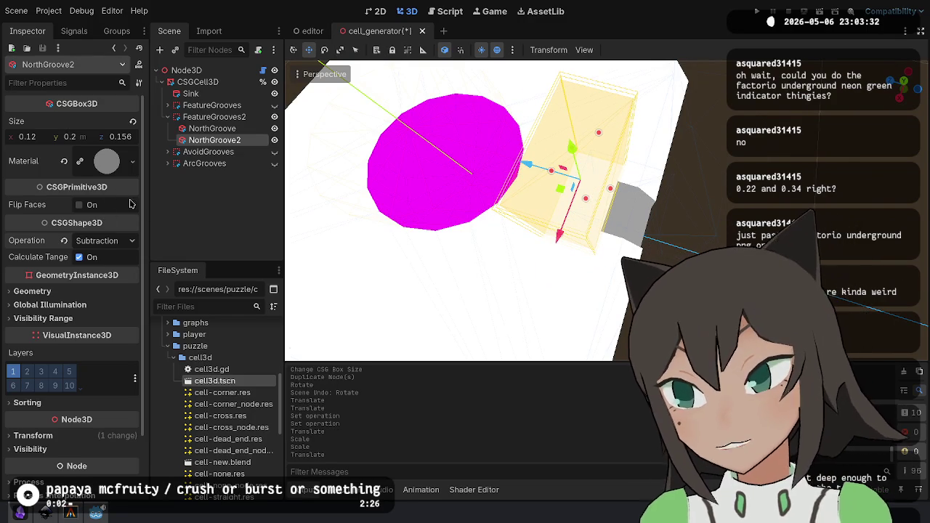
{"action": "left_click", "coordinate": [105, 163]}
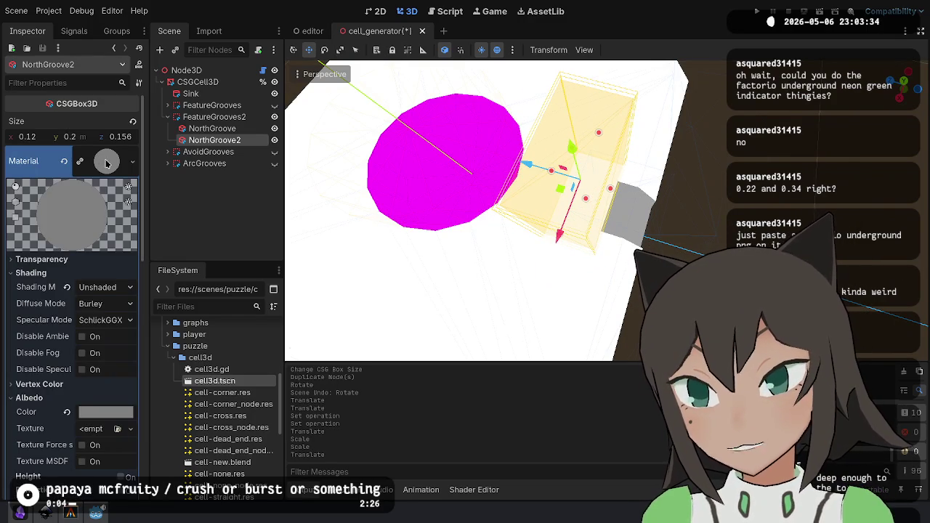
Make NorthGroove2's material unique and set its albedo to bright red.
{"action": "right_click", "coordinate": [107, 164]}
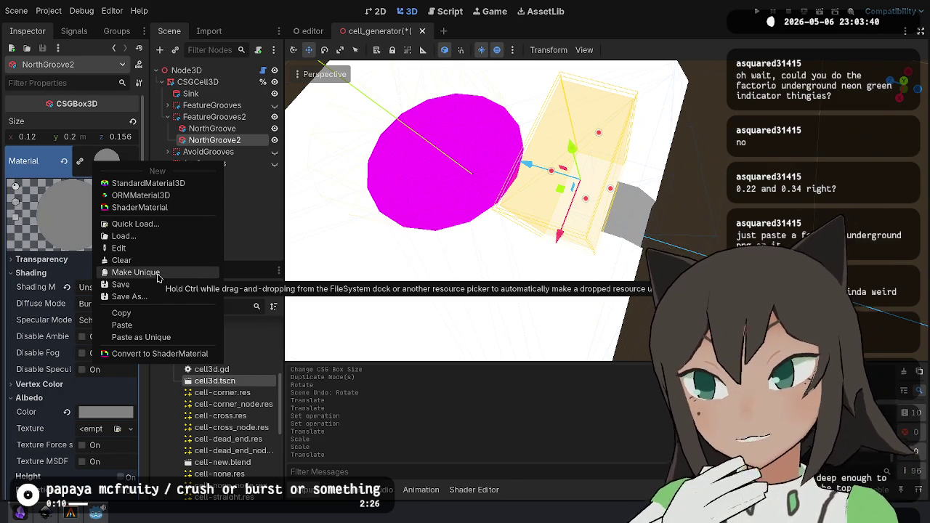
{"action": "left_click", "coordinate": [158, 275]}
{"action": "left_click", "coordinate": [67, 299]}
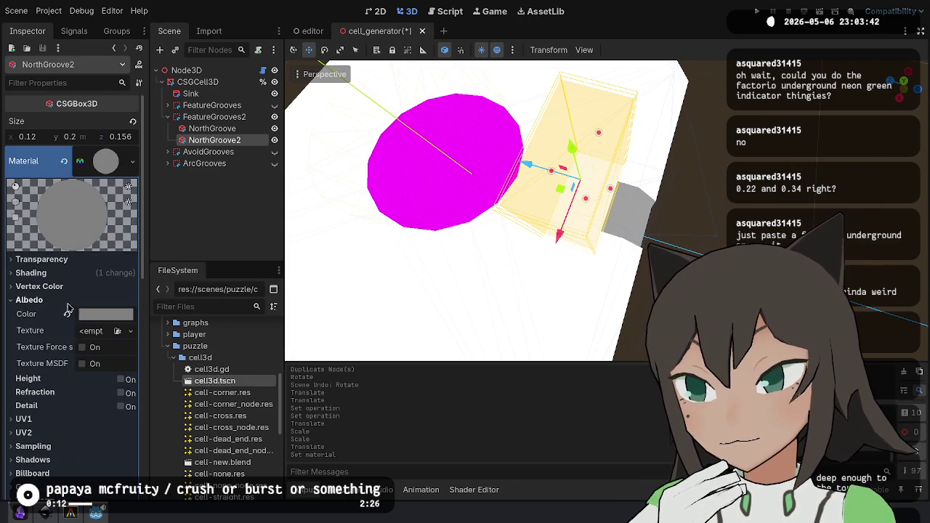
{"action": "left_click", "coordinate": [86, 318]}
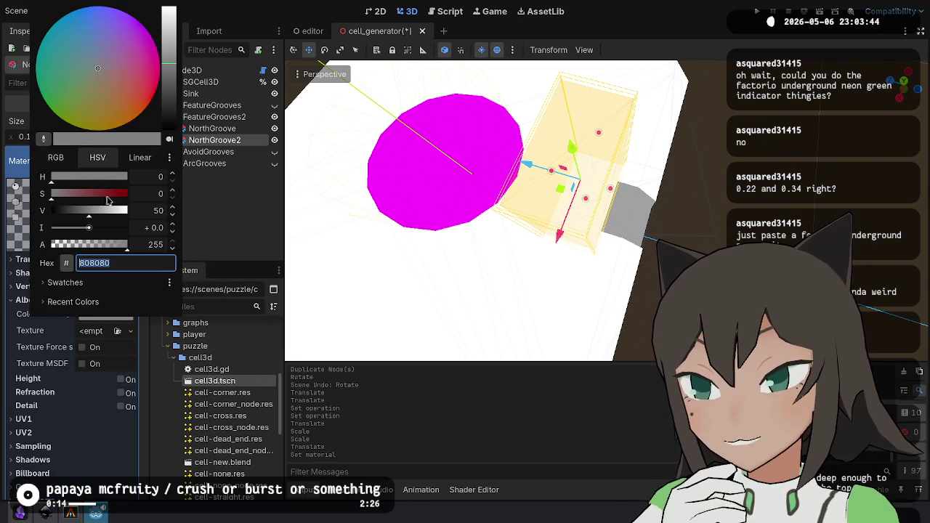
{"action": "left_click_drag", "start_coordinate": [106, 200], "coordinate": [161, 195]}
{"action": "left_click", "coordinate": [128, 211]}
{"action": "left_click", "coordinate": [465, 218]}
Rotate NorthGroove2 by -30 degrees, then by 45 degrees.
{"action": "mouse_move", "coordinate": [465, 218]}
{"action": "left_mouse_down"}
{"action": "mouse_move", "coordinate": [421, 189]}
{"action": "mouse_move", "coordinate": [465, 145]}
{"action": "left_mouse_up"}
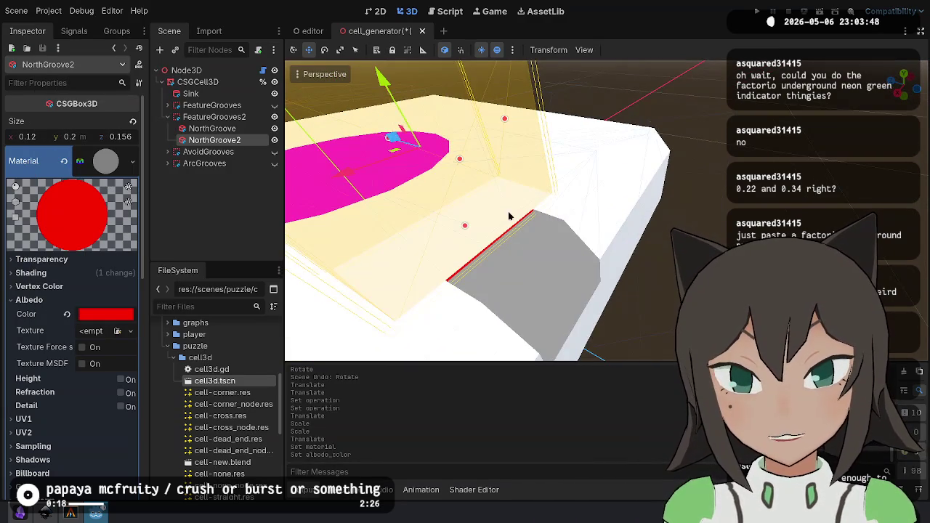
{"action": "key", "text": "e"}
{"action": "mouse_move", "coordinate": [414, 114]}
{"action": "left_mouse_down"}
{"action": "mouse_move", "coordinate": [432, 130]}
{"action": "mouse_move", "coordinate": [407, 149]}
{"action": "mouse_move", "coordinate": [431, 175]}
{"action": "left_mouse_up"}
{"action": "key", "text": "w"}
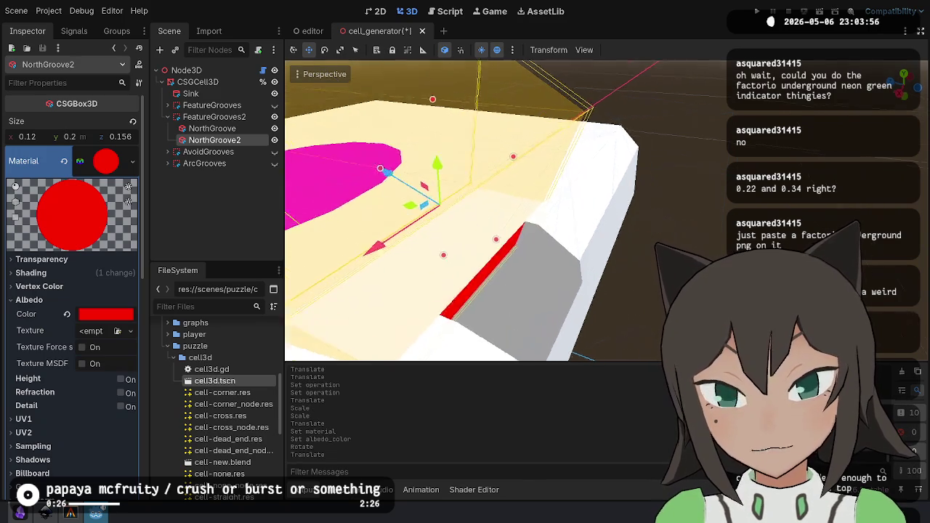
{"action": "scroll", "coordinate": [457, 203], "scroll_direction": "up", "scroll_amount": 3}
{"action": "key", "text": "e"}
{"action": "scroll", "coordinate": [479, 228], "scroll_direction": "down", "scroll_amount": 3}
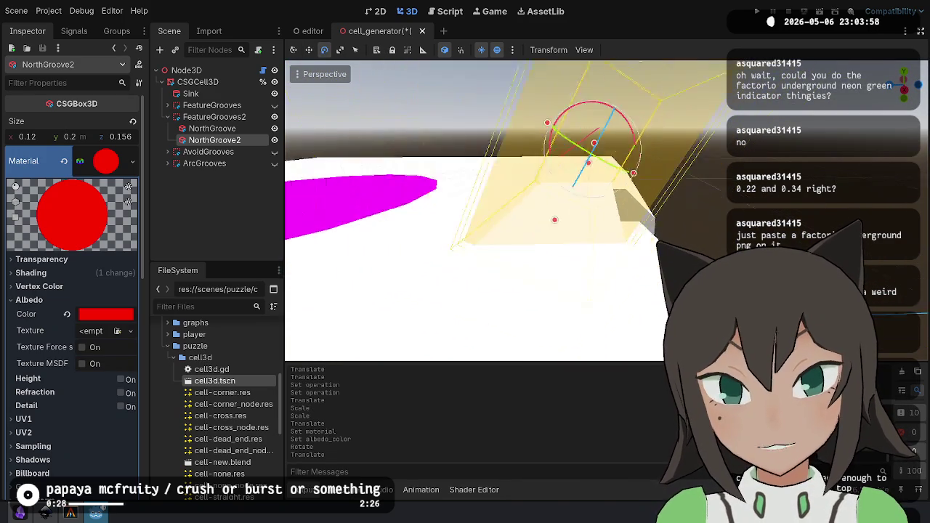
{"action": "mouse_move", "coordinate": [583, 131]}
{"action": "left_mouse_down"}
{"action": "mouse_move", "coordinate": [544, 144]}
{"action": "mouse_move", "coordinate": [550, 152]}
{"action": "left_mouse_up"}
{"action": "key", "text": "w"}
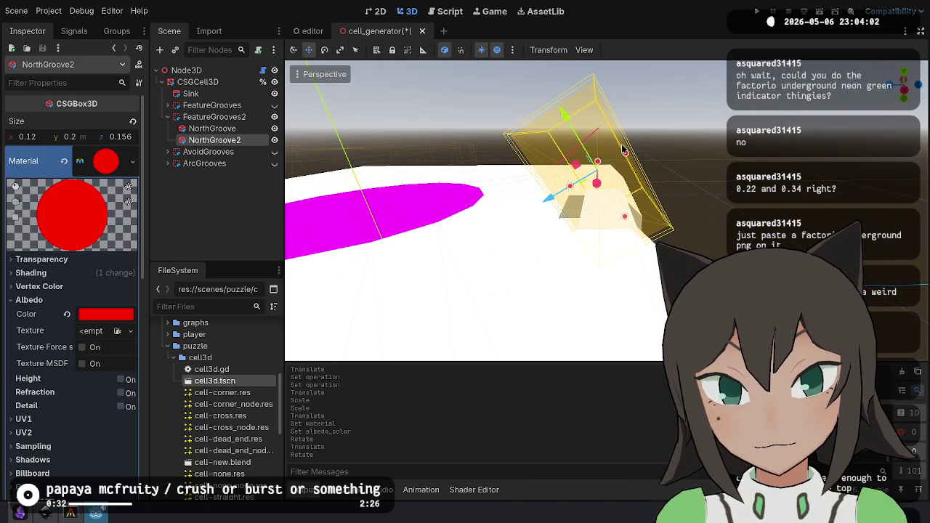
Move NorthGroove2 toward the edge, rotate it 30 degrees, and shorten Y to 0.131.
{"action": "left_click_drag", "start_coordinate": [557, 194], "coordinate": [494, 228]}
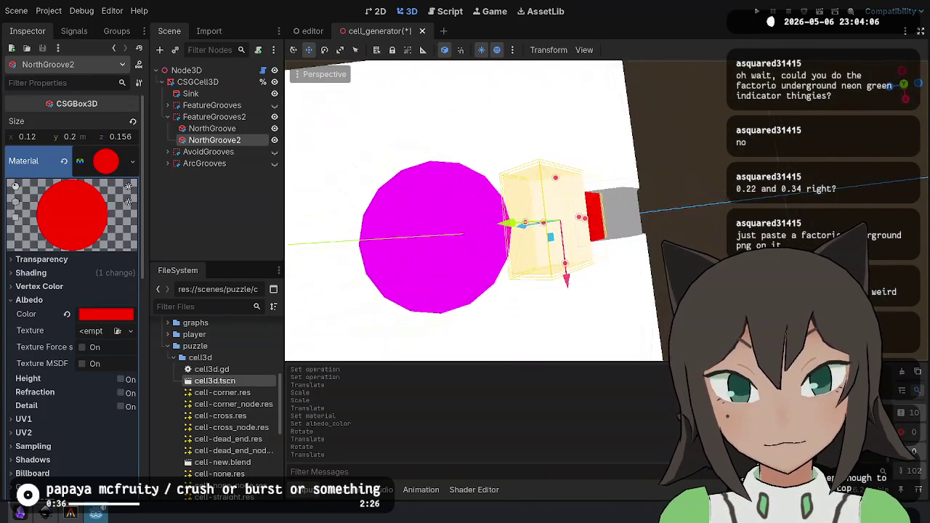
{"action": "left_click_drag", "start_coordinate": [557, 221], "coordinate": [546, 223]}
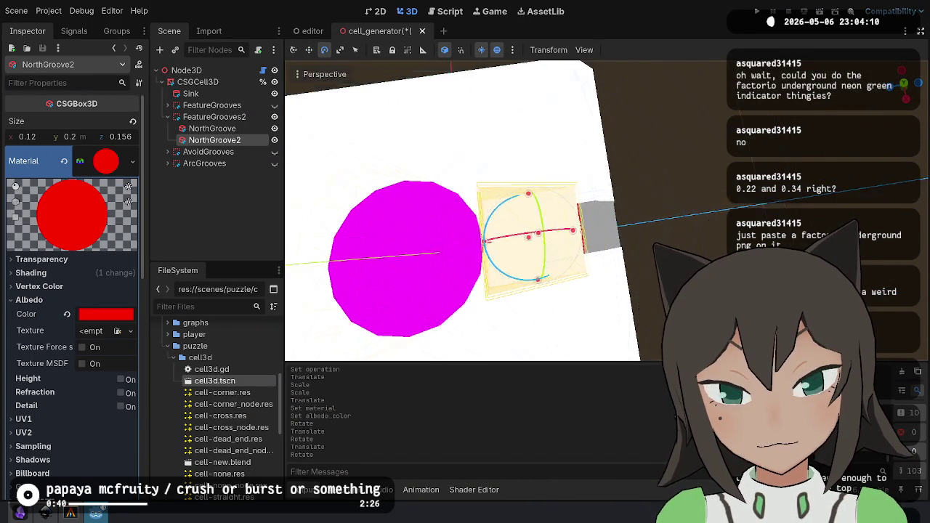
{"action": "key", "text": "w"}
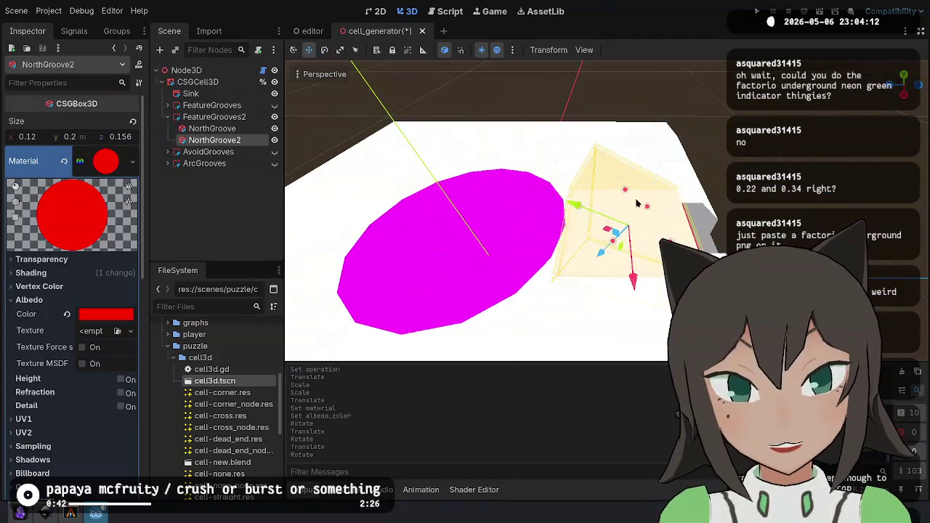
{"action": "mouse_move", "coordinate": [579, 211]}
{"action": "left_mouse_down"}
{"action": "mouse_move", "coordinate": [614, 234]}
{"action": "mouse_move", "coordinate": [612, 264]}
{"action": "mouse_move", "coordinate": [597, 272]}
{"action": "left_mouse_up"}
{"action": "left_click", "coordinate": [675, 215]}
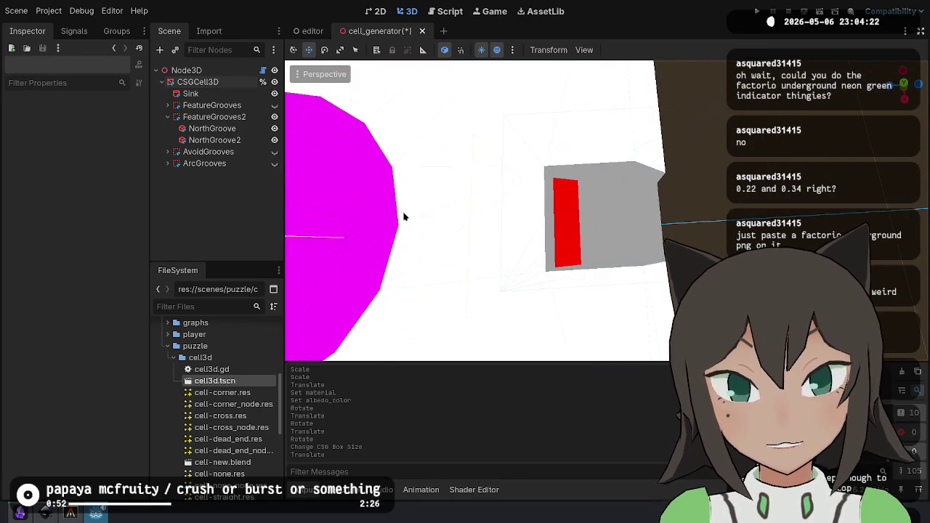
Move and rotate NorthGroove2 until it sits against the gray box on the edge.
{"action": "left_click", "coordinate": [228, 140]}
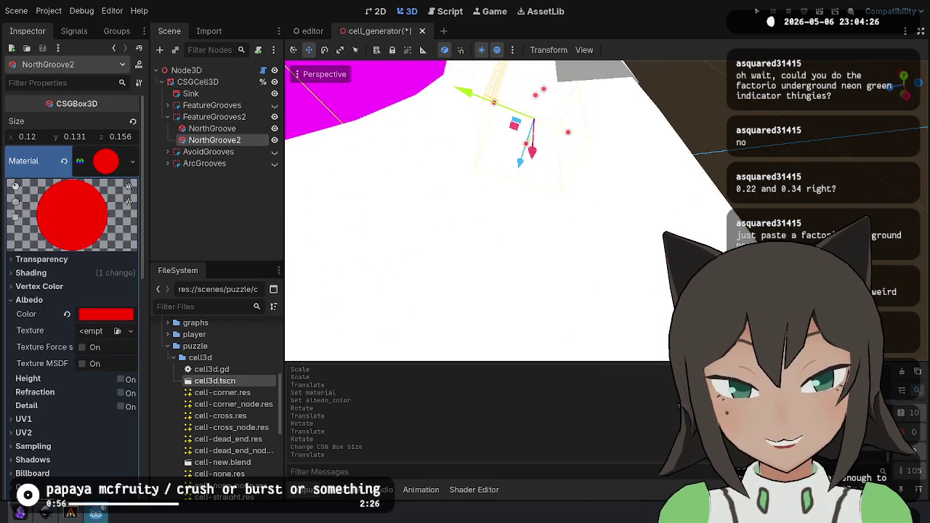
{"action": "left_click_drag", "start_coordinate": [513, 177], "coordinate": [526, 128]}
{"action": "scroll", "coordinate": [527, 128], "scroll_direction": "up", "scroll_amount": 5}
{"action": "scroll", "coordinate": [508, 145], "scroll_direction": "down", "scroll_amount": 5}
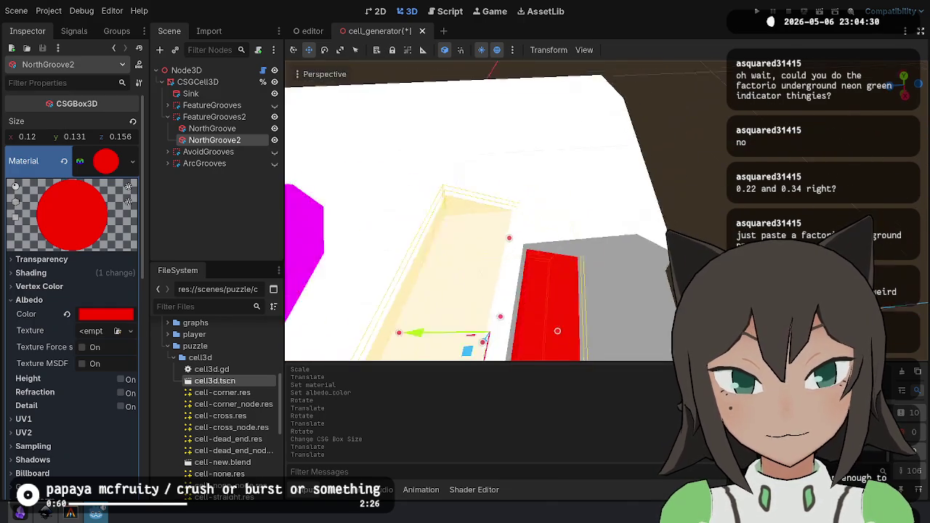
{"action": "key", "text": "g"}
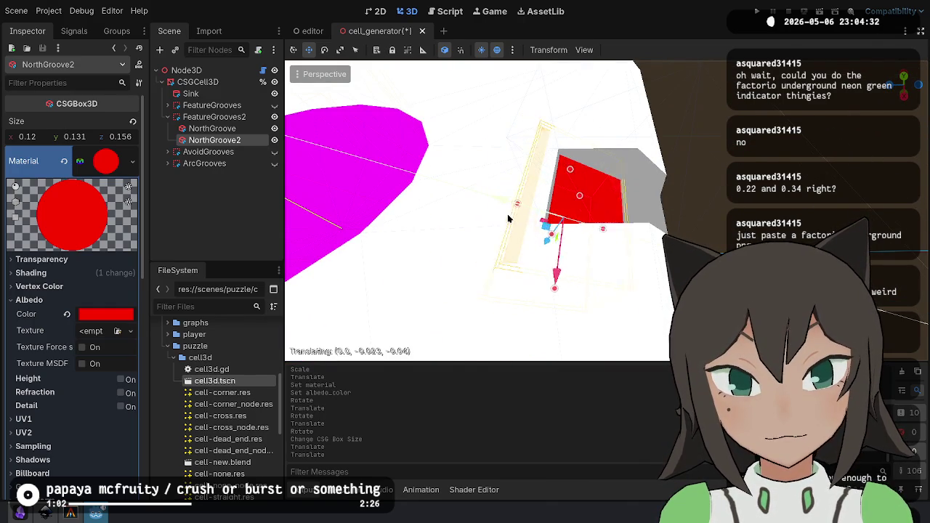
{"action": "left_click", "coordinate": [557, 228]}
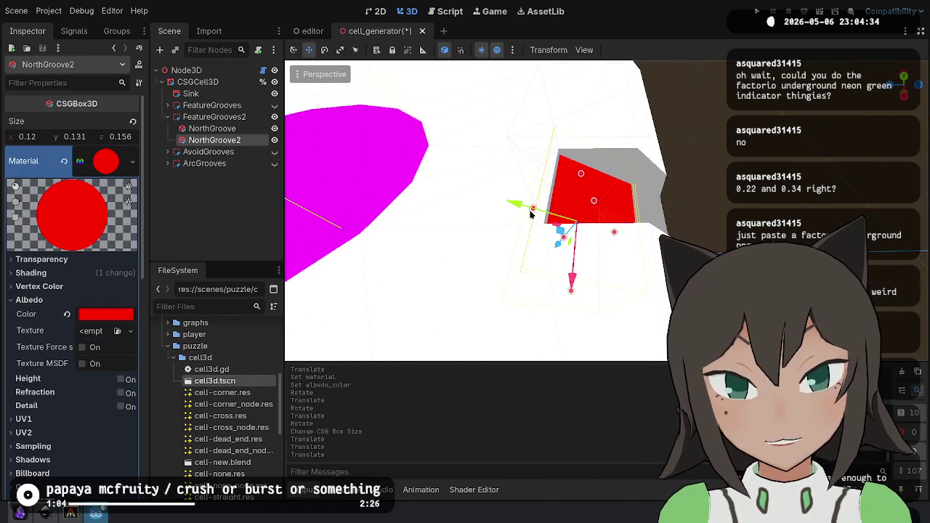
{"action": "key", "text": "e"}
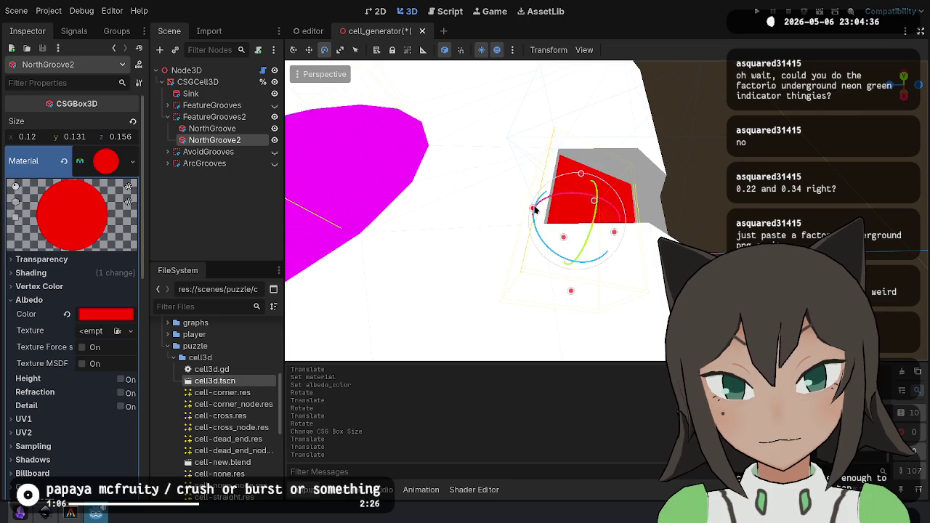
{"action": "left_click", "coordinate": [529, 220]}
{"action": "key", "text": "w"}
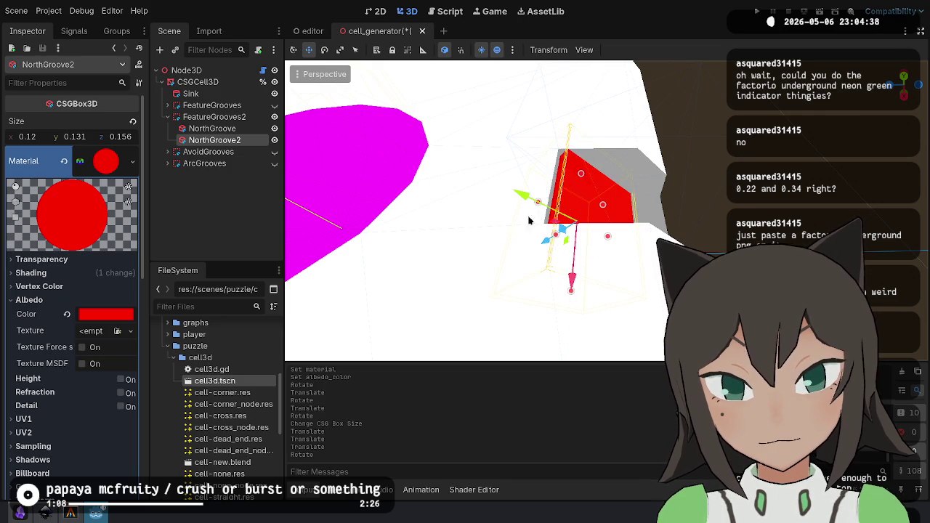
{"action": "left_click_drag", "start_coordinate": [532, 200], "coordinate": [503, 184]}
{"action": "left_click_drag", "start_coordinate": [534, 236], "coordinate": [530, 232]}
Deselect and inspect the tile from a side view, zooming out.
{"action": "key", "text": "KP_3"}
{"action": "left_click", "coordinate": [675, 229]}
{"action": "scroll", "coordinate": [675, 229], "scroll_direction": "down", "scroll_amount": 2}
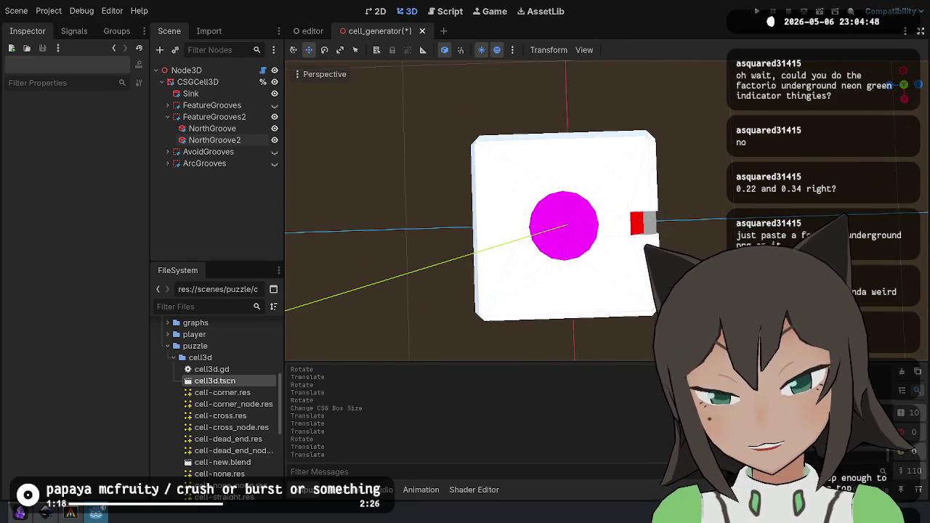
{"action": "scroll", "coordinate": [634, 217], "scroll_direction": "up", "scroll_amount": 5}
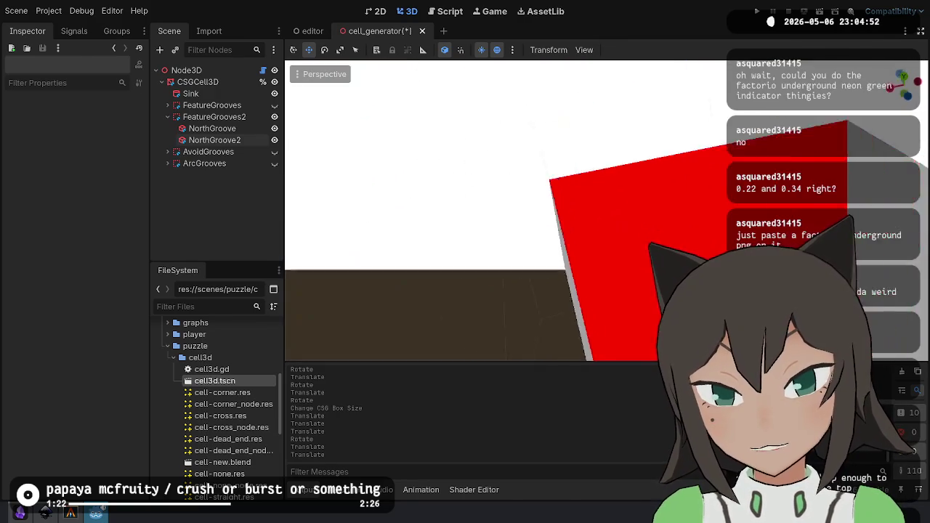
{"action": "scroll", "coordinate": [508, 210], "scroll_direction": "down", "scroll_amount": 3}
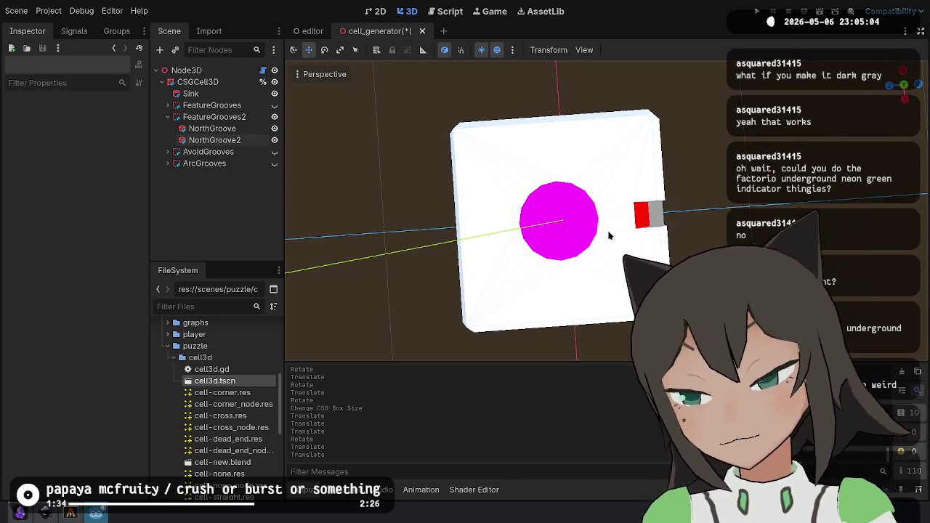
Change NorthGroove2's albedo colour to dark gray 262626.
{"action": "left_click", "coordinate": [214, 140]}
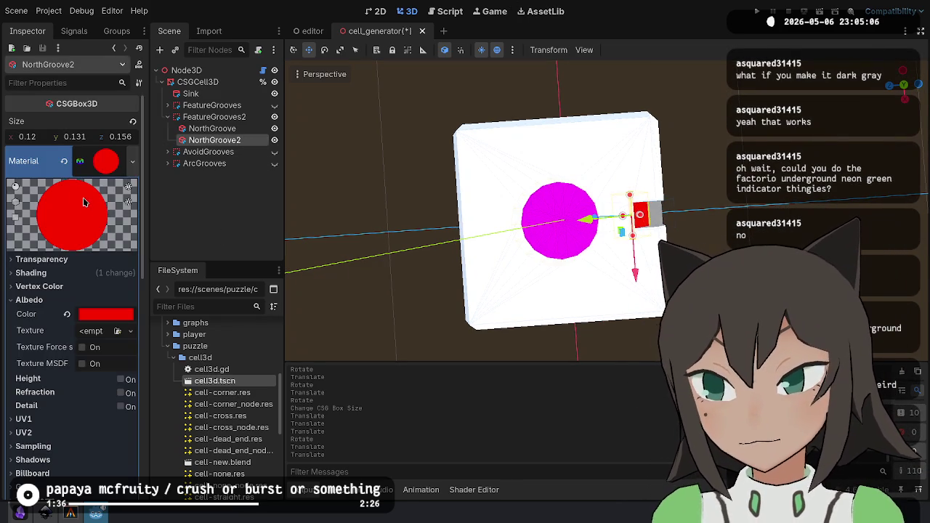
{"action": "left_click", "coordinate": [108, 315]}
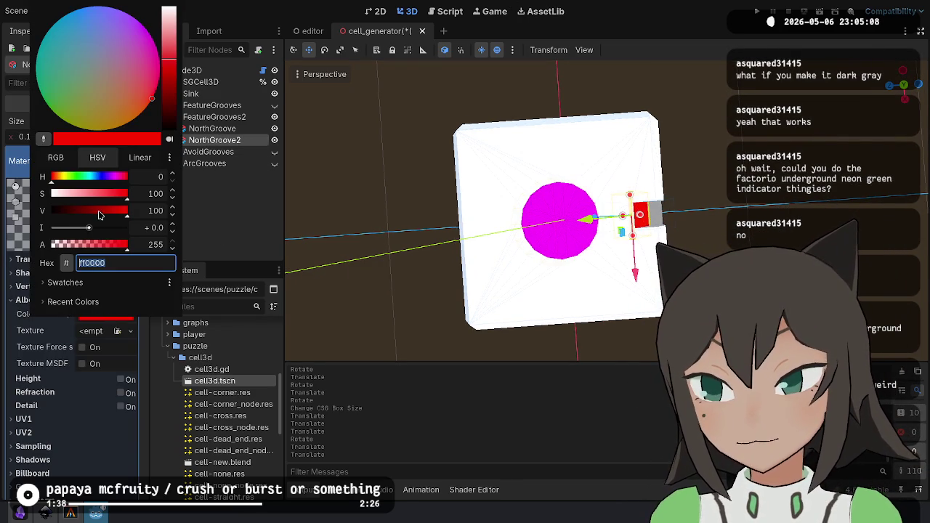
{"action": "left_click_drag", "start_coordinate": [99, 215], "coordinate": [4, 199]}
{"action": "mouse_move", "coordinate": [68, 213]}
{"action": "left_mouse_down"}
{"action": "mouse_move", "coordinate": [88, 211]}
{"action": "mouse_move", "coordinate": [45, 211]}
{"action": "mouse_move", "coordinate": [79, 215]}
{"action": "mouse_move", "coordinate": [62, 220]}
{"action": "left_mouse_up"}
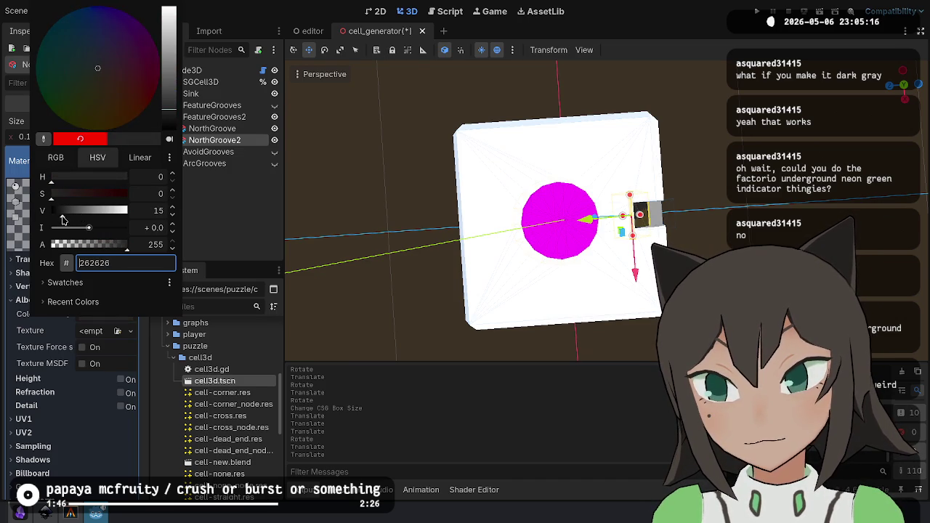
{"action": "key", "text": "Escape"}
{"action": "left_click", "coordinate": [705, 239]}
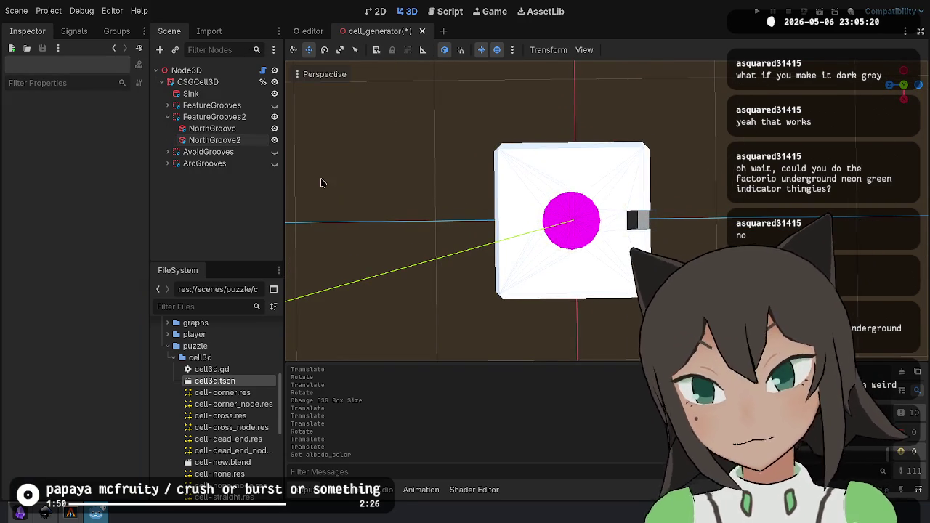
Show AvoidGrooves and hide its North, East, South and West groove arms.
{"action": "left_click", "coordinate": [275, 152]}
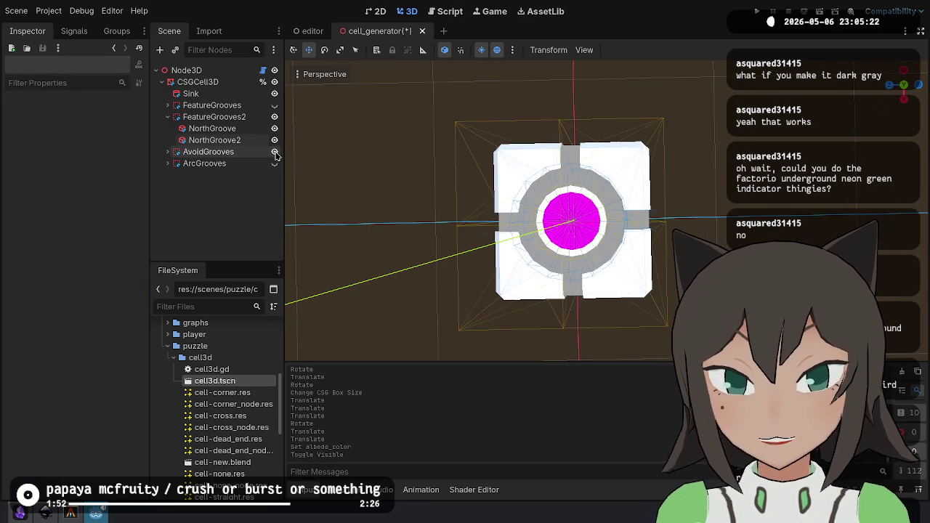
{"action": "left_click", "coordinate": [231, 153]}
{"action": "left_click", "coordinate": [168, 152]}
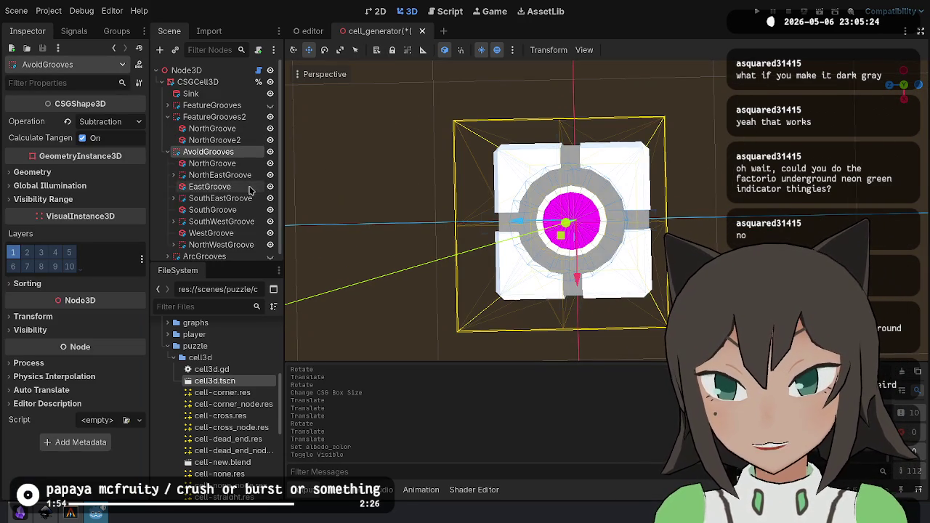
{"action": "left_click", "coordinate": [271, 175]}
{"action": "left_click", "coordinate": [271, 175]}
{"action": "left_click", "coordinate": [270, 186]}
{"action": "left_click", "coordinate": [271, 209]}
{"action": "left_click", "coordinate": [270, 232]}
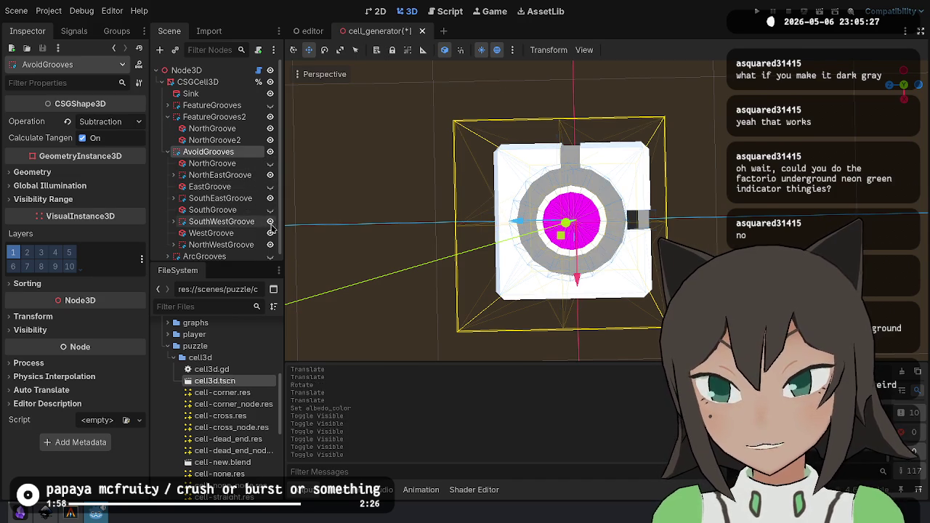
{"action": "left_click", "coordinate": [351, 248]}
{"action": "scroll", "coordinate": [351, 248], "scroll_direction": "up", "scroll_amount": 3}
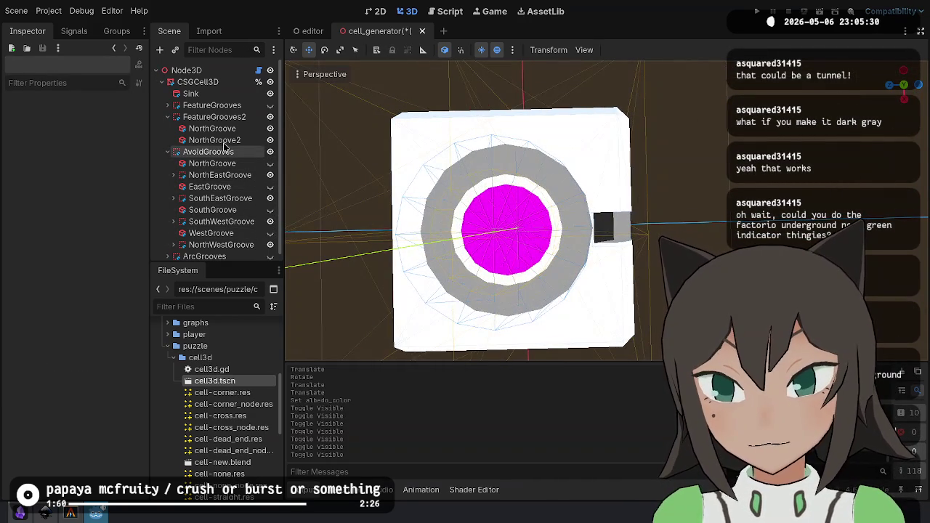
{"action": "scroll", "coordinate": [472, 217], "scroll_direction": "down", "scroll_amount": 3}
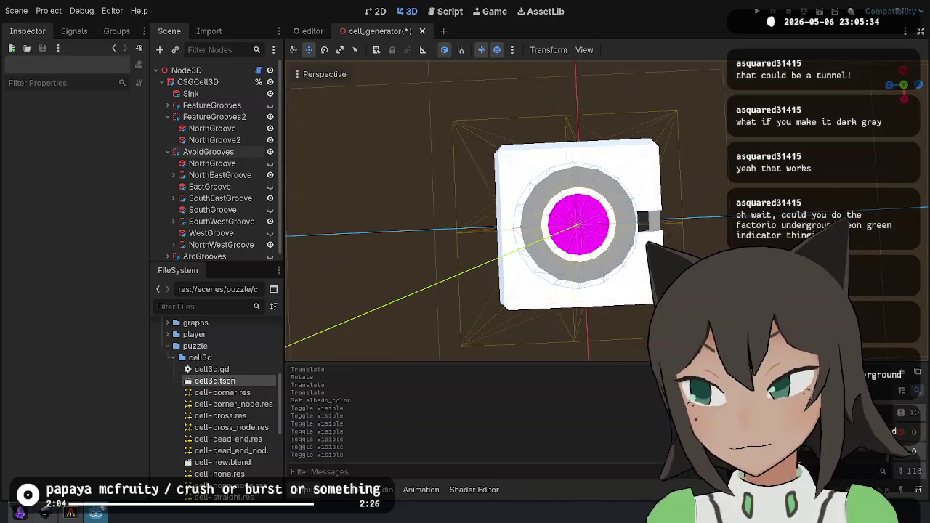
{"action": "scroll", "coordinate": [468, 210], "scroll_direction": "up", "scroll_amount": 5}
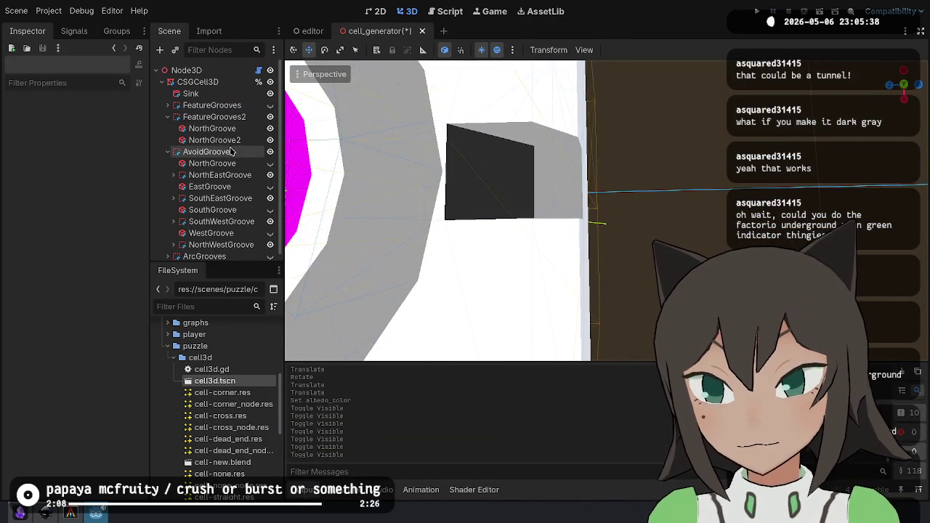
Expand FeatureGrooves2 and frame it in the viewport.
{"action": "left_click", "coordinate": [168, 116]}
{"action": "left_click", "coordinate": [218, 151]}
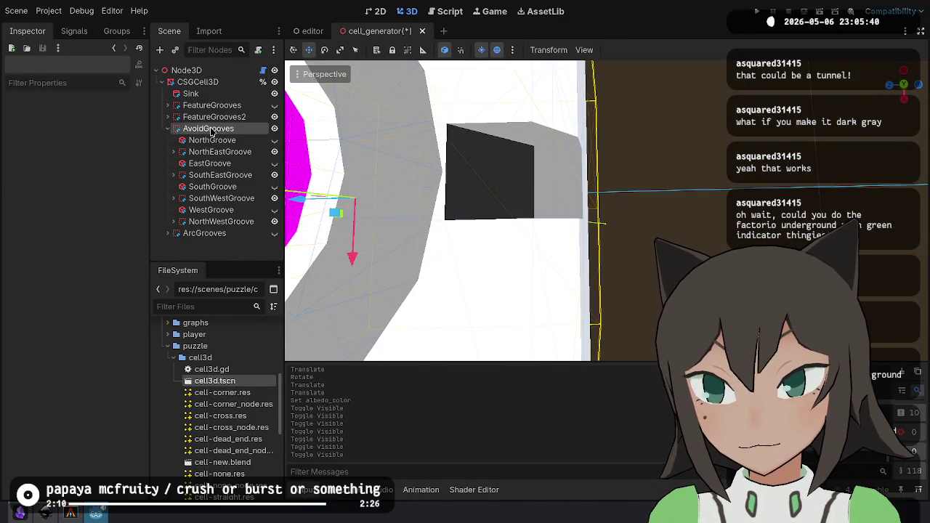
{"action": "left_click", "coordinate": [168, 127]}
{"action": "left_click", "coordinate": [168, 116]}
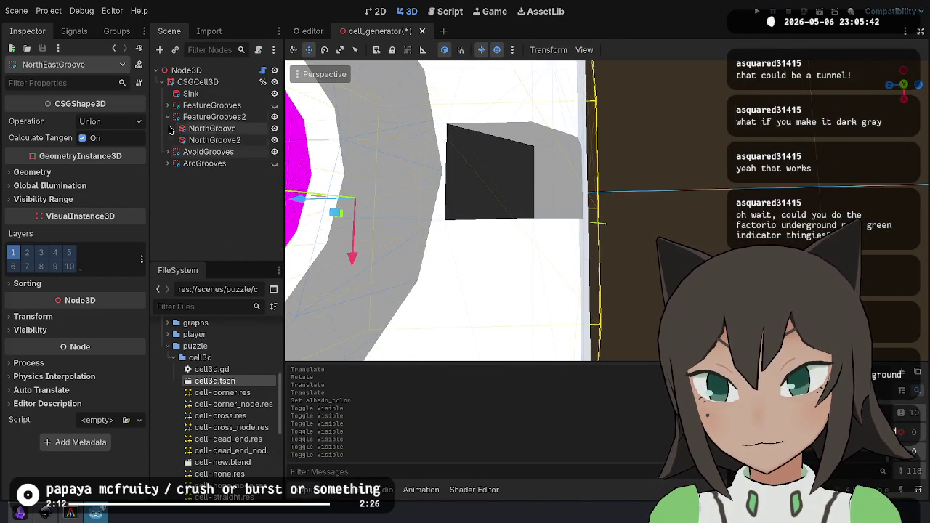
{"action": "left_click", "coordinate": [168, 116]}
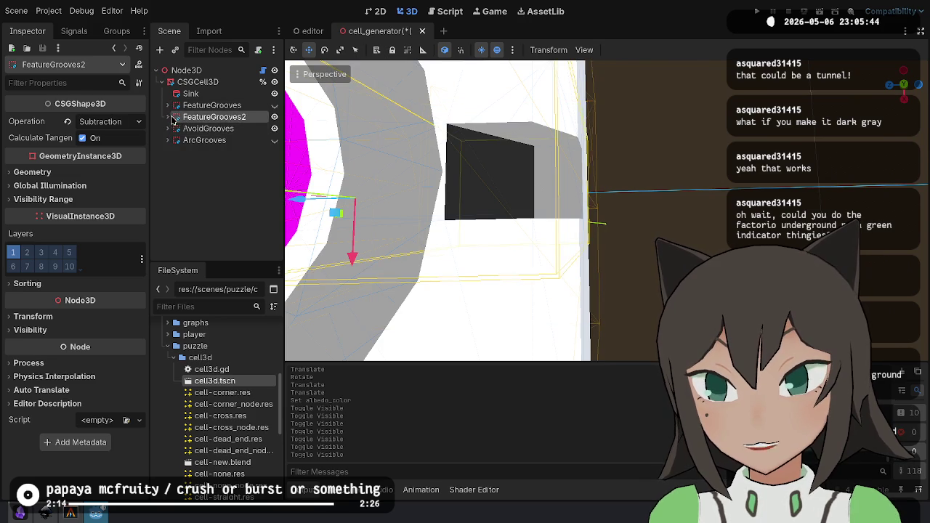
{"action": "double_click", "coordinate": [173, 120]}
{"action": "left_click", "coordinate": [168, 117]}
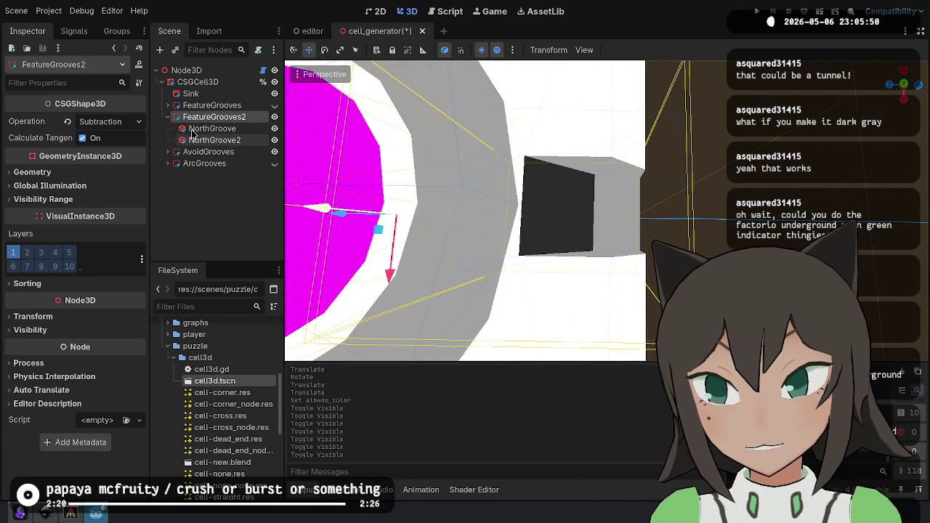
Move NorthGroove2 along its local depth axis toward the cell's edge.
{"action": "left_click", "coordinate": [212, 140]}
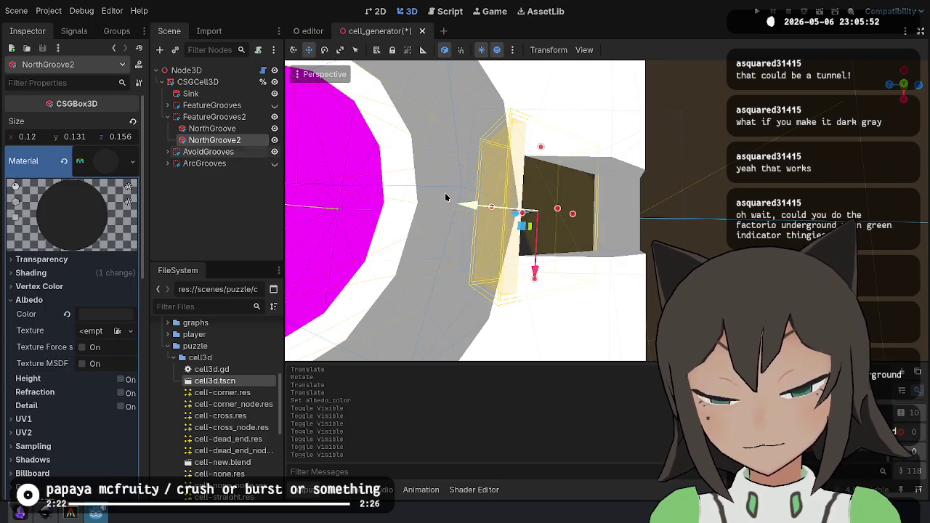
{"action": "key", "text": "KP_4"}
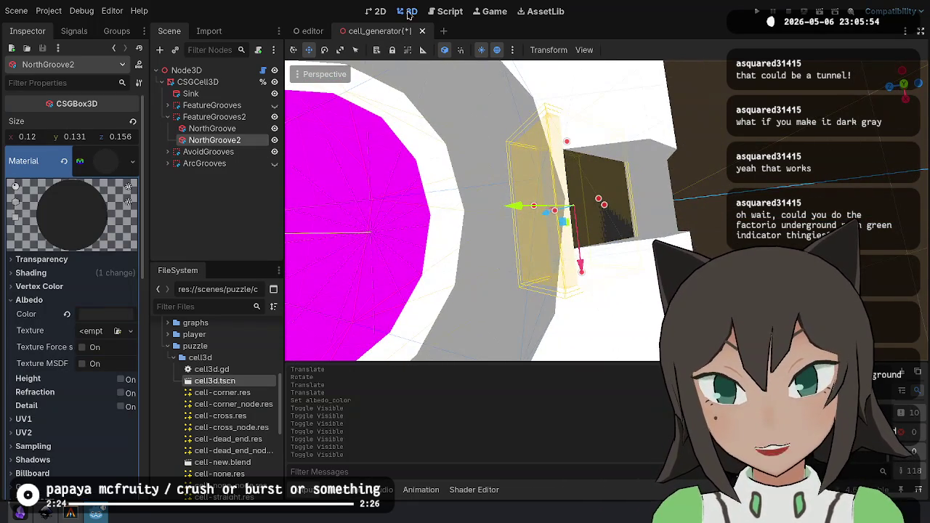
{"action": "left_click", "coordinate": [446, 52]}
{"action": "left_click_drag", "start_coordinate": [520, 215], "coordinate": [540, 213]}
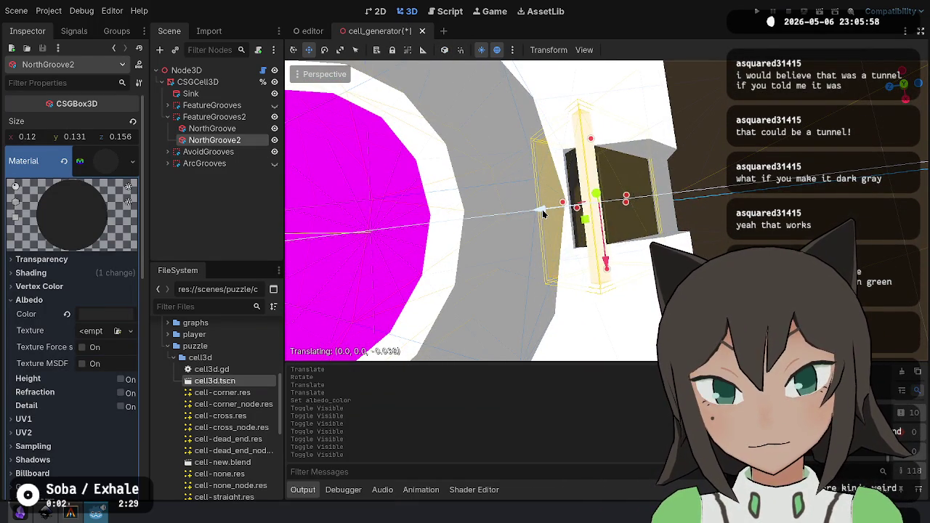
{"action": "left_click_drag", "start_coordinate": [549, 211], "coordinate": [606, 200]}
Check NorthGroove, then nudge NorthGroove2 slightly further so the dark indicator sits flush.
{"action": "left_click", "coordinate": [212, 128]}
{"action": "left_click", "coordinate": [218, 116]}
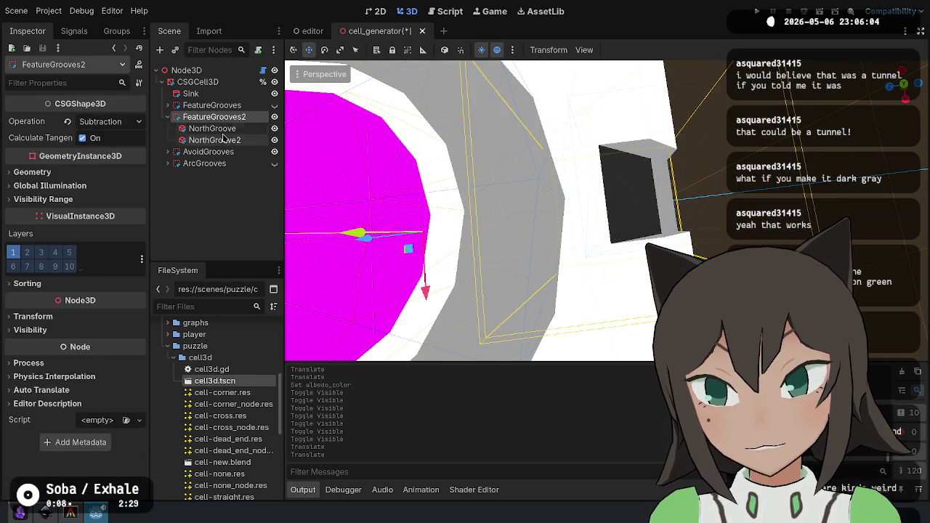
{"action": "left_click", "coordinate": [222, 140]}
{"action": "left_click_drag", "start_coordinate": [550, 213], "coordinate": [536, 207]}
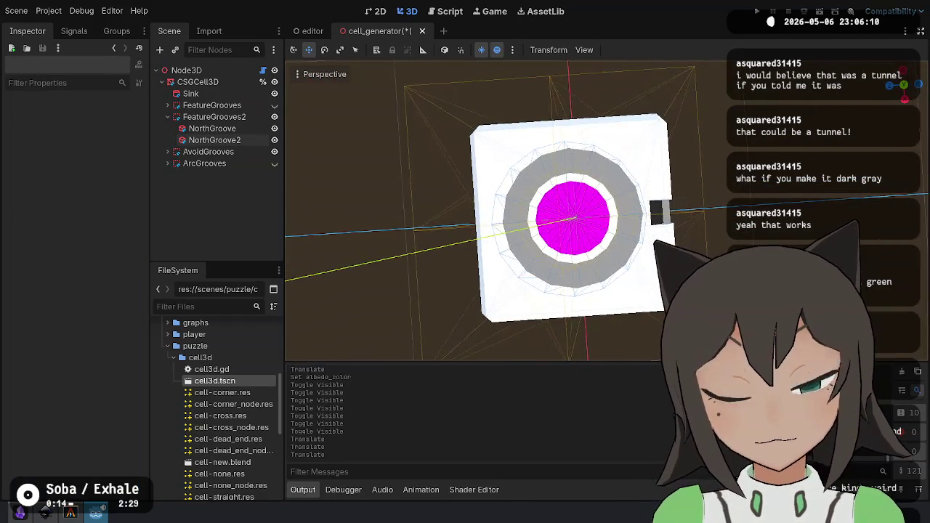
Try the Wireframe, Normal and Unshaded viewport display modes.
{"action": "left_click", "coordinate": [324, 74]}
{"action": "left_click", "coordinate": [378, 254]}
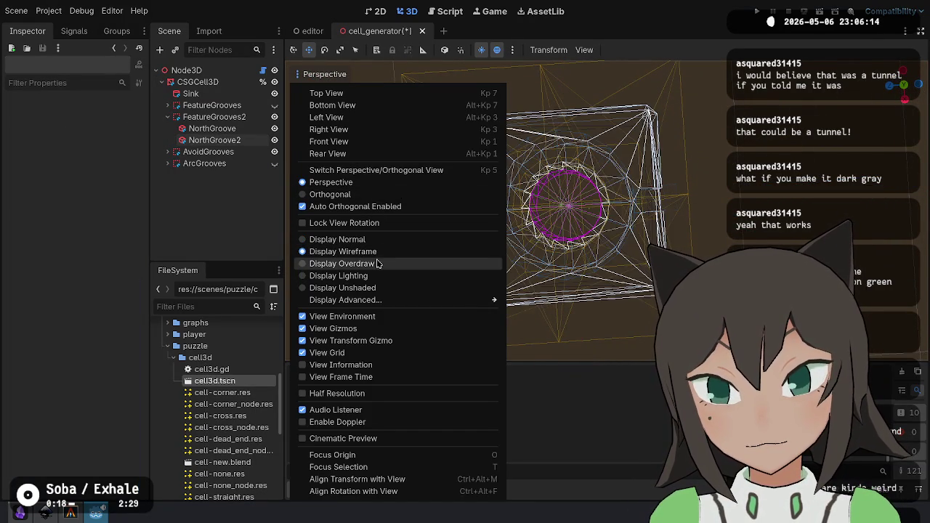
{"action": "left_click", "coordinate": [378, 276]}
{"action": "left_click", "coordinate": [377, 288]}
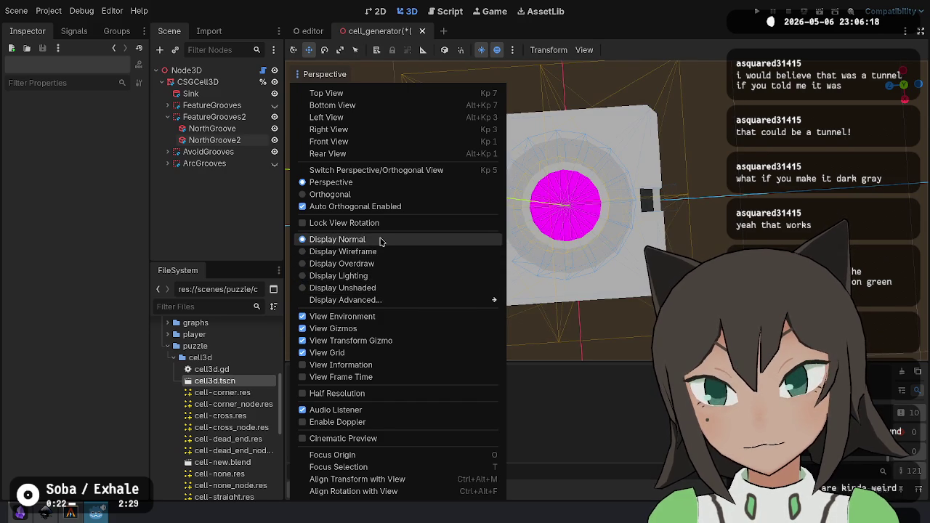
Hide the grid and zoom in on the tile from Top View.
{"action": "left_click", "coordinate": [372, 359]}
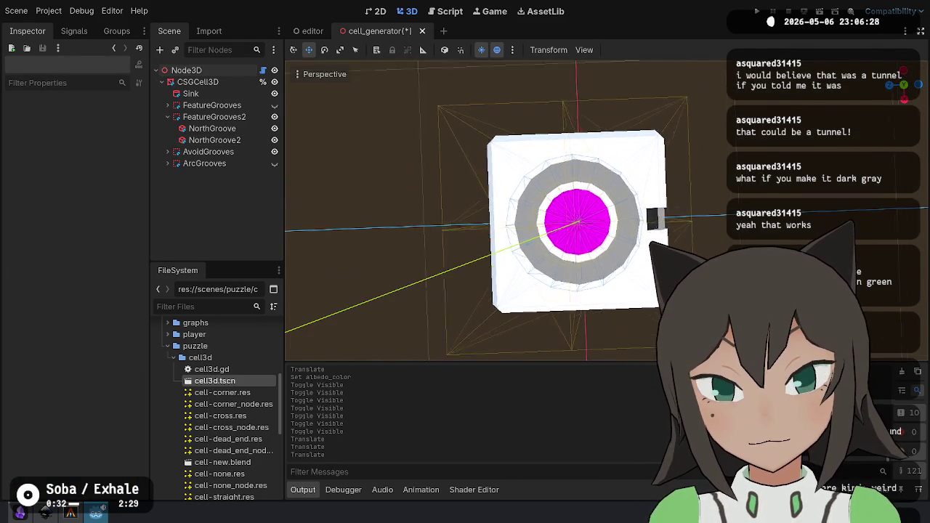
{"action": "left_click", "coordinate": [904, 85]}
{"action": "scroll", "coordinate": [703, 196], "scroll_direction": "up", "scroll_amount": 3}
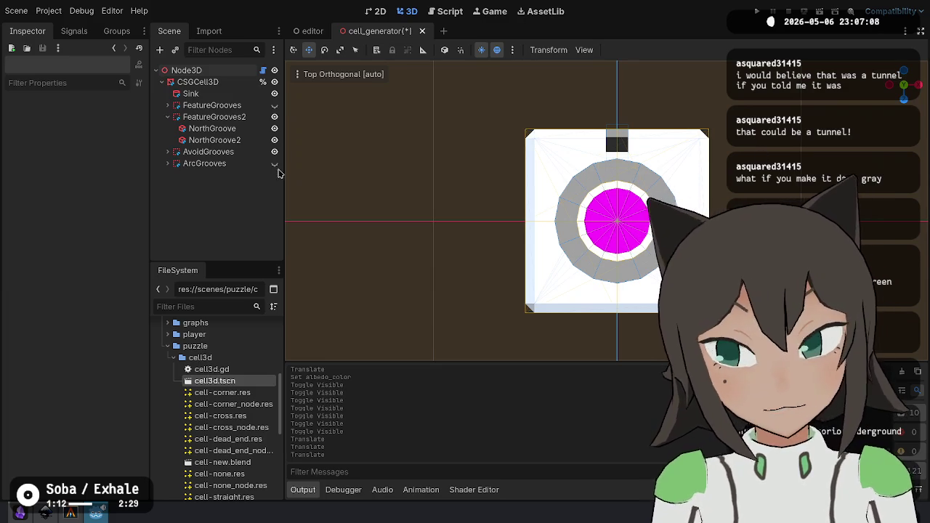
Set the root Node3D cell generator's Bevel to 0.1.
{"action": "left_click", "coordinate": [222, 70]}
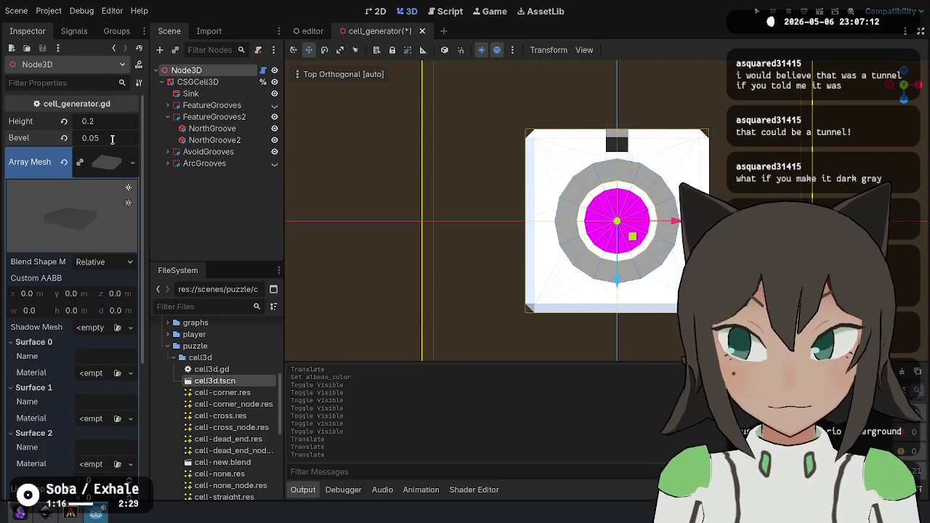
{"action": "type", "text": "0.1"}
{"action": "key", "text": "Return"}
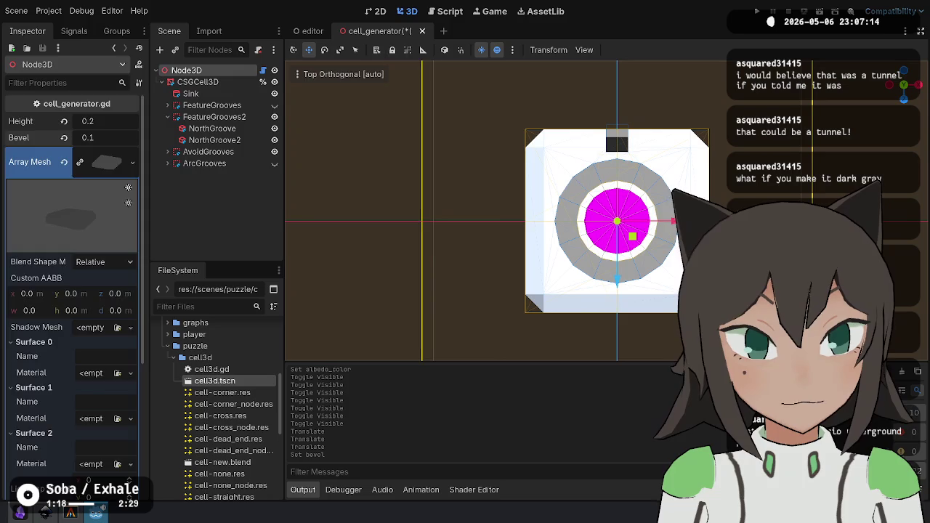
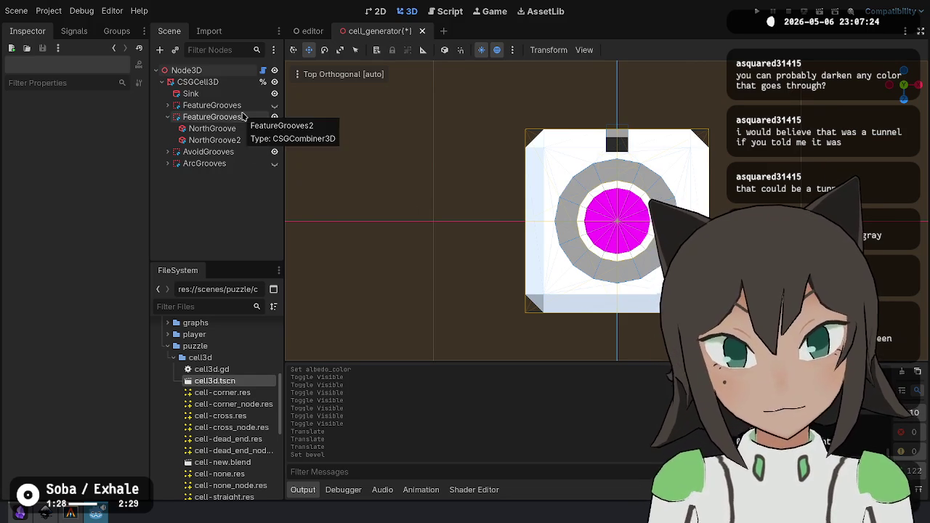
Switch the viewport to perspective and orbit to an oblique view of NorthGroove2.
{"action": "scroll", "coordinate": [601, 158], "scroll_direction": "up", "scroll_amount": 3}
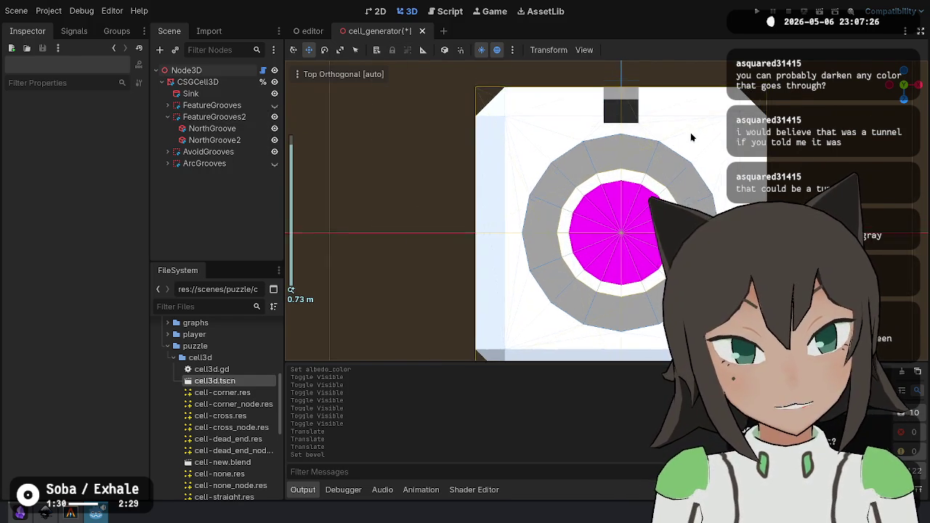
{"action": "left_click", "coordinate": [339, 75]}
{"action": "left_click", "coordinate": [384, 184]}
{"action": "mouse_move", "coordinate": [501, 210]}
{"action": "left_mouse_down"}
{"action": "mouse_move", "coordinate": [519, 135]}
{"action": "mouse_move", "coordinate": [479, 196]}
{"action": "mouse_move", "coordinate": [305, 160]}
{"action": "left_mouse_up"}
{"action": "left_click", "coordinate": [215, 140]}
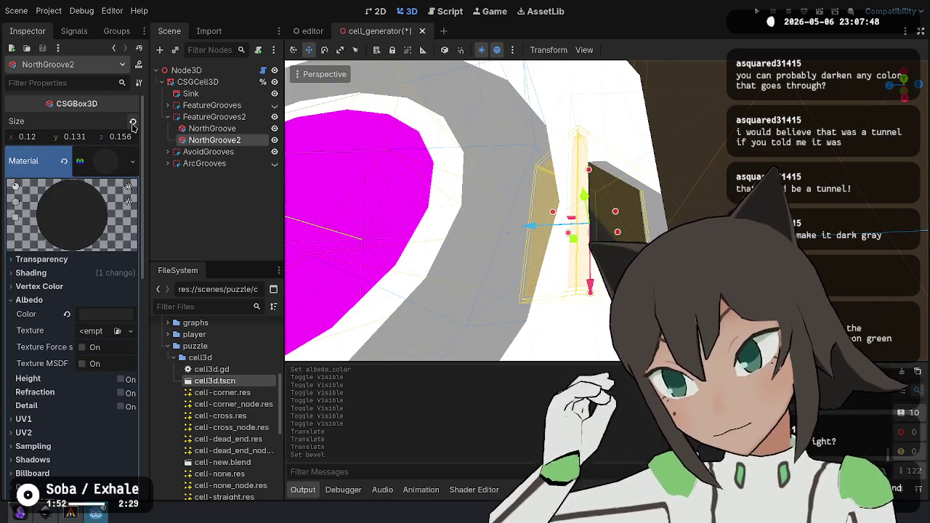
{"action": "mouse_move", "coordinate": [552, 244]}
{"action": "left_mouse_down"}
{"action": "mouse_move", "coordinate": [537, 218]}
{"action": "mouse_move", "coordinate": [530, 233]}
{"action": "mouse_move", "coordinate": [537, 244]}
{"action": "mouse_move", "coordinate": [550, 221]}
{"action": "mouse_move", "coordinate": [542, 234]}
{"action": "mouse_move", "coordinate": [573, 65]}
{"action": "left_mouse_up"}
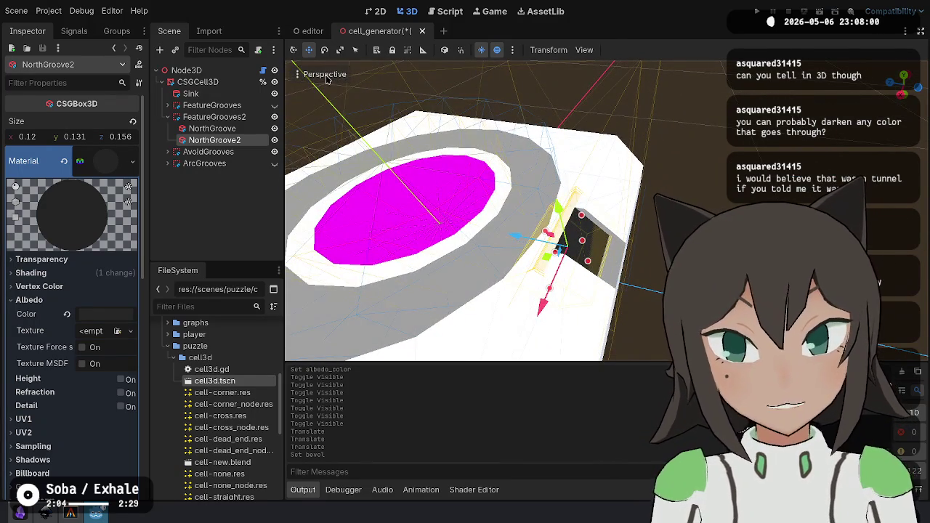
Inspect the cell's top in orthogonal view, then return the viewport to perspective.
{"action": "left_click", "coordinate": [325, 74]}
{"action": "left_click", "coordinate": [396, 194]}
{"action": "key", "text": "Escape"}
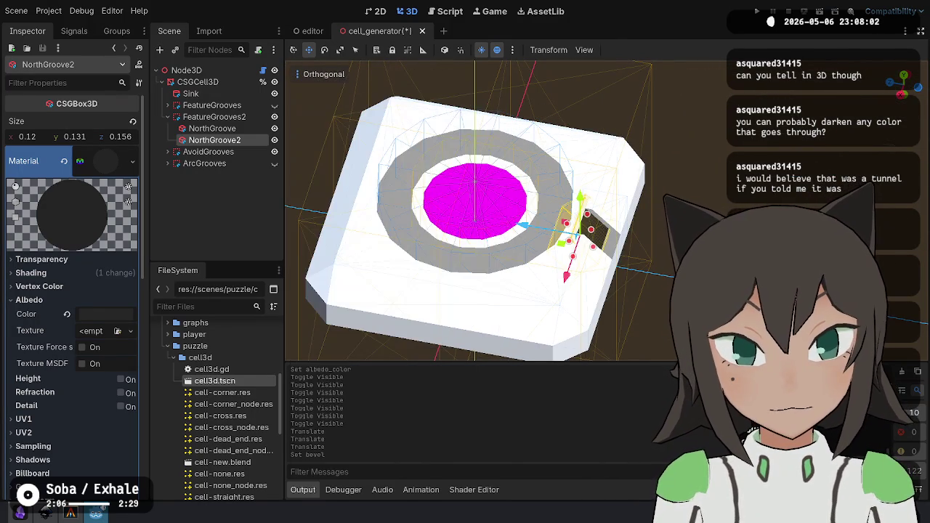
{"action": "scroll", "coordinate": [652, 263], "scroll_direction": "up", "scroll_amount": 3}
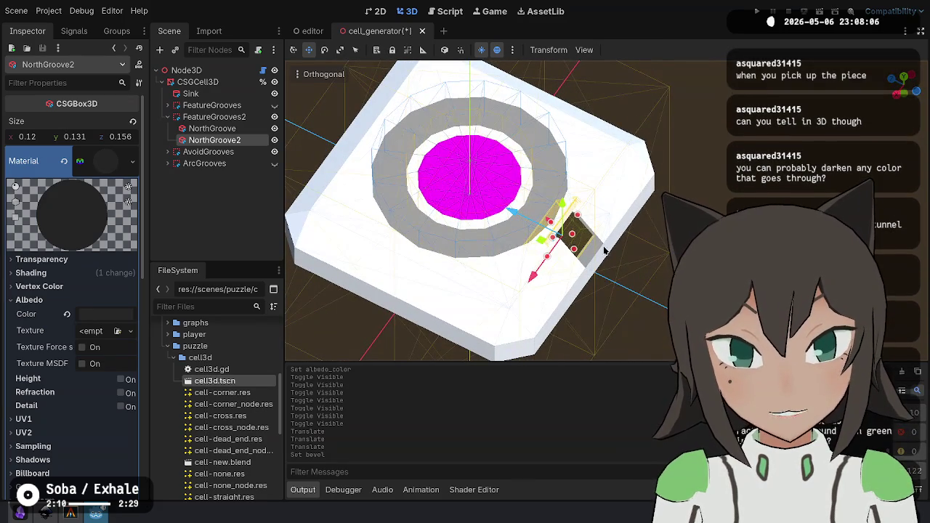
{"action": "left_click", "coordinate": [651, 264]}
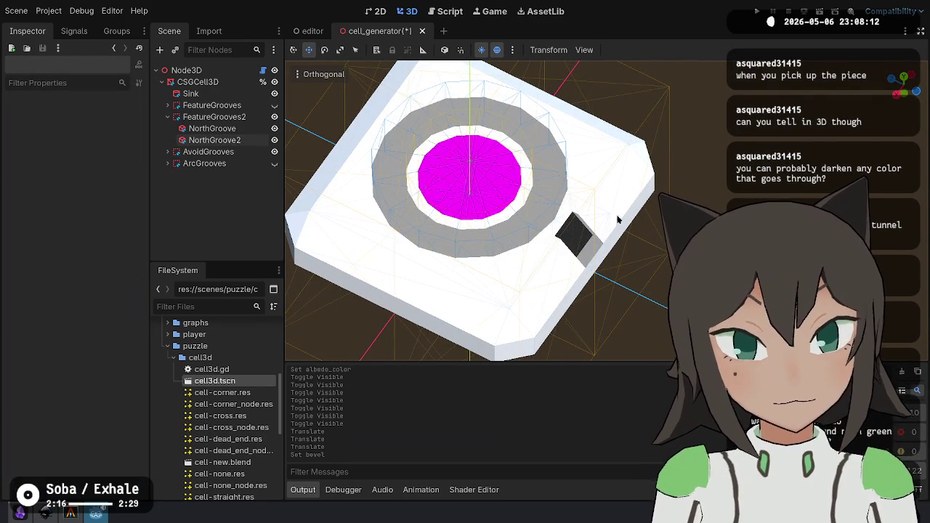
{"action": "left_click_drag", "start_coordinate": [618, 196], "coordinate": [656, 168]}
{"action": "scroll", "coordinate": [658, 171], "scroll_direction": "down", "scroll_amount": 5}
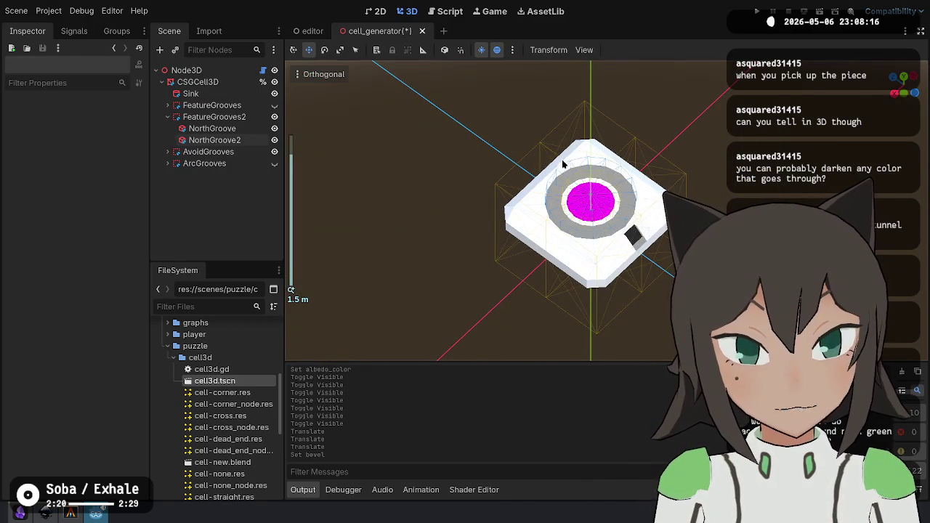
{"action": "mouse_move", "coordinate": [561, 166]}
{"action": "left_mouse_down"}
{"action": "mouse_move", "coordinate": [621, 61]}
{"action": "mouse_move", "coordinate": [643, 135]}
{"action": "mouse_move", "coordinate": [697, 170]}
{"action": "mouse_move", "coordinate": [652, 91]}
{"action": "mouse_move", "coordinate": [679, 128]}
{"action": "mouse_move", "coordinate": [649, 221]}
{"action": "left_mouse_up"}
{"action": "scroll", "coordinate": [632, 95], "scroll_direction": "up", "scroll_amount": 1}
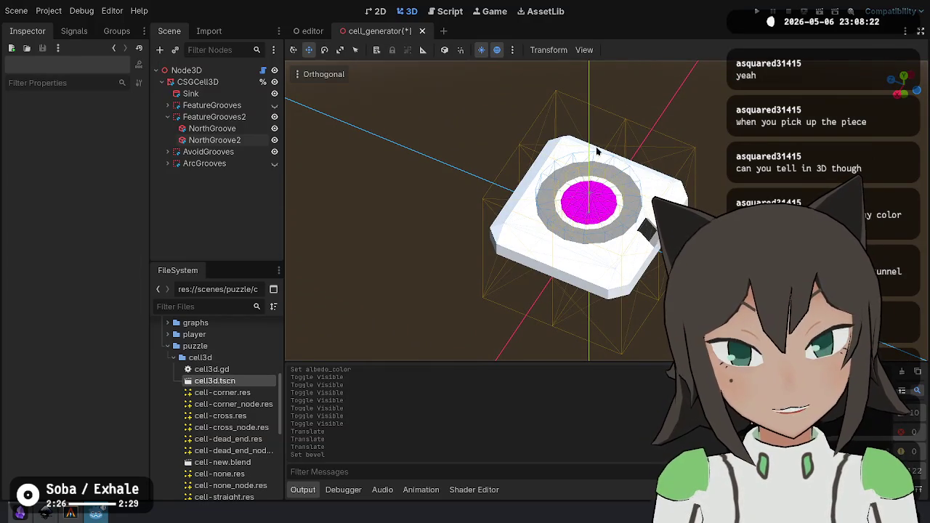
{"action": "left_click", "coordinate": [324, 74]}
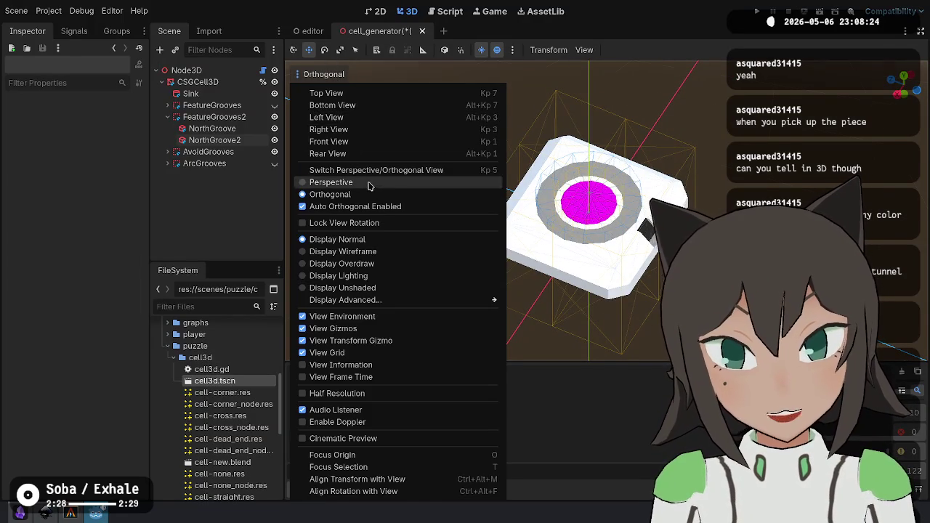
{"action": "left_click", "coordinate": [327, 182]}
{"action": "scroll", "coordinate": [305, 64], "scroll_direction": "up", "scroll_amount": 5}
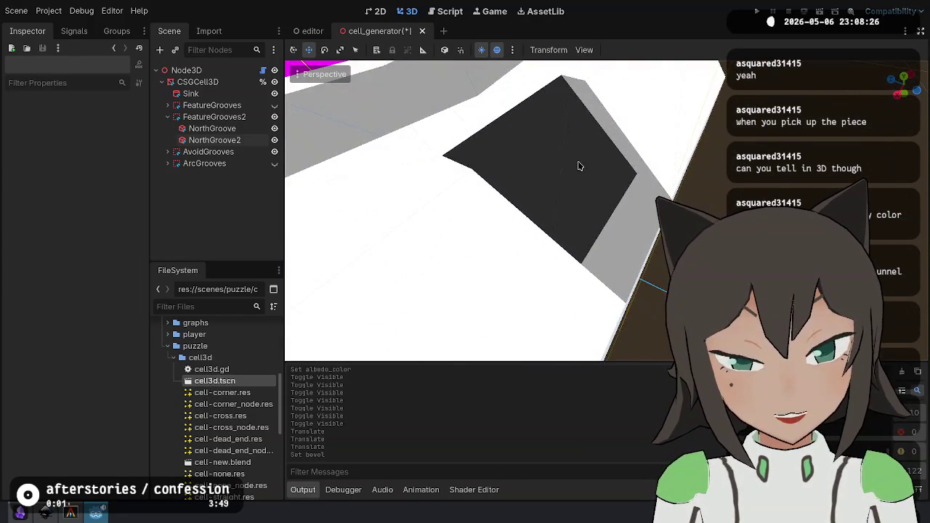
{"action": "scroll", "coordinate": [579, 166], "scroll_direction": "down", "scroll_amount": 5}
Frame NorthGroove2 and set its size to 0.2 × 0.2 × 0.2 m in the Inspector.
{"action": "left_click", "coordinate": [215, 139]}
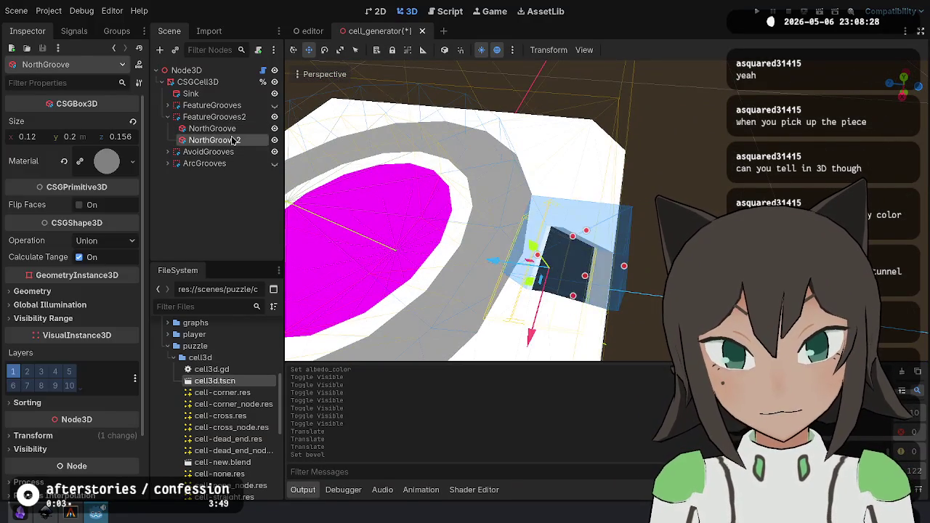
{"action": "left_click", "coordinate": [232, 139]}
{"action": "key", "text": "f"}
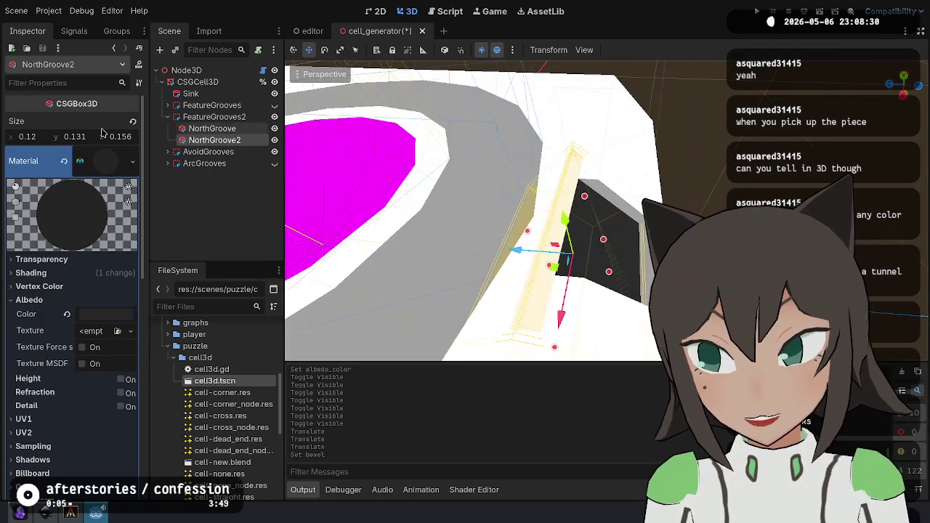
{"action": "left_click", "coordinate": [33, 136]}
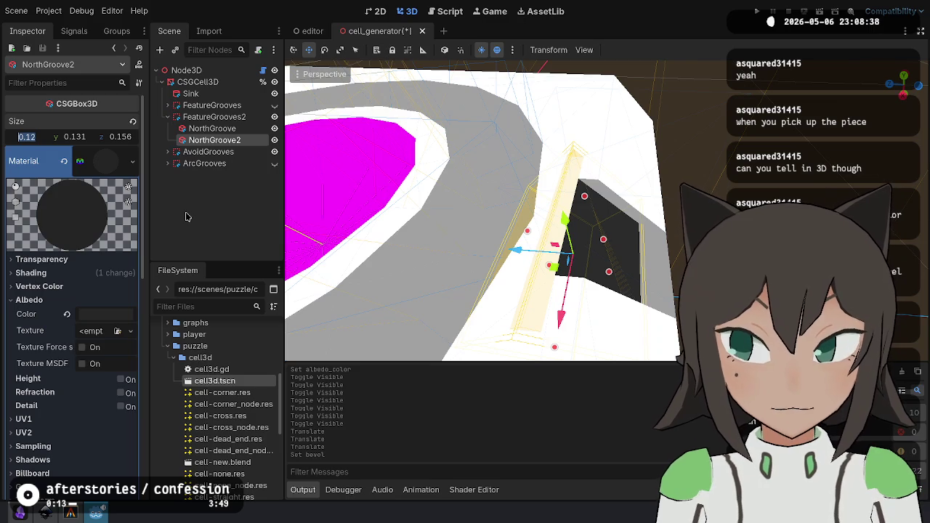
{"action": "type", "text": ".2"}
{"action": "key", "text": "Tab"}
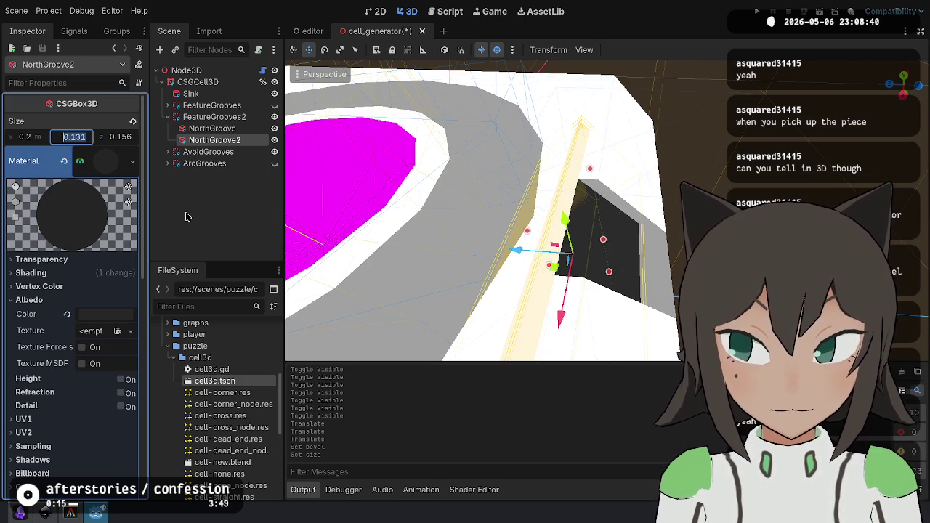
{"action": "type", "text": "0.2"}
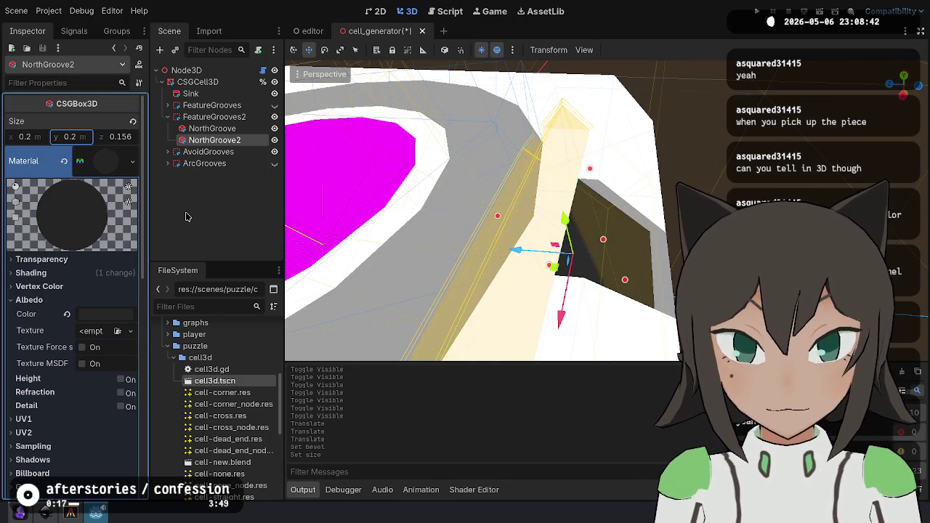
{"action": "key", "text": "Tab"}
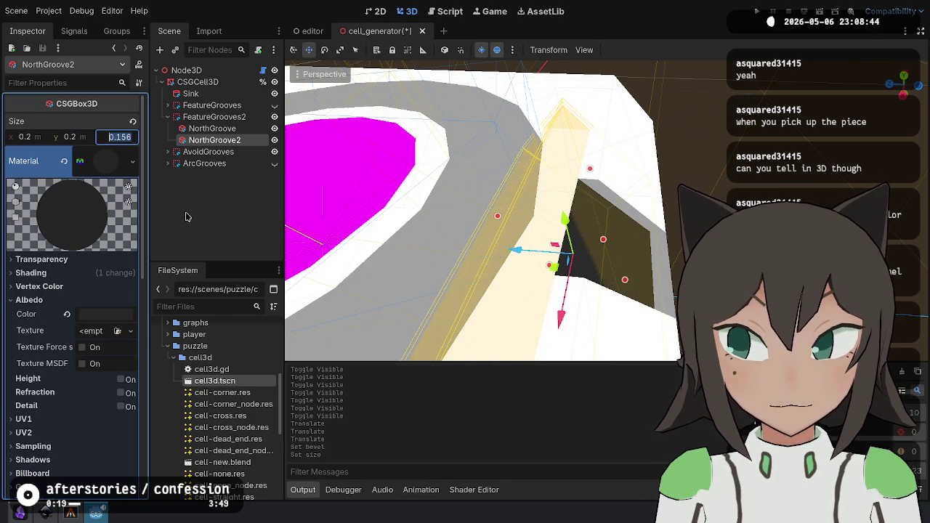
{"action": "type", "text": ".2"}
{"action": "key", "text": "Return"}
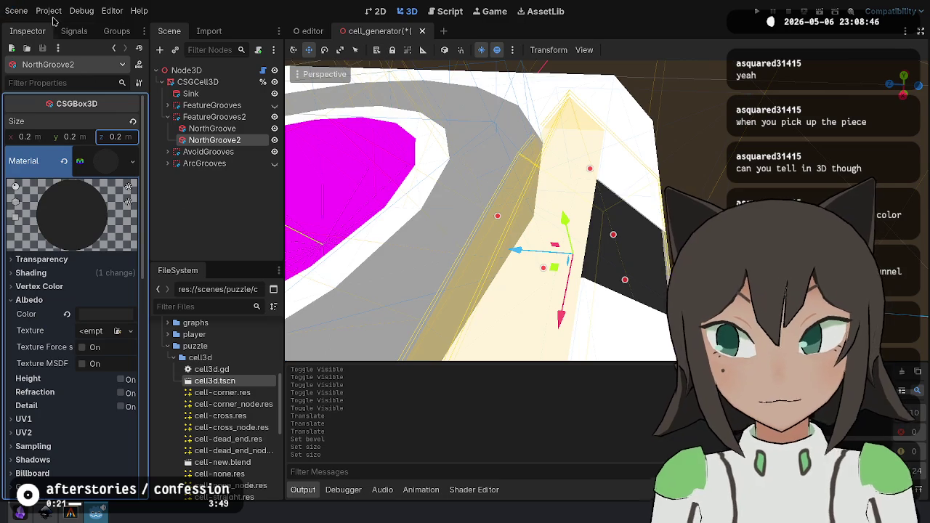
{"action": "mouse_move", "coordinate": [472, 182]}
{"action": "left_mouse_down"}
{"action": "mouse_move", "coordinate": [473, 210]}
{"action": "mouse_move", "coordinate": [451, 247]}
{"action": "mouse_move", "coordinate": [465, 218]}
{"action": "mouse_move", "coordinate": [494, 203]}
{"action": "mouse_move", "coordinate": [508, 218]}
{"action": "mouse_move", "coordinate": [479, 233]}
{"action": "mouse_move", "coordinate": [451, 210]}
{"action": "mouse_move", "coordinate": [494, 197]}
{"action": "mouse_move", "coordinate": [479, 181]}
{"action": "left_mouse_up"}
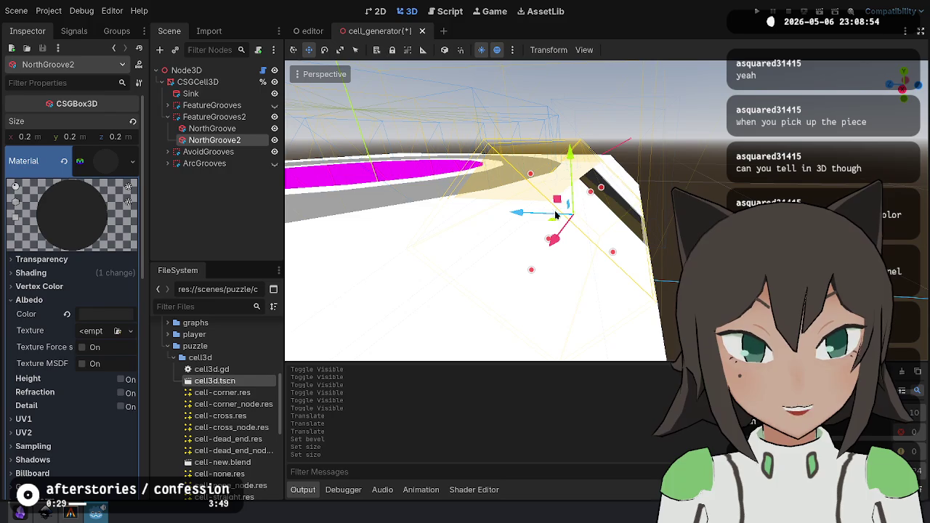
Turn on local-space gizmos and shift NorthGroove2 up and back by 0.044.
{"action": "left_click", "coordinate": [445, 49]}
{"action": "mouse_move", "coordinate": [538, 218]}
{"action": "left_mouse_down"}
{"action": "mouse_move", "coordinate": [552, 233]}
{"action": "mouse_move", "coordinate": [570, 228]}
{"action": "left_mouse_up"}
{"action": "left_click_drag", "start_coordinate": [527, 203], "coordinate": [624, 323]}
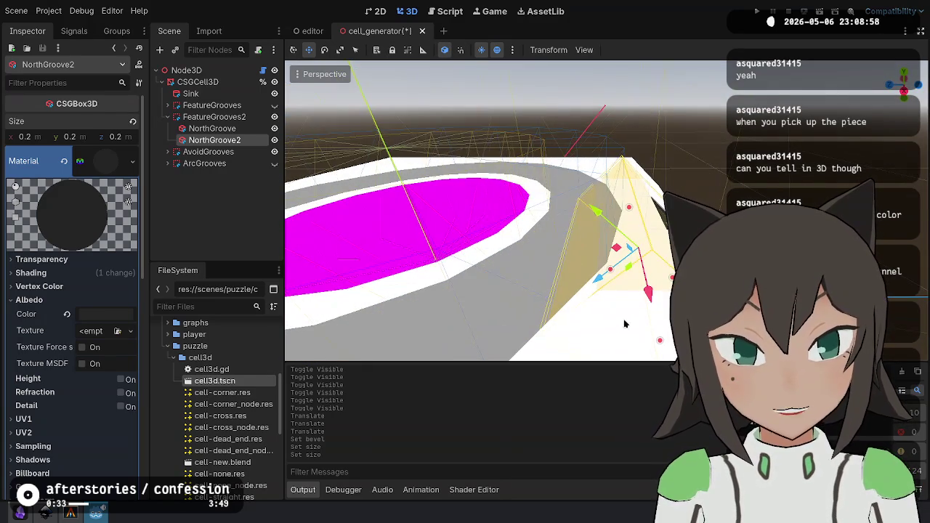
{"action": "mouse_move", "coordinate": [607, 276]}
{"action": "left_mouse_down"}
{"action": "mouse_move", "coordinate": [614, 255]}
{"action": "mouse_move", "coordinate": [607, 268]}
{"action": "left_mouse_up"}
{"action": "mouse_move", "coordinate": [608, 268]}
{"action": "left_mouse_down"}
{"action": "mouse_move", "coordinate": [377, 160]}
{"action": "mouse_move", "coordinate": [366, 193]}
{"action": "mouse_move", "coordinate": [367, 218]}
{"action": "mouse_move", "coordinate": [547, 216]}
{"action": "left_mouse_up"}
Slide NorthGroove along its z axis and expand the AvoidGrooves group.
{"action": "left_click", "coordinate": [229, 129]}
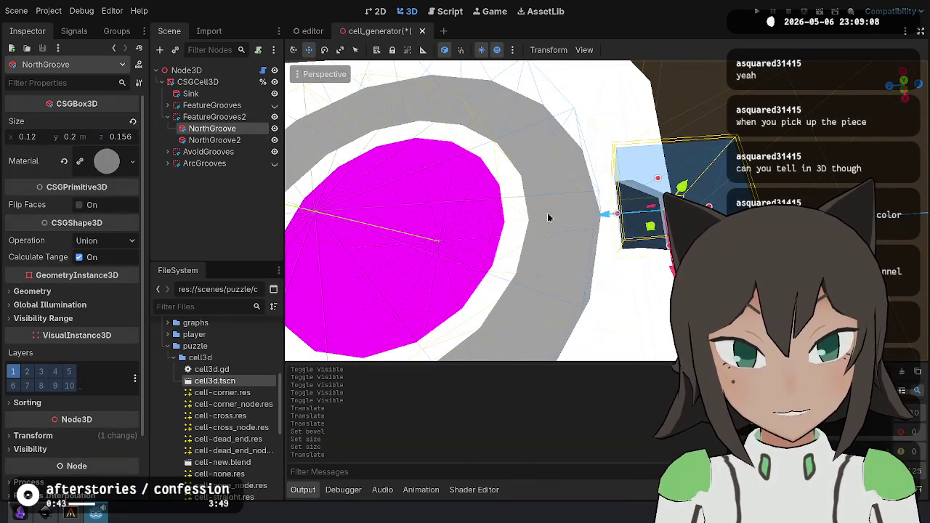
{"action": "mouse_move", "coordinate": [604, 212]}
{"action": "left_mouse_down"}
{"action": "mouse_move", "coordinate": [538, 212]}
{"action": "mouse_move", "coordinate": [625, 213]}
{"action": "left_mouse_up"}
{"action": "left_click", "coordinate": [214, 139]}
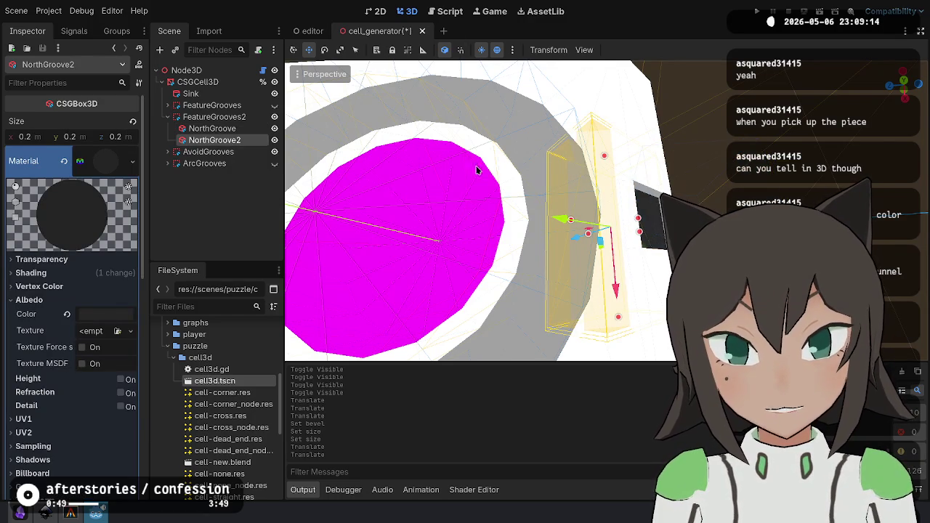
{"action": "left_click", "coordinate": [212, 128]}
{"action": "key", "text": "f"}
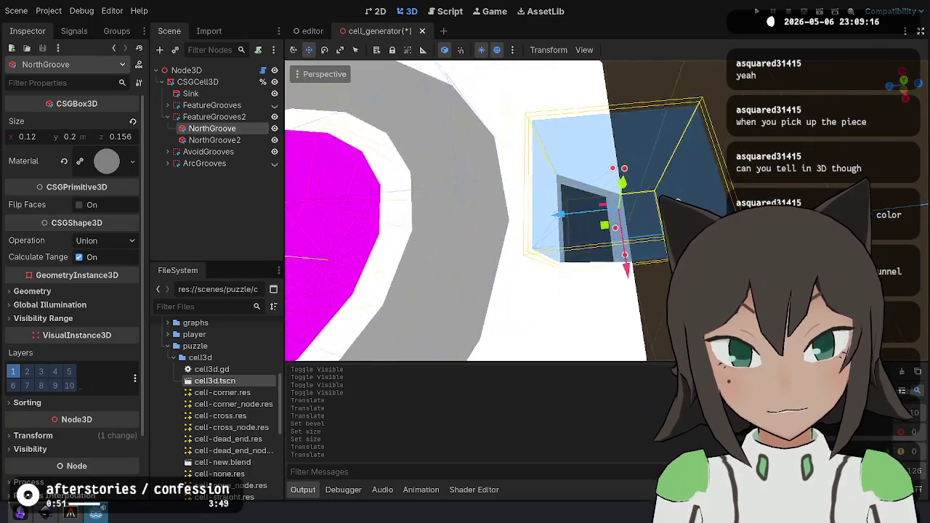
{"action": "key", "text": "f"}
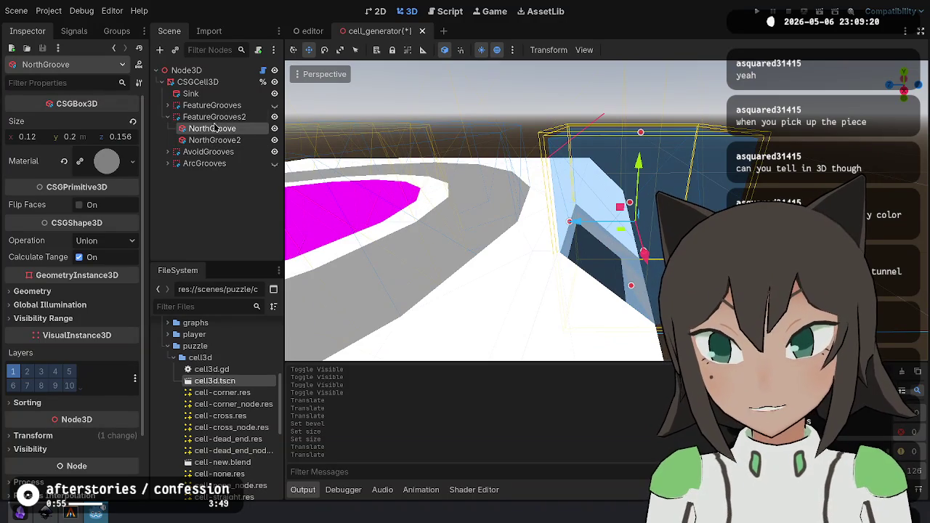
{"action": "left_click", "coordinate": [168, 151]}
{"action": "left_click", "coordinate": [168, 151]}
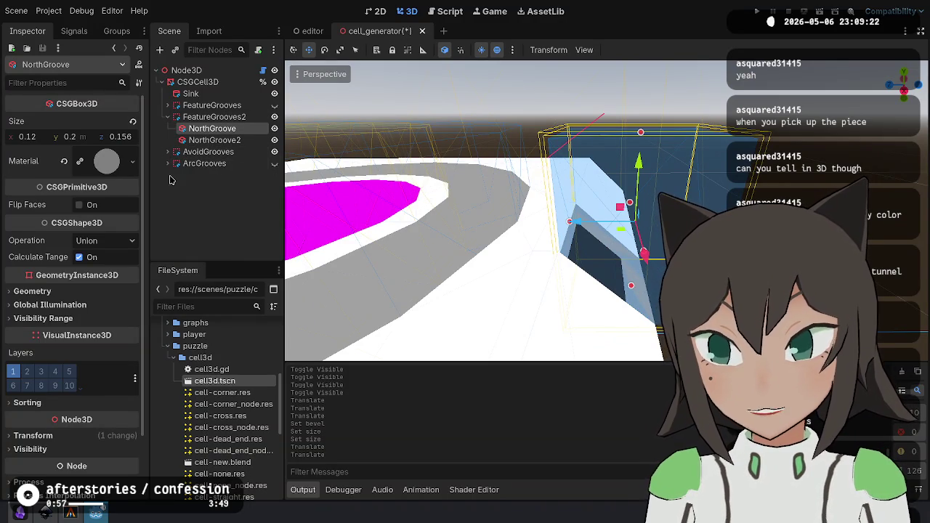
{"action": "left_click", "coordinate": [168, 152]}
Copy NorthGroove into FeatureGrooves2 in place of NorthGroove2, and hide AvoidGrooves.
{"action": "left_click", "coordinate": [212, 163]}
{"action": "key", "text": "ctrl+c"}
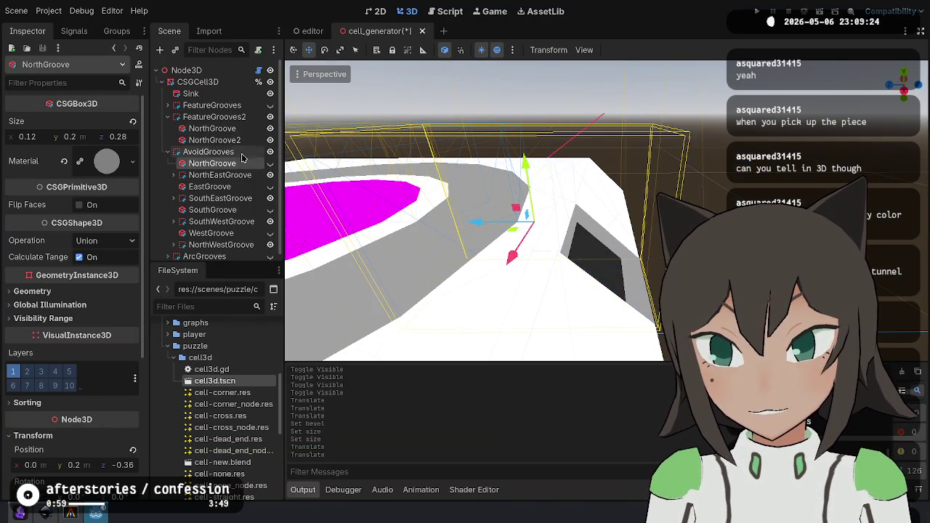
{"action": "left_click", "coordinate": [215, 116]}
{"action": "key", "text": "ctrl+v"}
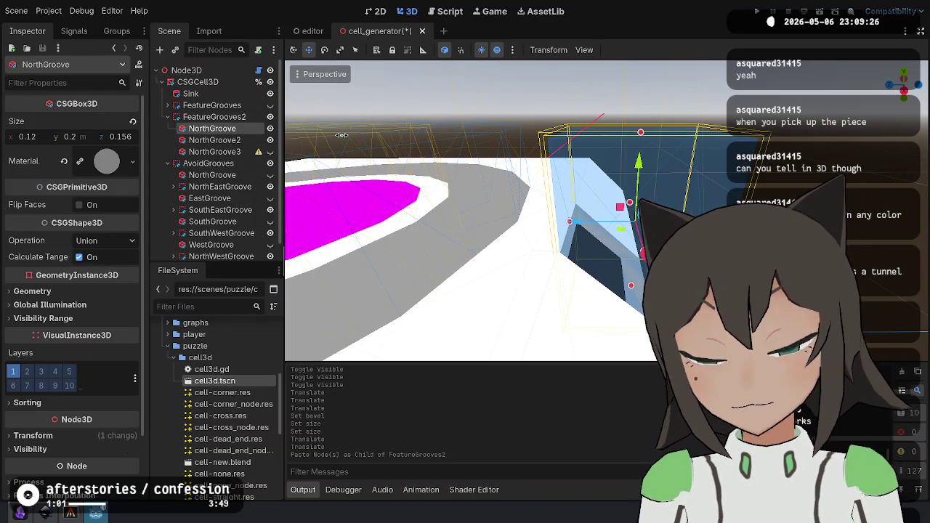
{"action": "key", "text": "Delete"}
{"action": "key", "text": "Return"}
{"action": "left_click_drag", "start_coordinate": [218, 140], "coordinate": [240, 130]}
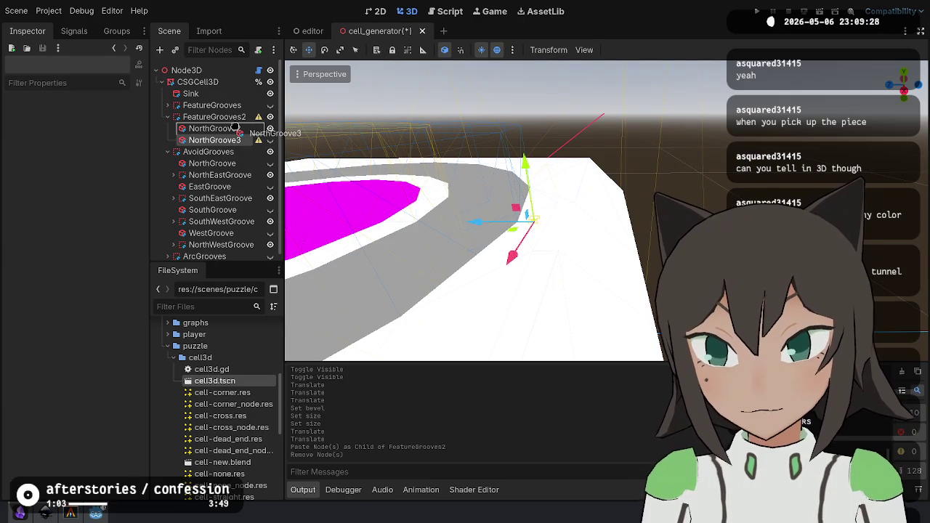
{"action": "left_click", "coordinate": [270, 127]}
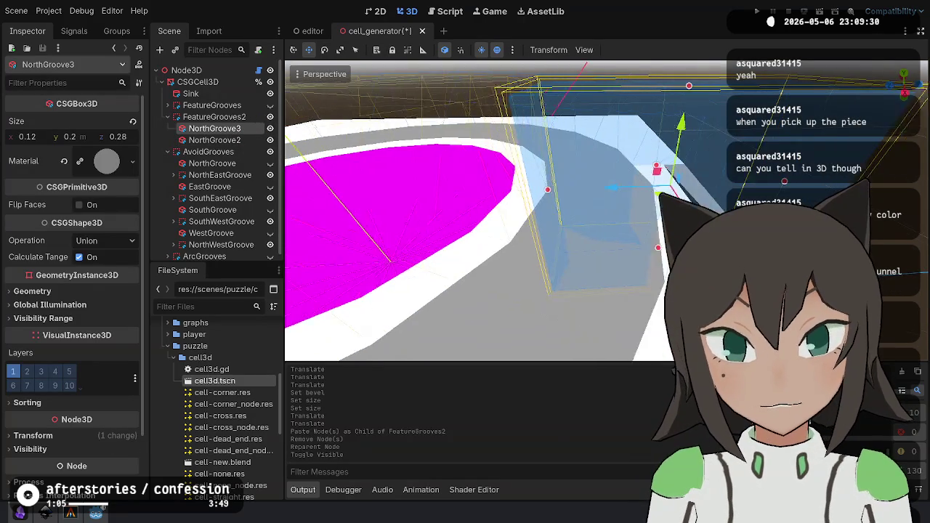
{"action": "key", "text": "f"}
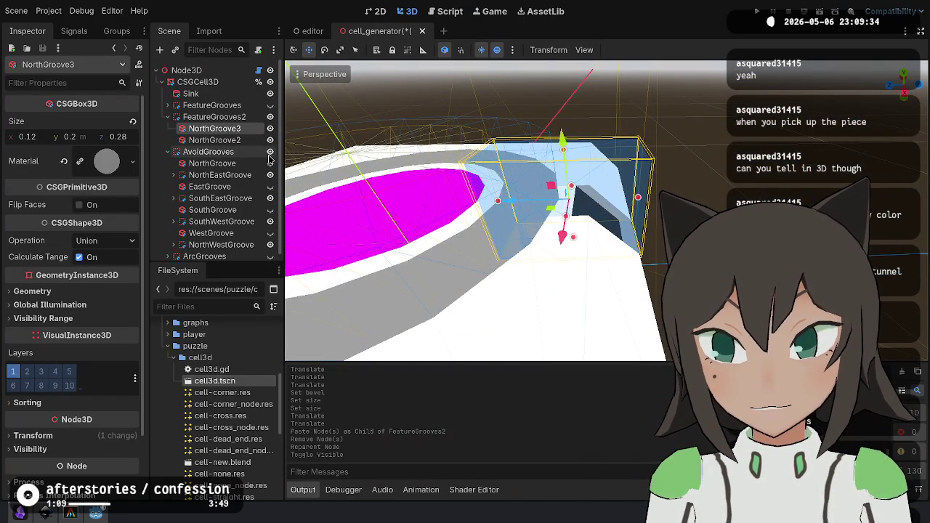
{"action": "left_click", "coordinate": [269, 151]}
Rename the nodes to NorthGroove, TunnelGrooves and NorthUnder, then save the scene.
{"action": "left_click", "coordinate": [214, 140]}
{"action": "left_click", "coordinate": [215, 129]}
{"action": "left_click", "coordinate": [233, 129]}
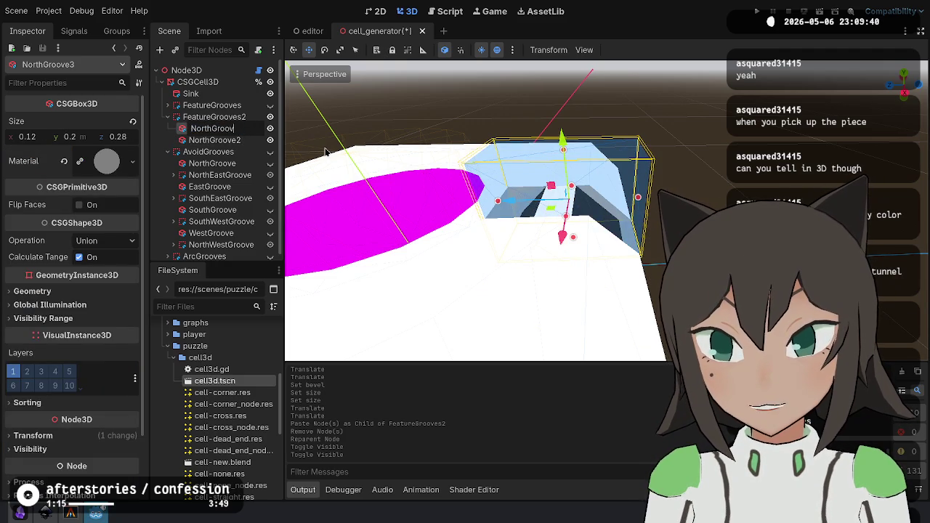
{"action": "type", "text": "Tunne"}
{"action": "key", "text": "Return"}
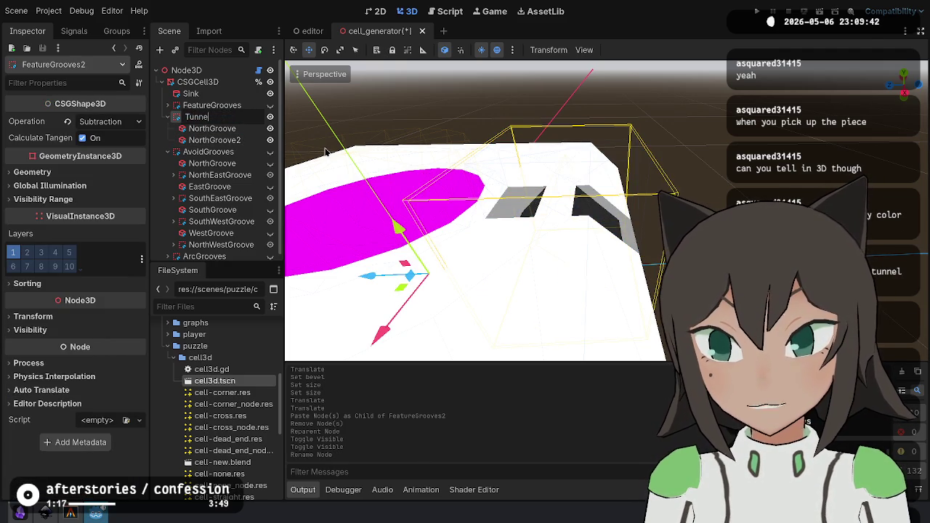
{"action": "key", "text": "Return"}
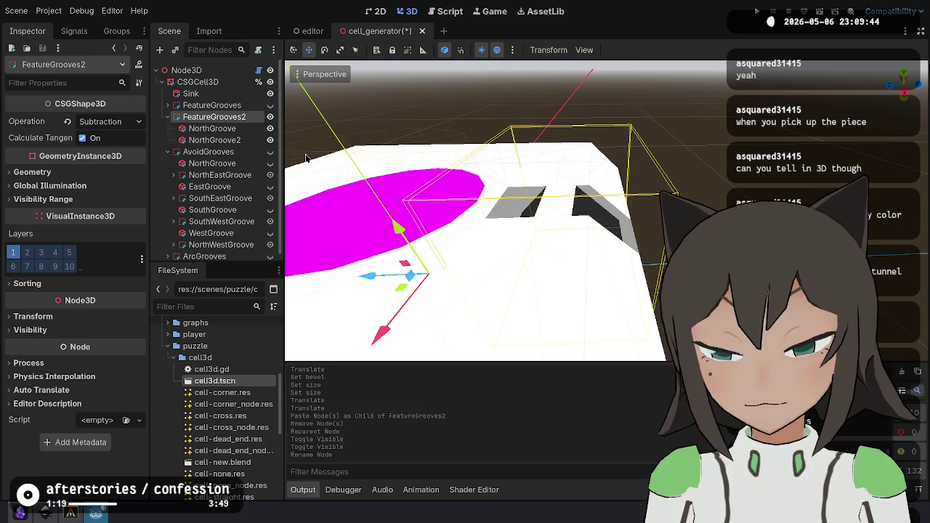
{"action": "left_click", "coordinate": [214, 140]}
{"action": "type", "text": "NorthUnder"}
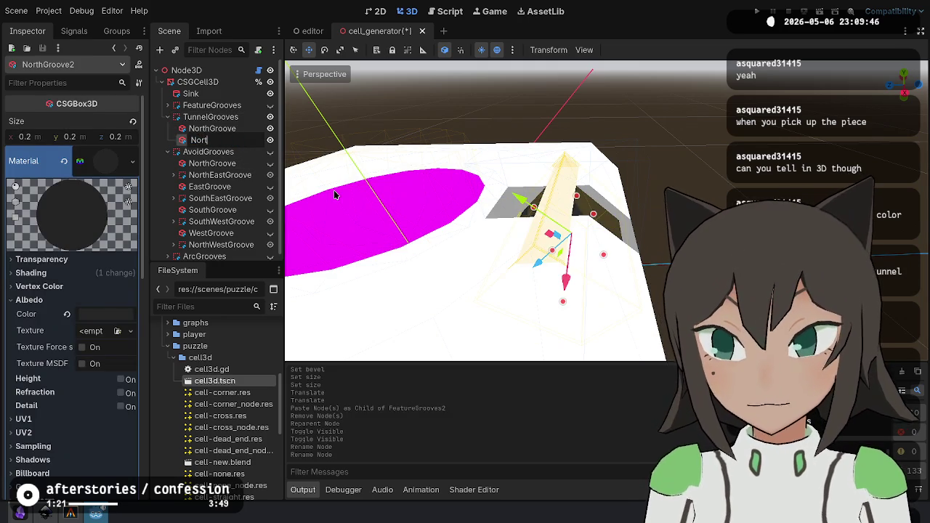
{"action": "key", "text": "Return"}
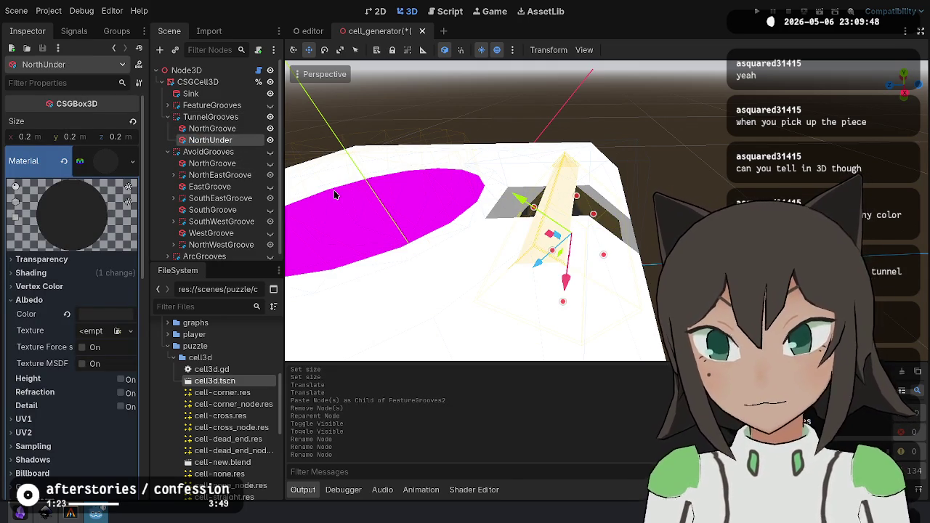
{"action": "key", "text": "ctrl+s"}
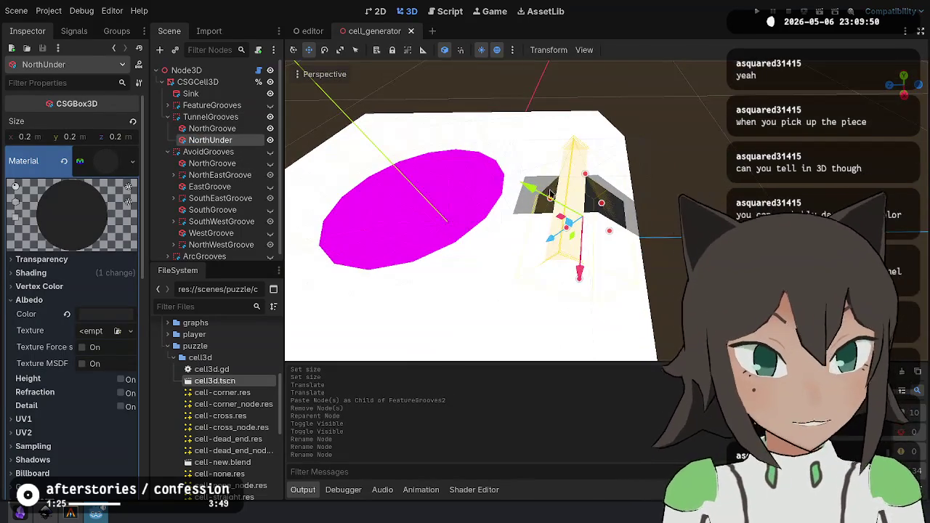
Roughly stretch NorthUnder with its size handles and frame it in the view.
{"action": "left_click_drag", "start_coordinate": [583, 170], "coordinate": [461, 141]}
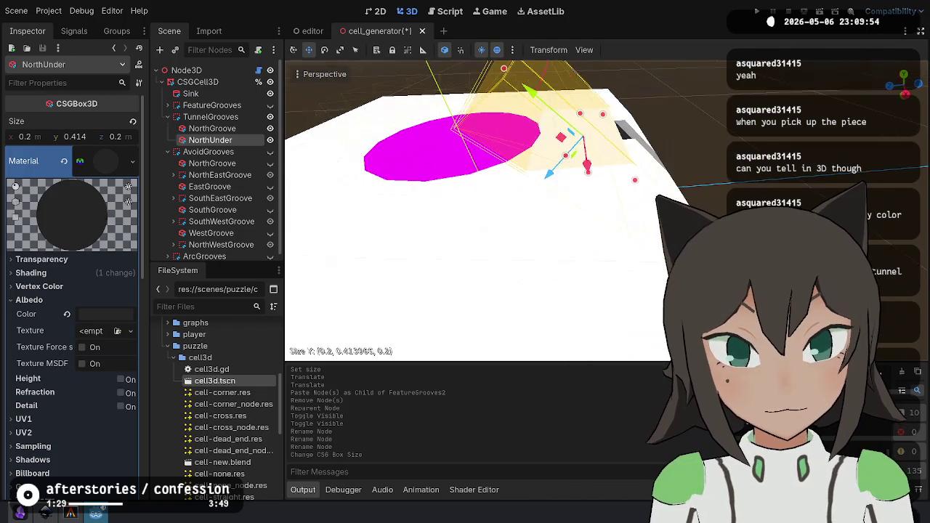
{"action": "mouse_move", "coordinate": [465, 218]}
{"action": "left_mouse_down"}
{"action": "mouse_move", "coordinate": [417, 245]}
{"action": "mouse_move", "coordinate": [640, 261]}
{"action": "left_mouse_up"}
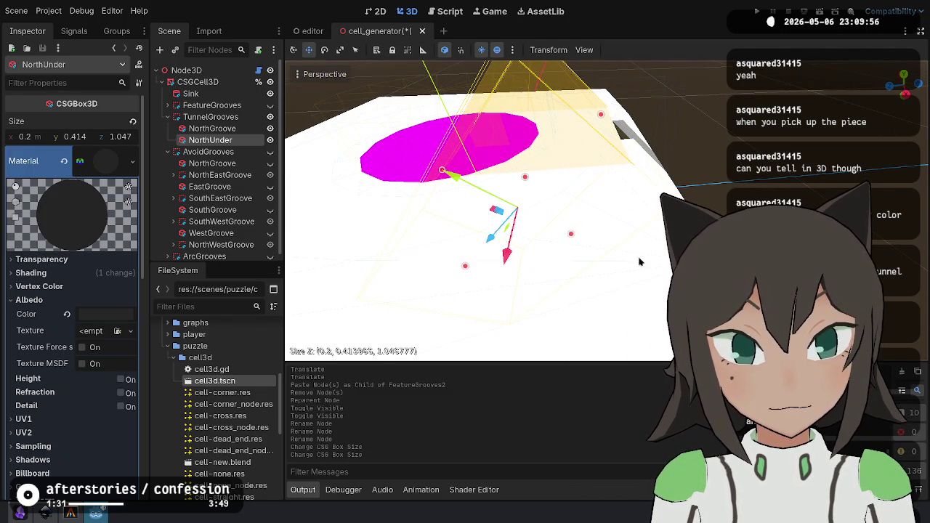
{"action": "left_click_drag", "start_coordinate": [572, 238], "coordinate": [574, 196]}
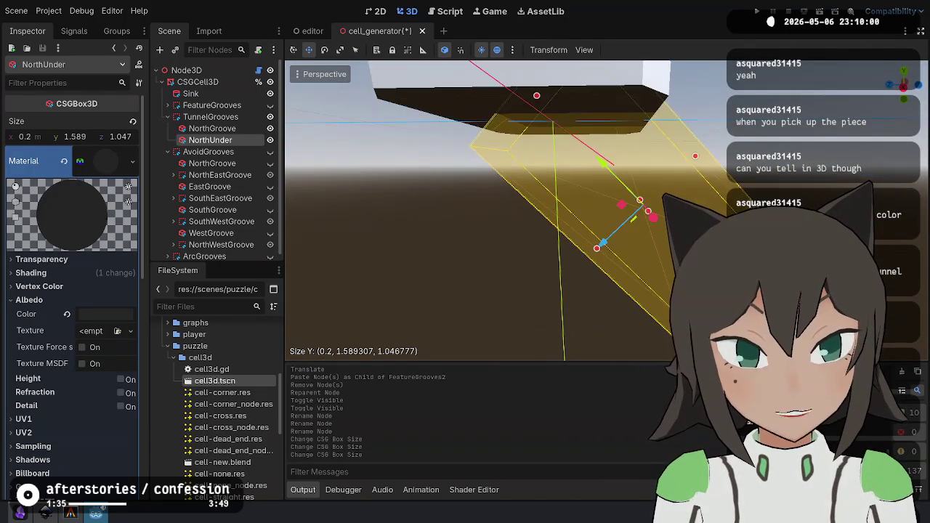
{"action": "mouse_move", "coordinate": [597, 247]}
{"action": "left_mouse_down"}
{"action": "mouse_move", "coordinate": [536, 188]}
{"action": "mouse_move", "coordinate": [546, 174]}
{"action": "left_mouse_up"}
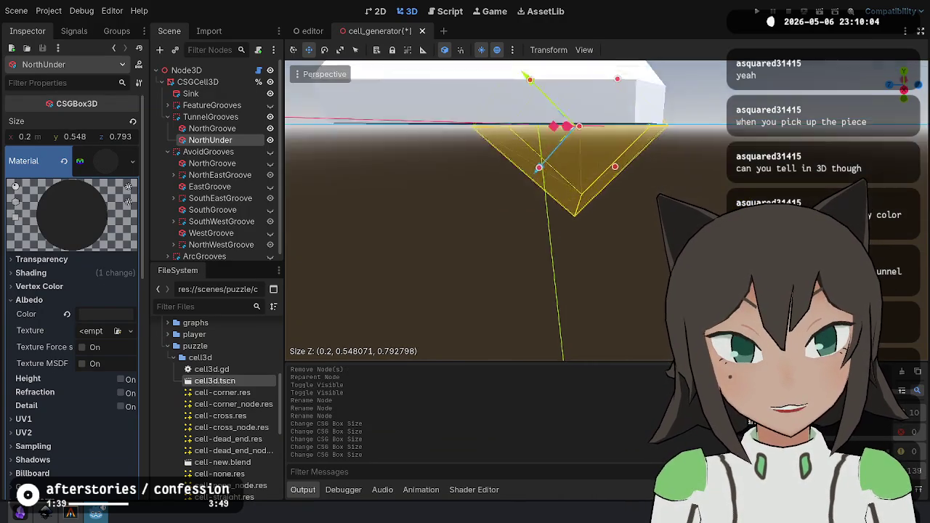
{"action": "key", "text": "f"}
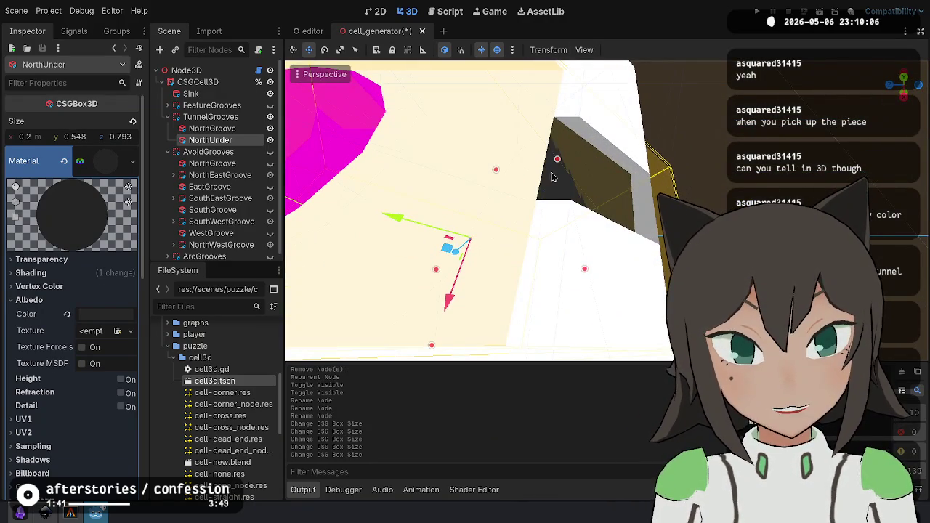
{"action": "scroll", "coordinate": [552, 177], "scroll_direction": "down", "scroll_amount": 5}
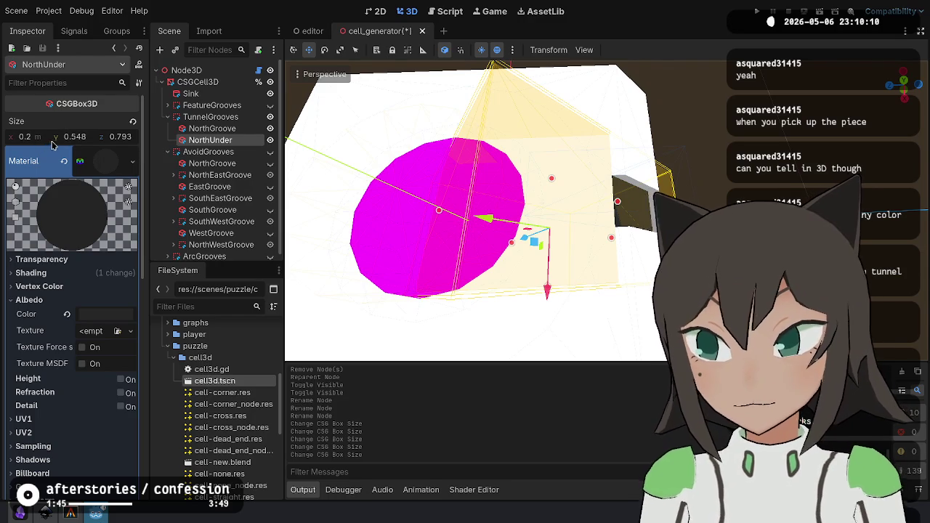
Enter NorthUnder's size as 0.25 × 0.25 × 1.0 m in the Inspector.
{"action": "left_click", "coordinate": [76, 137]}
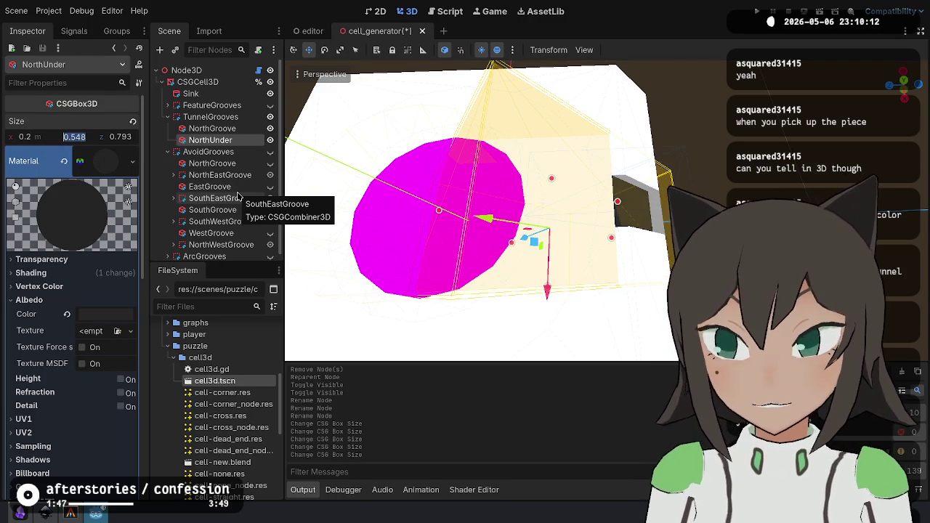
{"action": "type", "text": "0.5"}
{"action": "key", "text": "Tab"}
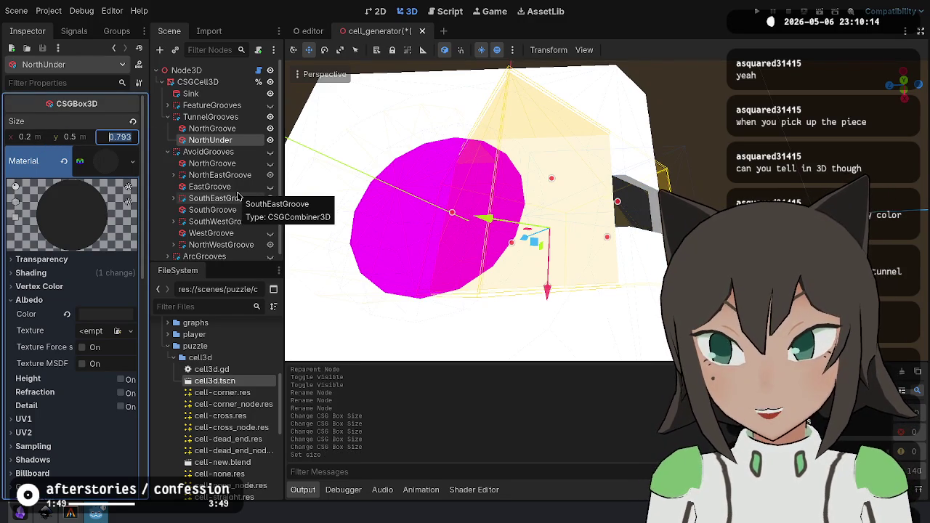
{"action": "key", "text": "Return"}
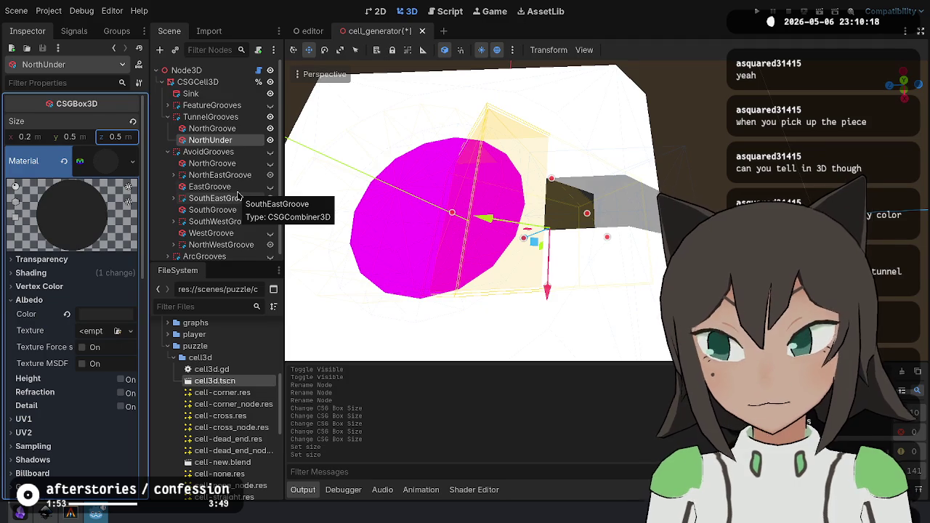
{"action": "type", "text": "1"}
{"action": "key", "text": "Return"}
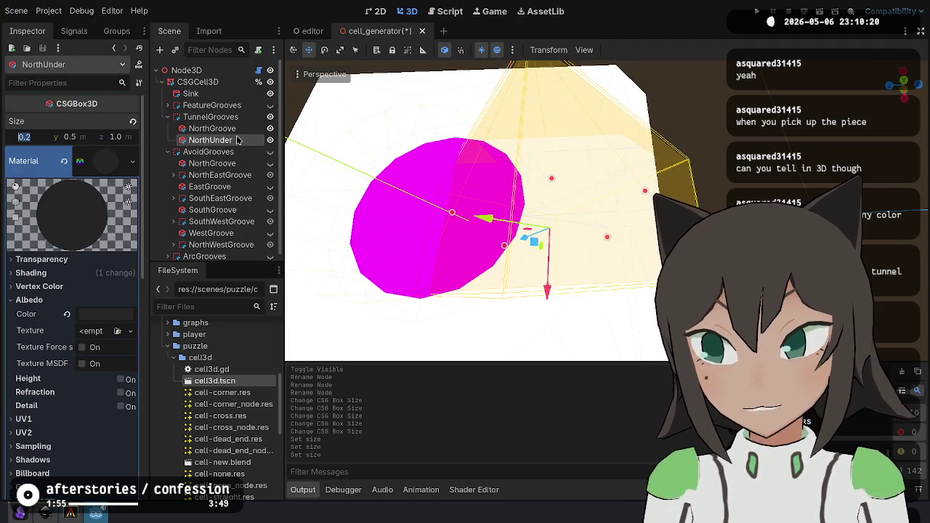
{"action": "type", "text": "0.5"}
{"action": "key", "text": "Return"}
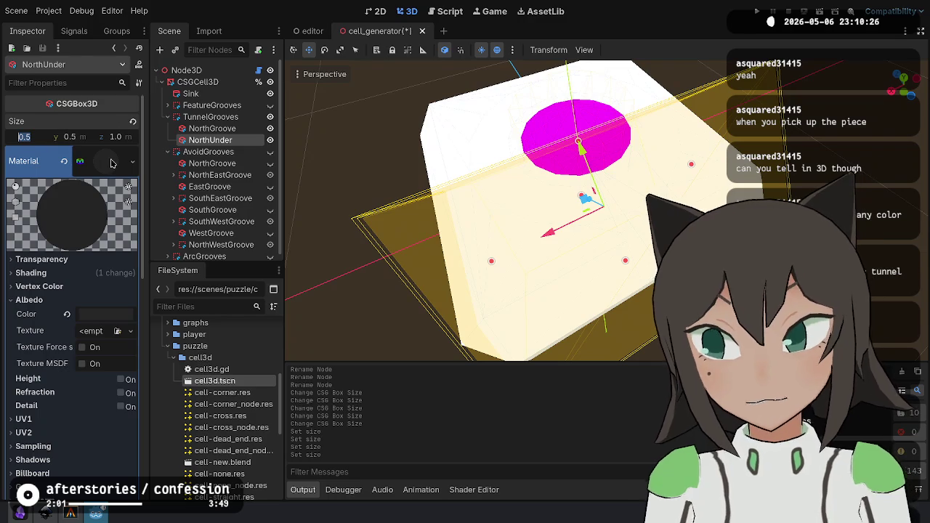
{"action": "key", "text": "Tab"}
{"action": "type", "text": "2"}
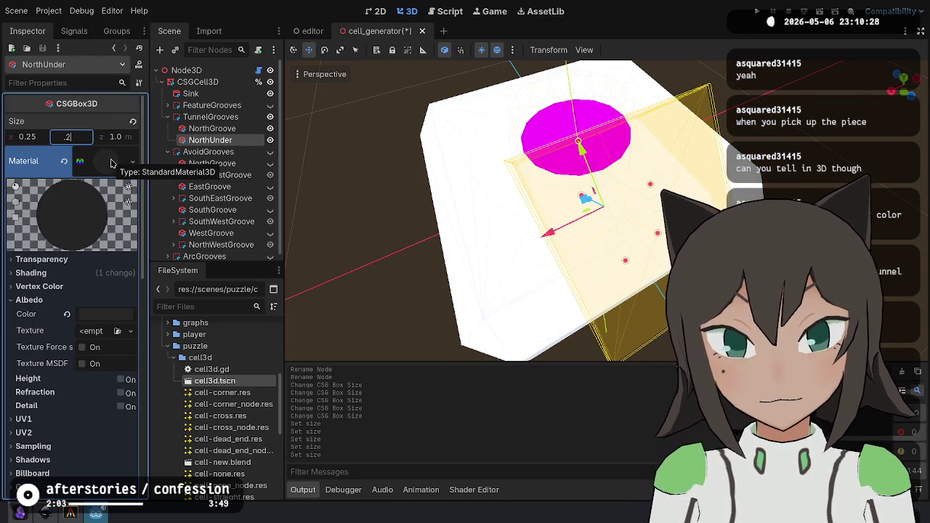
{"action": "key", "text": "Return"}
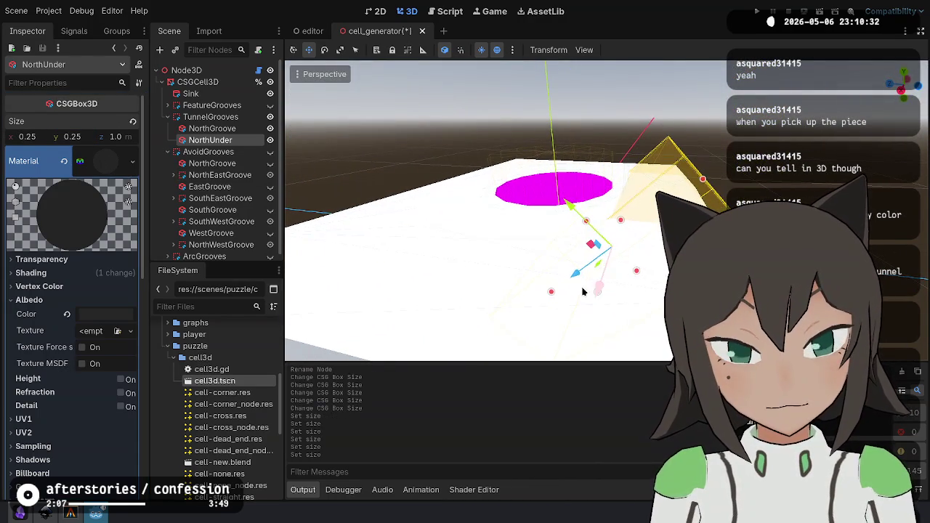
Rotate NorthUnder -90° and re-enter its size as 0.25 × 0.25 × 1.0.
{"action": "key", "text": "e"}
{"action": "left_click_drag", "start_coordinate": [615, 212], "coordinate": [654, 251]}
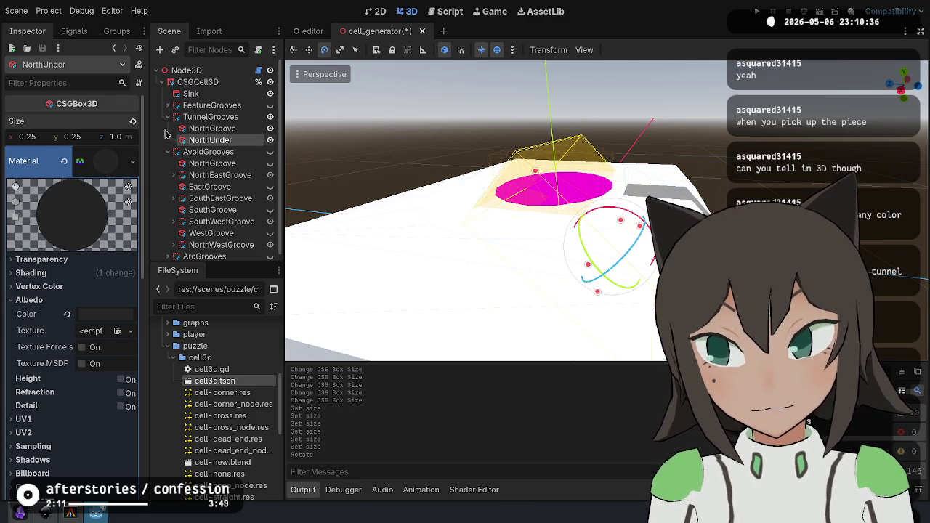
{"action": "left_click", "coordinate": [86, 140]}
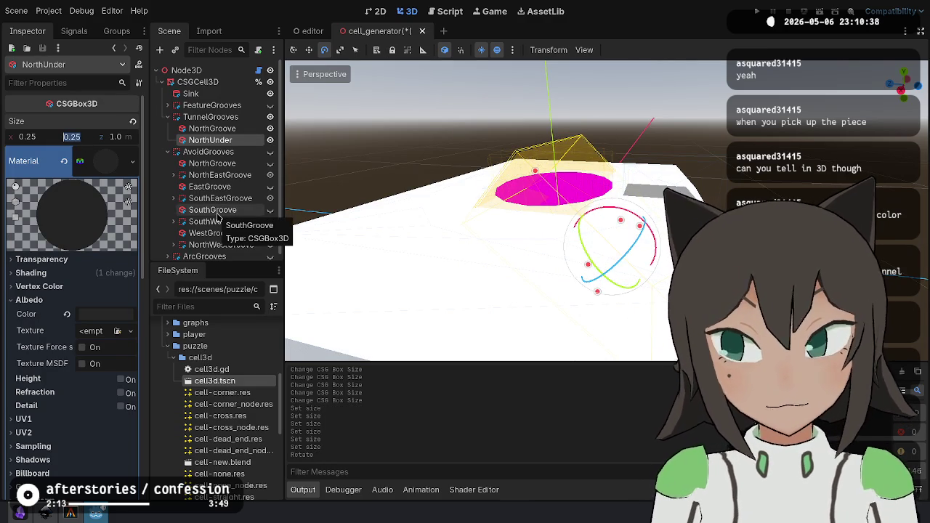
{"action": "type", "text": "1"}
{"action": "key", "text": "Tab"}
{"action": "type", "text": "0.25"}
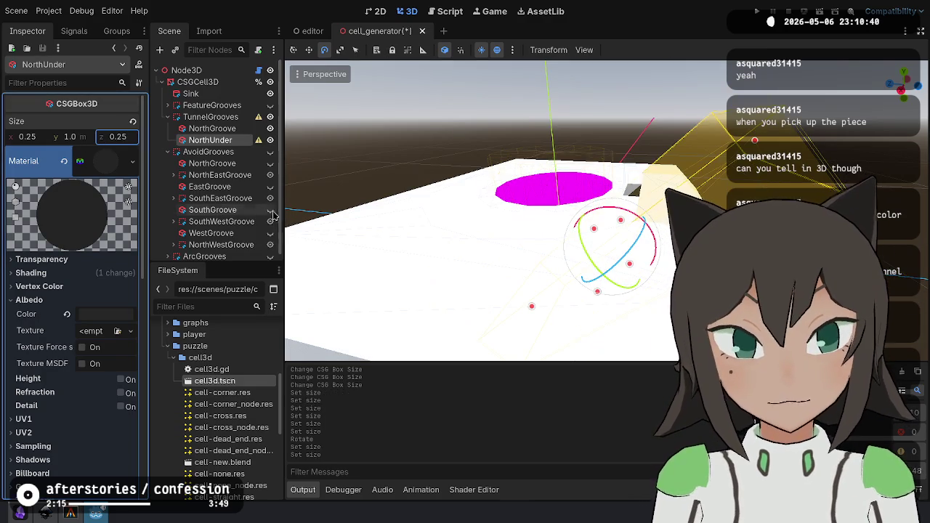
{"action": "key", "text": "Return"}
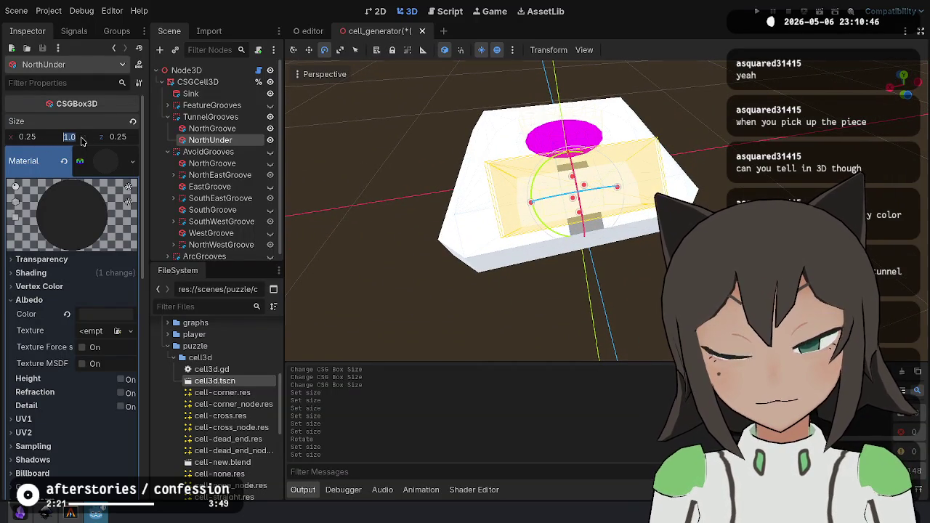
{"action": "type", "text": ".25"}
{"action": "key", "text": "Tab"}
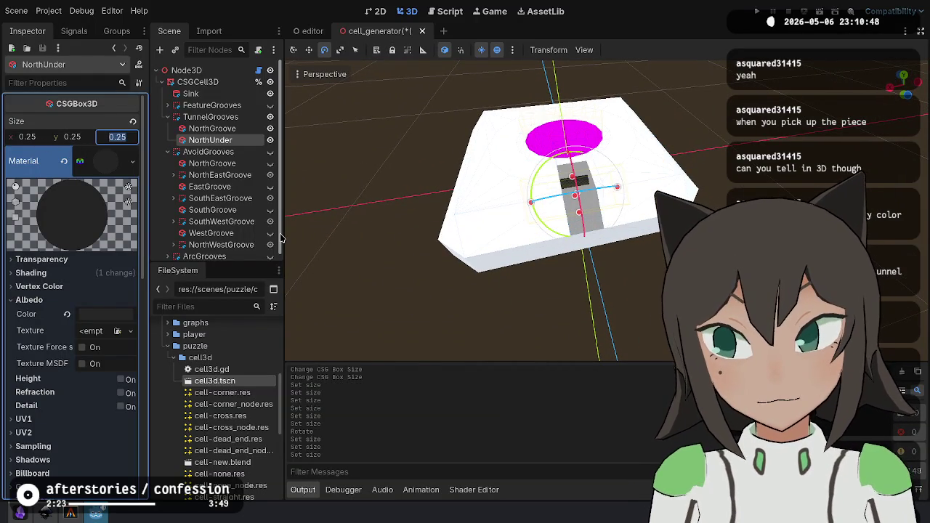
{"action": "type", "text": "1"}
{"action": "key", "text": "Return"}
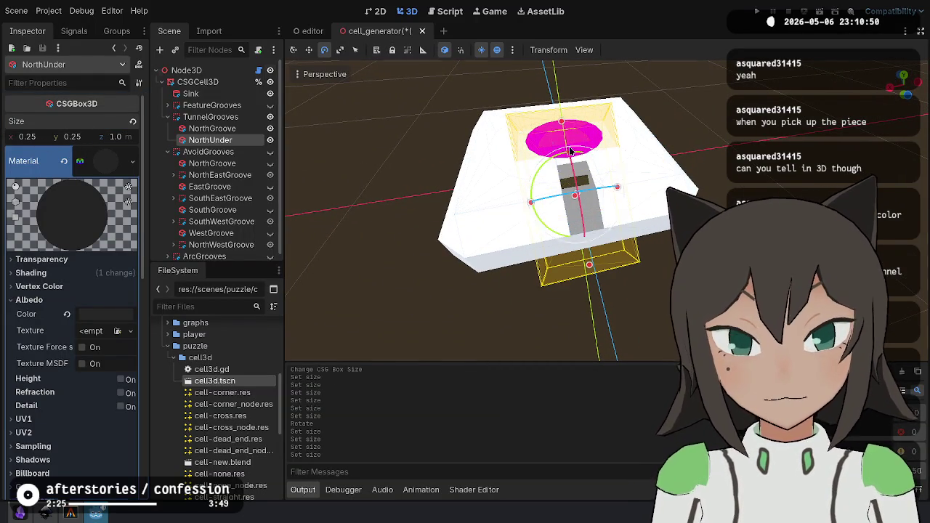
Move NorthUnder beside the magenta disc and deselect it to check the cut.
{"action": "left_click_drag", "start_coordinate": [523, 218], "coordinate": [554, 183]}
{"action": "mouse_move", "coordinate": [701, 129]}
{"action": "left_mouse_down"}
{"action": "mouse_move", "coordinate": [622, 208]}
{"action": "mouse_move", "coordinate": [599, 195]}
{"action": "mouse_move", "coordinate": [590, 201]}
{"action": "mouse_move", "coordinate": [602, 188]}
{"action": "left_mouse_up"}
{"action": "key", "text": "w"}
{"action": "mouse_move", "coordinate": [601, 188]}
{"action": "left_mouse_down"}
{"action": "mouse_move", "coordinate": [566, 218]}
{"action": "mouse_move", "coordinate": [552, 218]}
{"action": "mouse_move", "coordinate": [608, 185]}
{"action": "left_mouse_up"}
{"action": "mouse_move", "coordinate": [616, 217]}
{"action": "left_mouse_down"}
{"action": "mouse_move", "coordinate": [646, 213]}
{"action": "mouse_move", "coordinate": [609, 225]}
{"action": "left_mouse_up"}
{"action": "mouse_move", "coordinate": [609, 225]}
{"action": "left_mouse_down"}
{"action": "mouse_move", "coordinate": [609, 255]}
{"action": "mouse_move", "coordinate": [673, 146]}
{"action": "left_mouse_up"}
{"action": "left_click_drag", "start_coordinate": [580, 117], "coordinate": [621, 205]}
{"action": "scroll", "coordinate": [621, 205], "scroll_direction": "up", "scroll_amount": 3}
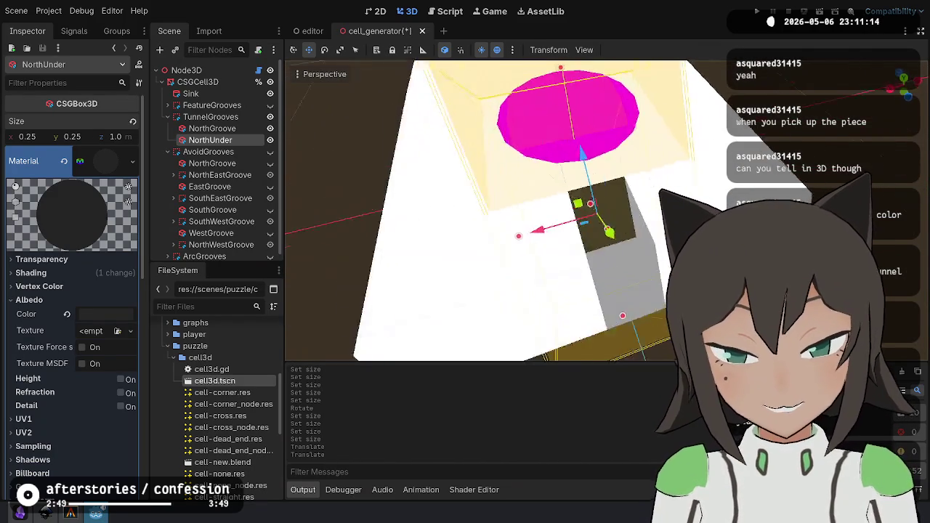
{"action": "left_click", "coordinate": [359, 124]}
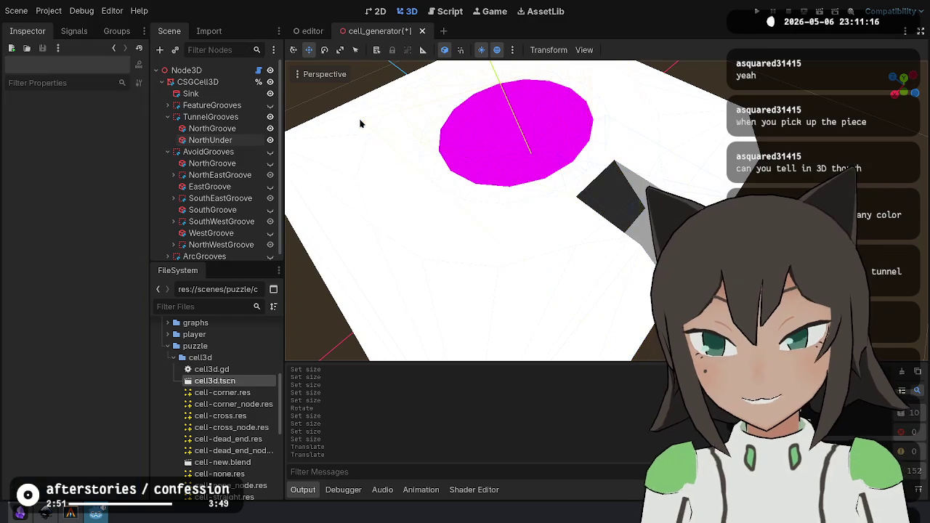
Delete NorthUnder, then undo to restore it under TunnelGrooves.
{"action": "left_click", "coordinate": [226, 141]}
{"action": "key", "text": "Delete"}
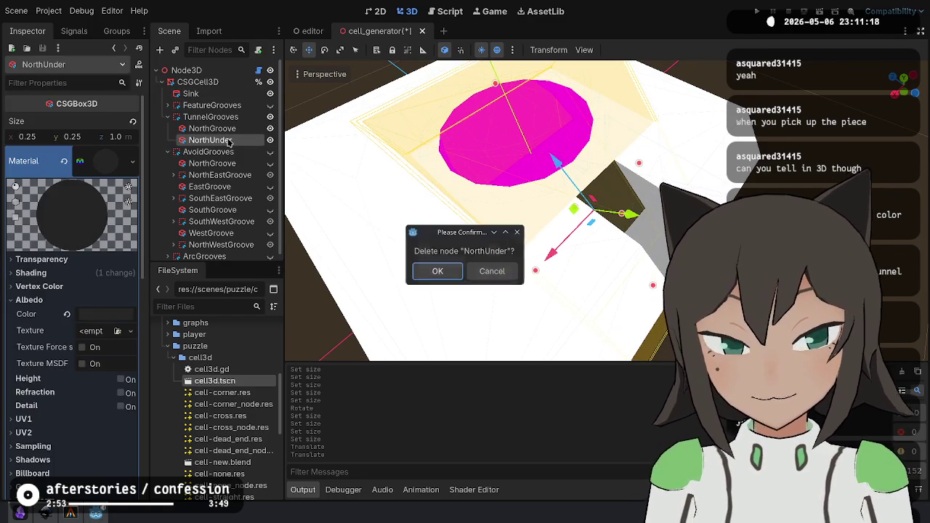
{"action": "key", "text": "Return"}
{"action": "left_click", "coordinate": [186, 70]}
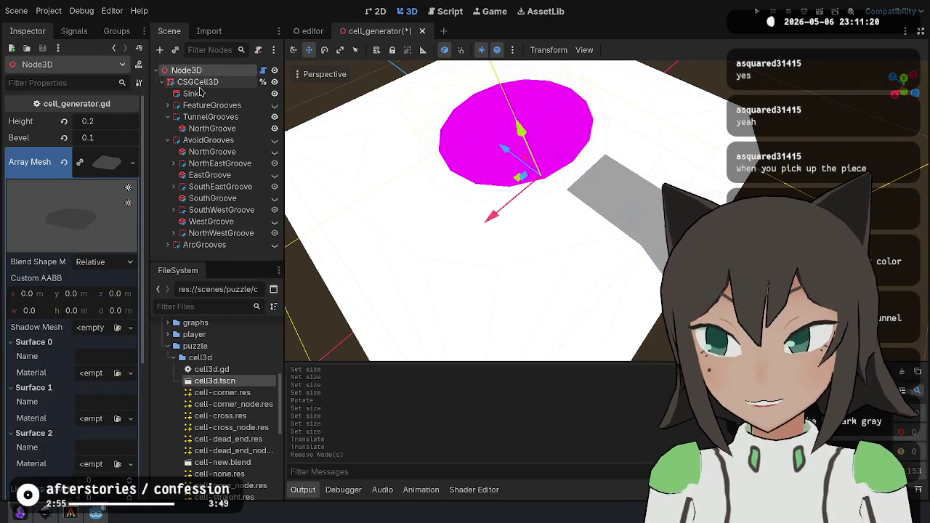
{"action": "left_click", "coordinate": [232, 128]}
{"action": "left_click", "coordinate": [239, 117]}
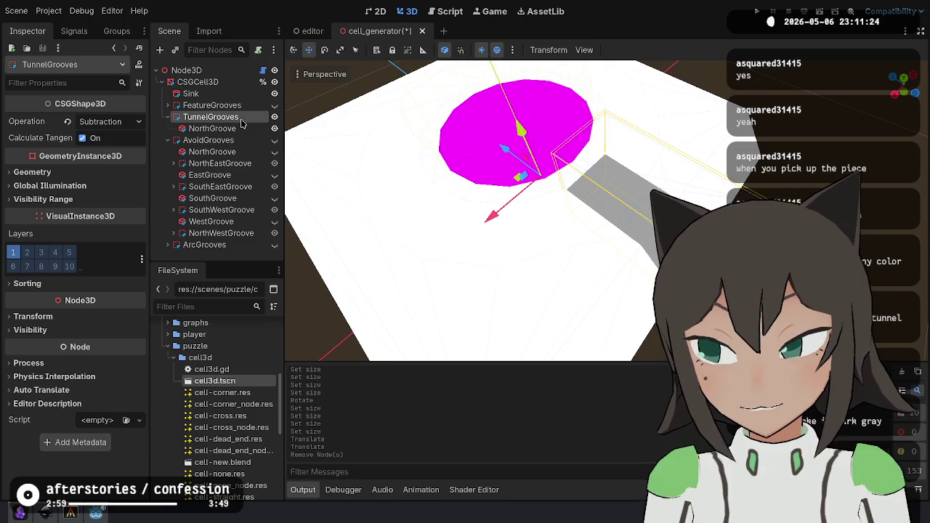
{"action": "key", "text": "ctrl+z"}
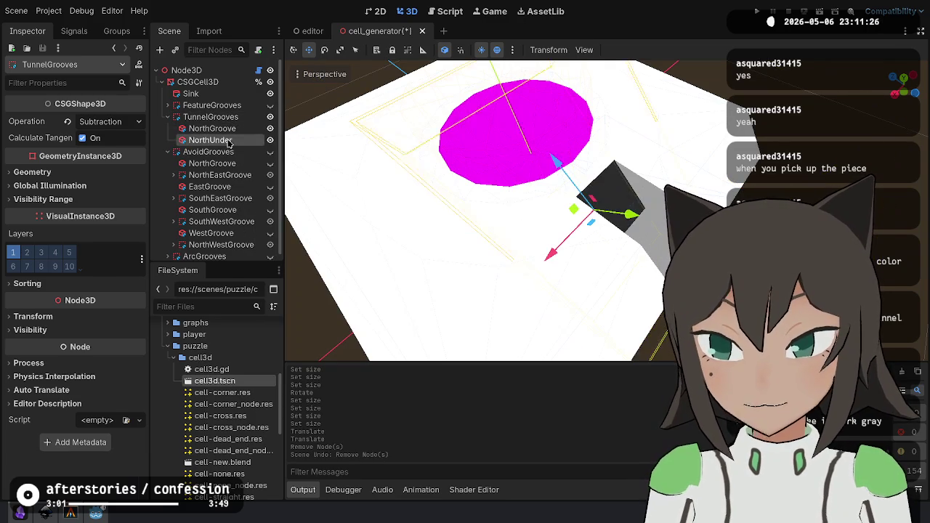
Open the root Node3D's cell_generator.gd script in the script editor.
{"action": "left_click", "coordinate": [229, 143]}
{"action": "left_click", "coordinate": [234, 73]}
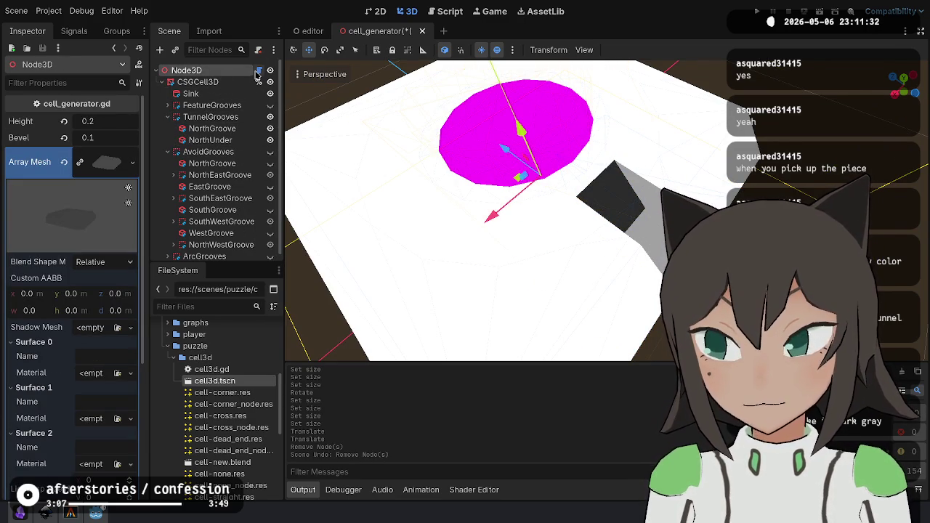
{"action": "left_click", "coordinate": [257, 70]}
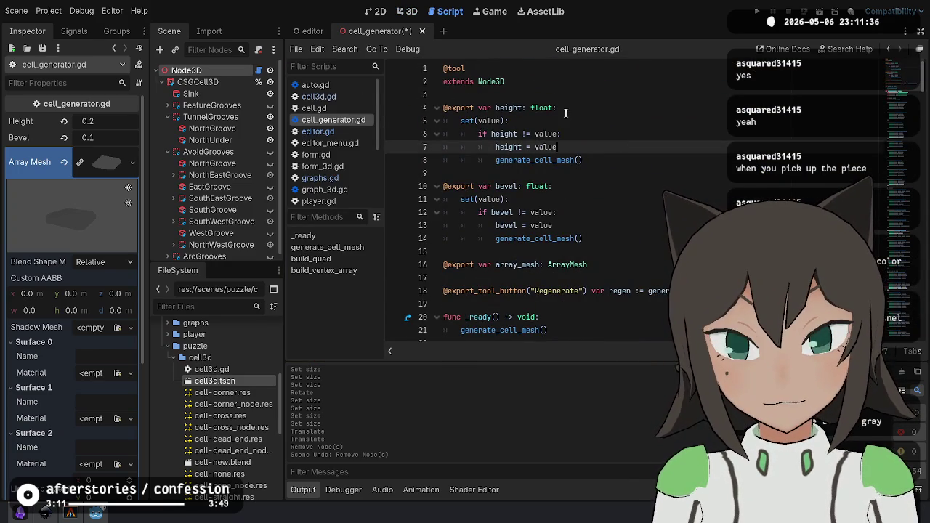
Change the script's base class from Node3D to CSGMesh3D.
{"action": "left_click", "coordinate": [566, 113]}
{"action": "scroll", "coordinate": [632, 118], "scroll_direction": "down", "scroll_amount": 2}
{"action": "scroll", "coordinate": [629, 123], "scroll_direction": "up", "scroll_amount": 2}
{"action": "scroll", "coordinate": [626, 149], "scroll_direction": "down", "scroll_amount": 2}
{"action": "scroll", "coordinate": [626, 149], "scroll_direction": "up", "scroll_amount": 2}
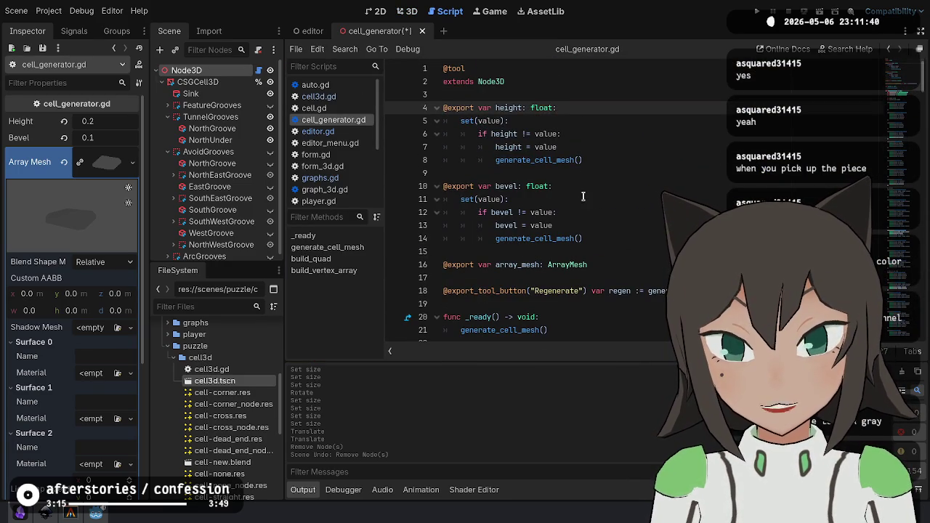
{"action": "scroll", "coordinate": [583, 196], "scroll_direction": "down", "scroll_amount": 1}
{"action": "scroll", "coordinate": [399, 102], "scroll_direction": "up", "scroll_amount": 1}
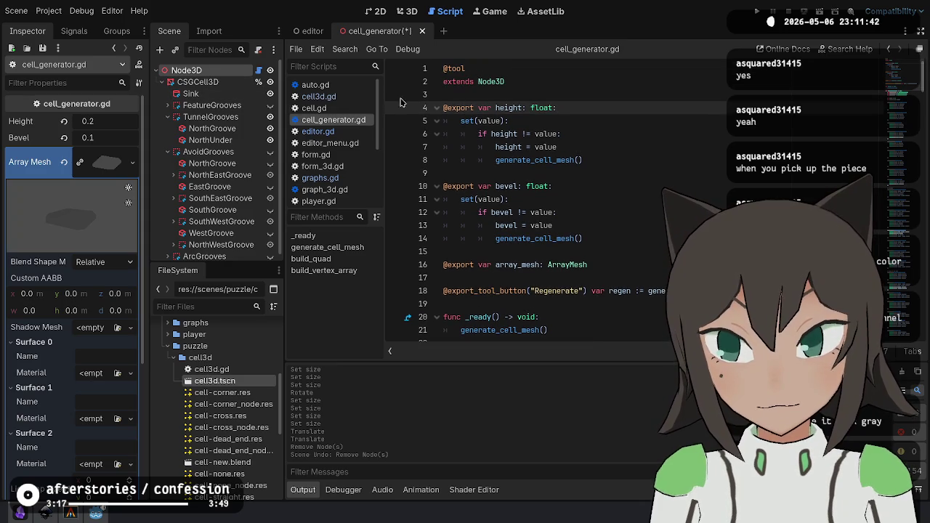
{"action": "left_click", "coordinate": [197, 81]}
{"action": "left_click", "coordinate": [485, 81]}
{"action": "type", "text": "CSG"}
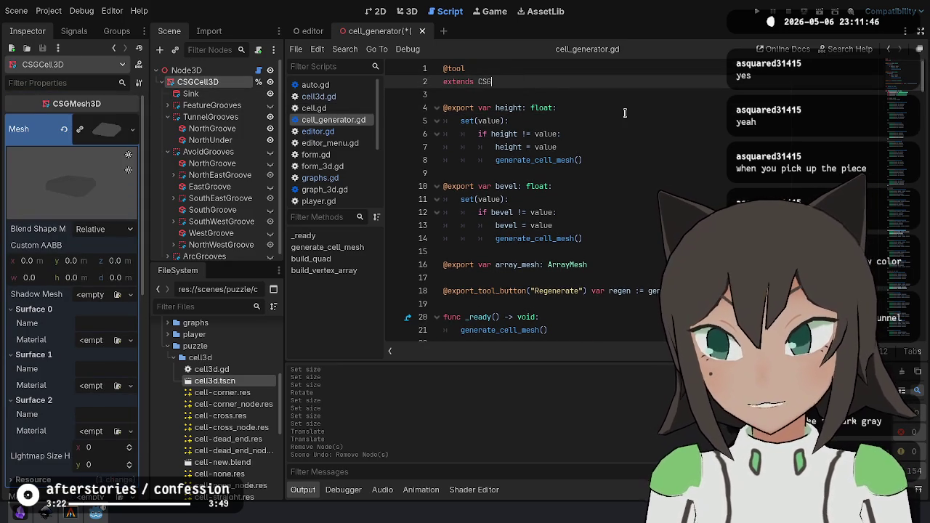
{"action": "type", "text": "Mesh"}
{"action": "key", "text": "Return"}
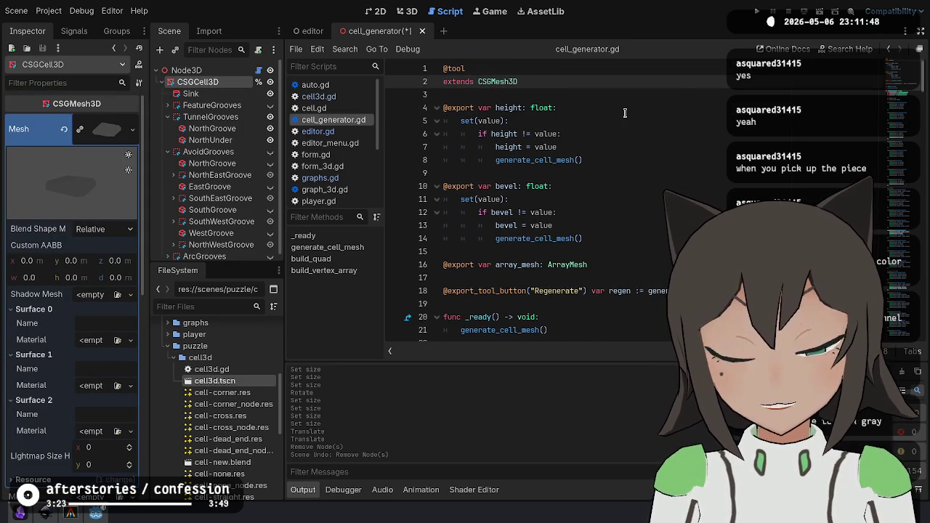
{"action": "key", "text": "Down"}
{"action": "key", "text": "Down"}
{"action": "key", "text": "Down"}
{"action": "scroll", "coordinate": [590, 202], "scroll_direction": "down", "scroll_amount": 2}
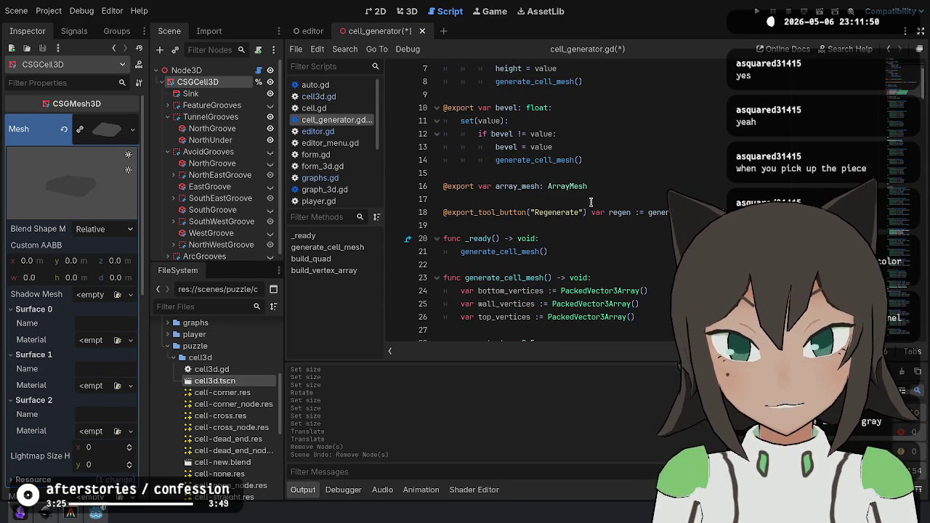
{"action": "left_click", "coordinate": [605, 177]}
{"action": "left_click", "coordinate": [610, 183]}
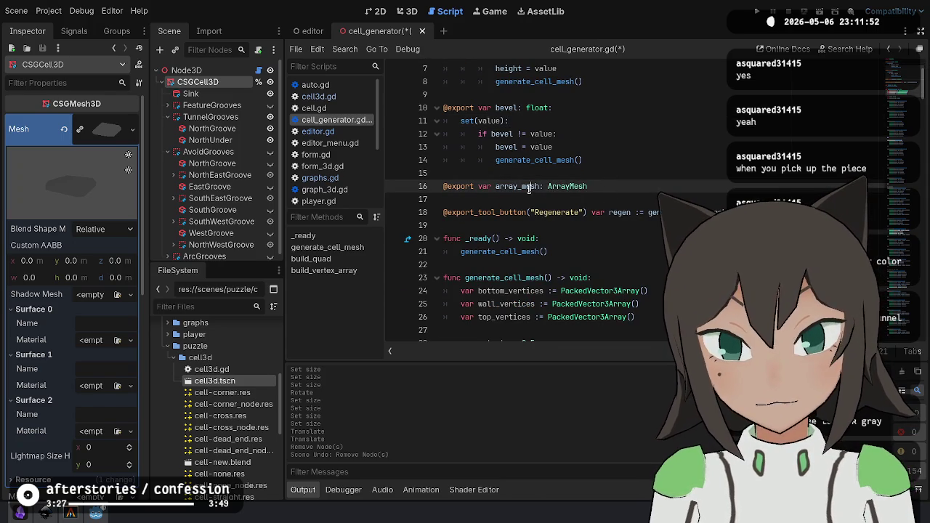
{"action": "scroll", "coordinate": [596, 202], "scroll_direction": "down", "scroll_amount": 1}
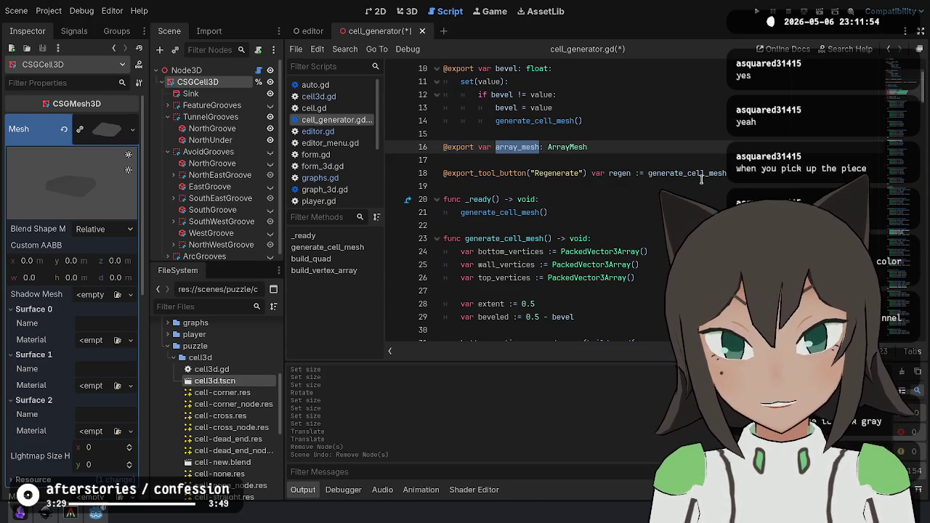
{"action": "key", "text": "Left"}
{"action": "key", "text": "ctrl+Left"}
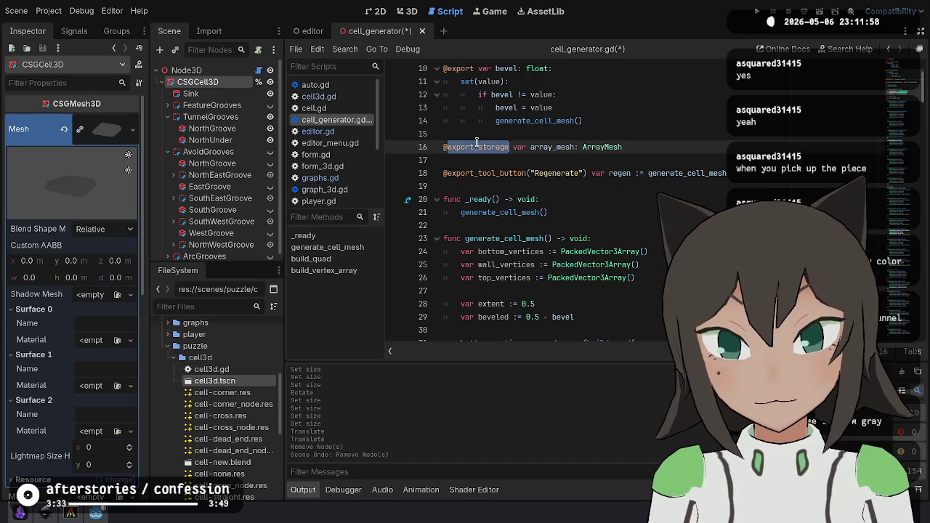
{"action": "scroll", "coordinate": [471, 131], "scroll_direction": "down", "scroll_amount": 2}
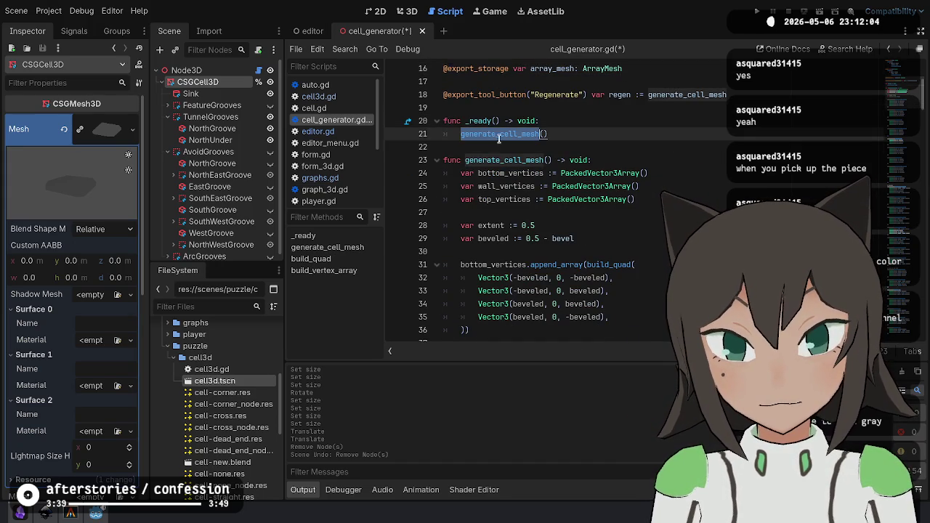
{"action": "scroll", "coordinate": [496, 138], "scroll_direction": "down", "scroll_amount": 18}
{"action": "scroll", "coordinate": [530, 151], "scroll_direction": "down", "scroll_amount": 15}
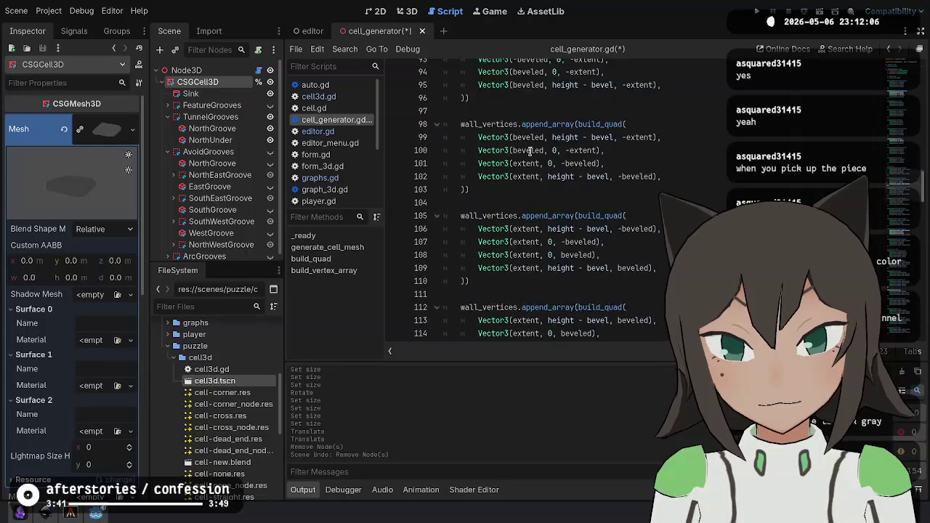
{"action": "scroll", "coordinate": [531, 156], "scroll_direction": "up", "scroll_amount": 10}
{"action": "scroll", "coordinate": [530, 157], "scroll_direction": "up", "scroll_amount": 20}
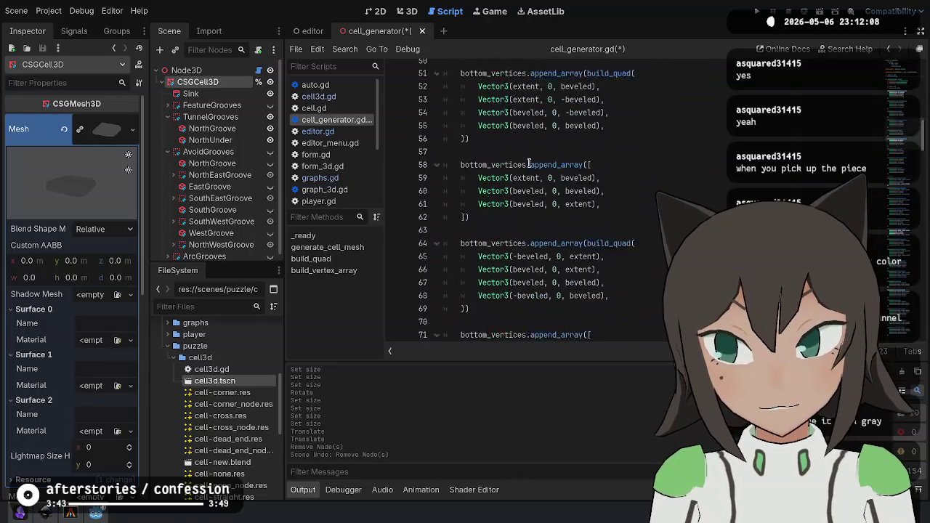
Add an exported 'size: float = 1' property with a setter copied from height.
{"action": "key", "text": "Up"}
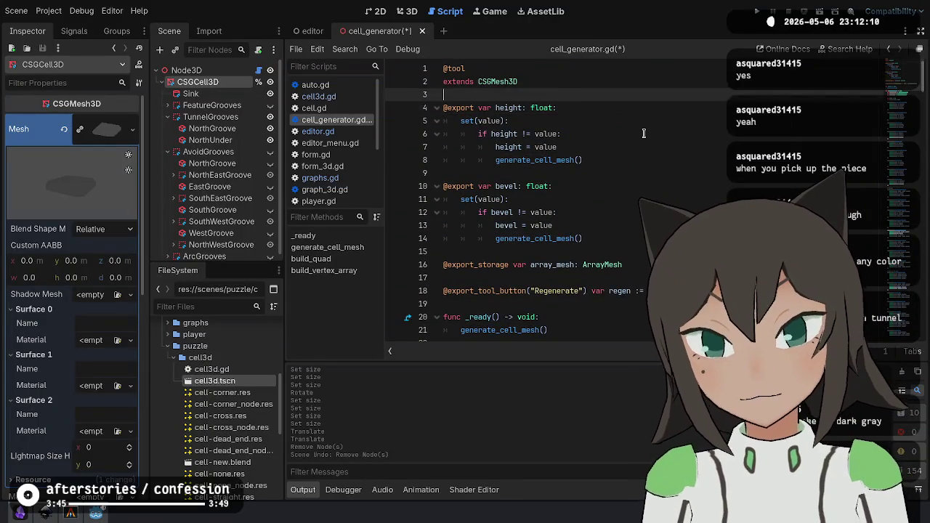
{"action": "key", "text": "Return"}
{"action": "key", "text": "Return"}
{"action": "key", "text": "Up"}
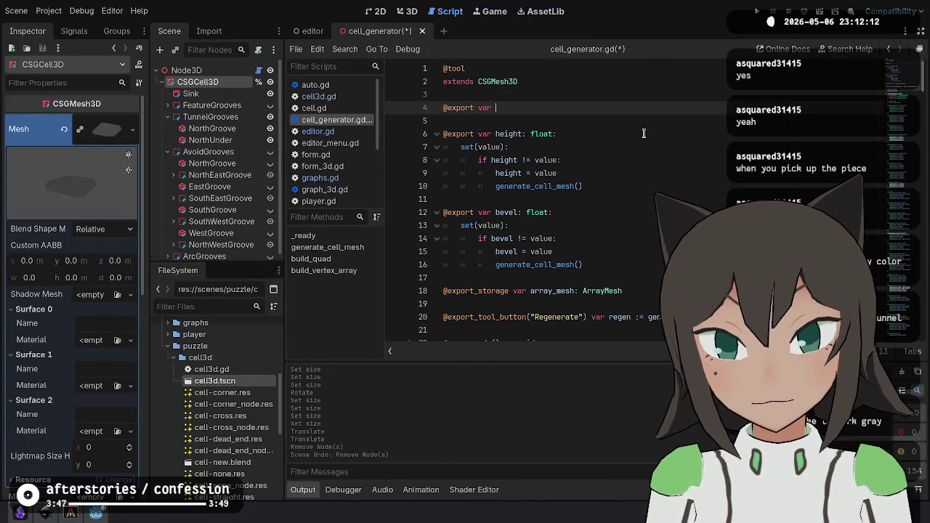
{"action": "type", "text": "size: float"}
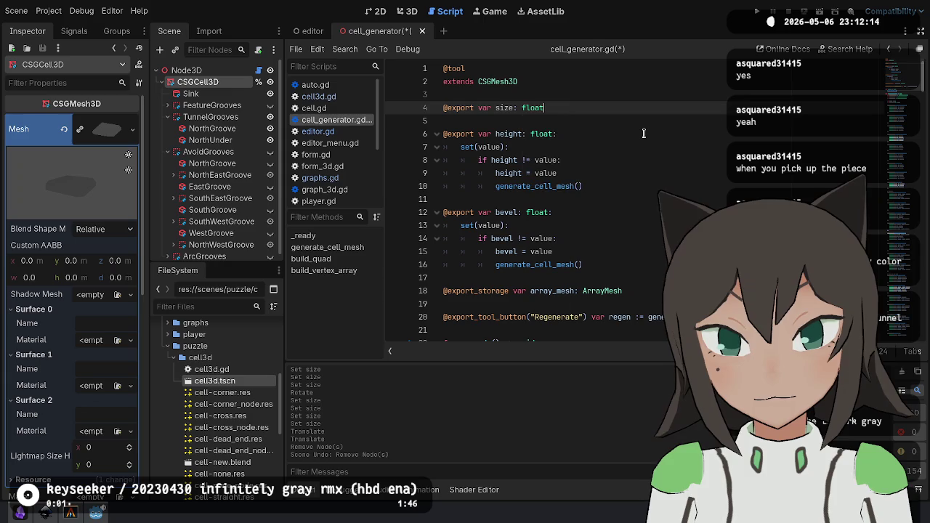
{"action": "key", "text": "Down"}
{"action": "key", "text": "Down"}
{"action": "key", "text": "Up"}
{"action": "key", "text": "shift+Down"}
{"action": "key", "text": "shift+Down"}
{"action": "key", "text": "shift+Down"}
{"action": "key", "text": "ctrl+c"}
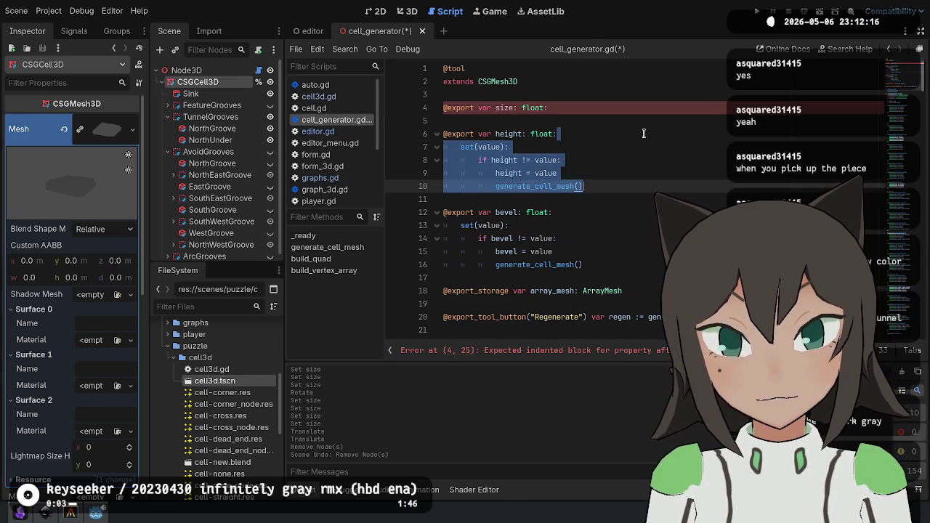
{"action": "key", "text": "Left"}
{"action": "key", "text": "Down"}
{"action": "key", "text": "Down"}
{"action": "key", "text": "Up"}
{"action": "key", "text": "Up"}
{"action": "key", "text": "Up"}
{"action": "key", "text": "ctrl+v"}
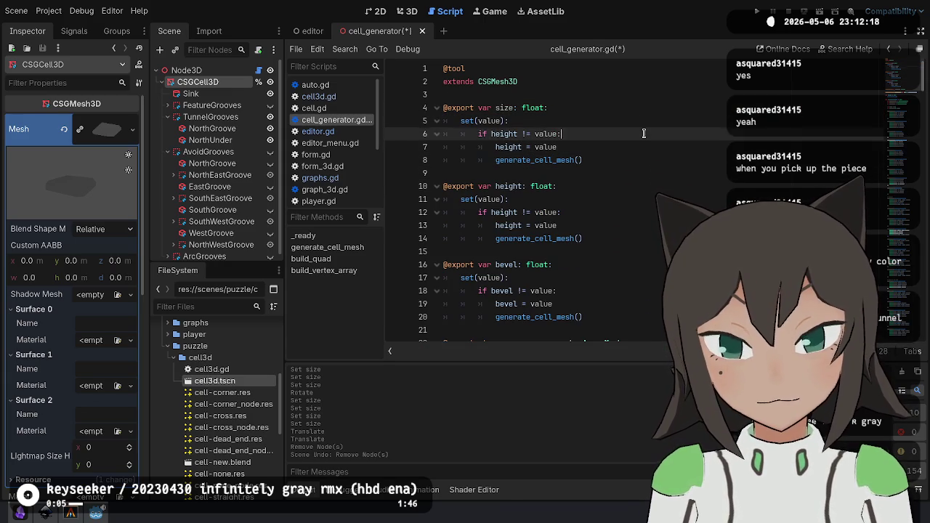
{"action": "key", "text": "Up"}
{"action": "key", "text": "Up"}
{"action": "key", "text": "Up"}
{"action": "type", "text": "1:"}
Set height and bevel defaults to .2 and 0.1, then test resetting Size in the Inspector.
{"action": "key", "text": "Down"}
{"action": "key", "text": "Down"}
{"action": "key", "text": "Down"}
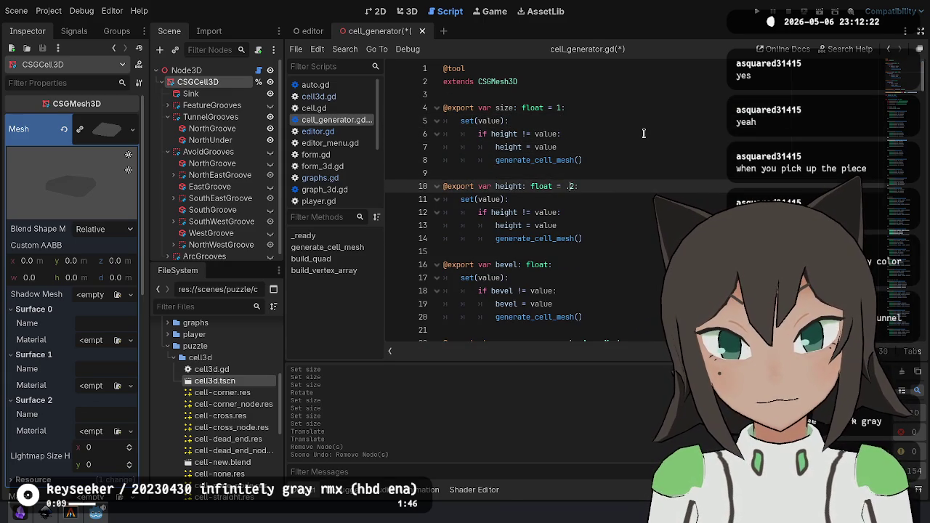
{"action": "key", "text": "Down"}
{"action": "key", "text": "Down"}
{"action": "key", "text": "Down"}
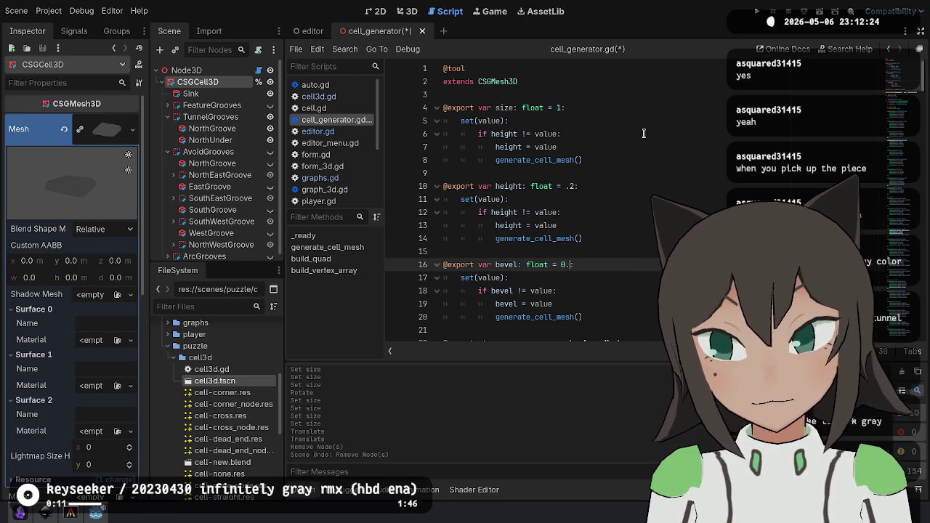
{"action": "left_click", "coordinate": [575, 186]}
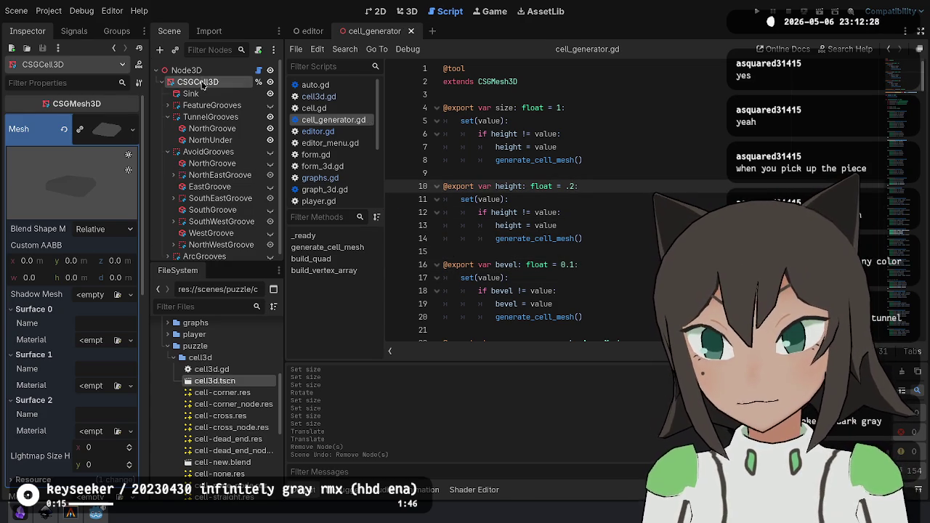
{"action": "left_click", "coordinate": [188, 71]}
{"action": "key", "text": "Down"}
{"action": "key", "text": "Down"}
{"action": "key", "text": "Down"}
{"action": "key", "text": "shift+Up"}
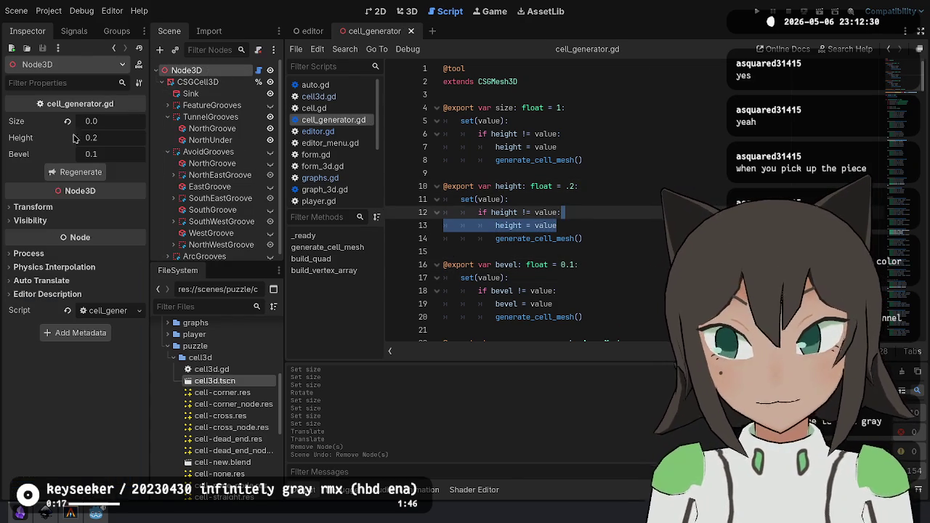
{"action": "left_click", "coordinate": [66, 122]}
{"action": "left_click", "coordinate": [67, 138]}
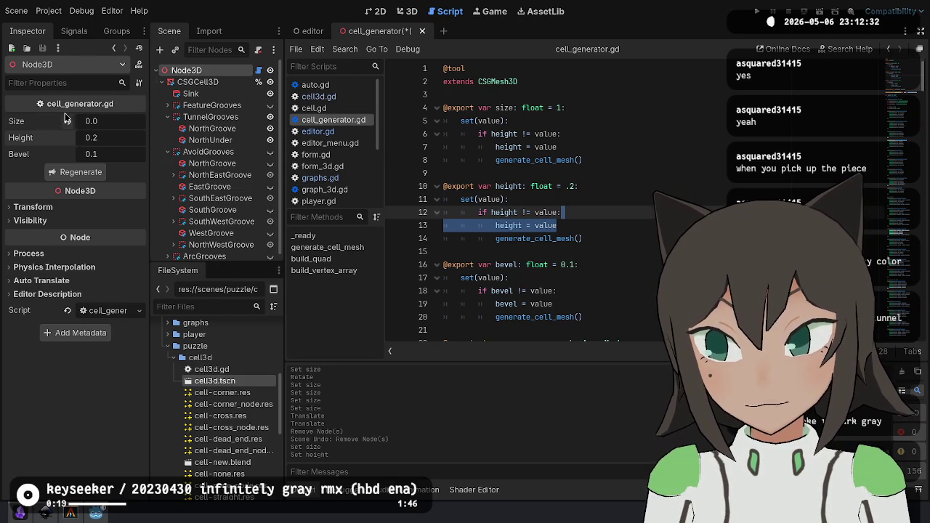
{"action": "left_click", "coordinate": [67, 121]}
Make the size setter compare and assign size instead of height, then save the script.
{"action": "left_click", "coordinate": [494, 120]}
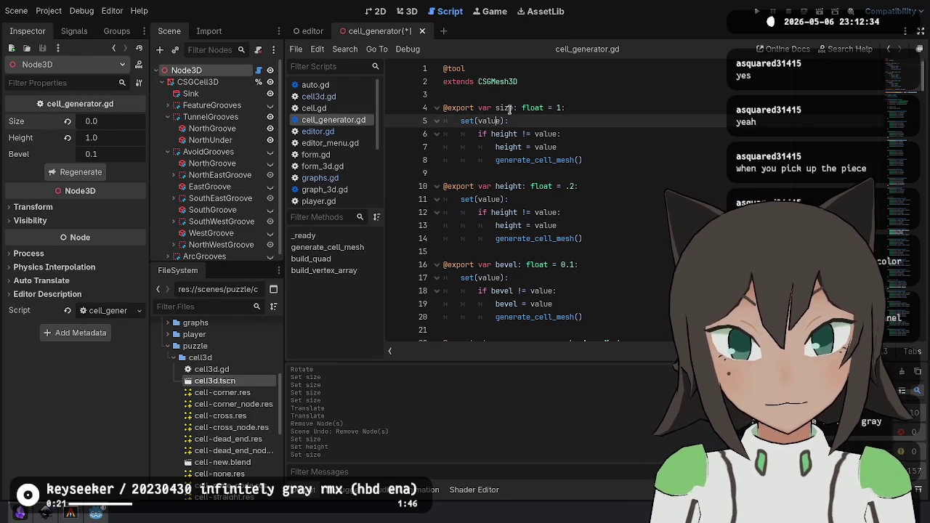
{"action": "double_click", "coordinate": [504, 107]}
{"action": "key", "text": "ctrl+c"}
{"action": "double_click", "coordinate": [501, 133]}
{"action": "key", "text": "ctrl+v"}
{"action": "double_click", "coordinate": [507, 147]}
{"action": "key", "text": "ctrl+v"}
{"action": "key", "text": "ctrl+s"}
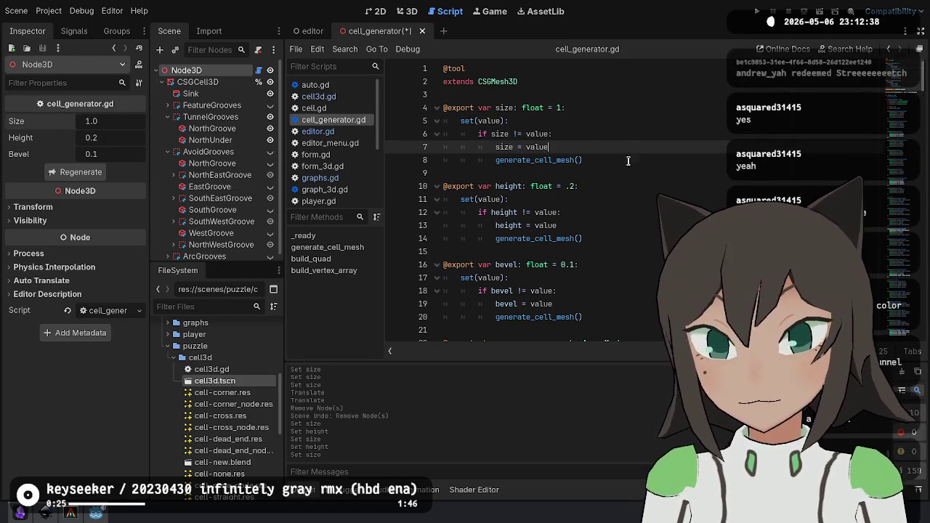
{"action": "key", "text": "ctrl+s"}
Review the size setter and array_mesh declaration, then bring up the root Node3D's actions.
{"action": "left_click", "coordinate": [594, 159]}
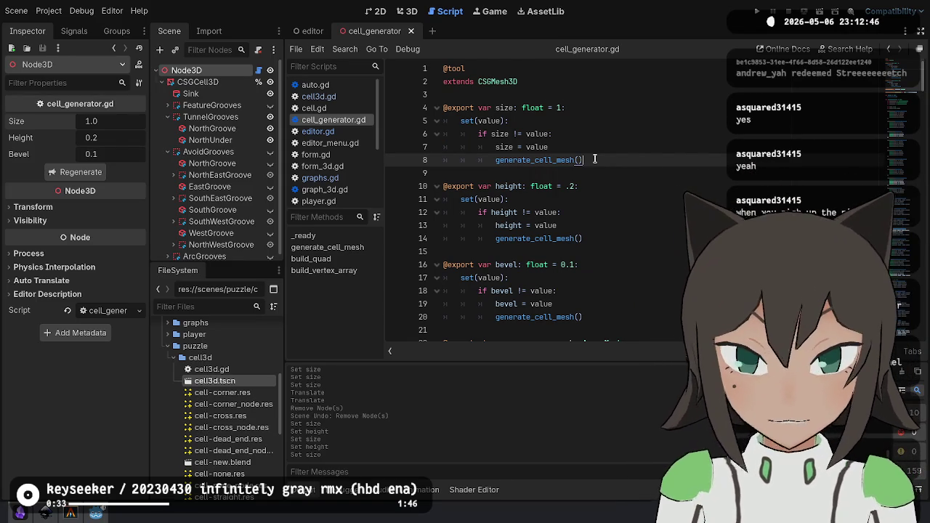
{"action": "left_click", "coordinate": [578, 133]}
{"action": "scroll", "coordinate": [581, 132], "scroll_direction": "down", "scroll_amount": 3}
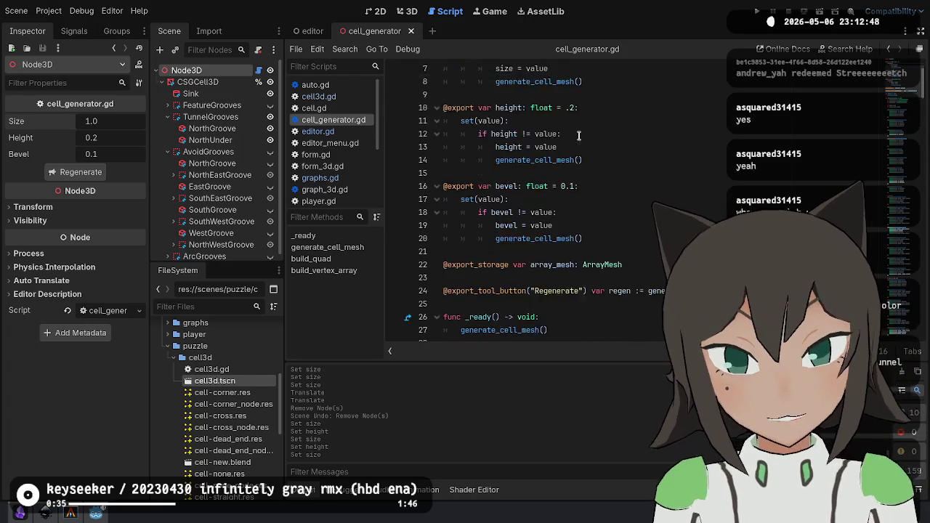
{"action": "left_click", "coordinate": [643, 231]}
{"action": "scroll", "coordinate": [603, 182], "scroll_direction": "up", "scroll_amount": 3}
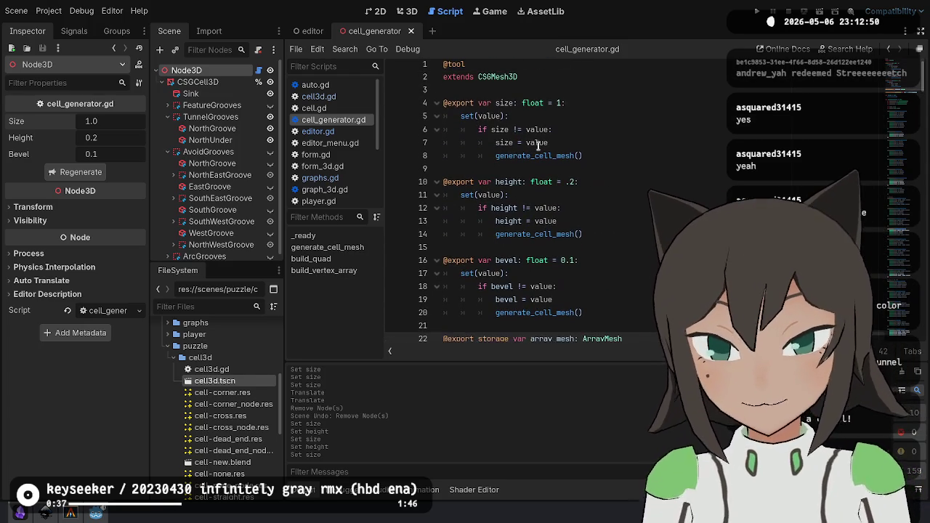
{"action": "right_click", "coordinate": [186, 73]}
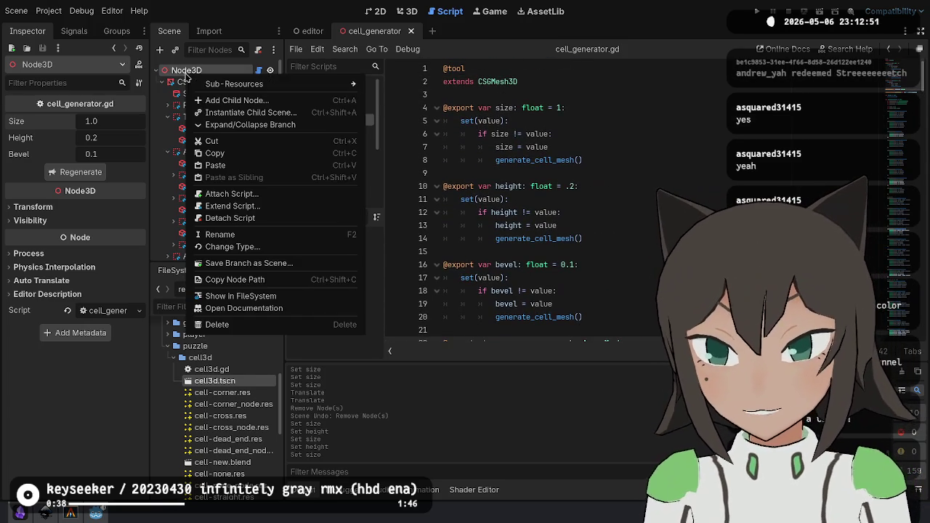
Detach the script from Node3D and turn off CSGCell3D's Access as Unique Name.
{"action": "left_click", "coordinate": [260, 219]}
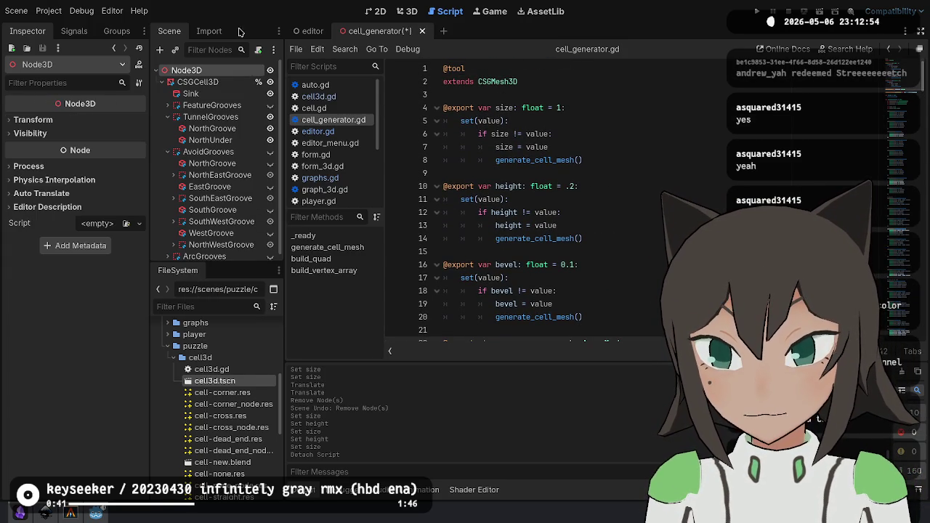
{"action": "left_click", "coordinate": [223, 85]}
{"action": "right_click", "coordinate": [223, 85]}
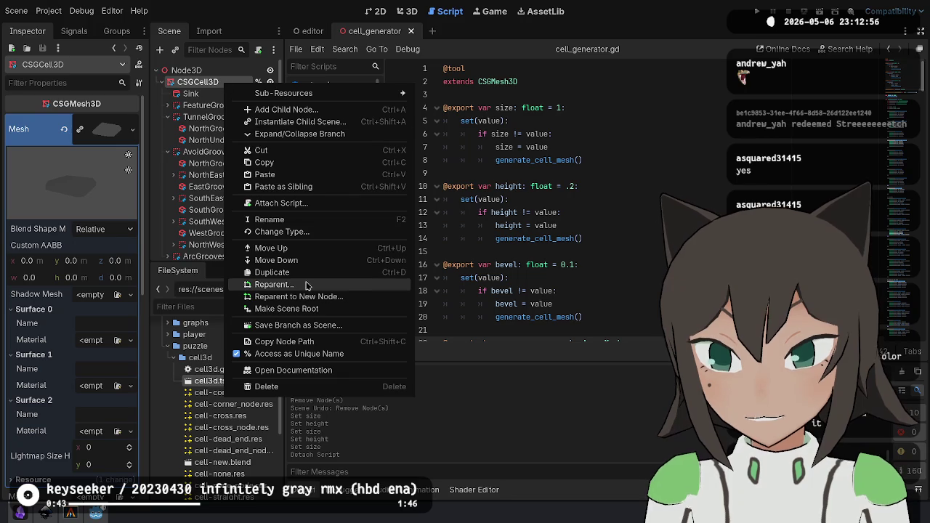
{"action": "left_click", "coordinate": [307, 354]}
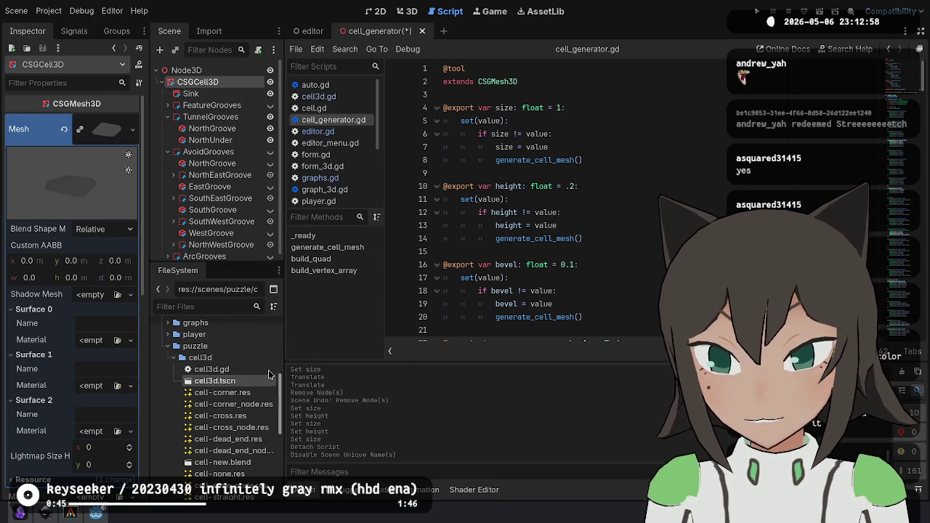
Drag cell_generator.gd from the FileSystem onto CSGCell3D.
{"action": "scroll", "coordinate": [244, 374], "scroll_direction": "down", "scroll_amount": 5}
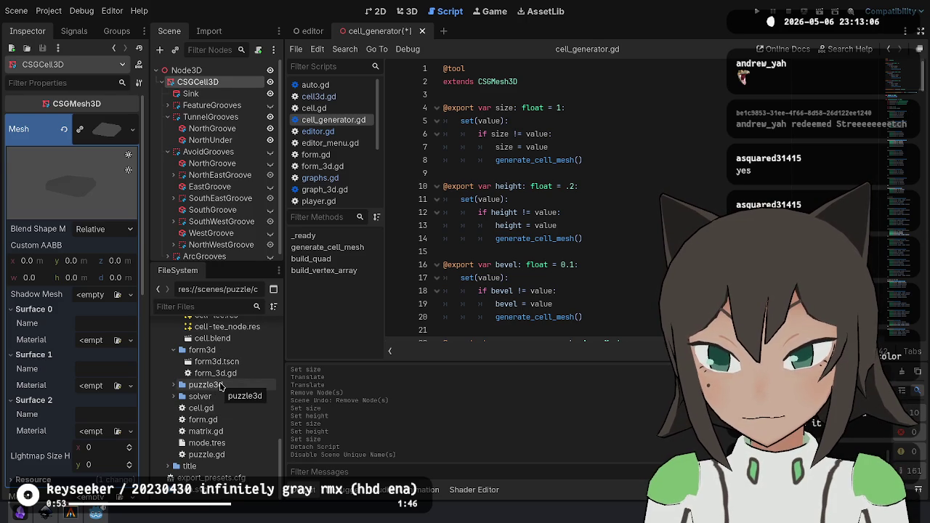
{"action": "scroll", "coordinate": [211, 399], "scroll_direction": "up", "scroll_amount": 10}
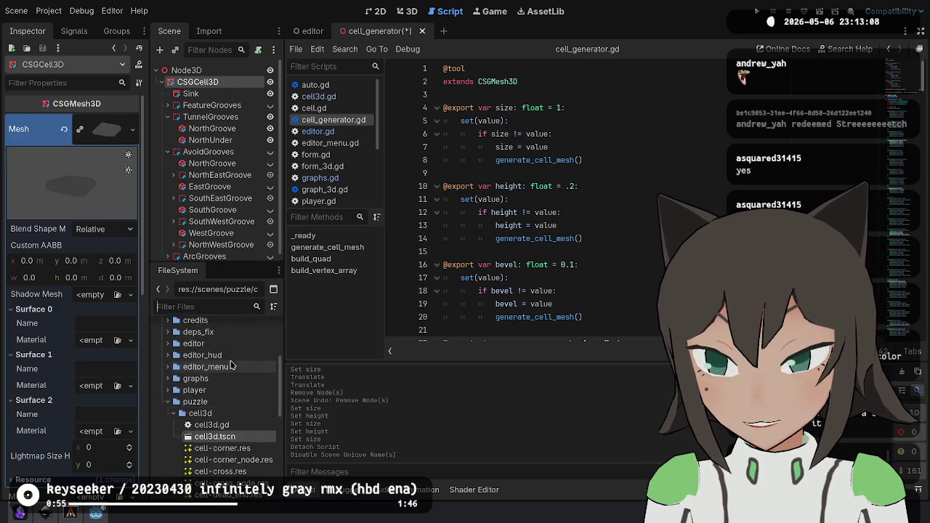
{"action": "scroll", "coordinate": [165, 427], "scroll_direction": "up", "scroll_amount": 2}
{"action": "mouse_move", "coordinate": [218, 351]}
{"action": "left_mouse_down"}
{"action": "mouse_move", "coordinate": [207, 351]}
{"action": "mouse_move", "coordinate": [244, 78]}
{"action": "left_mouse_up"}
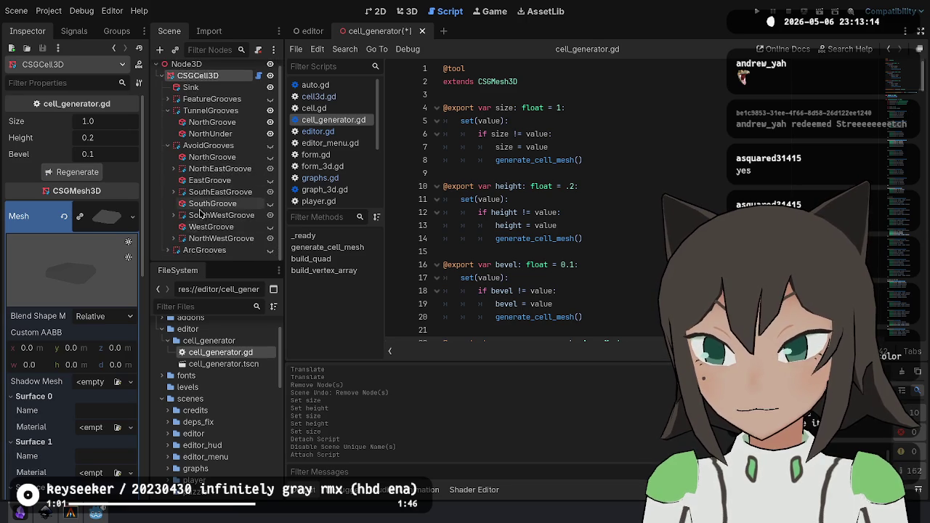
Start adding a child under TunnelGrooves with a 'csgcell' search, then cancel.
{"action": "right_click", "coordinate": [211, 84]}
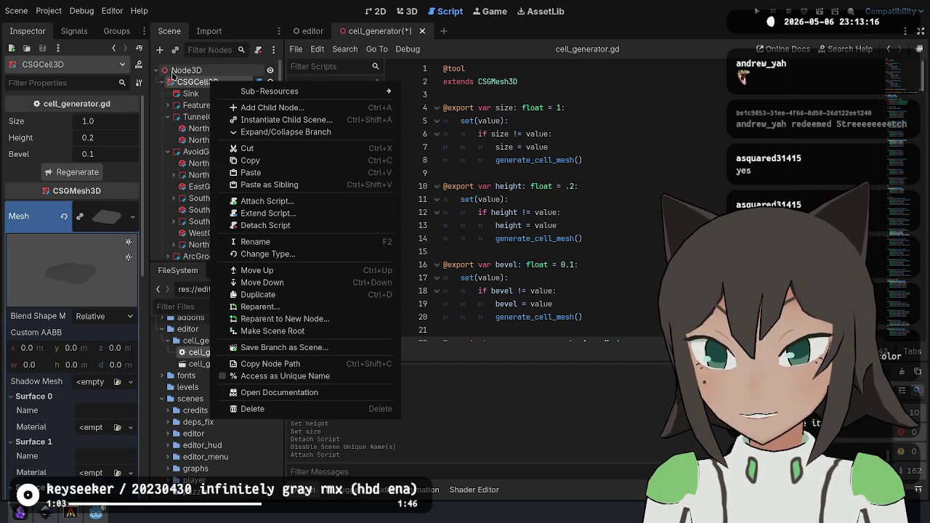
{"action": "left_click", "coordinate": [210, 83]}
{"action": "right_click", "coordinate": [210, 117]}
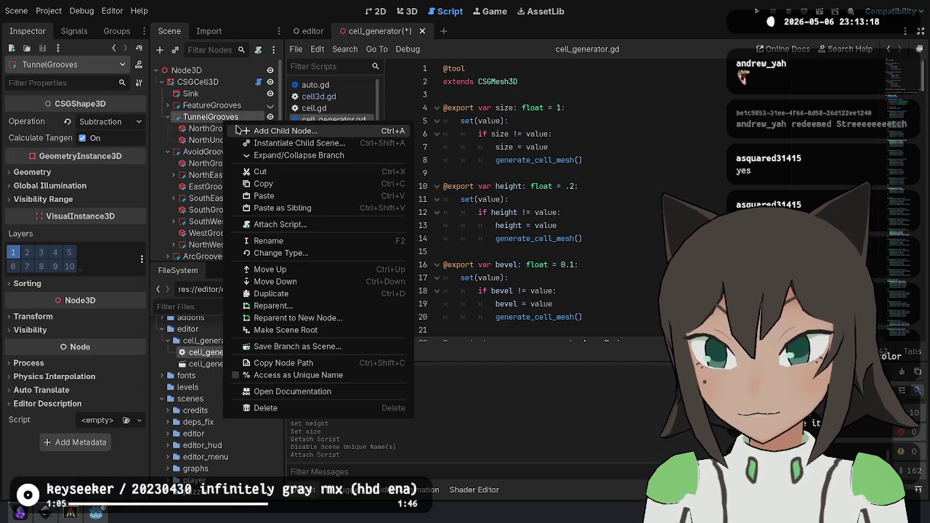
{"action": "left_click", "coordinate": [244, 130]}
{"action": "type", "text": "csg"}
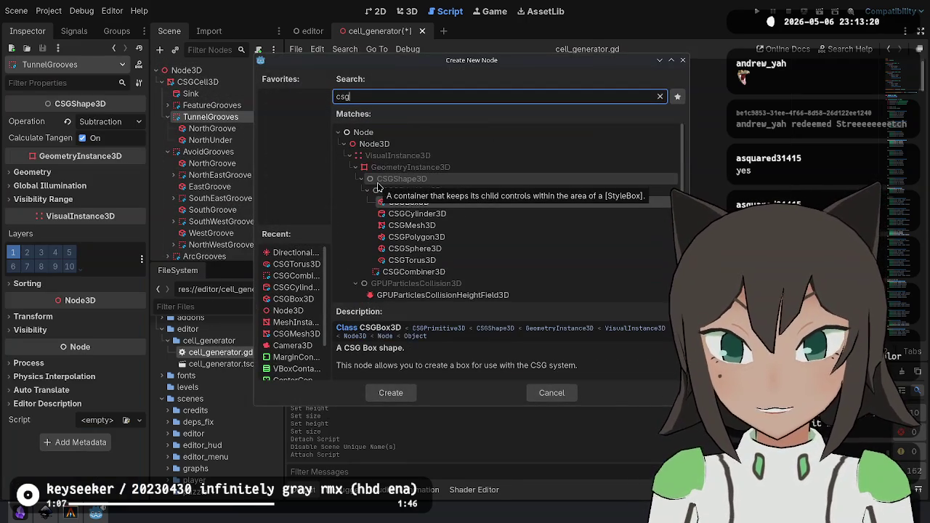
{"action": "type", "text": "cell"}
{"action": "key", "text": "ctrl+a"}
{"action": "key", "text": "BackSpace"}
{"action": "key", "text": "Escape"}
Add a CSGMesh3D child node under TunnelGrooves.
{"action": "right_click", "coordinate": [202, 116]}
{"action": "left_click", "coordinate": [234, 128]}
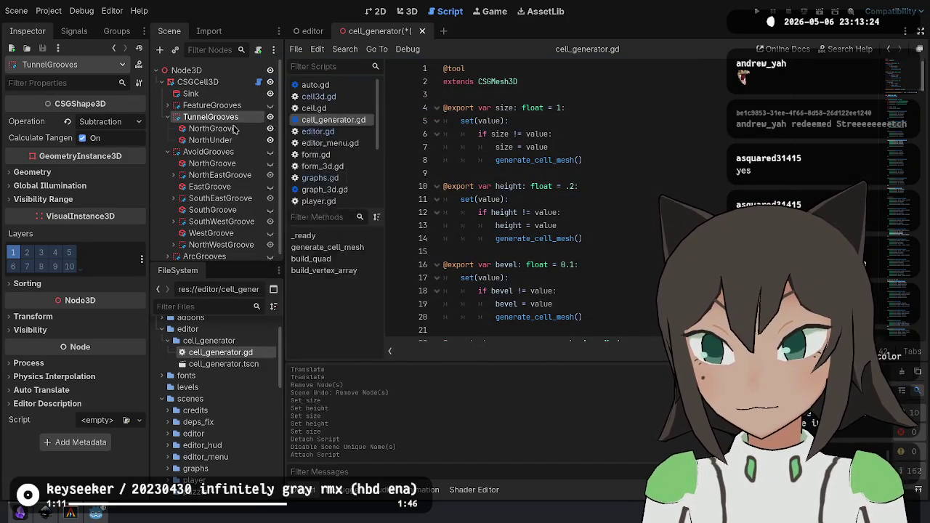
{"action": "type", "text": "csgsha"}
{"action": "key", "text": "BackSpace"}
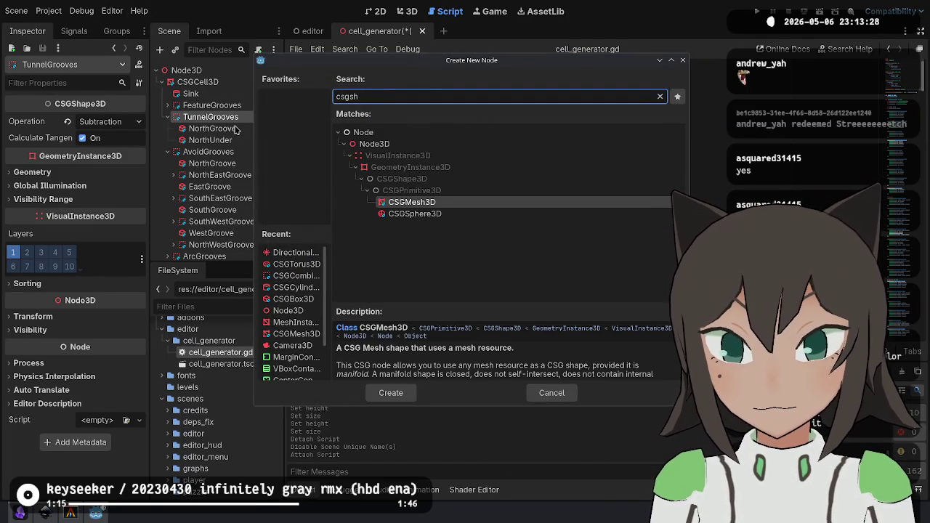
{"action": "key", "text": "BackSpace"}
{"action": "key", "text": "BackSpace"}
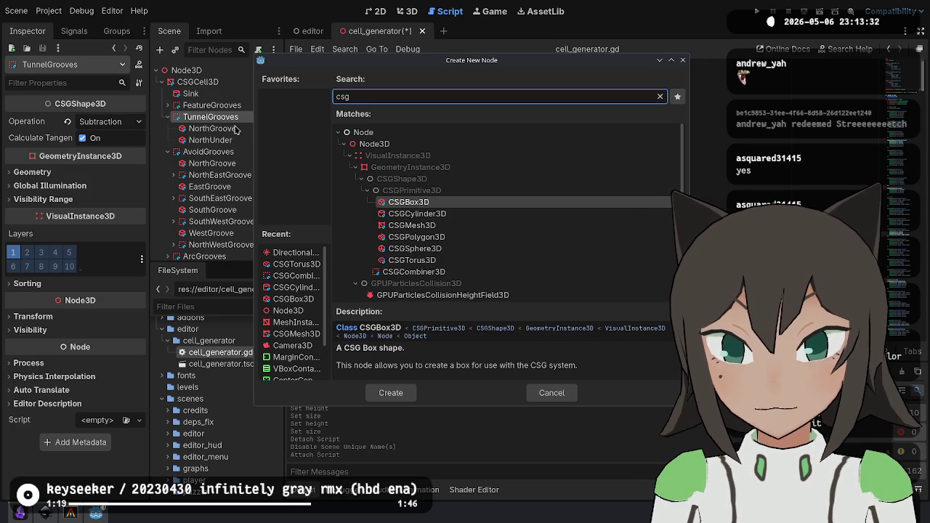
{"action": "key", "text": "Down"}
{"action": "key", "text": "Down"}
{"action": "key", "text": "Return"}
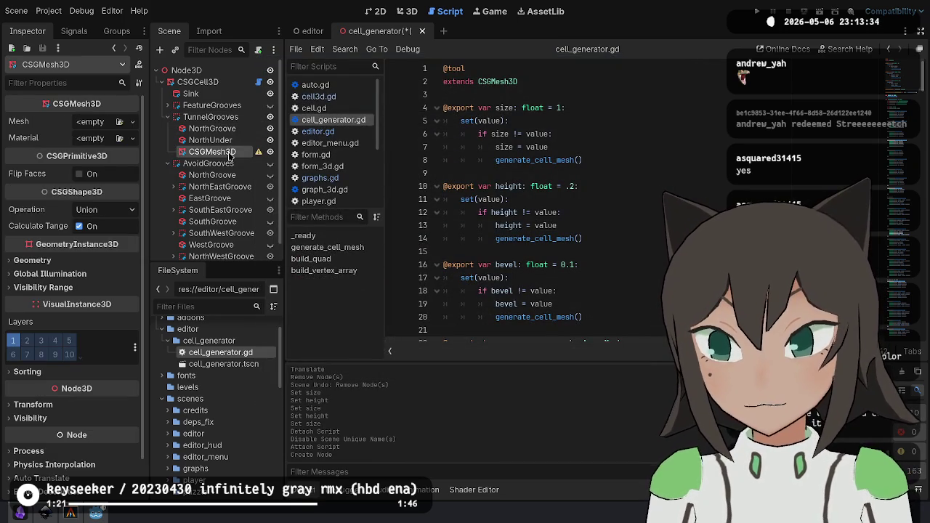
Rename the new node CSGCell3D and attach cell_generator.gd to it.
{"action": "left_click", "coordinate": [229, 153]}
{"action": "key", "text": "BackSpace"}
{"action": "key", "text": "BackSpace"}
{"action": "type", "text": "Cell"}
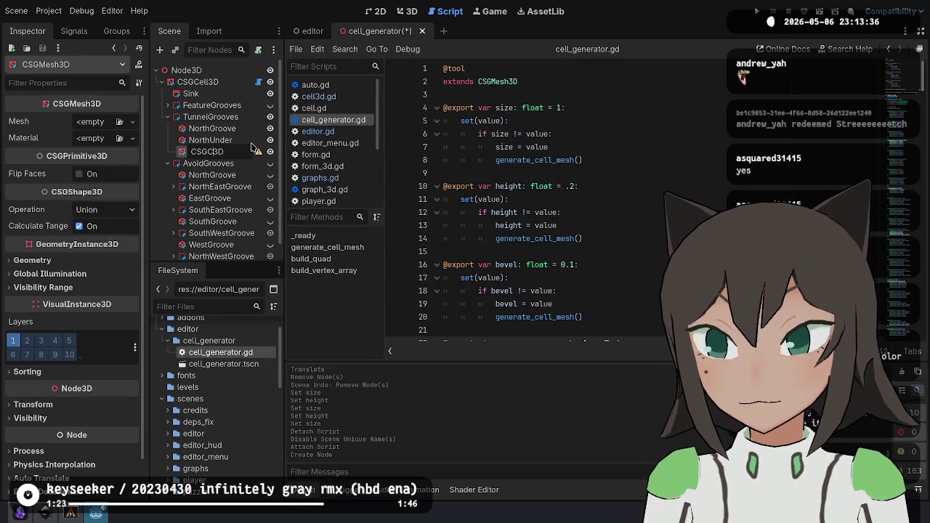
{"action": "key", "text": "Return"}
{"action": "mouse_move", "coordinate": [237, 353]}
{"action": "left_mouse_down"}
{"action": "mouse_move", "coordinate": [259, 183]}
{"action": "mouse_move", "coordinate": [249, 150]}
{"action": "mouse_move", "coordinate": [230, 149]}
{"action": "left_mouse_up"}
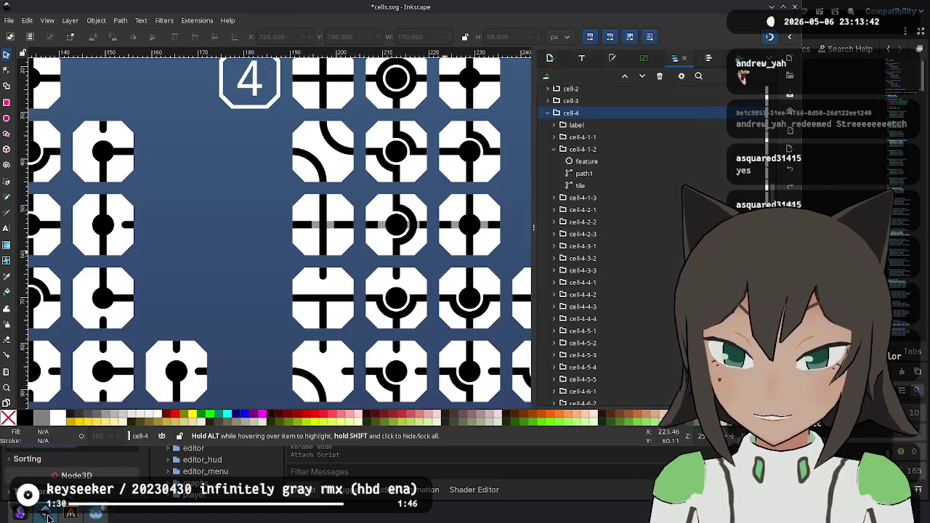
Check the cells.svg drawing in Inkscape, then return to Godot.
{"action": "left_click", "coordinate": [45, 514]}
{"action": "scroll", "coordinate": [470, 142], "scroll_direction": "up", "scroll_amount": 5, "text": "ctrl"}
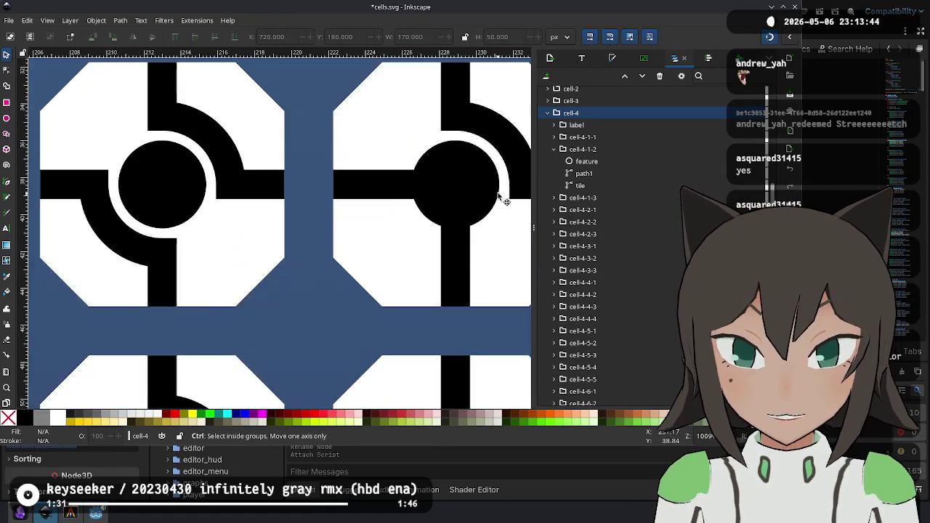
{"action": "scroll", "coordinate": [499, 197], "scroll_direction": "down", "scroll_amount": 1, "text": "ctrl"}
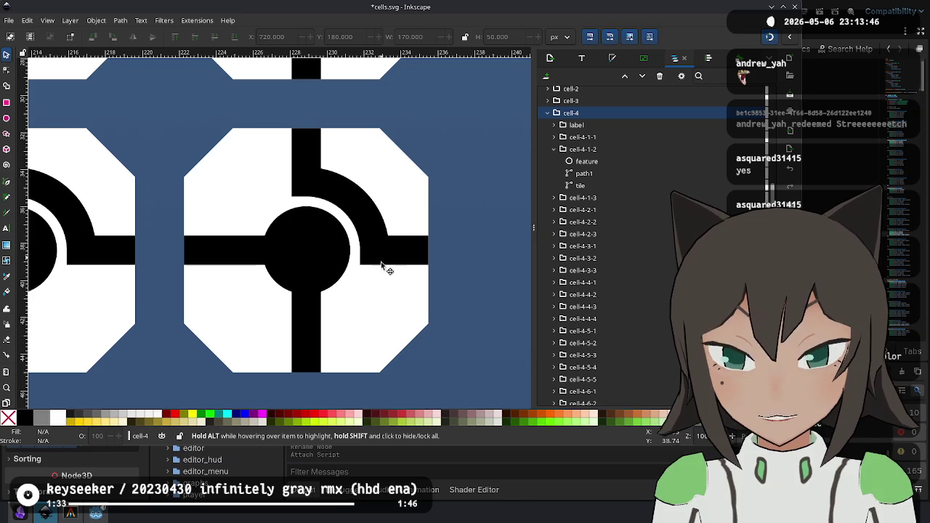
{"action": "key", "text": "alt+Tab"}
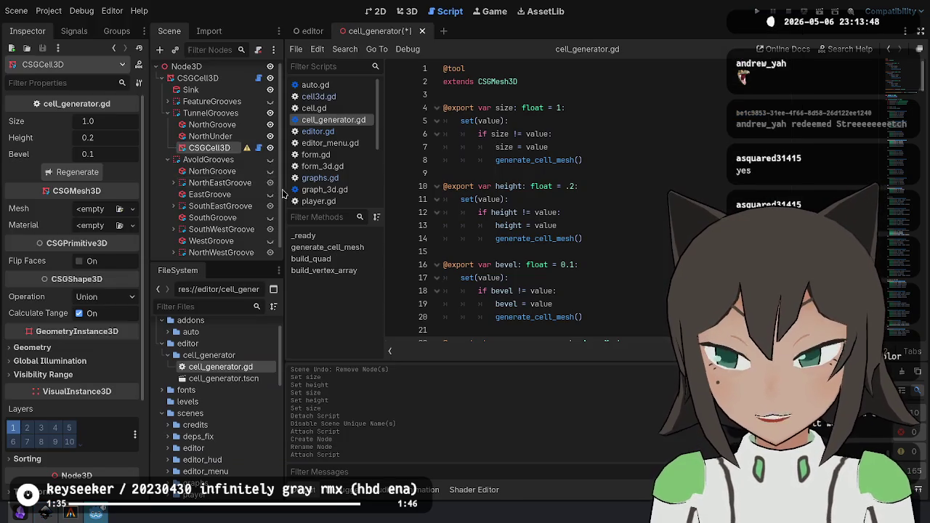
{"action": "left_click", "coordinate": [204, 251]}
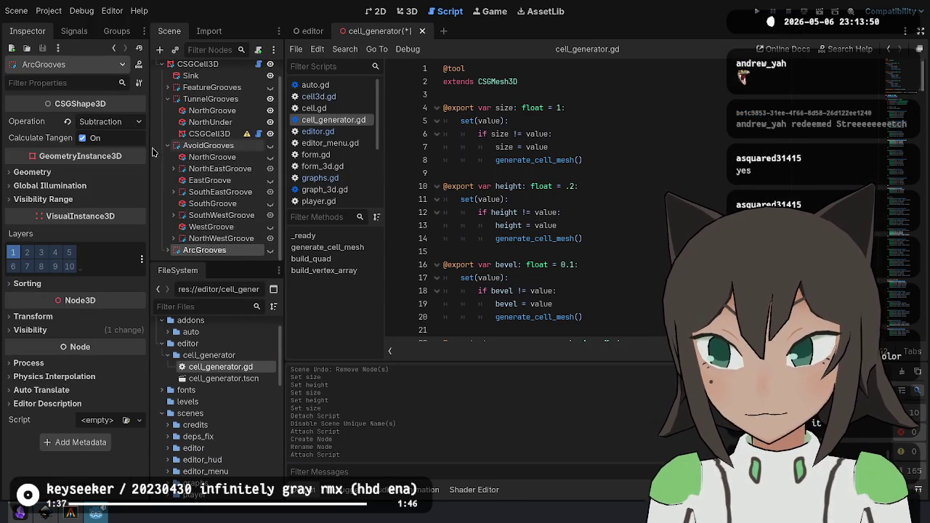
{"action": "left_click", "coordinate": [168, 250]}
{"action": "scroll", "coordinate": [225, 225], "scroll_direction": "down", "scroll_amount": 3}
{"action": "scroll", "coordinate": [225, 225], "scroll_direction": "down", "scroll_amount": 2}
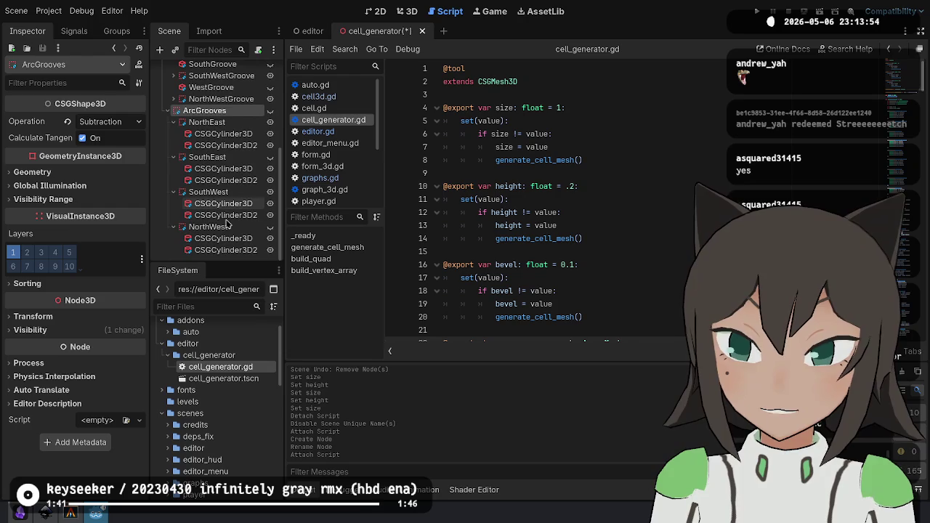
{"action": "left_click", "coordinate": [207, 122]}
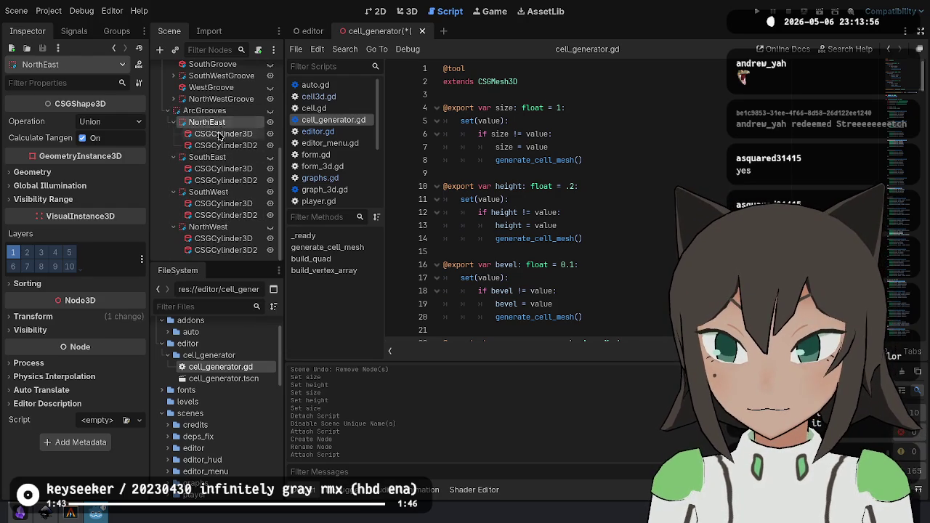
{"action": "left_click", "coordinate": [218, 134]}
{"action": "left_click", "coordinate": [206, 141]}
{"action": "left_click", "coordinate": [218, 169]}
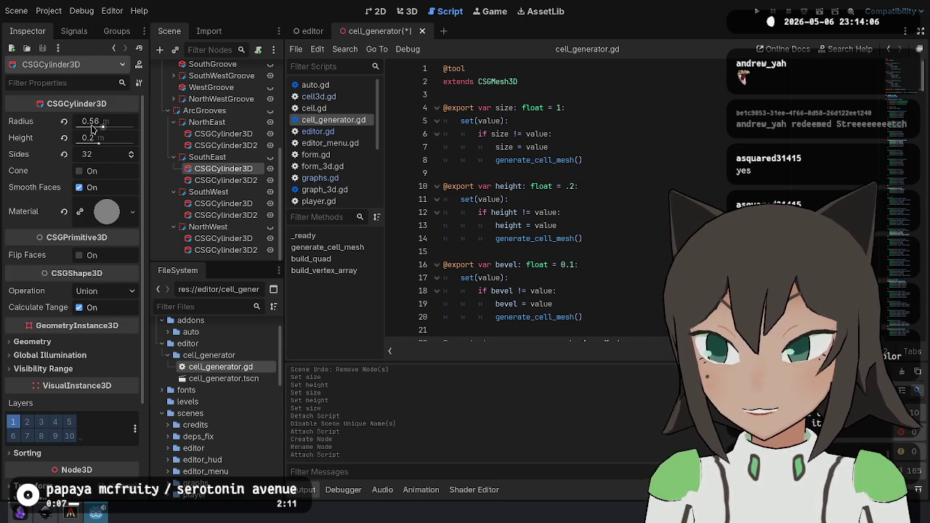
{"action": "mouse_move", "coordinate": [93, 128]}
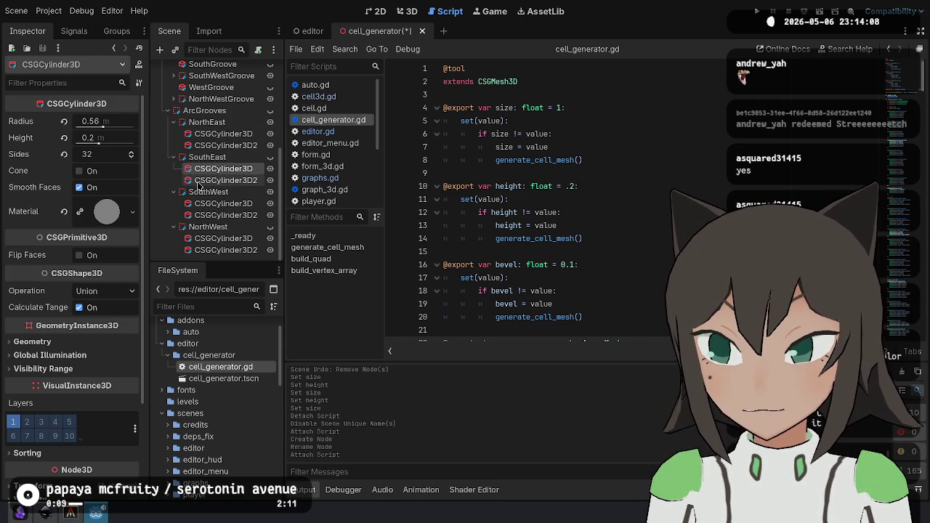
{"action": "left_click", "coordinate": [204, 183]}
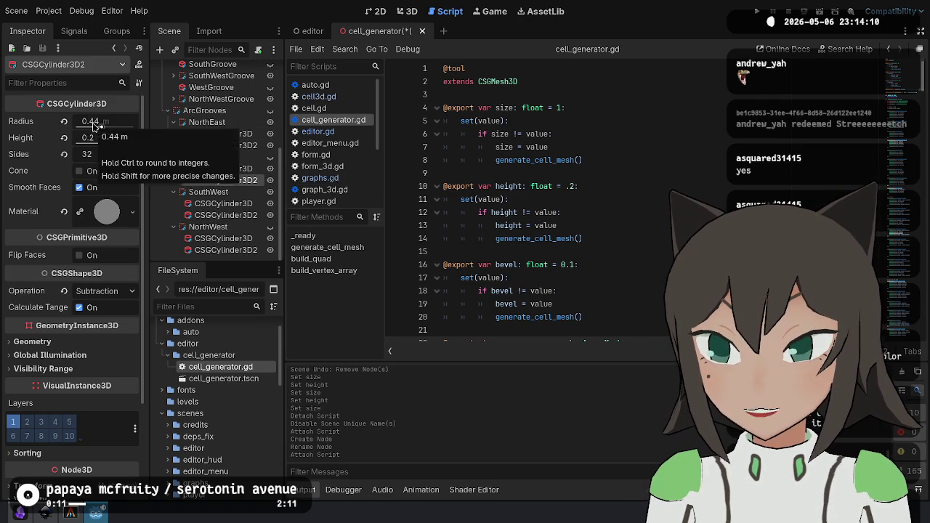
{"action": "scroll", "coordinate": [216, 103], "scroll_direction": "up", "scroll_amount": 5}
{"action": "left_click", "coordinate": [211, 95]}
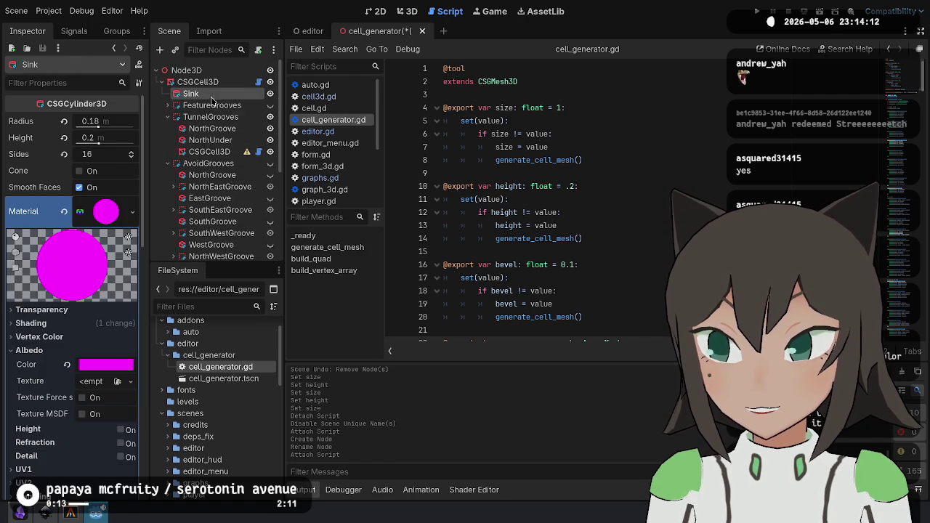
Add a '.18 (feature)' comment below the extends line and check NorthWest's cylinder radii.
{"action": "left_click", "coordinate": [578, 94]}
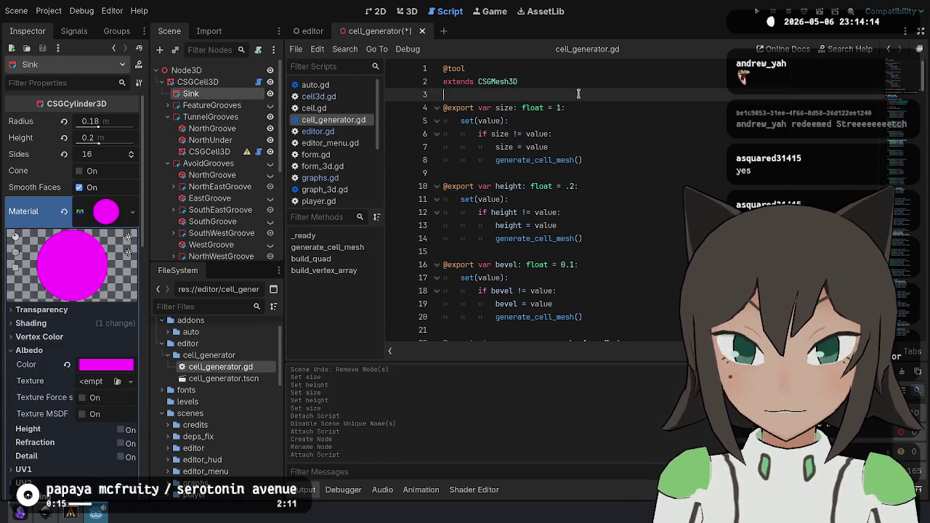
{"action": "key", "text": "Return"}
{"action": "key", "text": "Return"}
{"action": "key", "text": "Up"}
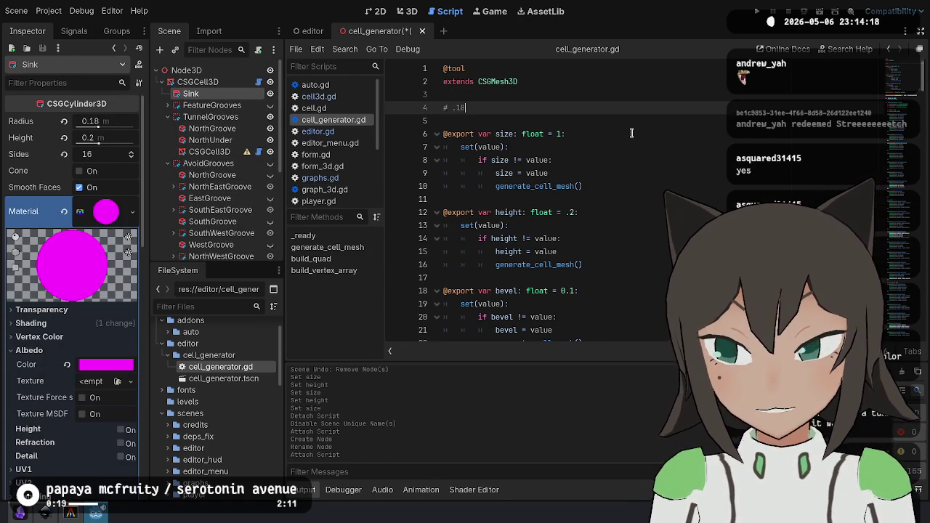
{"action": "type", "text": "feature)"}
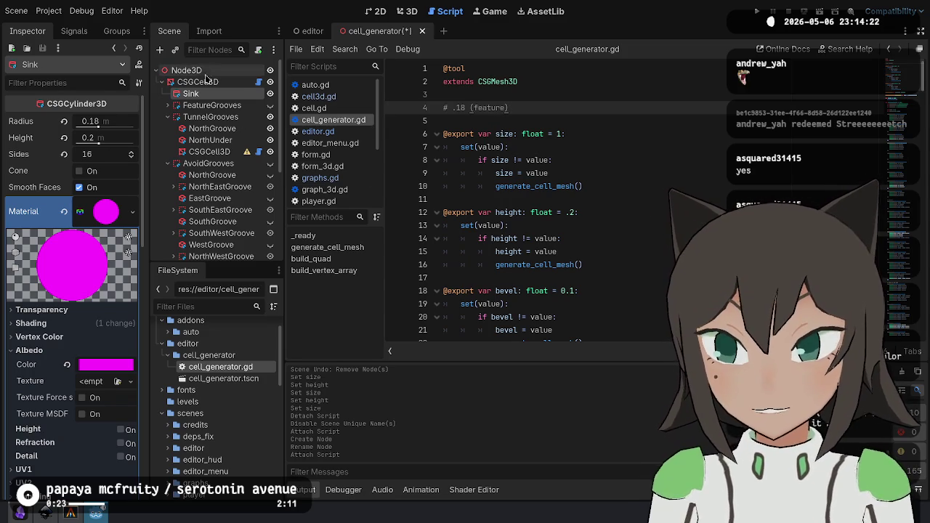
{"action": "scroll", "coordinate": [218, 120], "scroll_direction": "down", "scroll_amount": 5}
{"action": "scroll", "coordinate": [222, 123], "scroll_direction": "down", "scroll_amount": 1}
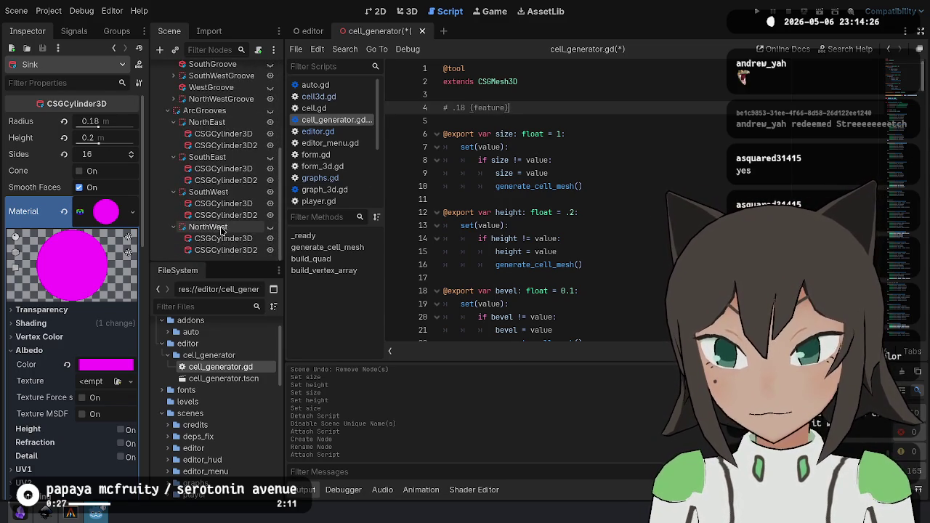
{"action": "left_click", "coordinate": [212, 239]}
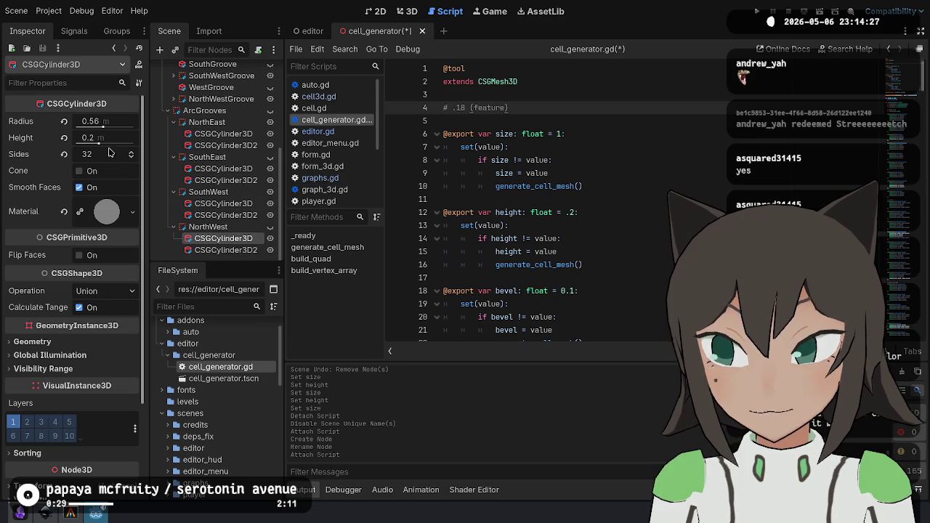
{"action": "left_click", "coordinate": [211, 250]}
Duplicate the avoid inner comment and edit it to '# .56 (avoid outer)'.
{"action": "key", "text": "Return"}
{"action": "type", "text": "# .44 (avoid inner)"}
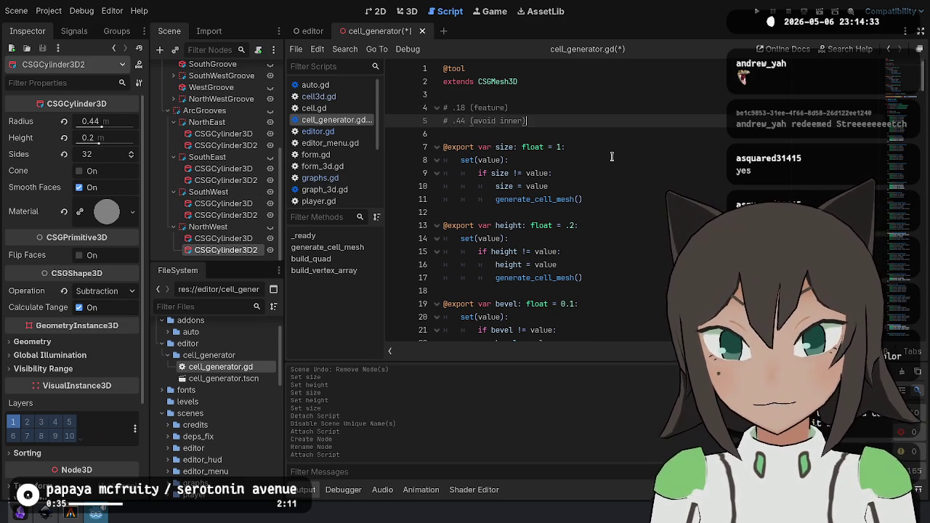
{"action": "type", "text": "d inner)"}
{"action": "key", "text": "ctrl+shift+d"}
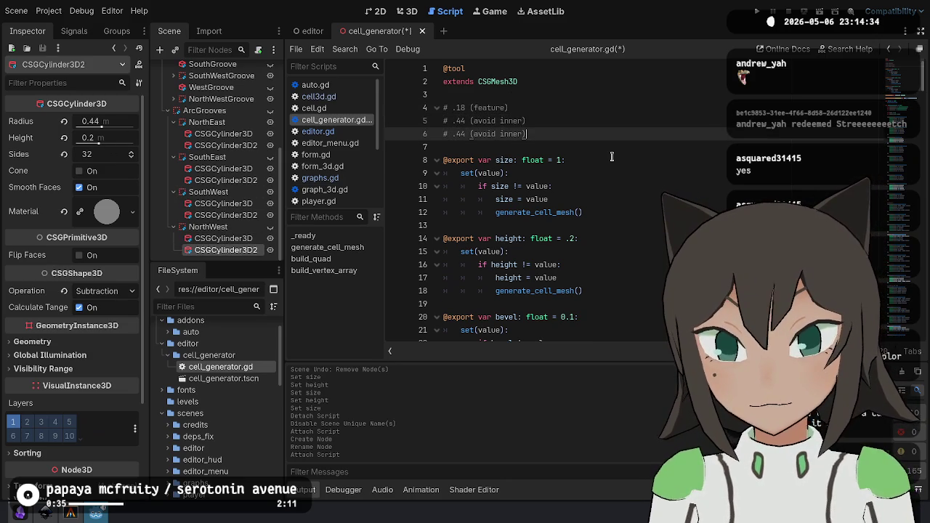
{"action": "key", "text": "BackSpace"}
{"action": "key", "text": "BackSpace"}
{"action": "key", "text": "BackSpace"}
{"action": "type", "text": "out"}
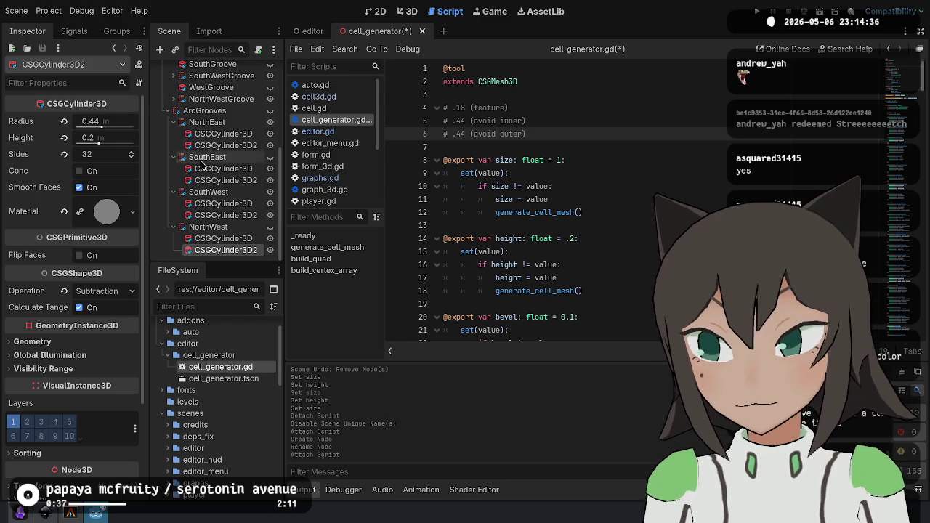
{"action": "left_click", "coordinate": [223, 237]}
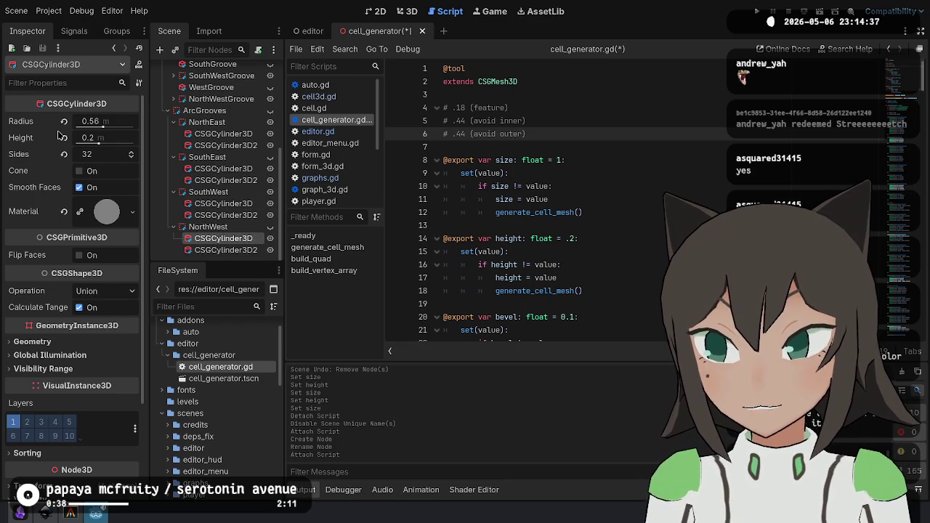
{"action": "double_click", "coordinate": [464, 134]}
{"action": "type", "text": "56"}
{"action": "key", "text": "Up"}
{"action": "key", "text": "Up"}
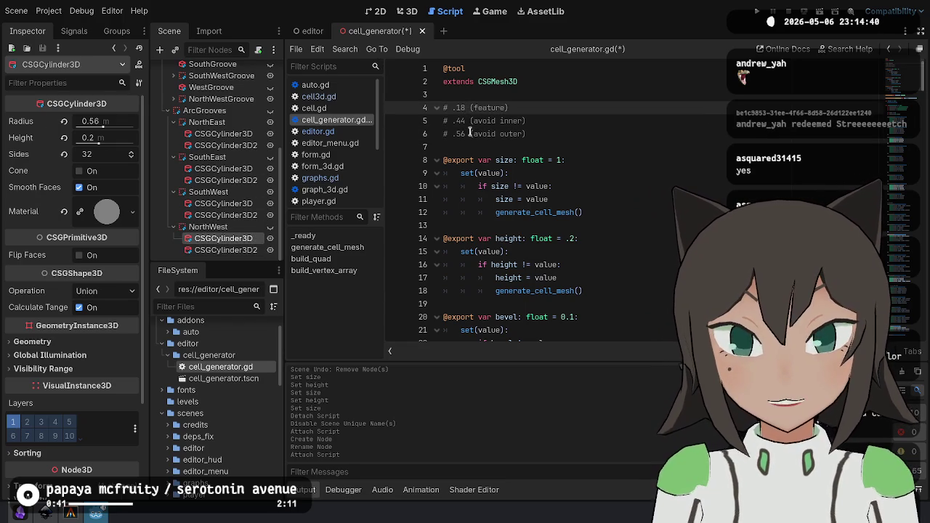
{"action": "key", "text": "Down"}
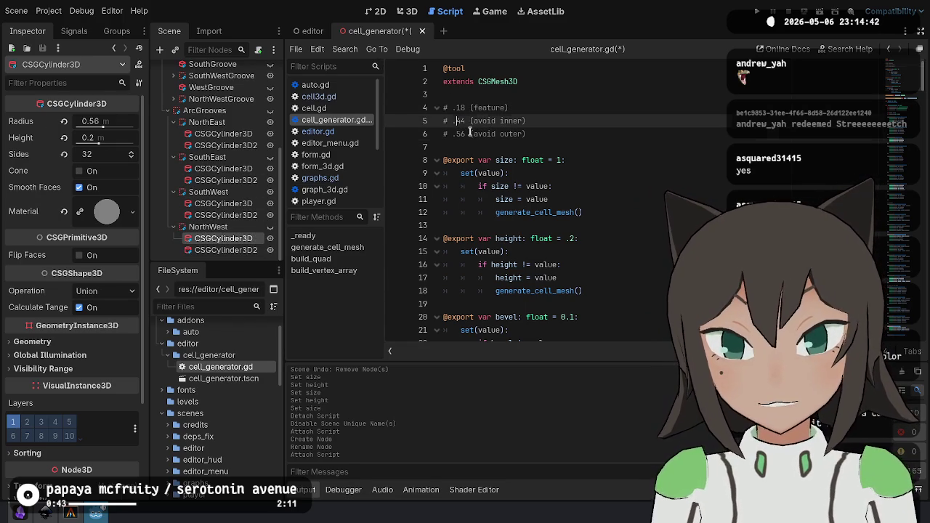
{"action": "key", "text": "shift+Left"}
{"action": "key", "text": "shift+Left"}
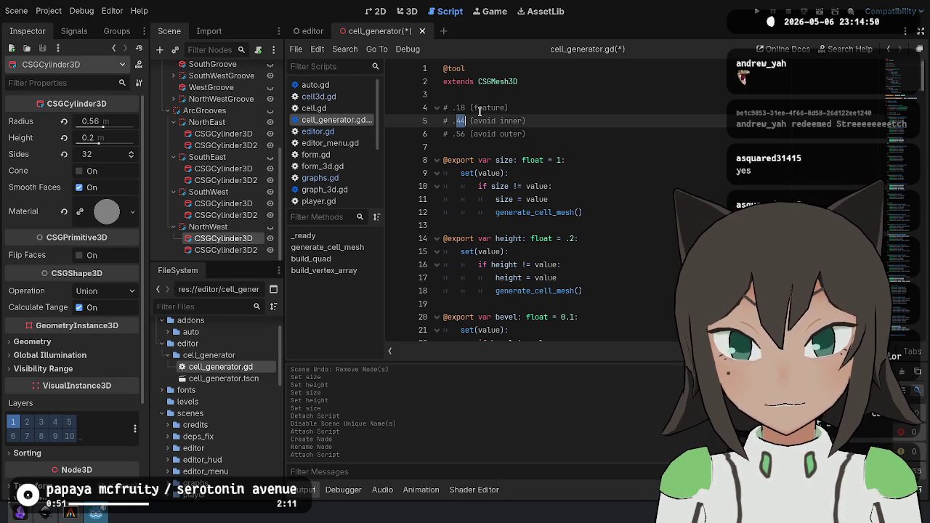
Add a '# .82' comment line below the radius notes and glance at the 3D view.
{"action": "left_click", "coordinate": [533, 134]}
{"action": "key", "text": "Return"}
{"action": "type", "text": "."}
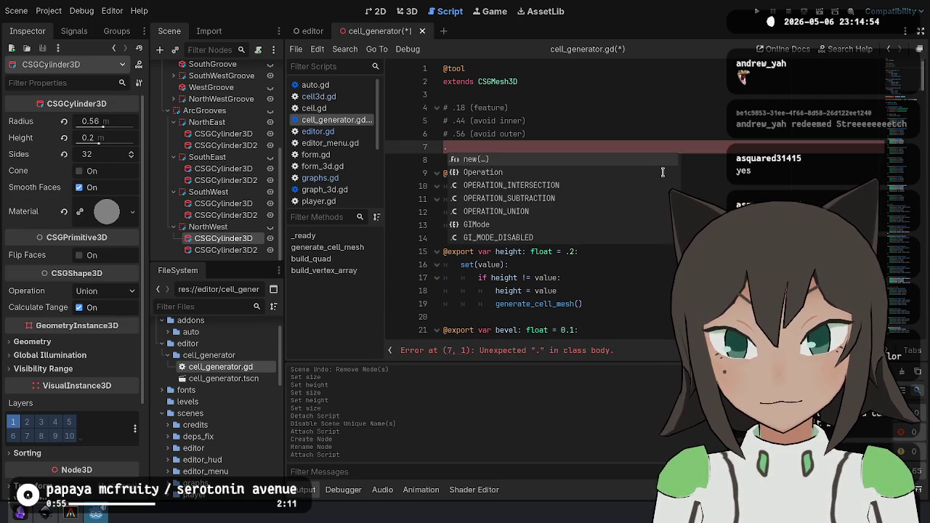
{"action": "type", "text": "82"}
{"action": "key", "text": "ctrl+k"}
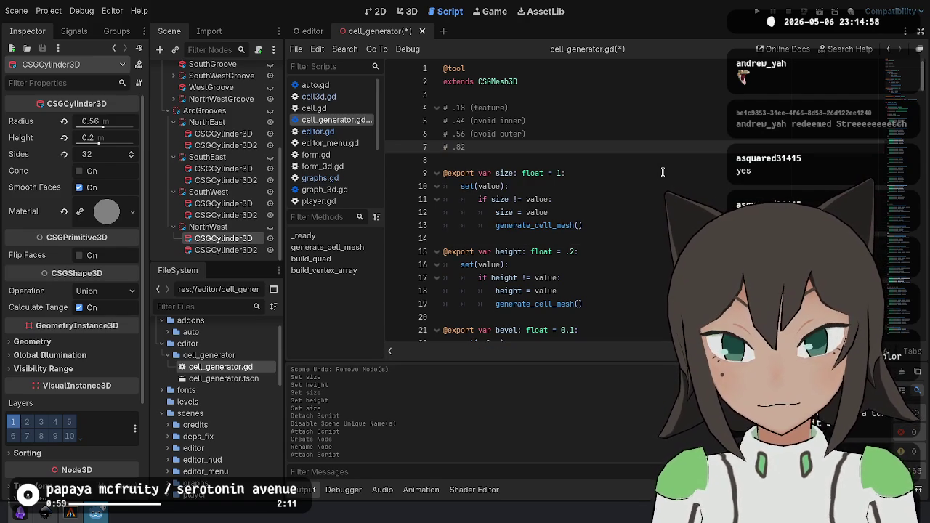
{"action": "double_click", "coordinate": [459, 147]}
{"action": "left_click", "coordinate": [409, 12]}
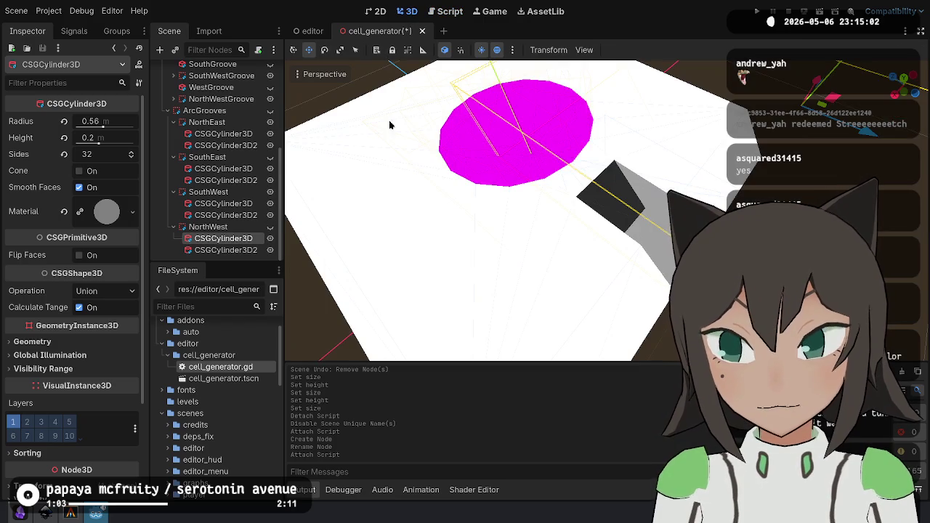
{"action": "left_click", "coordinate": [435, 13]}
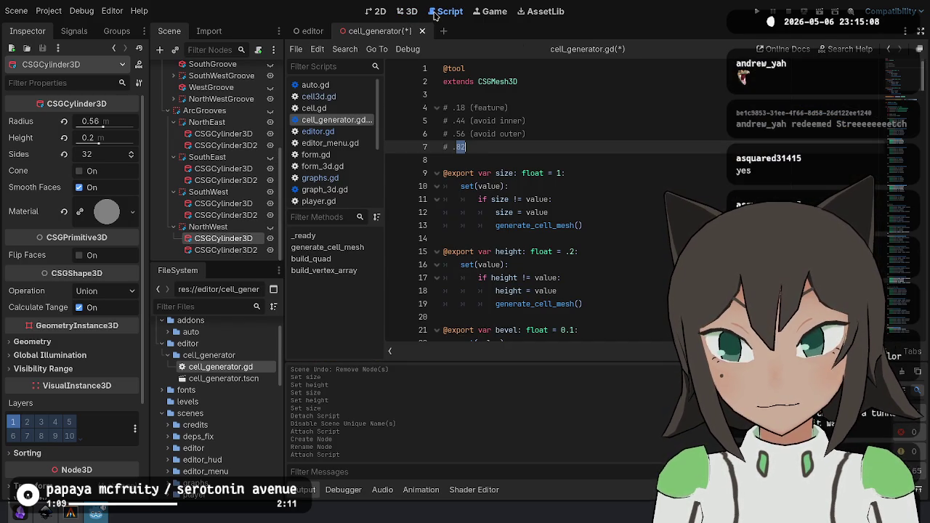
Collapse the ArcGrooves group and hide it in the viewport.
{"action": "left_click", "coordinate": [270, 111]}
{"action": "left_click", "coordinate": [271, 158]}
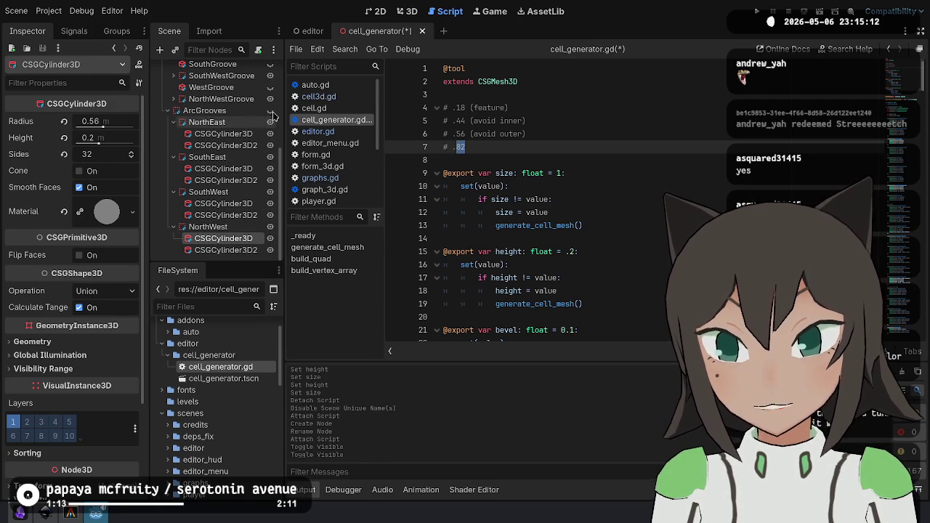
{"action": "left_click", "coordinate": [270, 111]}
{"action": "left_click", "coordinate": [169, 113]}
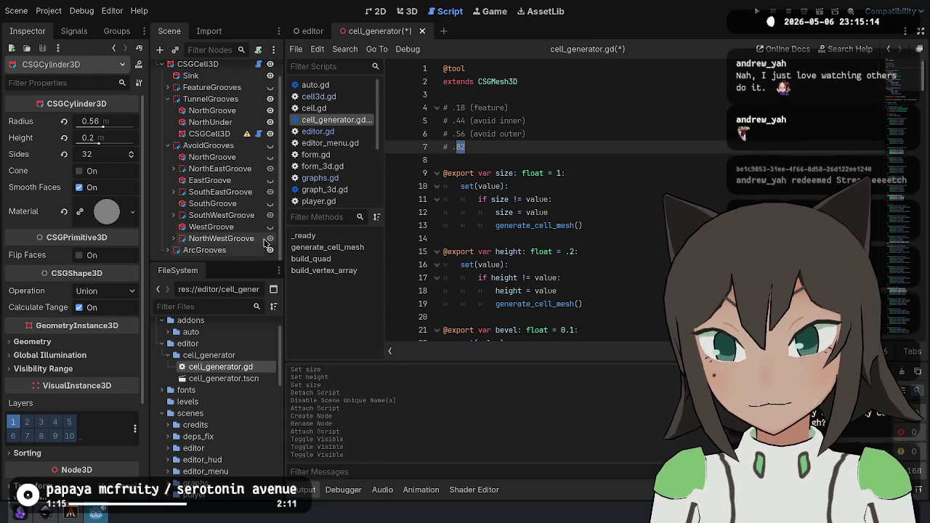
{"action": "left_click", "coordinate": [269, 250]}
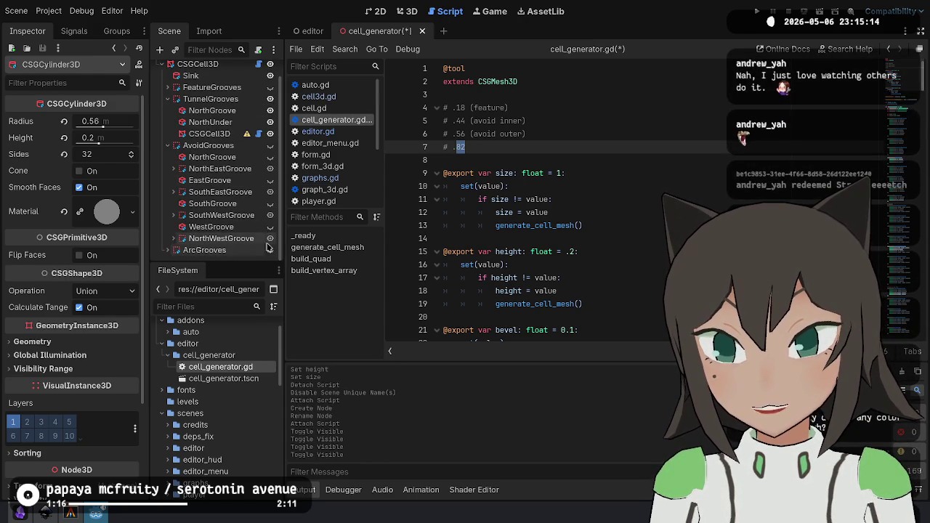
Check NorthEastGroove's Outside radius and change the avoid outer comment from .56 to .34.
{"action": "left_click", "coordinate": [243, 181]}
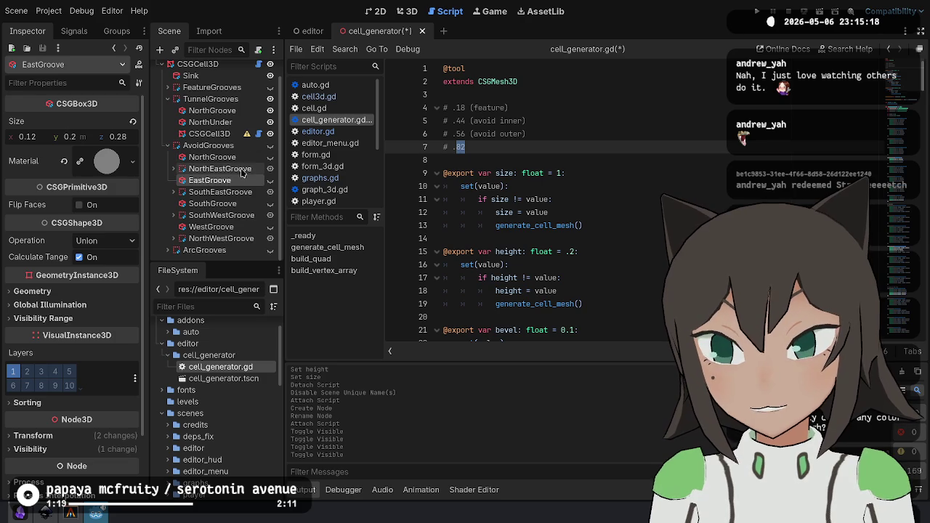
{"action": "left_click", "coordinate": [173, 169]}
{"action": "left_click", "coordinate": [205, 181]}
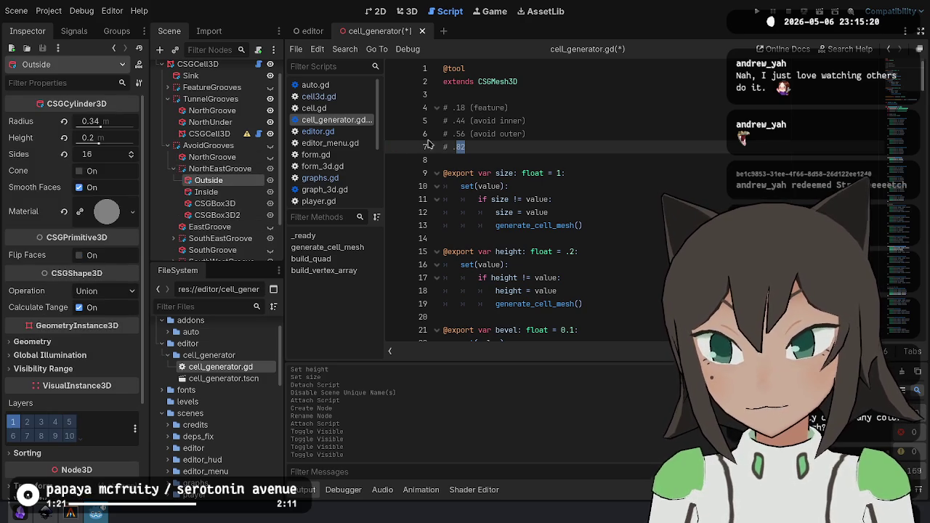
{"action": "left_click", "coordinate": [460, 132]}
{"action": "key", "text": "BackSpace"}
{"action": "key", "text": "Delete"}
{"action": "key", "text": "Delete"}
{"action": "key", "text": "Delete"}
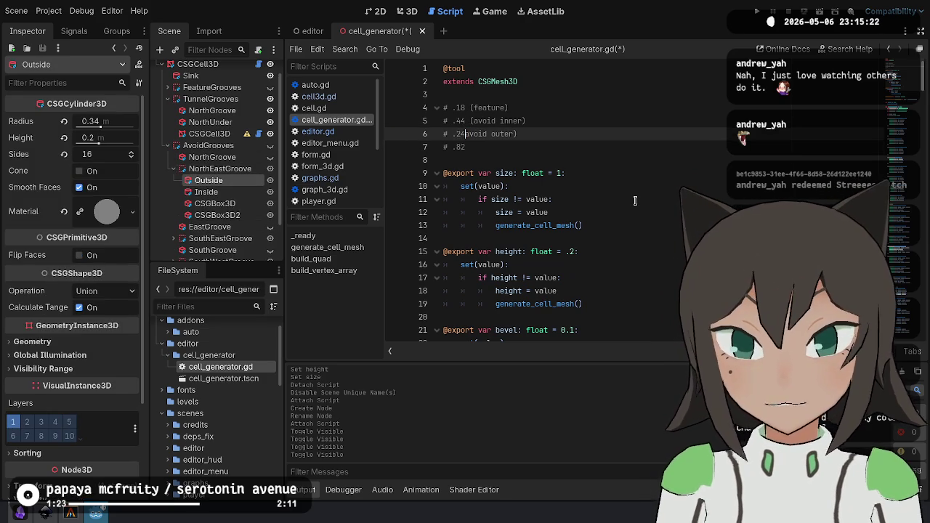
{"action": "type", "text": ".34 ("}
Check the Inside cylinder radius and change the avoid inner comment from .44 to .22.
{"action": "key", "text": "Up"}
{"action": "key", "text": "Left"}
{"action": "key", "text": "Left"}
{"action": "key", "text": "BackSpace"}
{"action": "key", "text": "BackSpace"}
{"action": "key", "text": "BackSpace"}
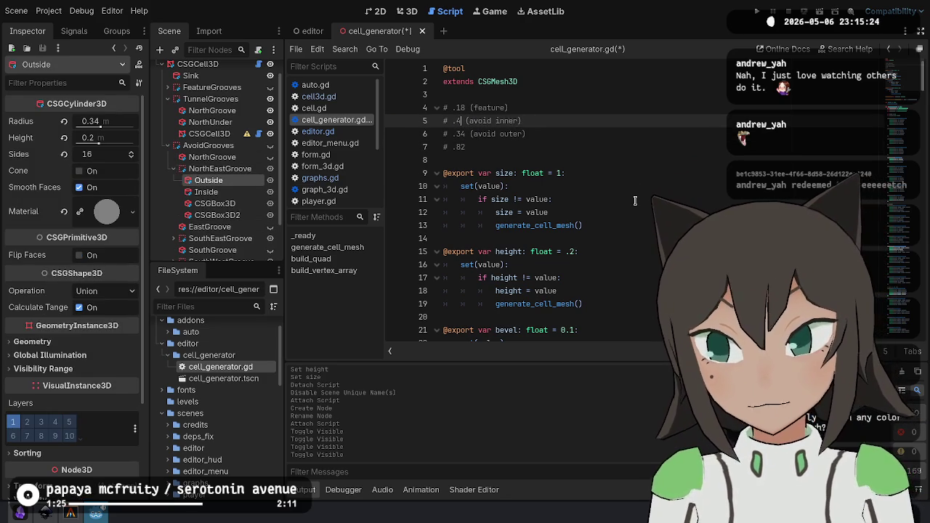
{"action": "left_click", "coordinate": [205, 191]}
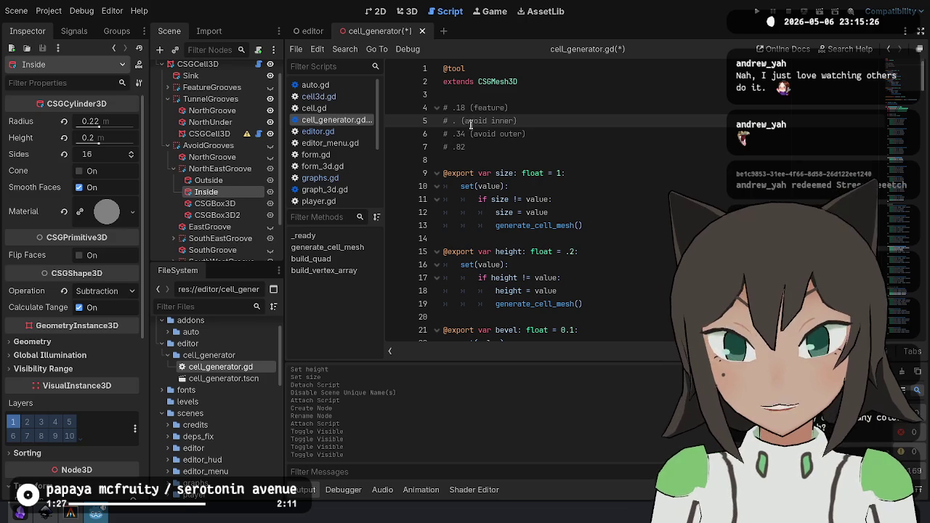
{"action": "type", "text": ".22"}
Replace the .82 radius comment value with .38.
{"action": "left_click", "coordinate": [472, 146]}
{"action": "left_click_drag", "start_coordinate": [459, 106], "coordinate": [462, 136]}
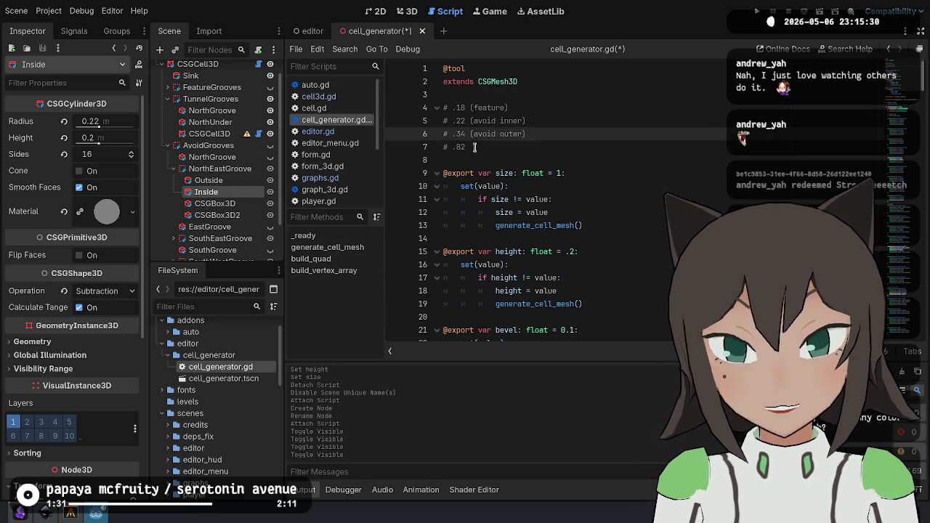
{"action": "left_click", "coordinate": [474, 147]}
{"action": "key", "text": "BackSpace"}
{"action": "key", "text": "BackSpace"}
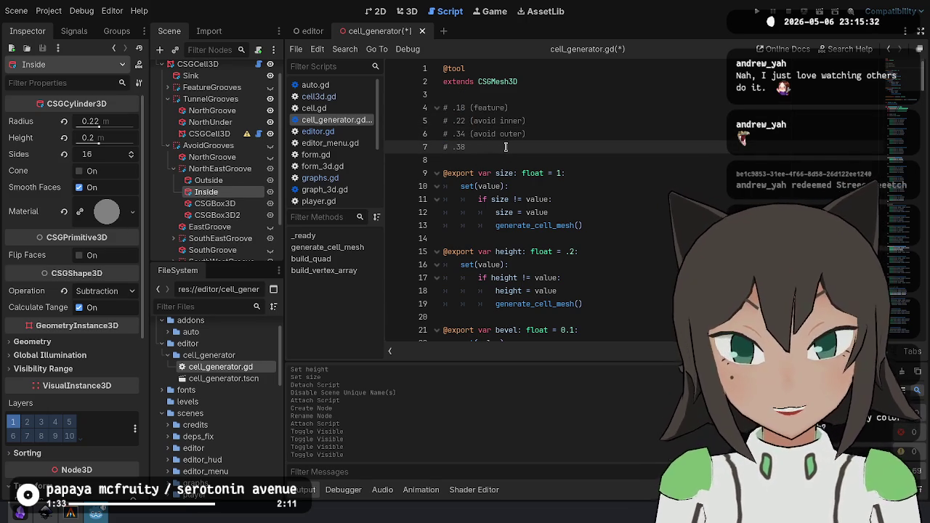
{"action": "key", "text": "ctrl+shift+Left"}
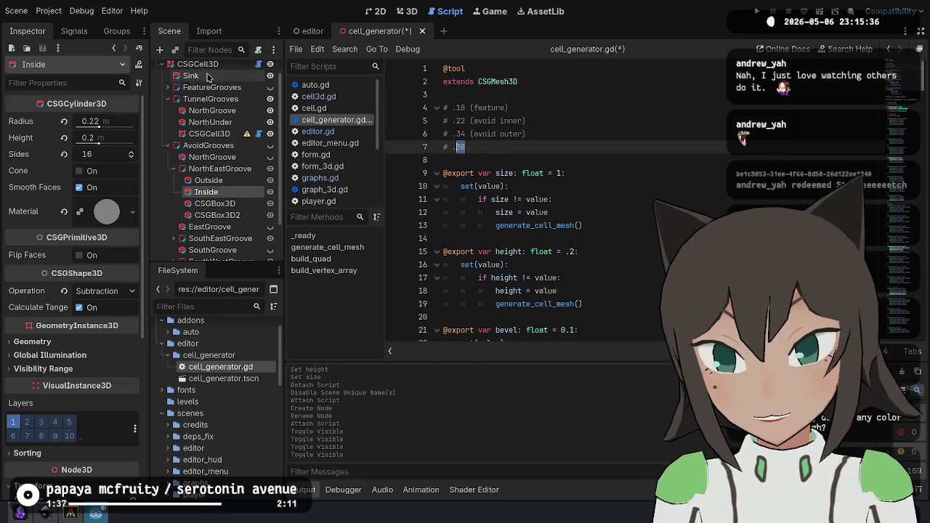
Start entering .38 as the TunnelGrooves CSGCell3D's Size.
{"action": "scroll", "coordinate": [218, 77], "scroll_direction": "up", "scroll_amount": 1}
{"action": "left_click", "coordinate": [209, 151]}
{"action": "left_click", "coordinate": [111, 121]}
{"action": "type", "text": ".38*2"}
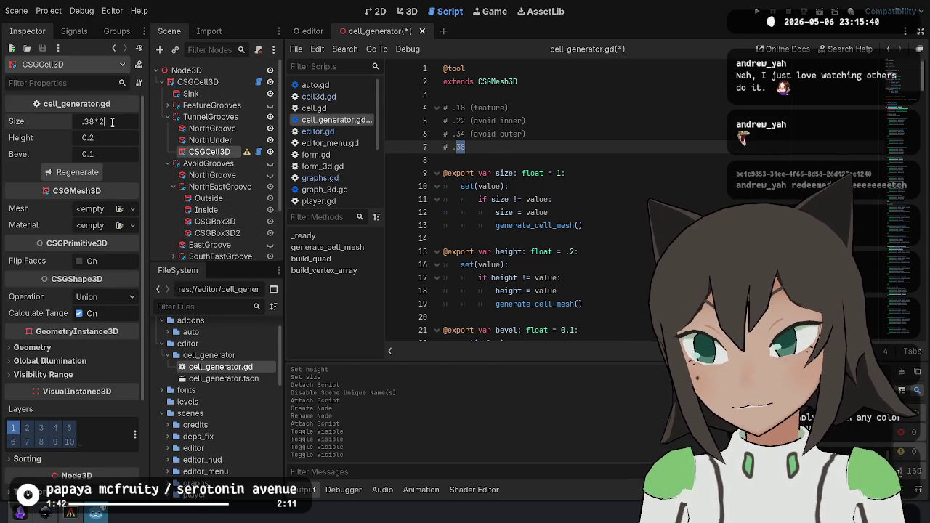
Confirm the cell Size as 0.76, save cell_generator.gd, and regenerate the cell.
{"action": "key", "text": "Return"}
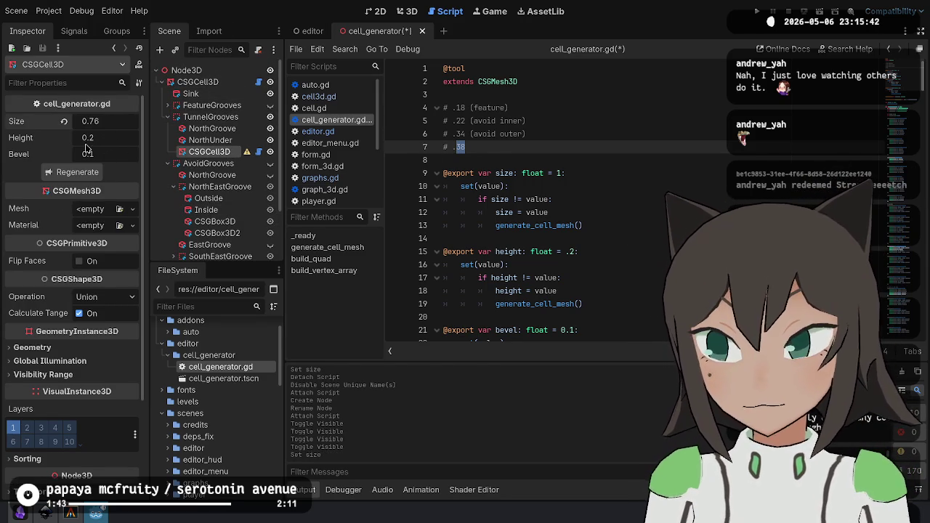
{"action": "key", "text": "ctrl+s"}
{"action": "left_click", "coordinate": [402, 13]}
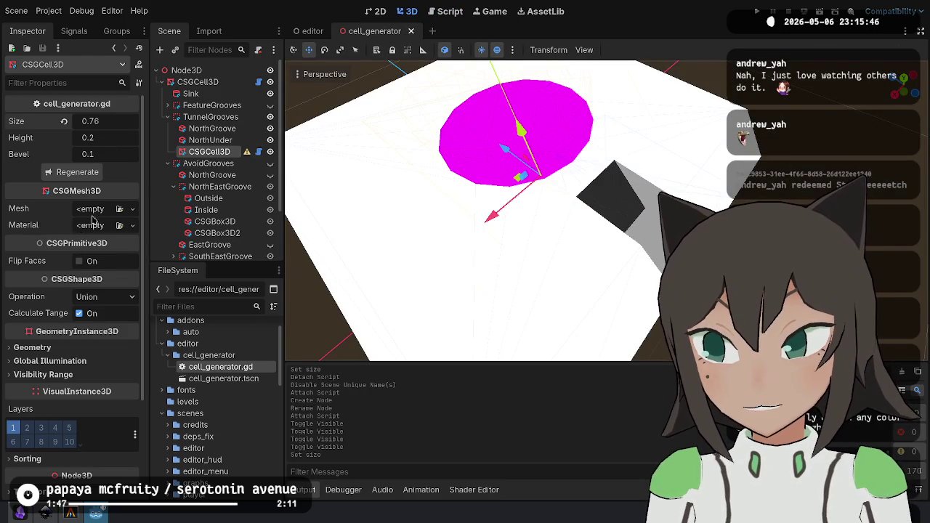
{"action": "left_click", "coordinate": [80, 176]}
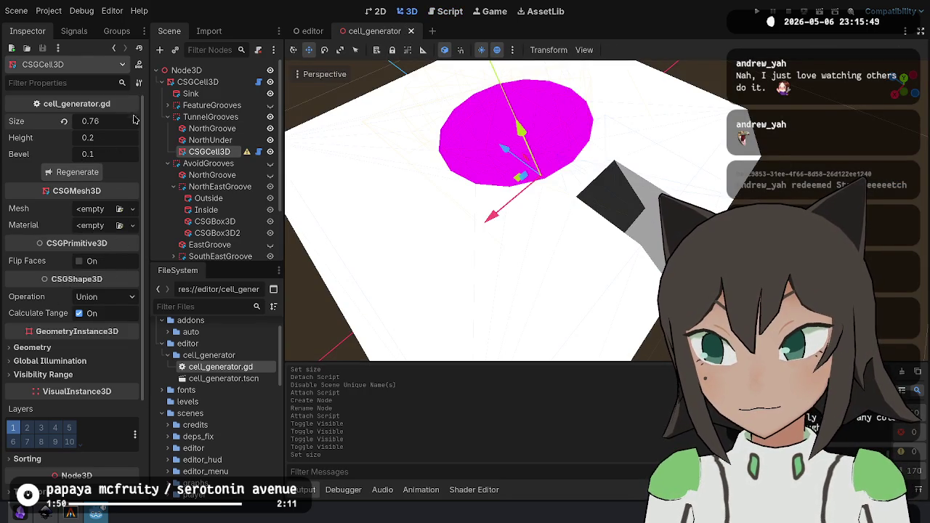
Copy NorthUnder's material.
{"action": "left_click", "coordinate": [125, 213]}
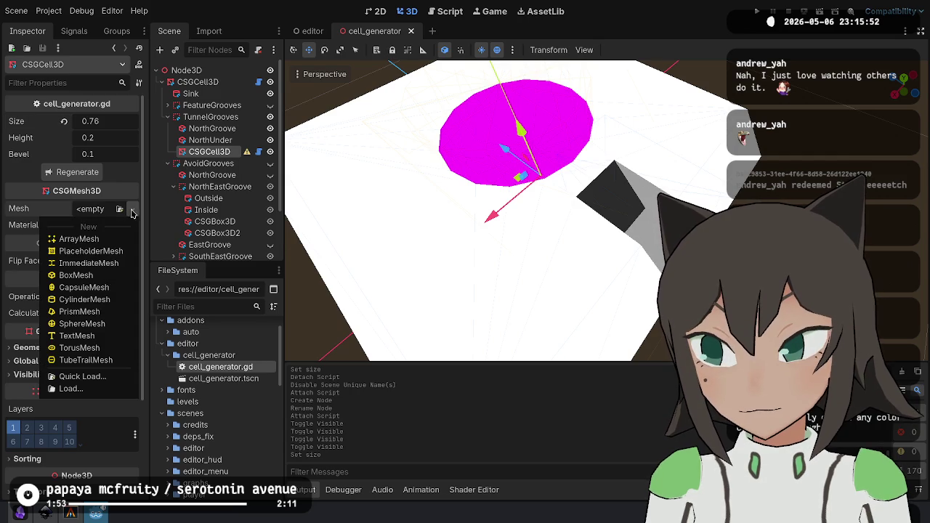
{"action": "left_click", "coordinate": [215, 162]}
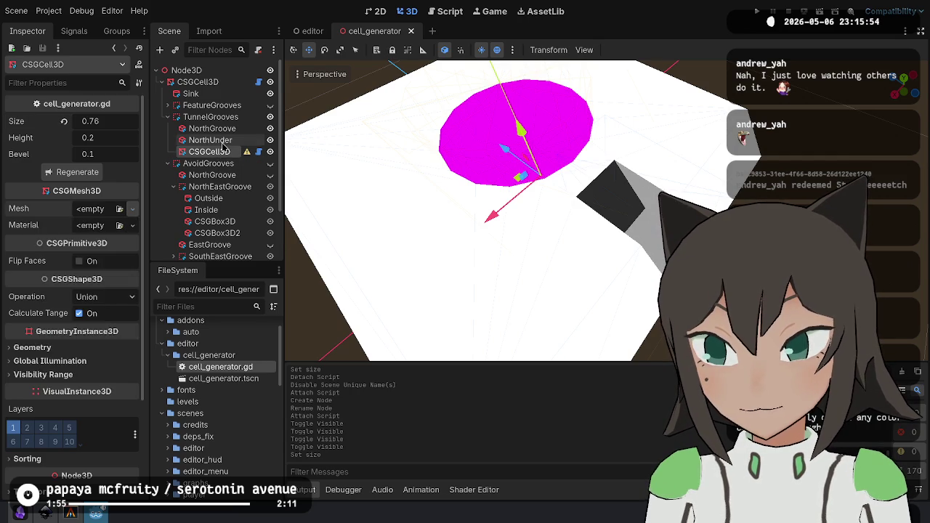
{"action": "left_click", "coordinate": [210, 140]}
{"action": "right_click", "coordinate": [90, 186]}
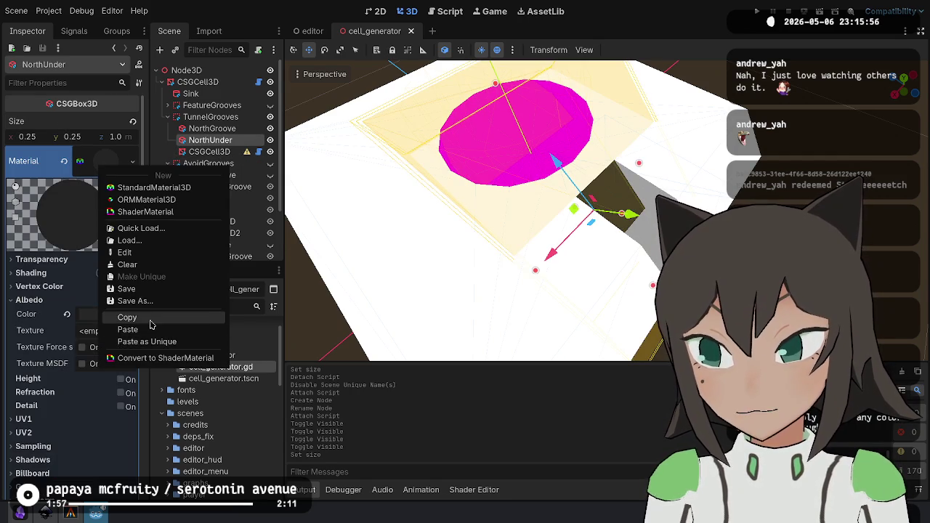